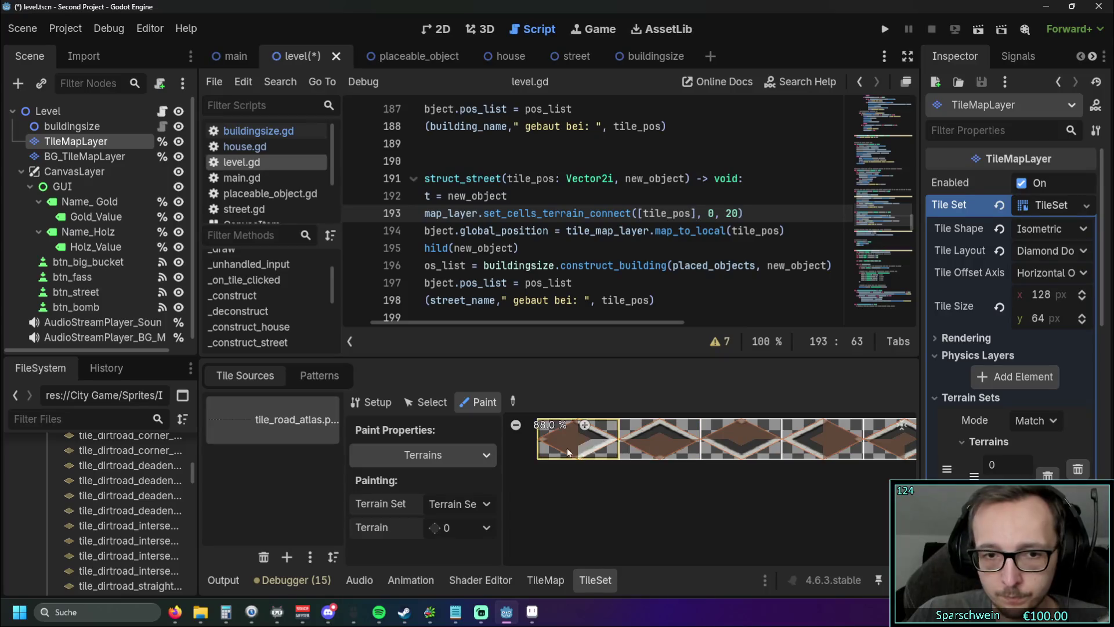
Step: Change the street terrain argument on line 193 from 20 to 0
double_click(733, 213)
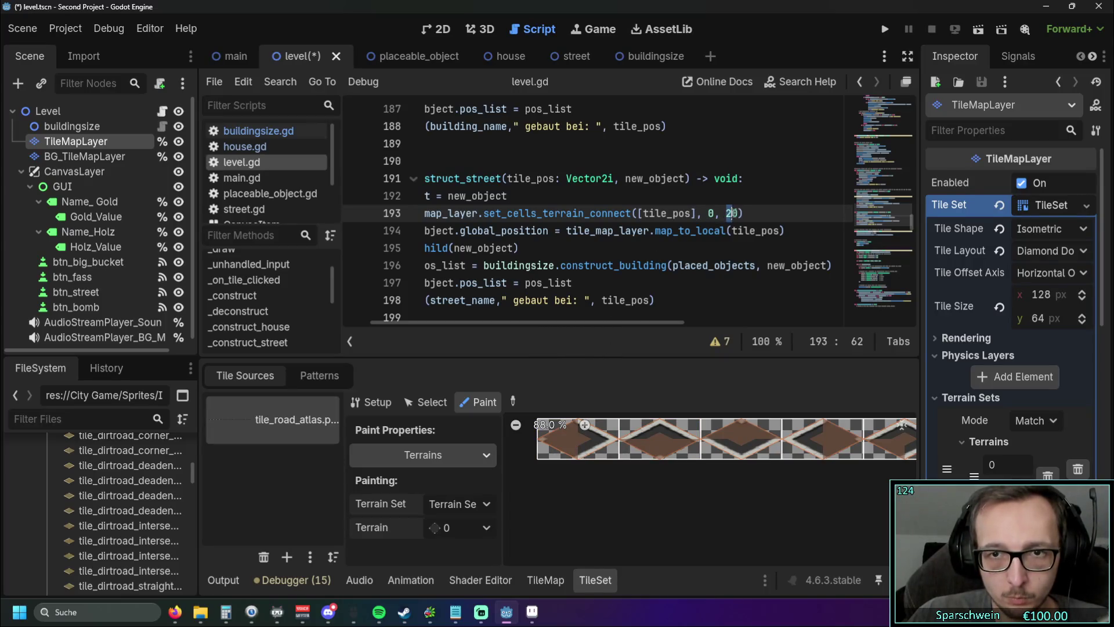
type("60")
left_click(668, 265)
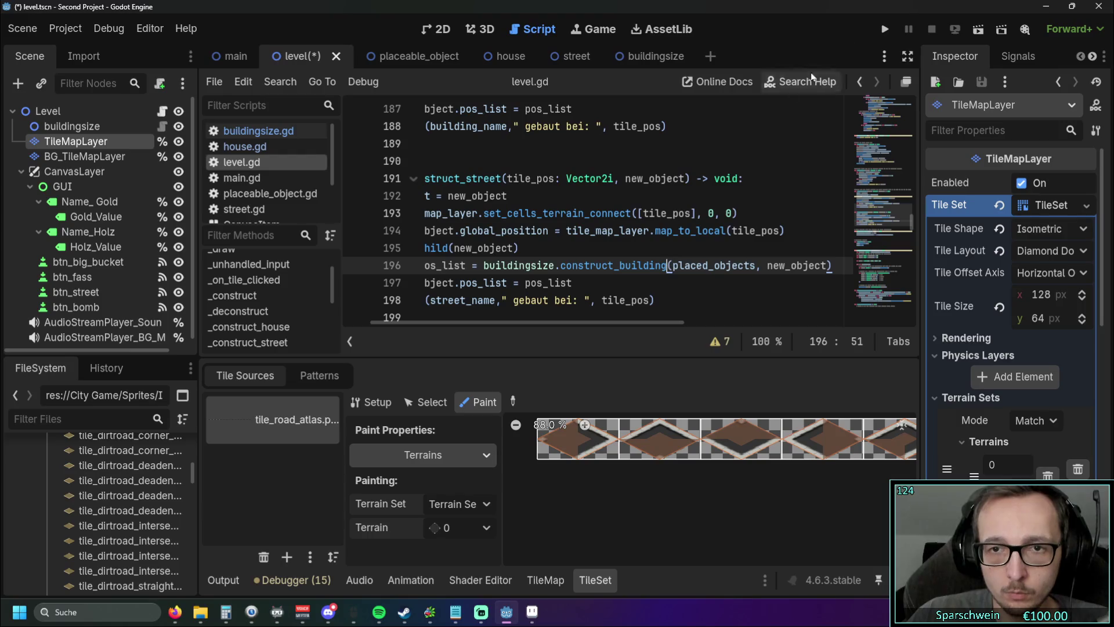
Step: Test-run the game, painting a diagonal strip of street tiles across the grid, then stop it
left_click(883, 30)
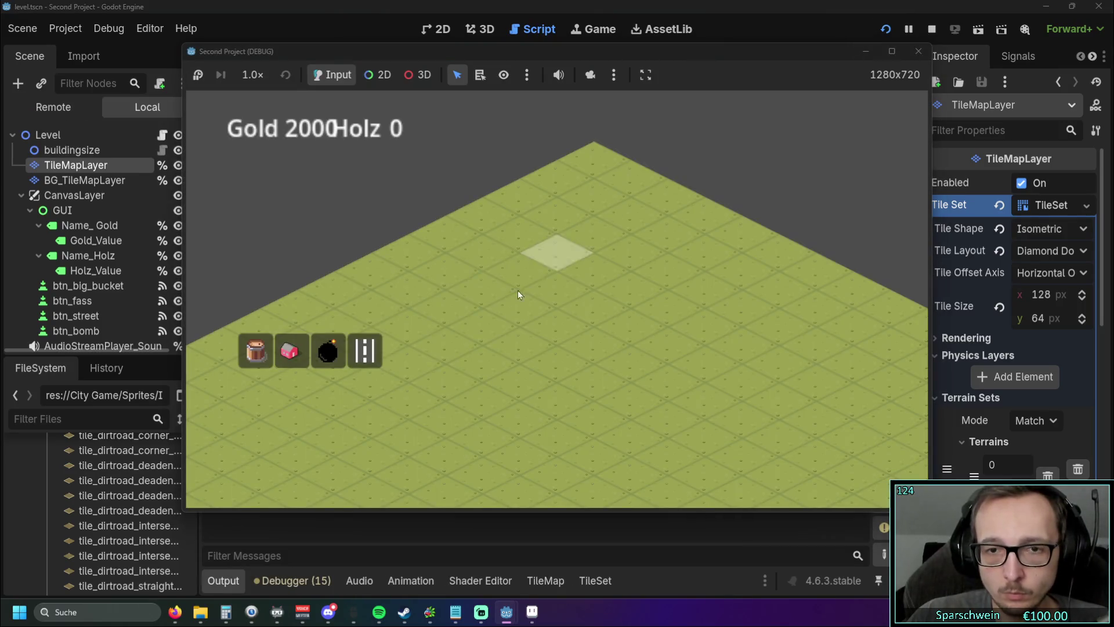
left_click(372, 352)
left_click_drag(473, 364, 588, 315)
left_click(588, 314)
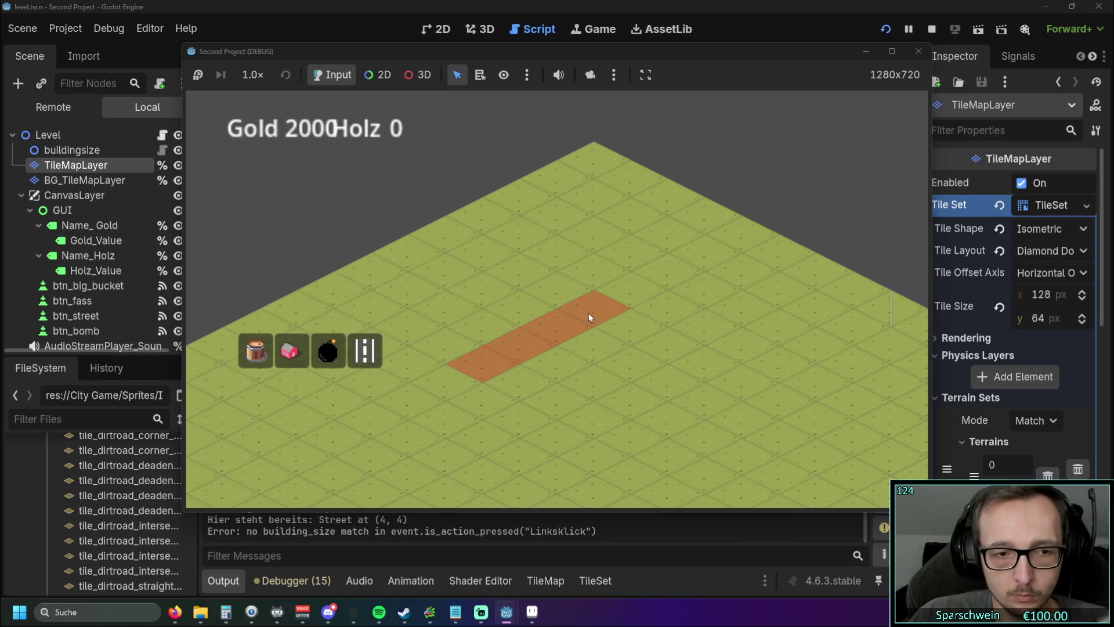
left_click(916, 53)
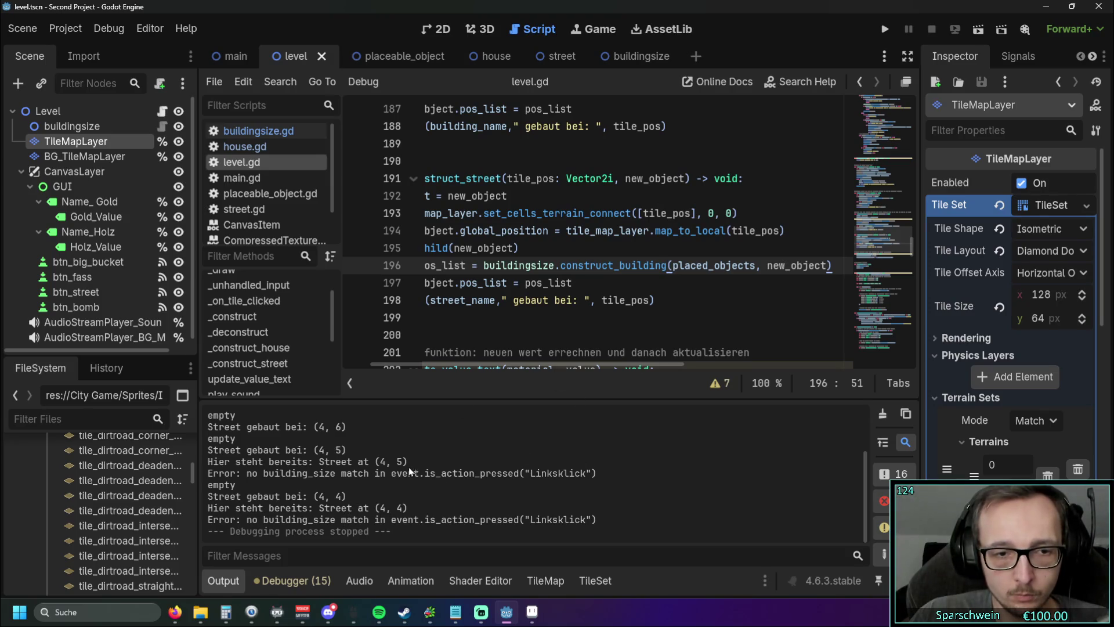
Step: Set the TileMapLayer's Ordering Z Index to 1
scroll(1032, 341, "down", 5)
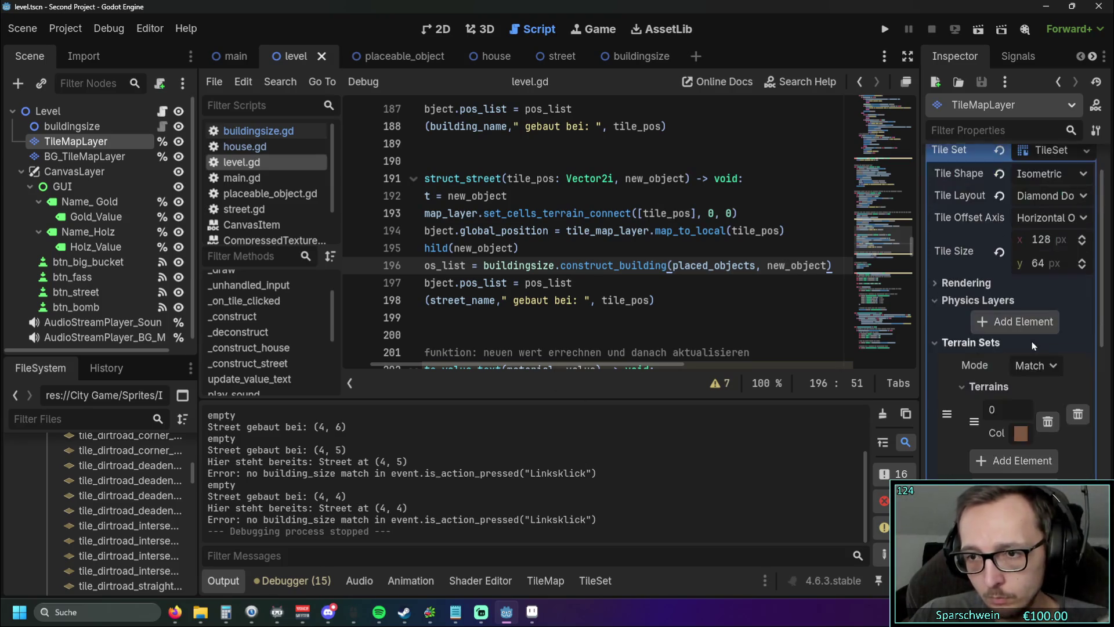
scroll(1030, 341, "down", 5)
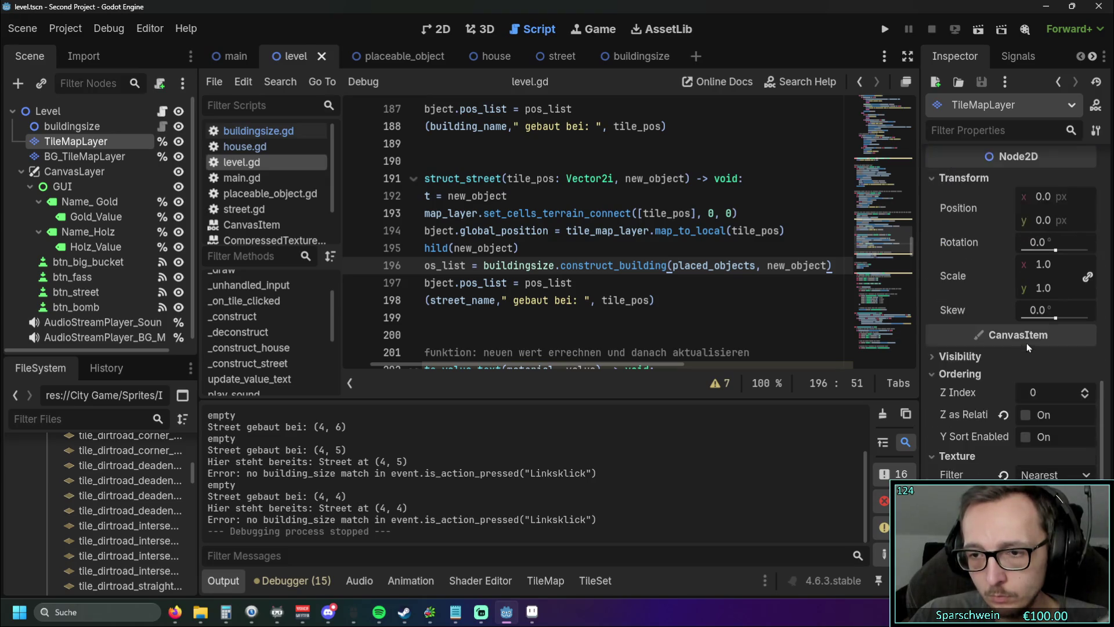
left_click(1085, 393)
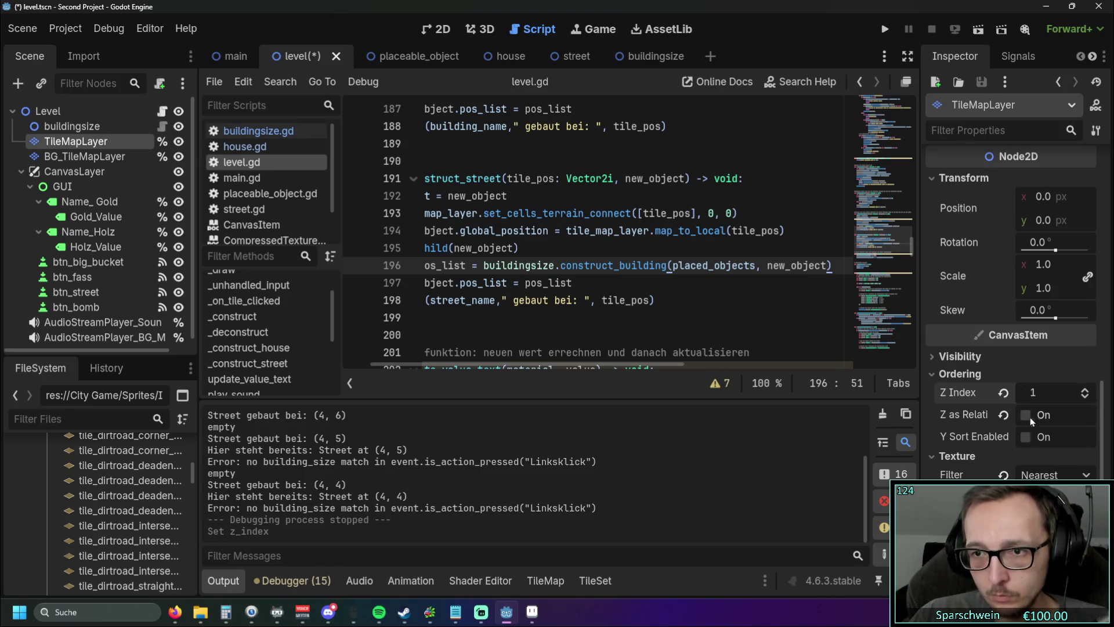
Step: Run the game, lay a short road, place a red house beside it, then stop
left_click(884, 29)
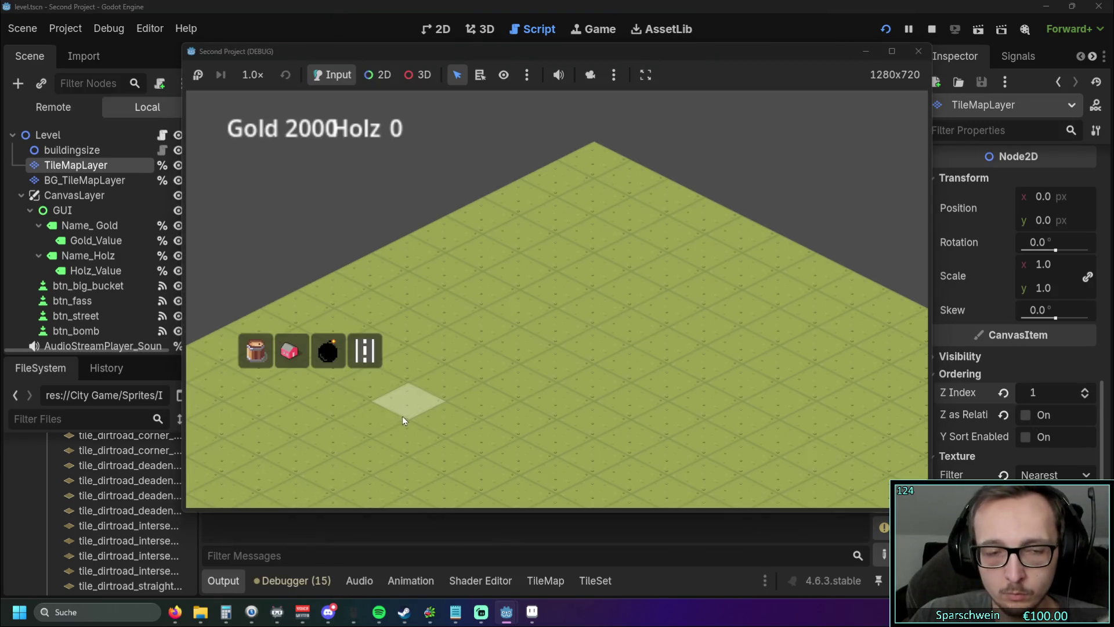
left_click_drag(469, 375, 509, 351)
left_click(291, 350)
left_click(479, 328)
right_click(507, 315)
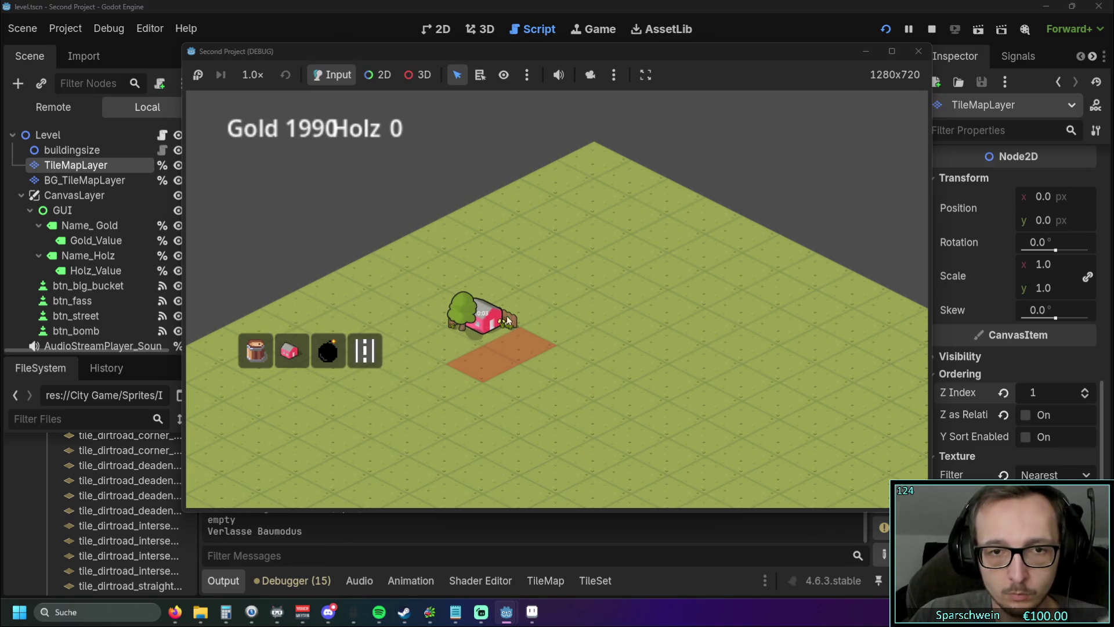
left_click(923, 52)
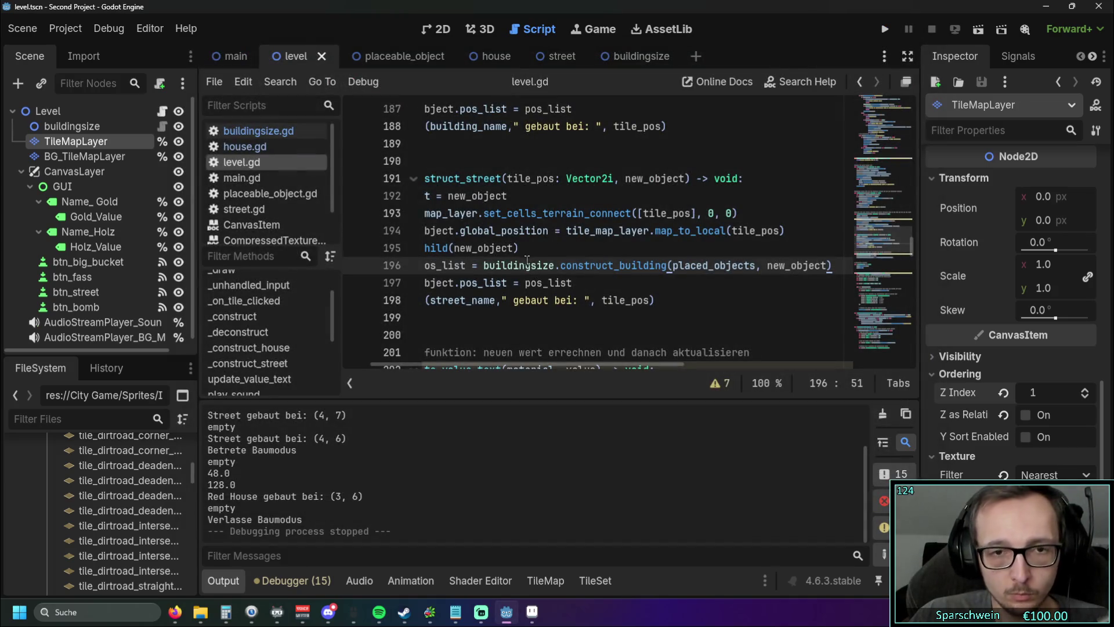
Step: Reset the TileMapLayer's Z Index back to 0
left_click(1084, 397)
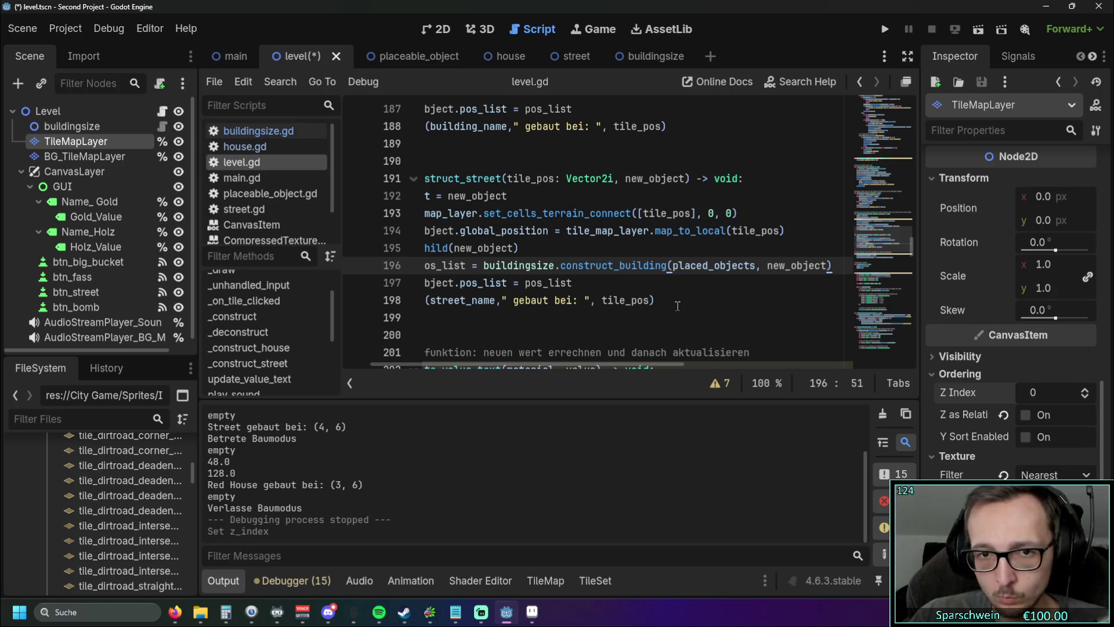
scroll(673, 307, "up", 2)
scroll(661, 310, "left", 2)
scroll(644, 317, "down", 2)
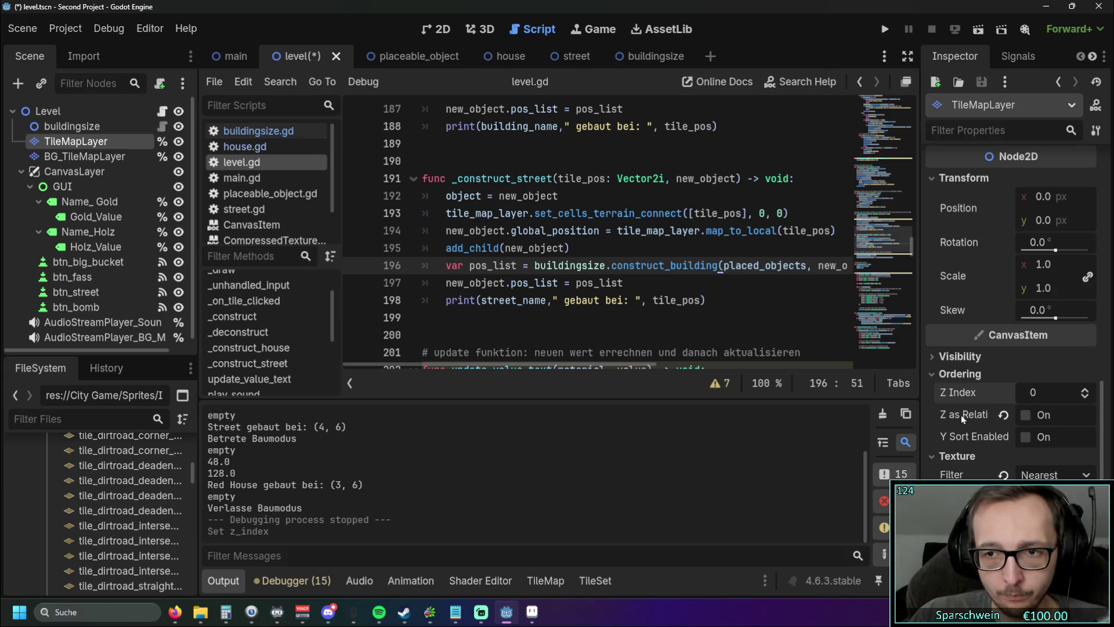
scroll(961, 415, "up", 5)
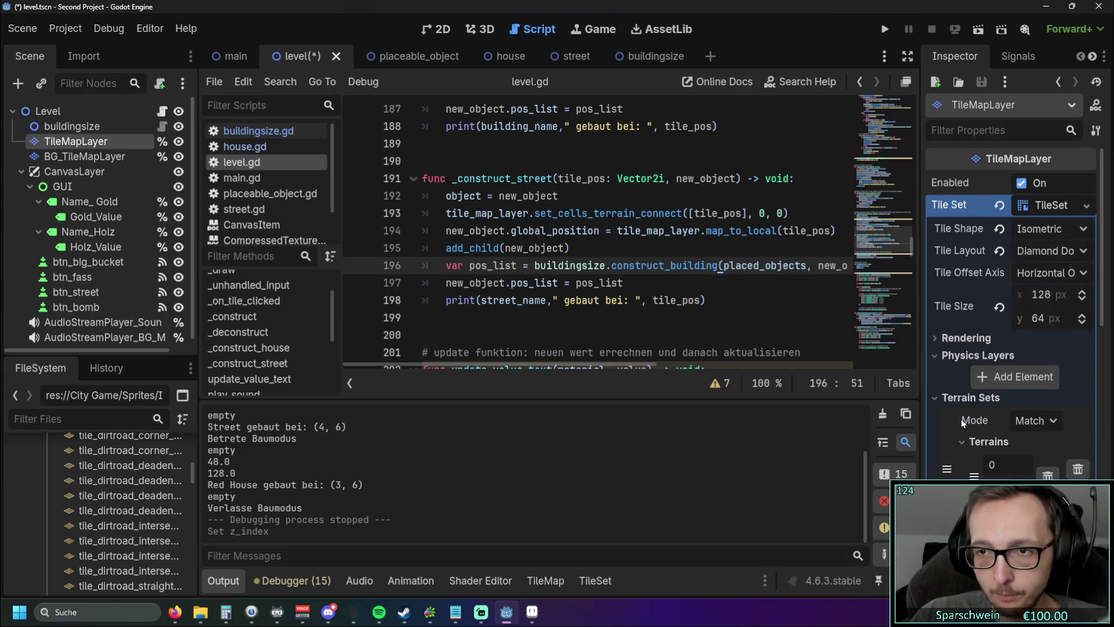
Step: Open the Tile Set resource in the TileSet editor and pan the tile_road_atlas preview
left_click(1052, 205)
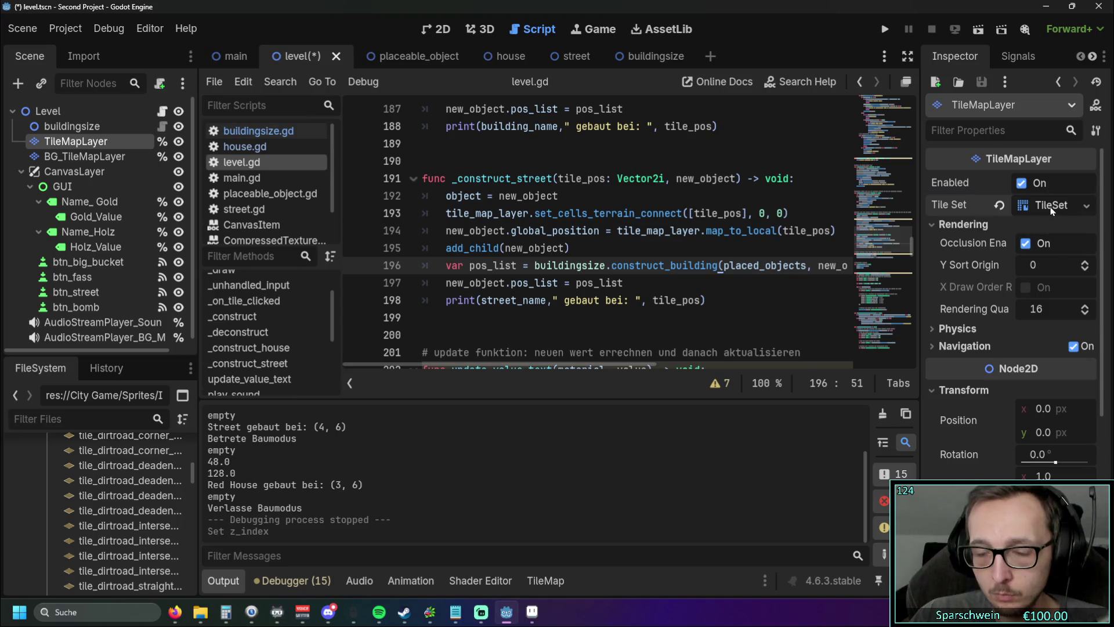
left_click(1051, 207)
mouse_move(534, 518)
left_mouse_down()
mouse_move(565, 518)
mouse_move(528, 527)
left_mouse_up()
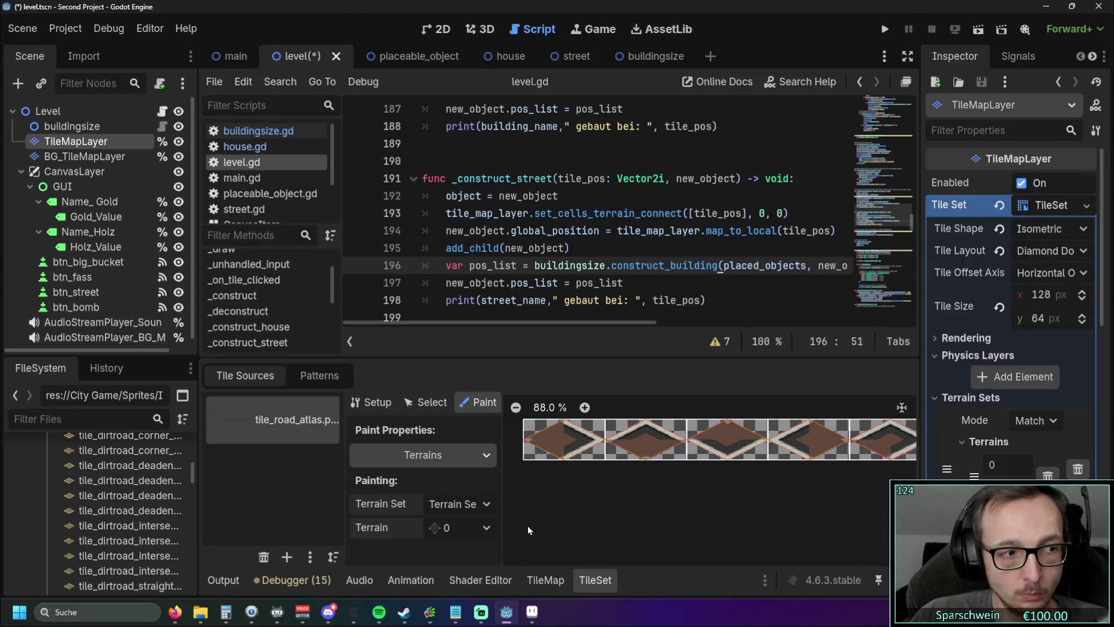
scroll(598, 208, "down", 2)
scroll(597, 209, "up", 2)
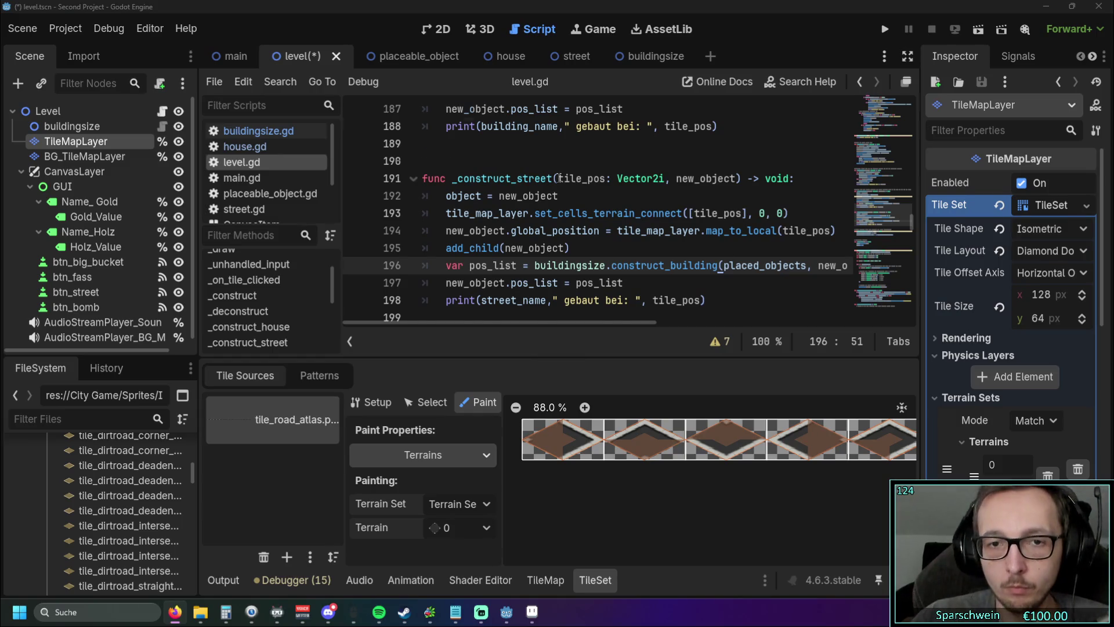
scroll(659, 267, "down", 20)
scroll(659, 266, "down", 9)
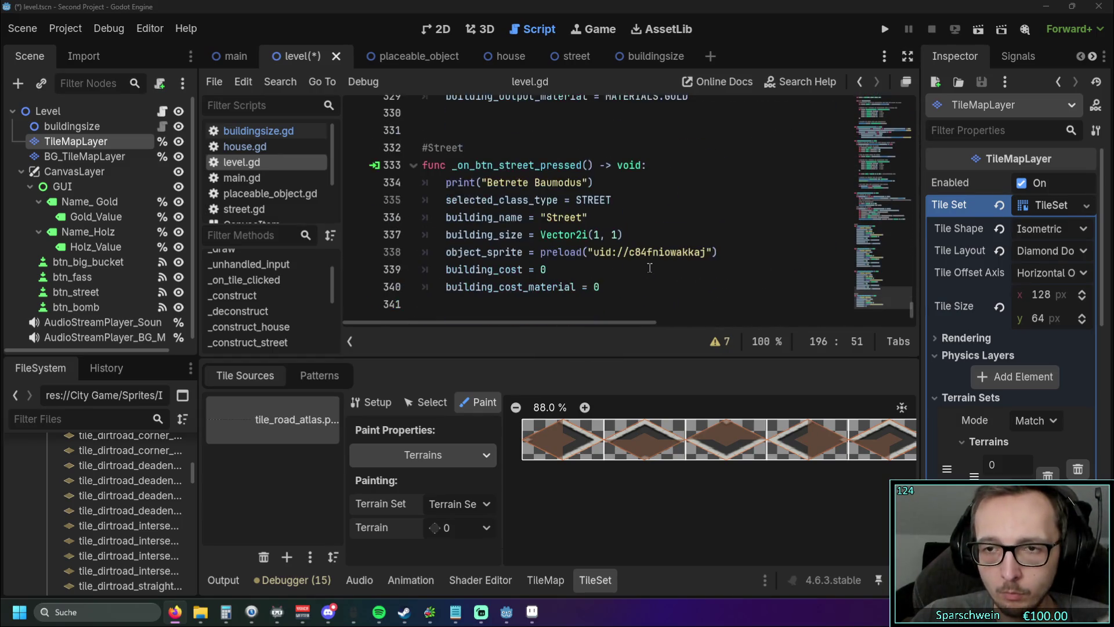
mouse_move(720, 252)
left_mouse_down()
mouse_move(533, 252)
mouse_move(372, 164)
left_mouse_up()
left_click(609, 288)
left_click_drag(609, 287, 402, 170)
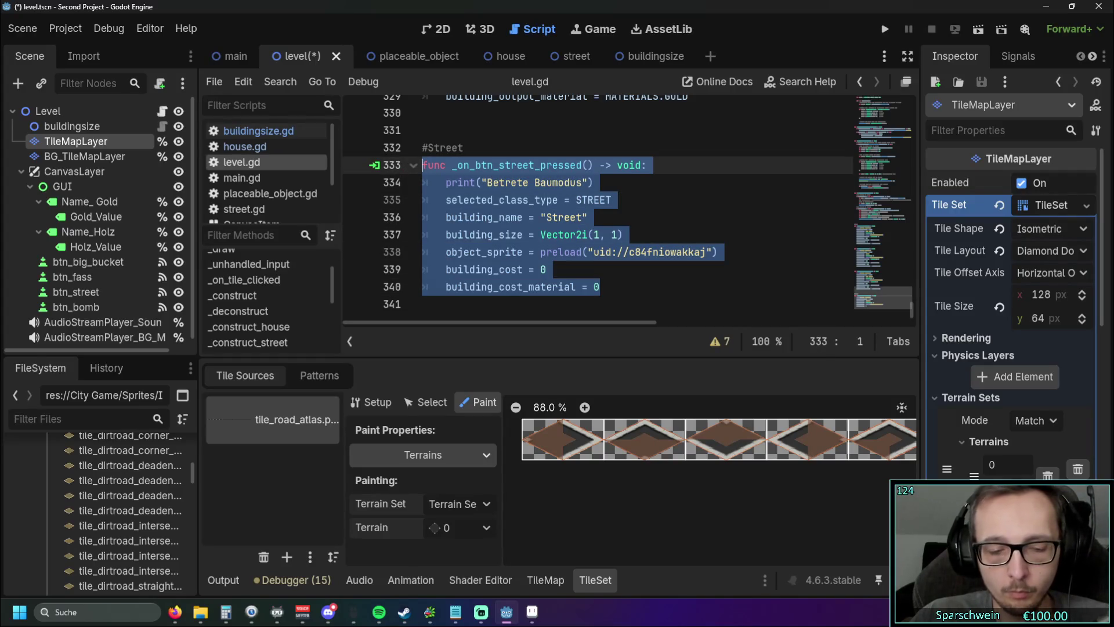
key("alt+Tab")
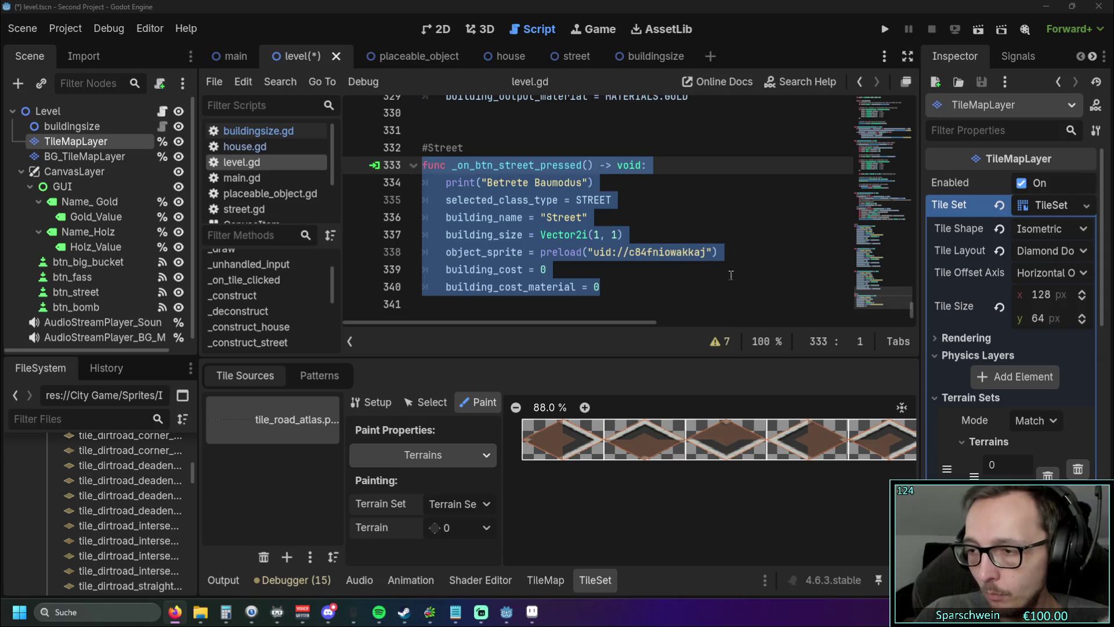
scroll(667, 247, "up", 15)
left_click(655, 234)
scroll(656, 238, "up", 15)
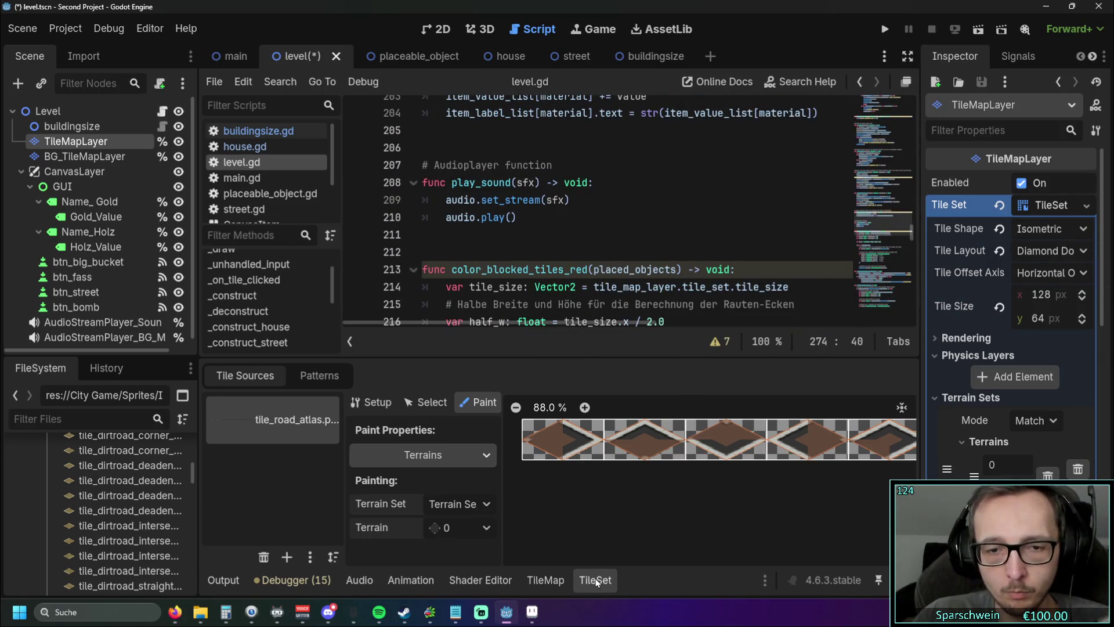
Step: Close the TileSet panel and scroll level.gd to the Linksklick left-click build block
left_click(595, 582)
scroll(619, 326, "up", 20)
scroll(619, 325, "up", 6)
scroll(619, 326, "up", 4)
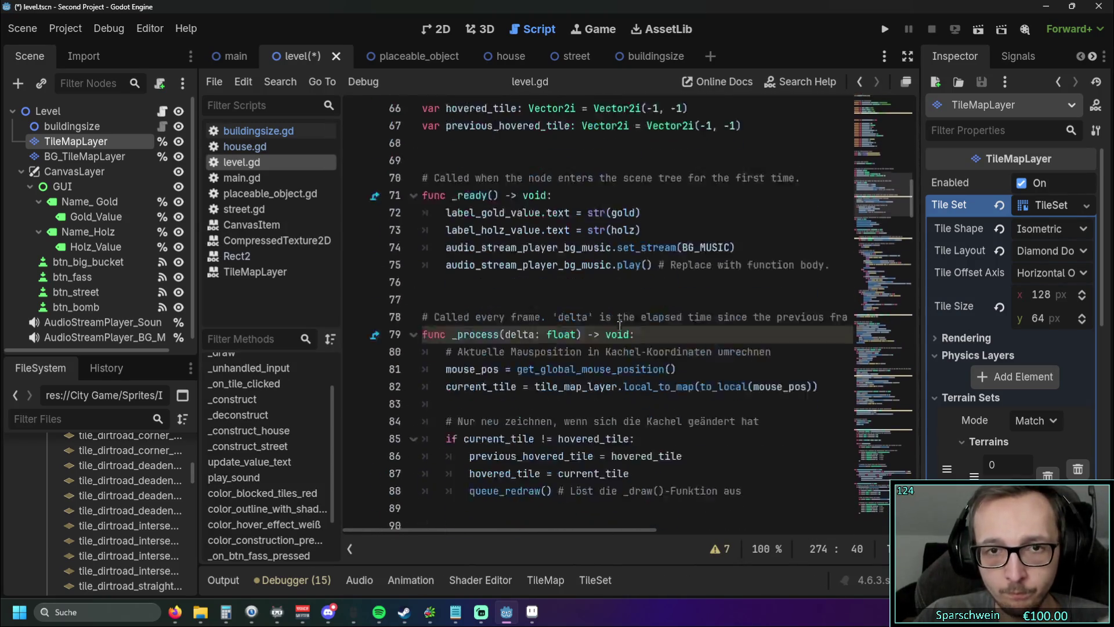
scroll(624, 324, "down", 9)
scroll(625, 323, "down", 6)
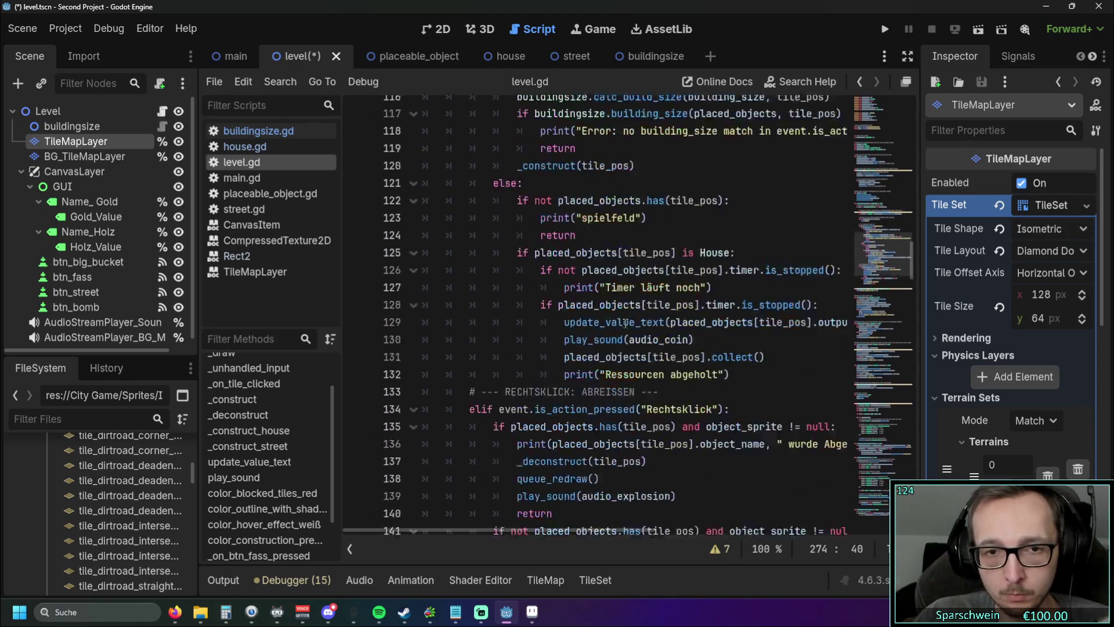
mouse_move(531, 528)
left_mouse_down()
mouse_move(562, 529)
mouse_move(537, 530)
mouse_move(548, 515)
left_mouse_up()
scroll(690, 390, "up", 1)
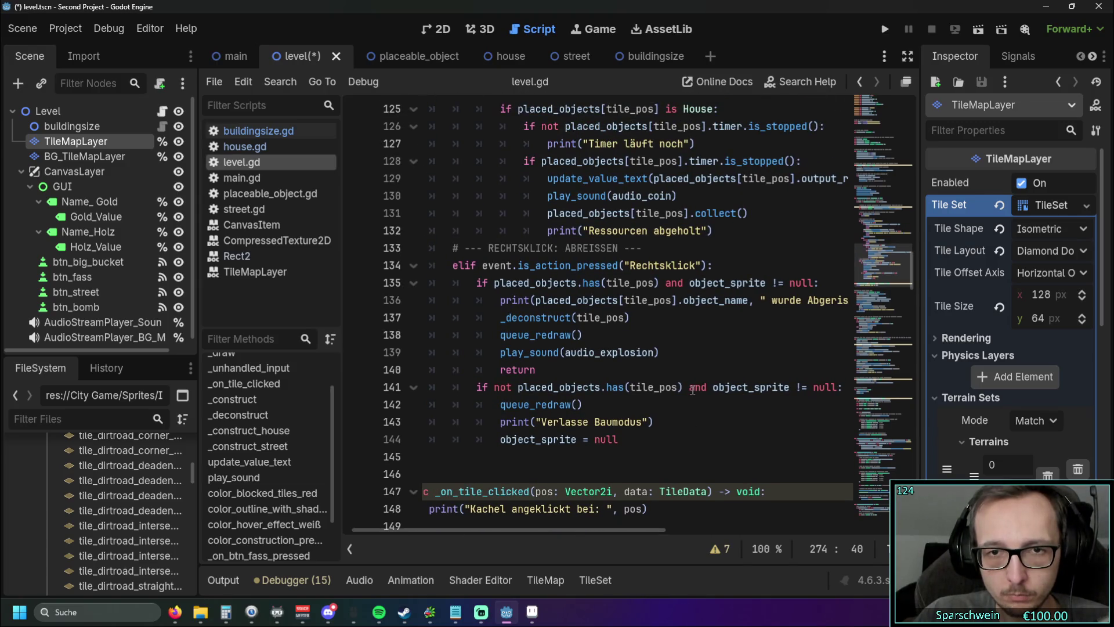
mouse_move(529, 529)
left_mouse_down()
mouse_move(559, 530)
mouse_move(516, 528)
left_mouse_up()
scroll(723, 385, "up", 3)
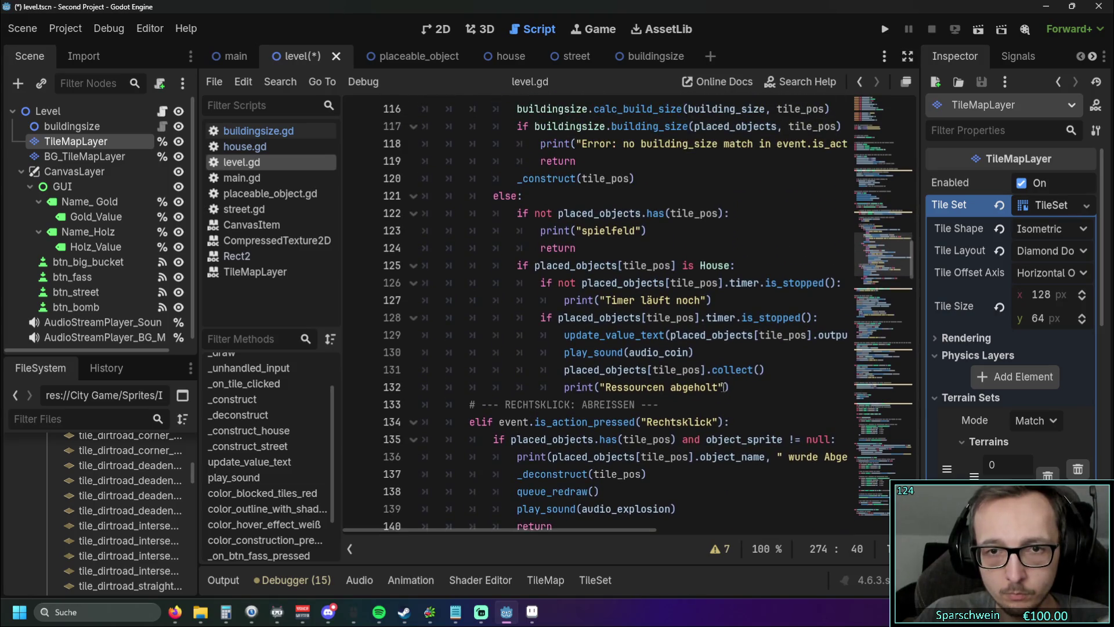
scroll(696, 388, "up", 3)
scroll(694, 388, "up", 1)
left_click_drag(478, 530, 524, 530)
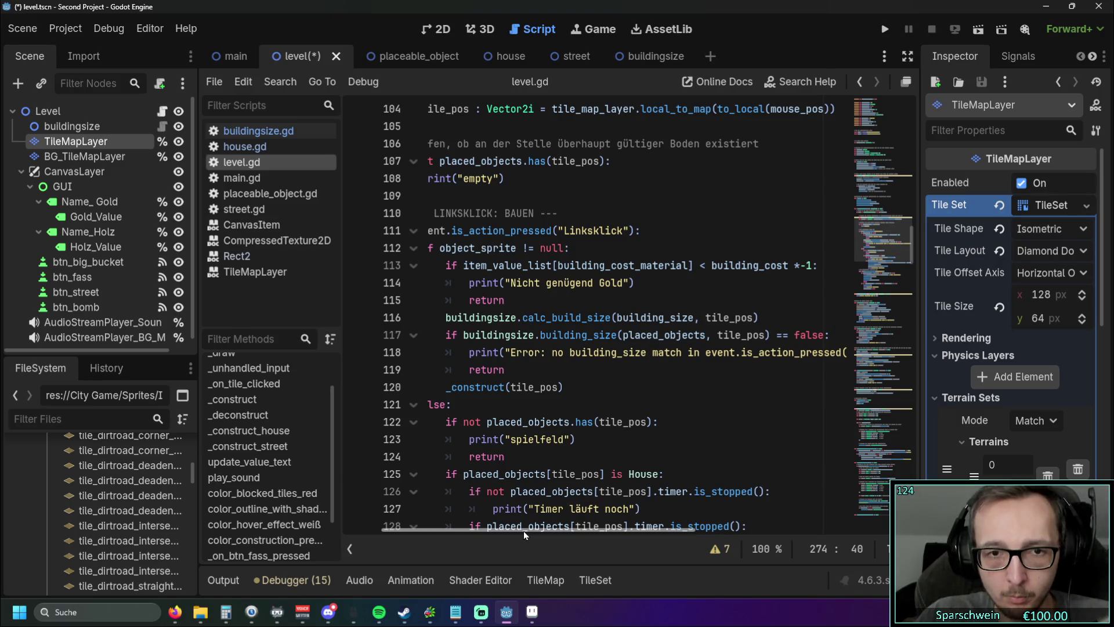
mouse_move(523, 530)
left_mouse_down()
mouse_move(562, 531)
mouse_move(506, 531)
left_mouse_up()
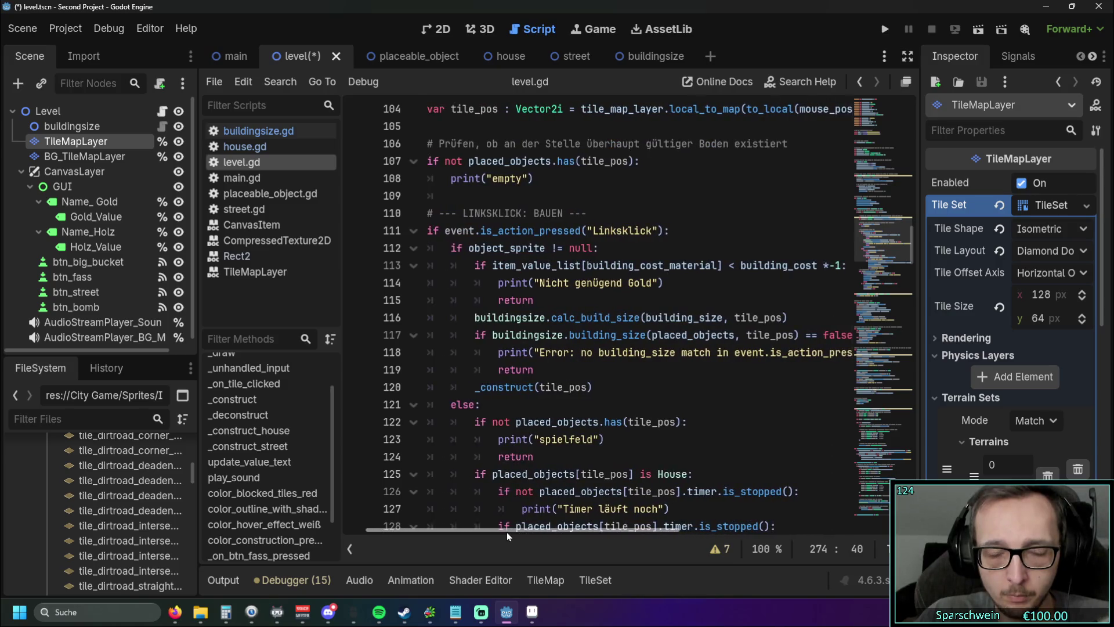
Step: Show the Output log listing the street at (4, 6) and red house at (3, 6)
left_click(227, 584)
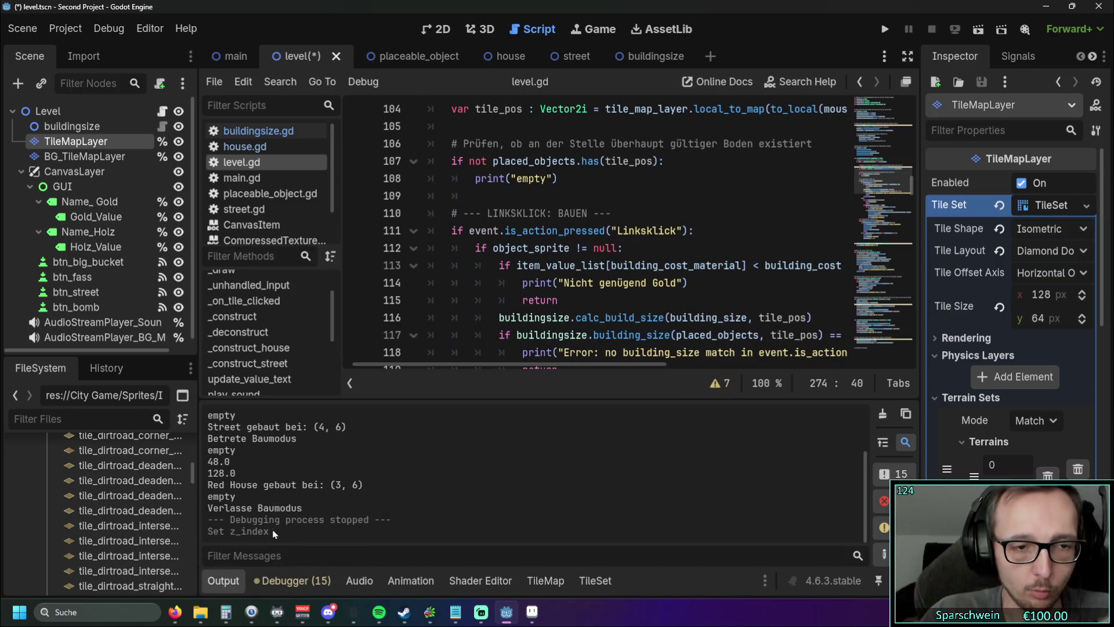
scroll(385, 486, "up", 2)
scroll(388, 486, "down", 2)
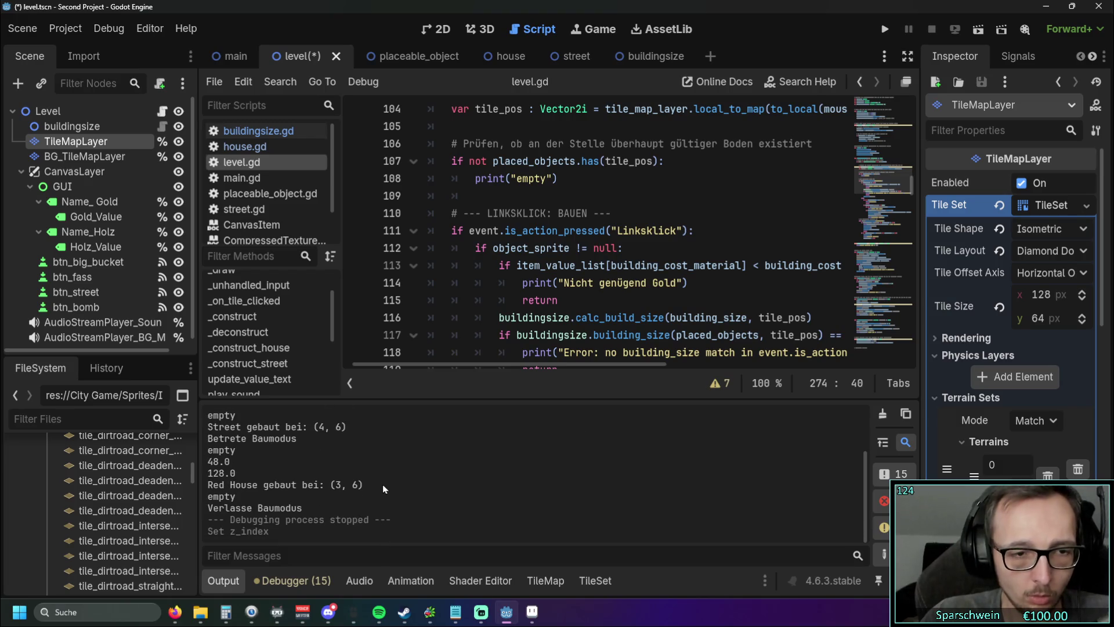
Step: Run the game, try building a street on an existing road, then stop the run
left_click(884, 29)
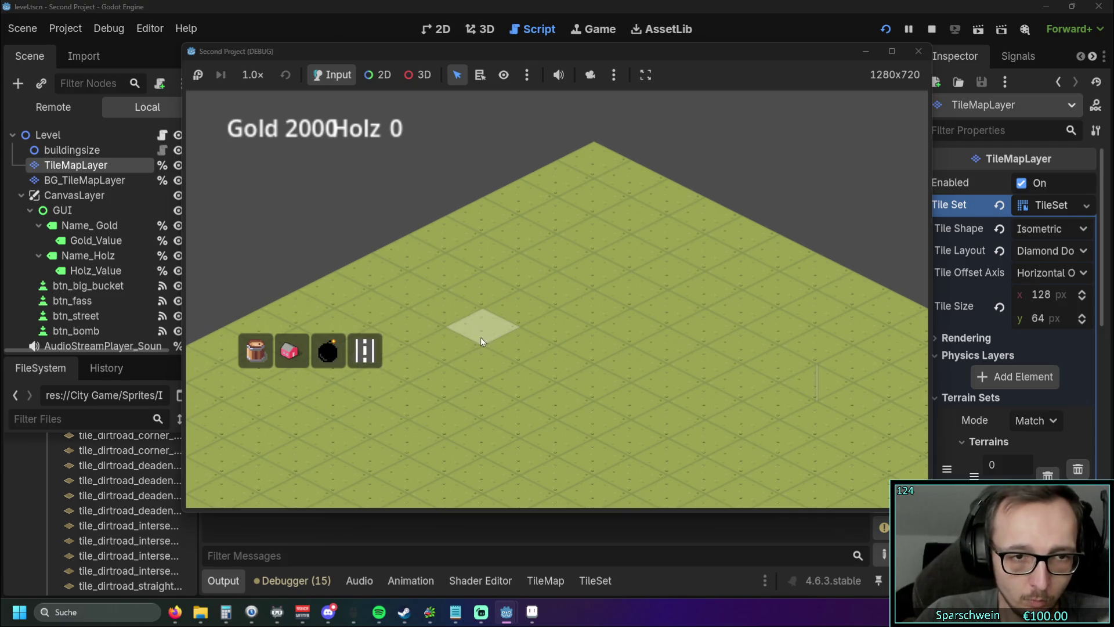
left_click(511, 350)
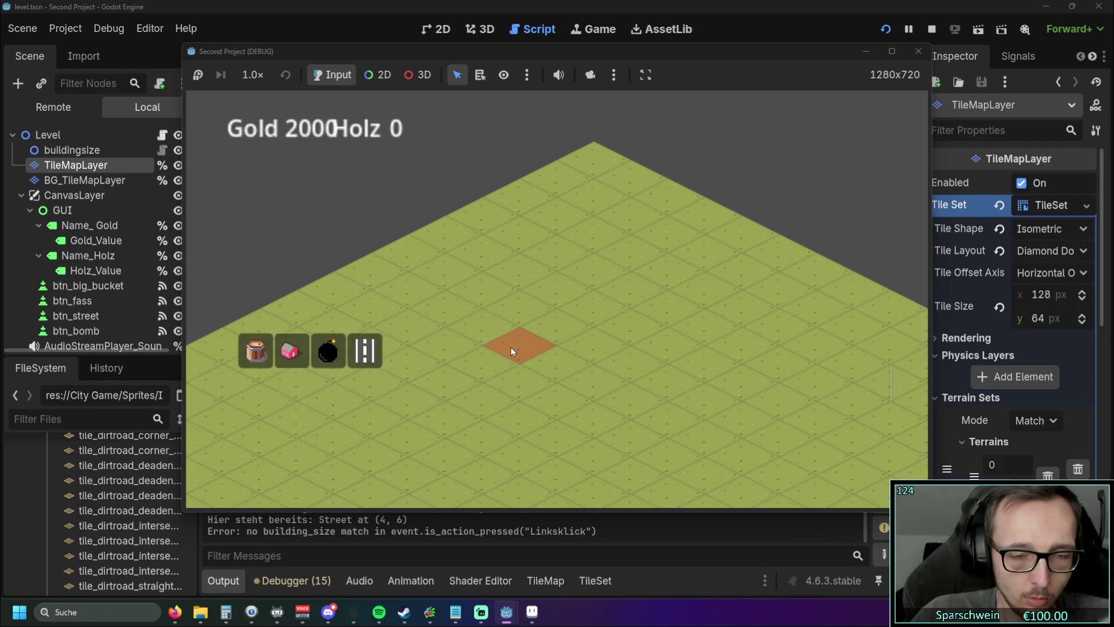
left_click(918, 51)
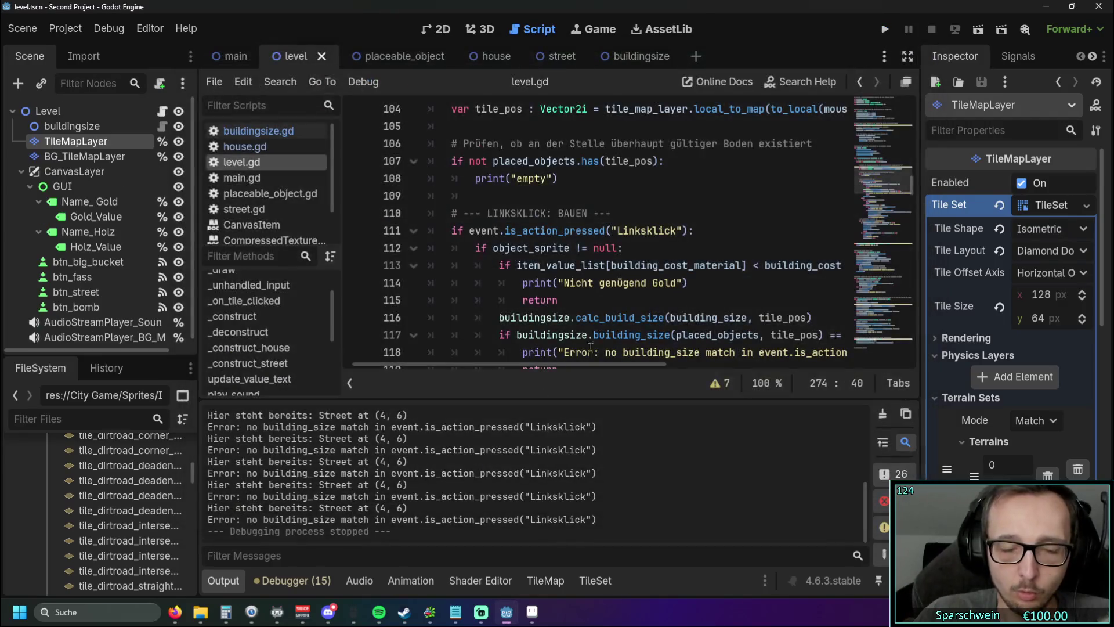
Step: Scroll through the level.gd left-click building code horizontally and vertically
left_click_drag(536, 364, 564, 361)
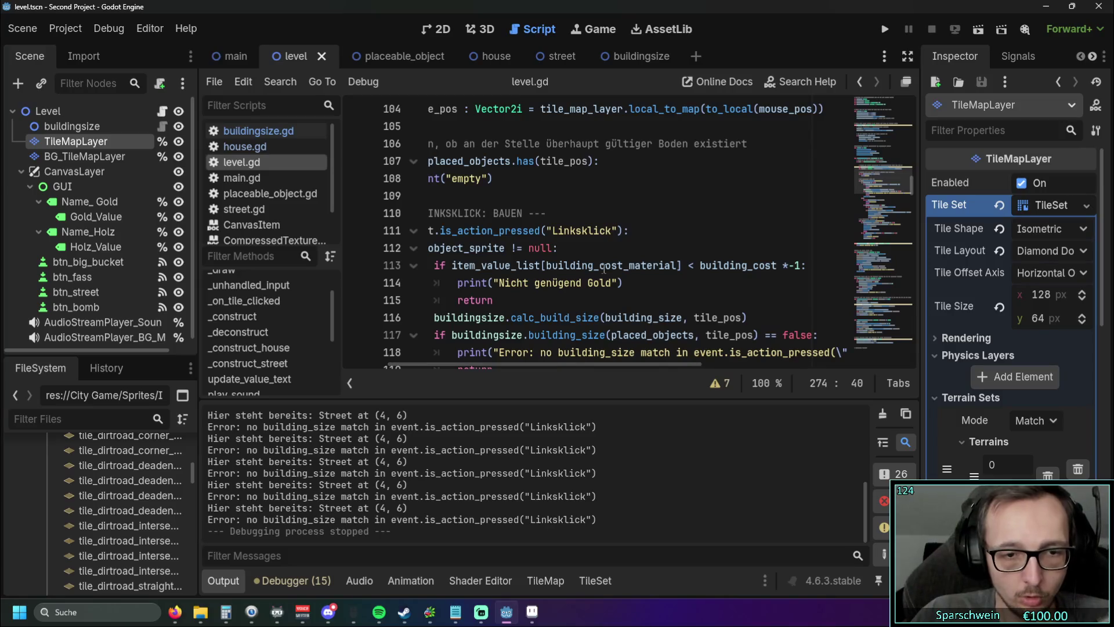
scroll(557, 360, "down", 1)
left_click_drag(541, 364, 507, 365)
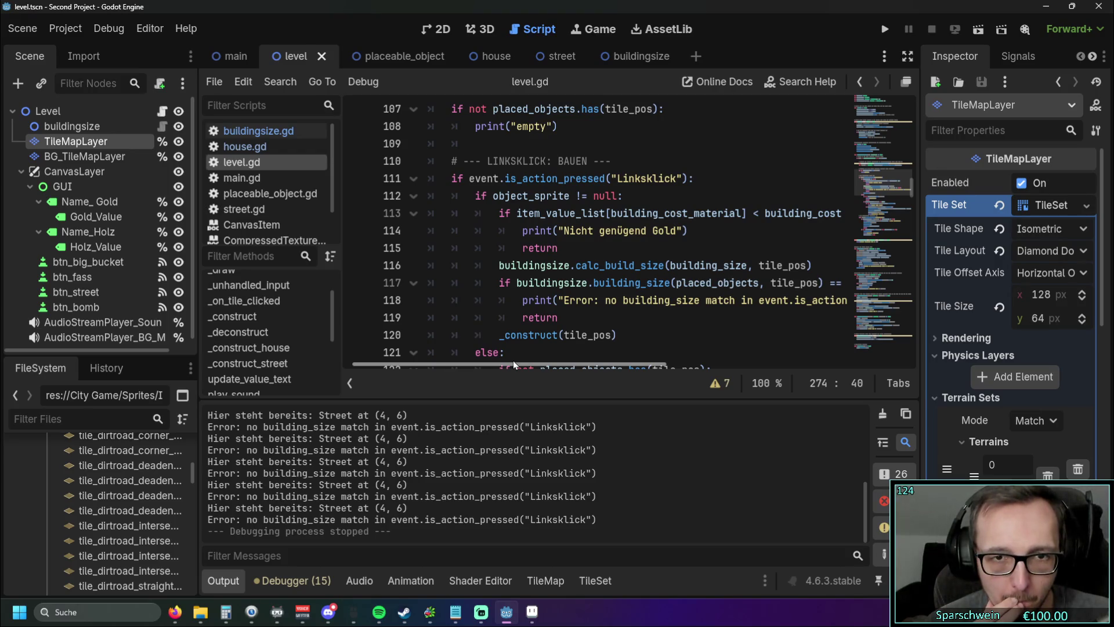
Step: Rerun the project, then select the building_size calls on lines 116–117, ending at line 116
key("F5")
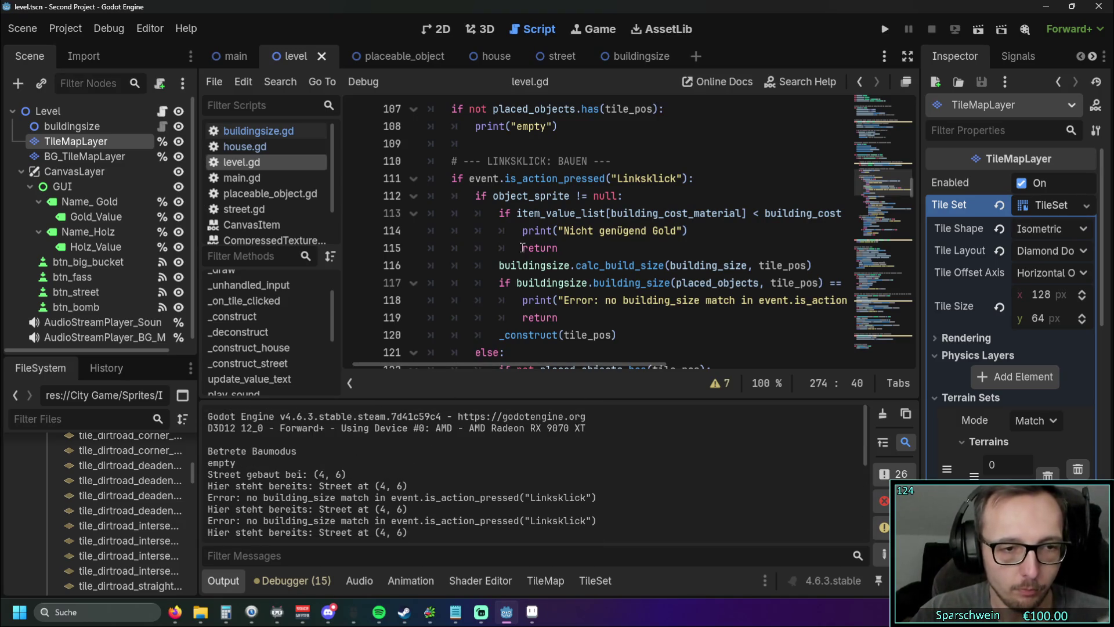
mouse_move(501, 265)
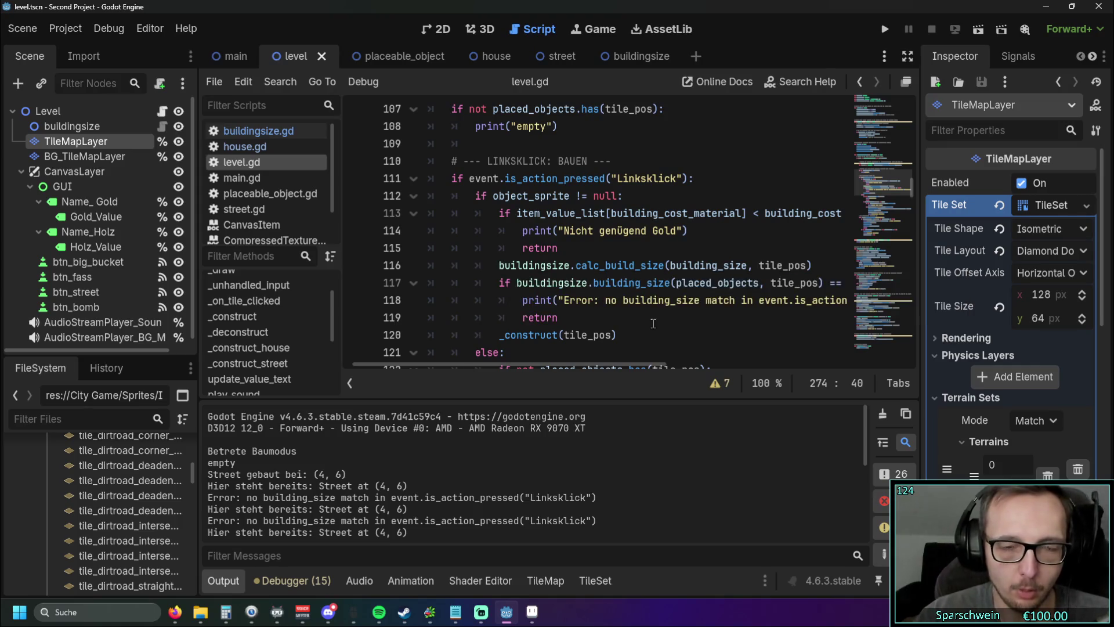
left_click_drag(548, 368, 573, 367)
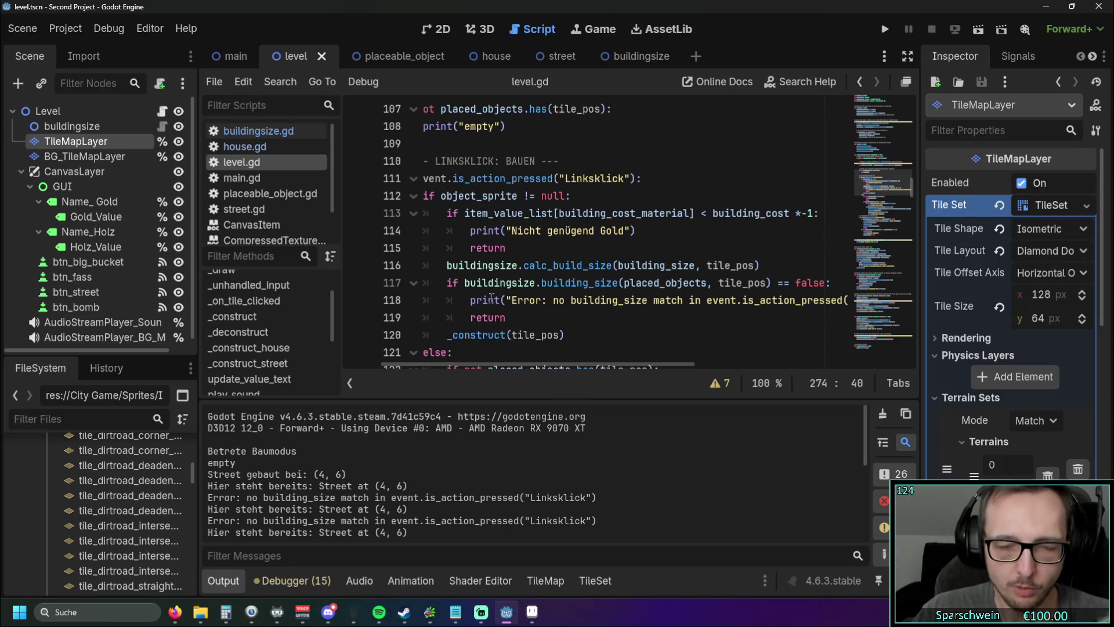
left_click_drag(601, 284, 696, 284)
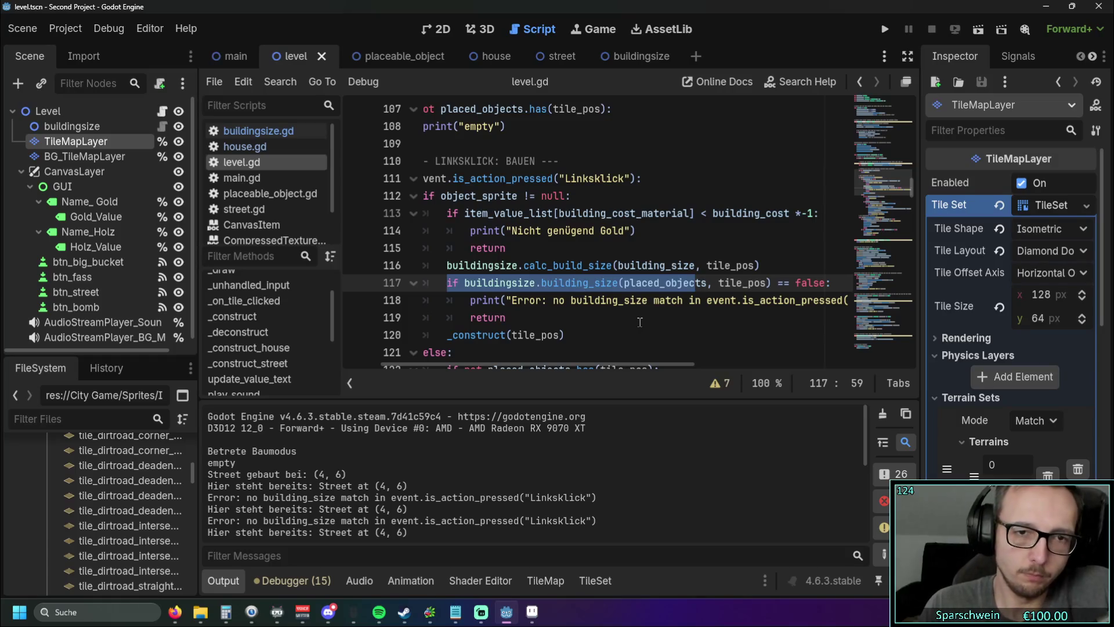
left_click(568, 336)
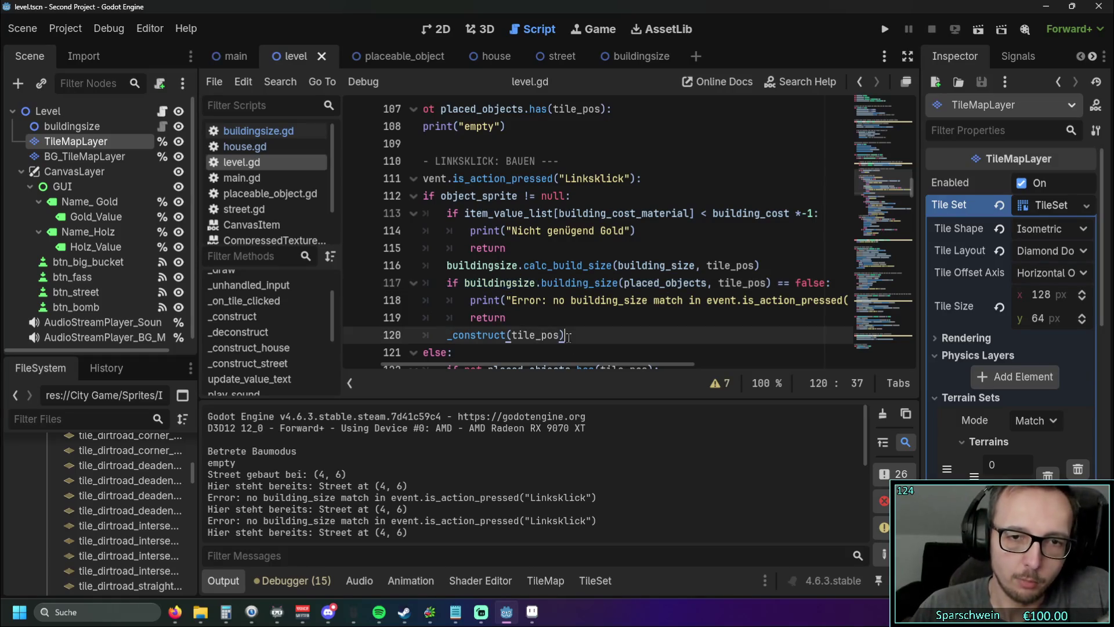
left_click_drag(446, 265, 765, 265)
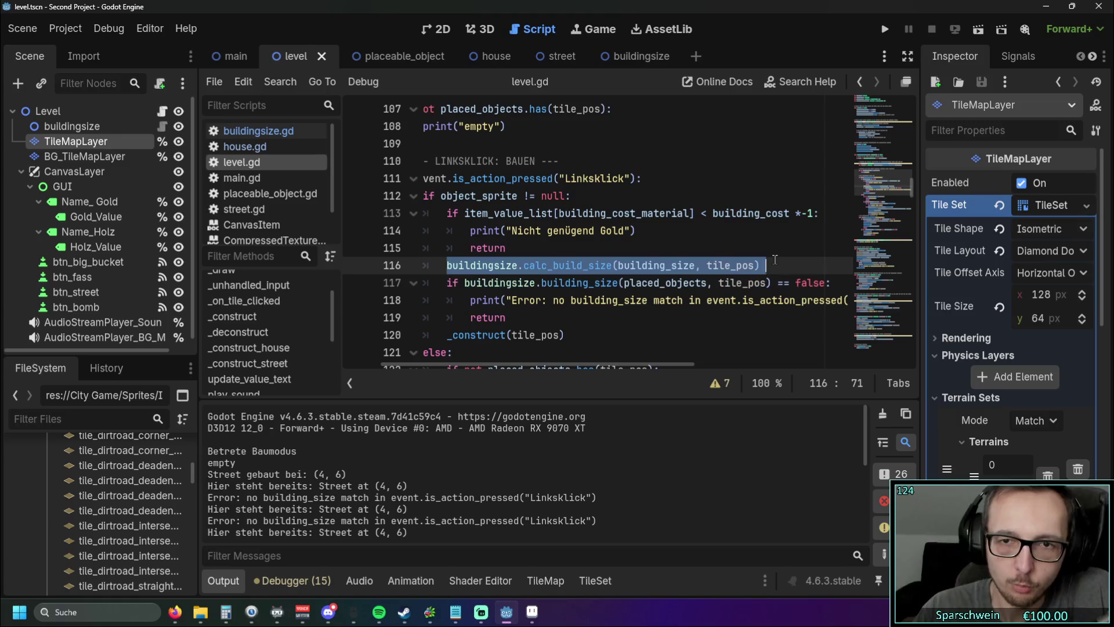
left_click(775, 262)
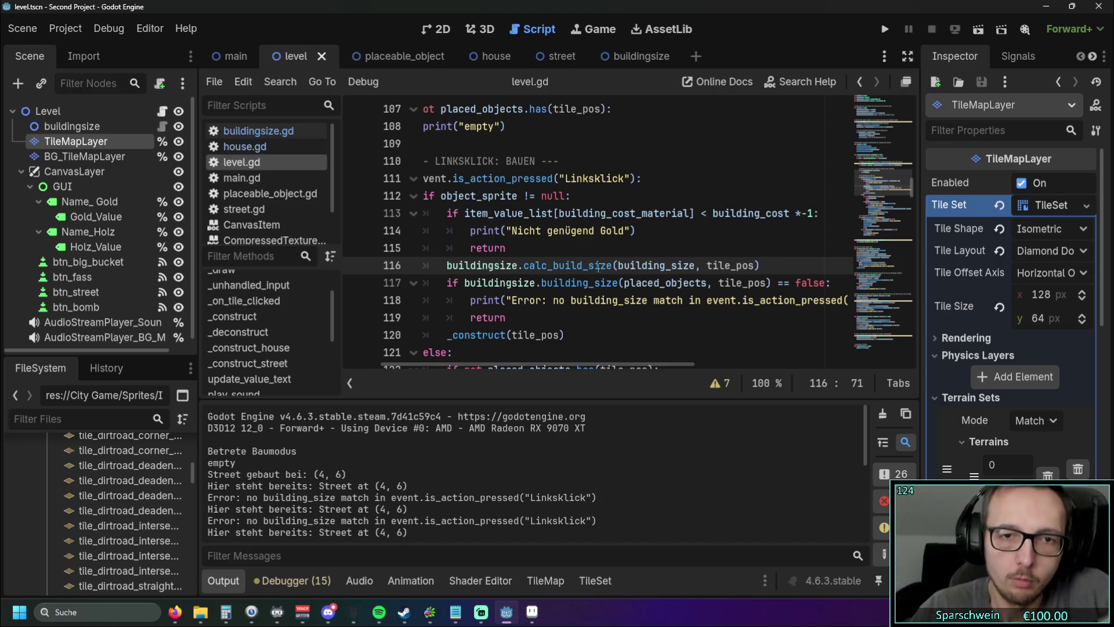
Step: Wrap the calc_build_size call on line 116 in print( … )
mouse_move(482, 332)
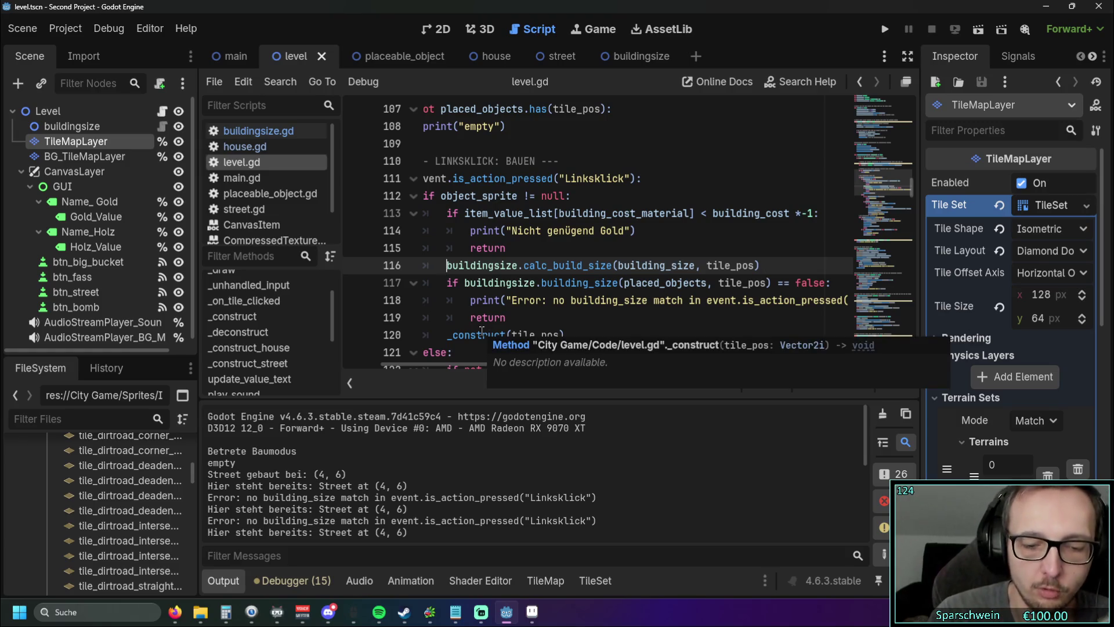
type("print")
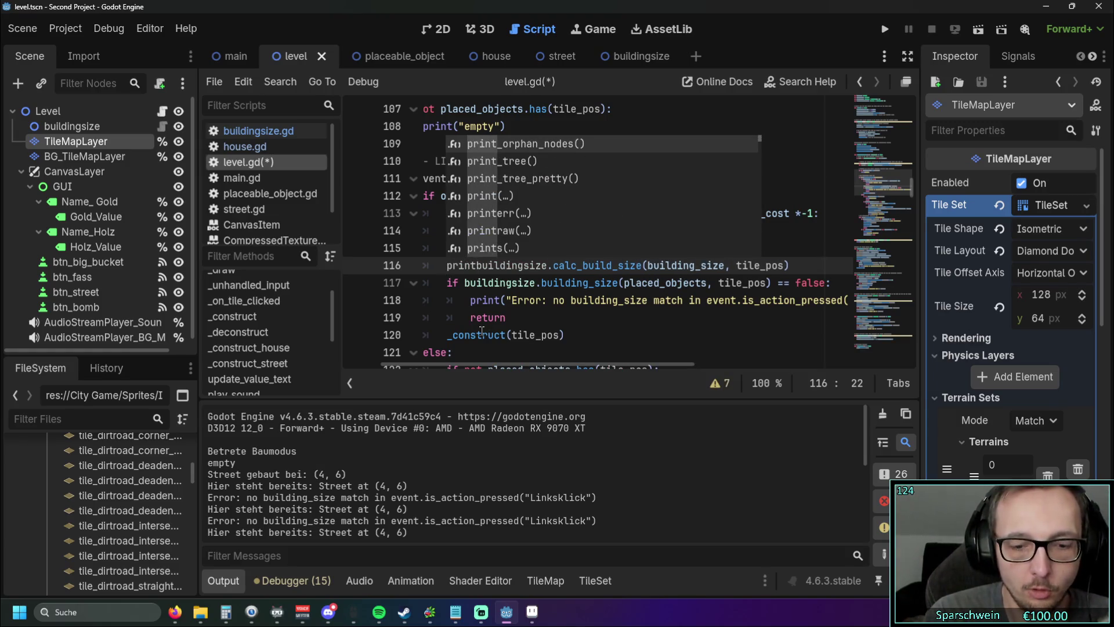
type("(")
left_click(804, 266)
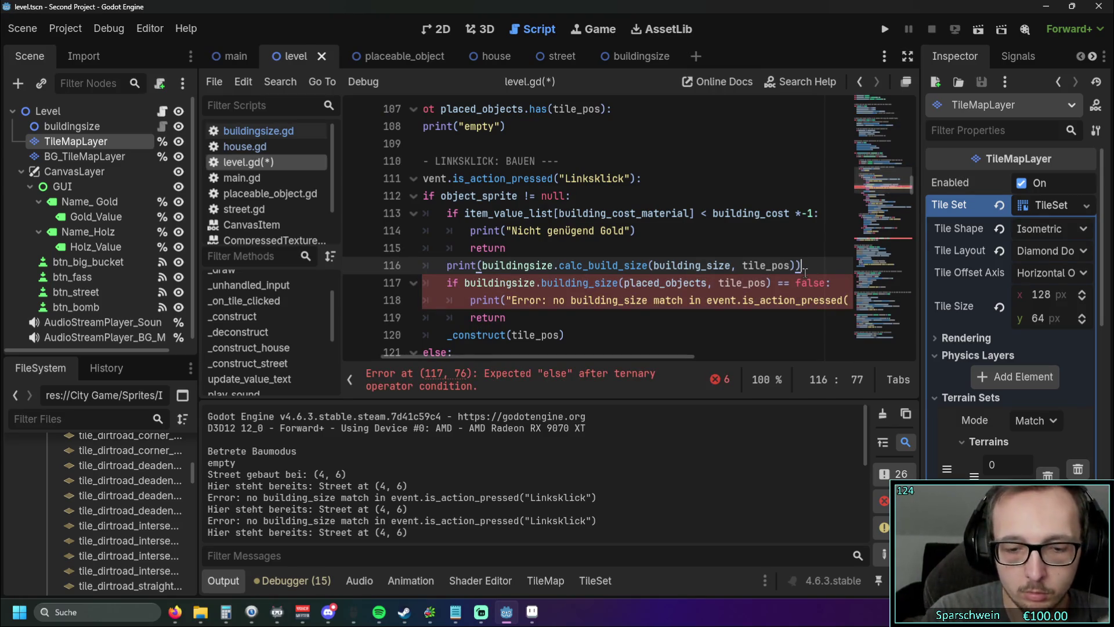
type(")")
left_click(718, 214)
Step: Run the game, place a street tile at (4, 6), and close the game
left_click(885, 29)
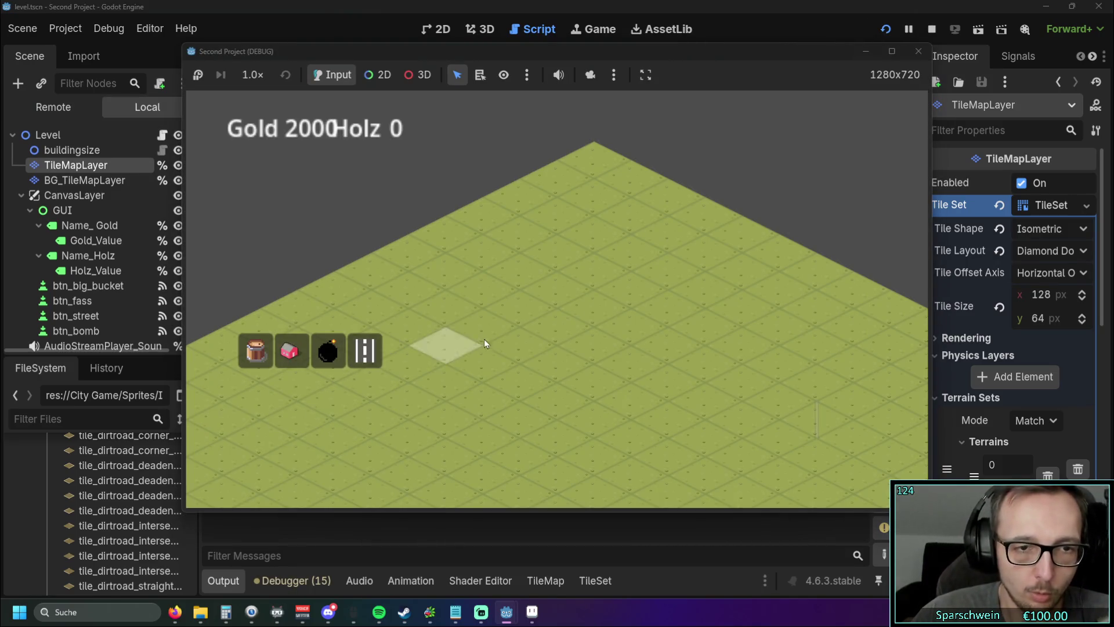
left_click(513, 349)
left_click(917, 52)
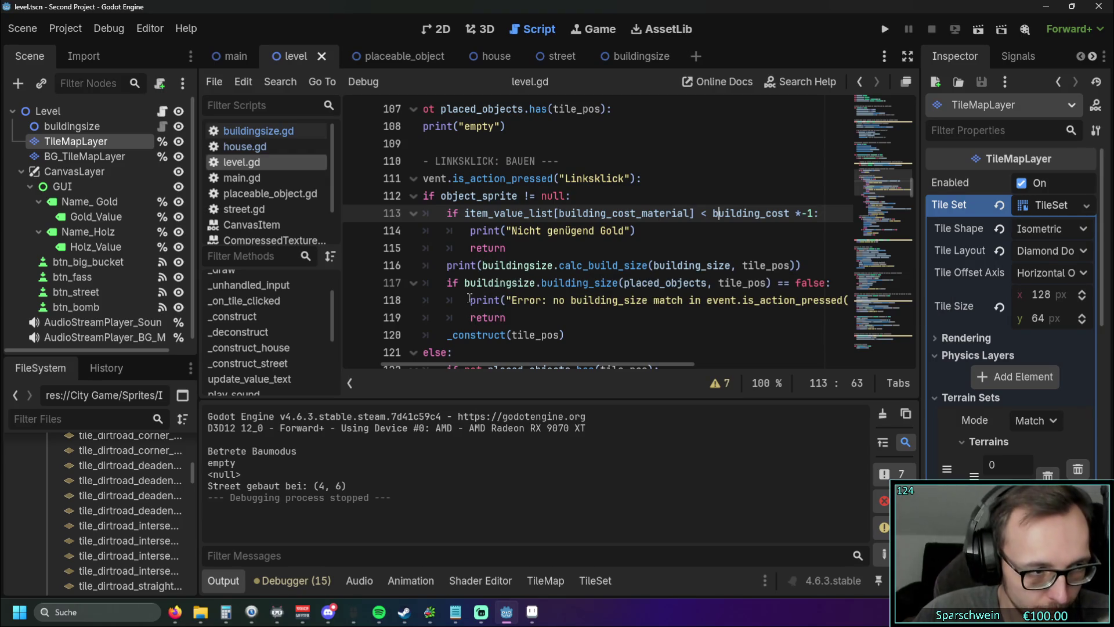
left_click(482, 265)
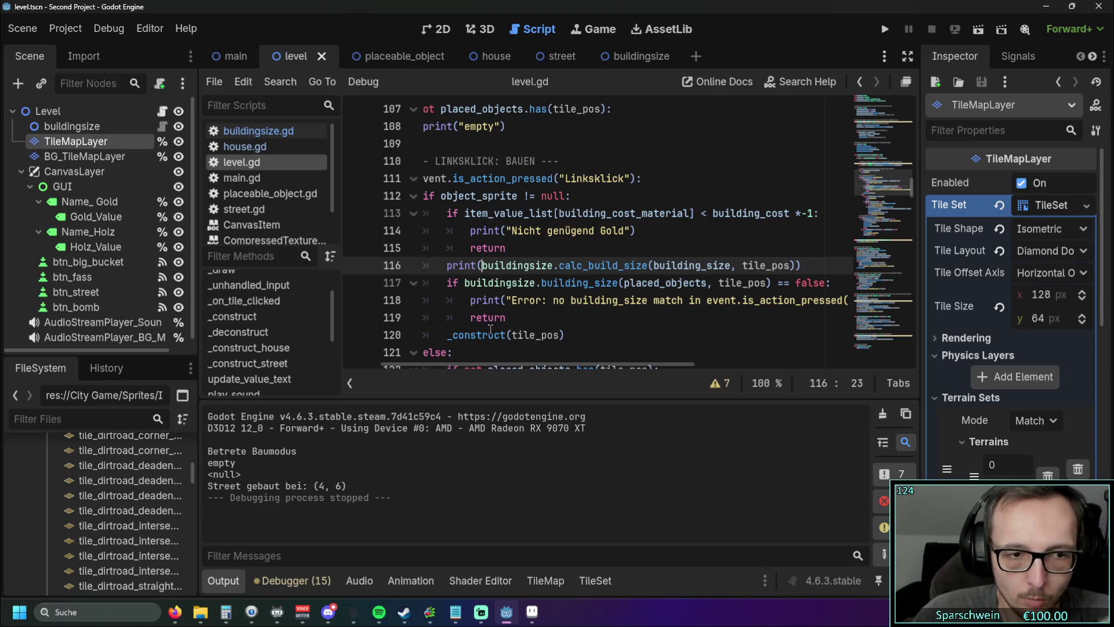
mouse_move(492, 334)
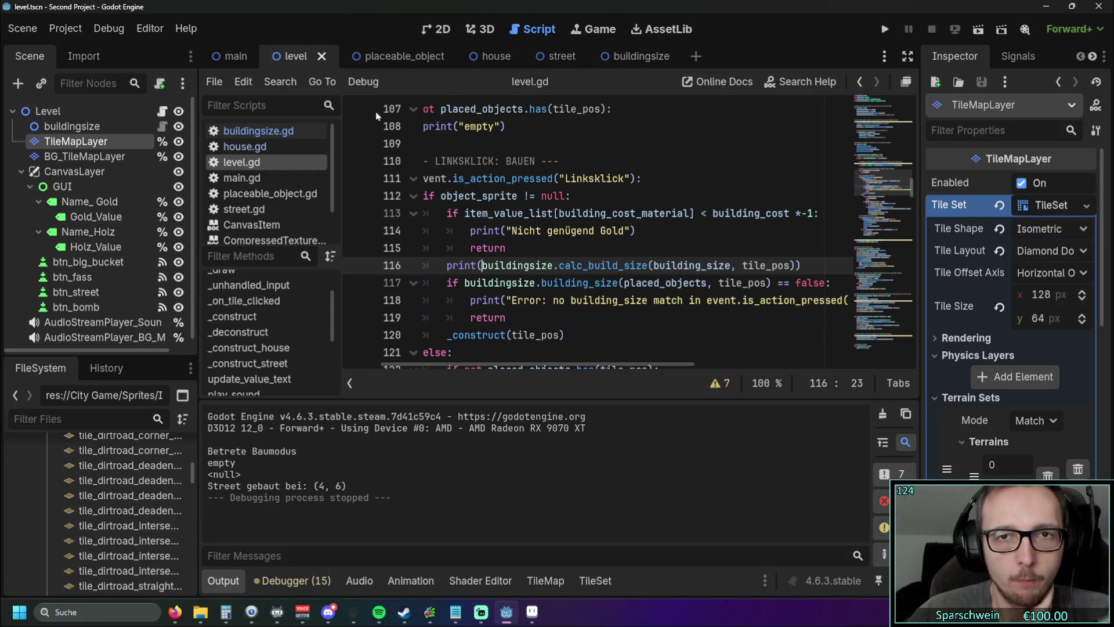
left_click(258, 130)
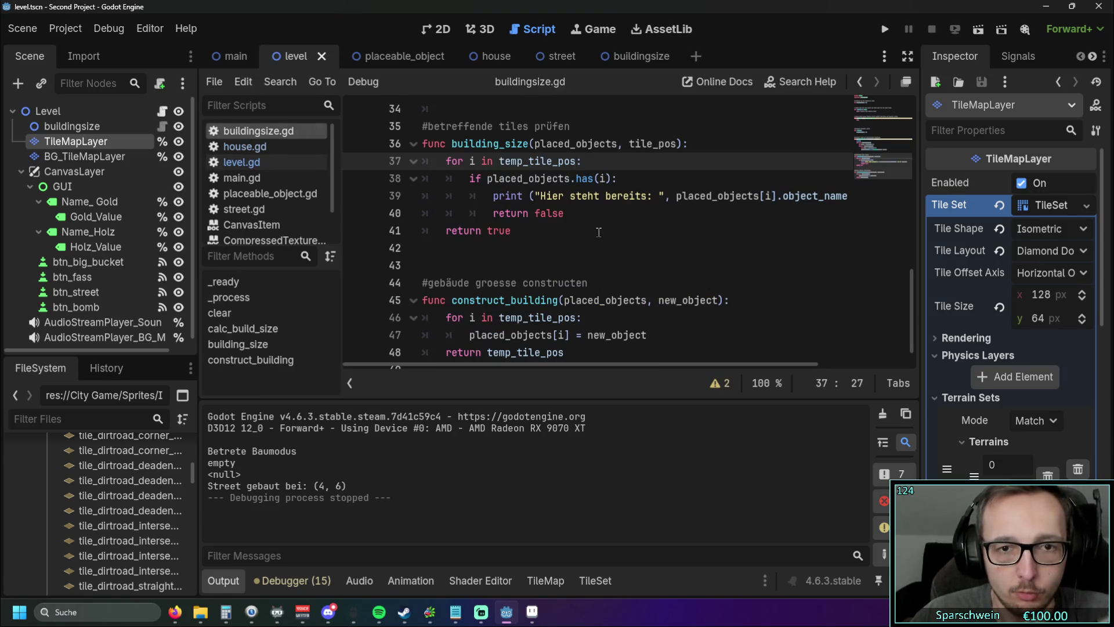
scroll(599, 232, "down", 1)
scroll(599, 235, "up", 4)
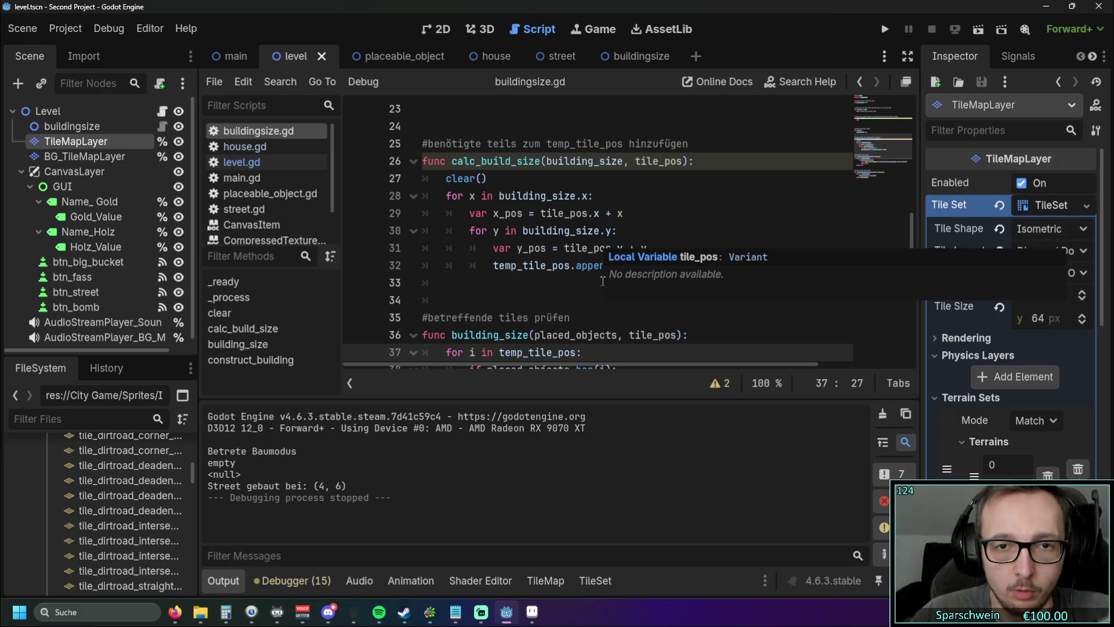
scroll(532, 275, "down", 4)
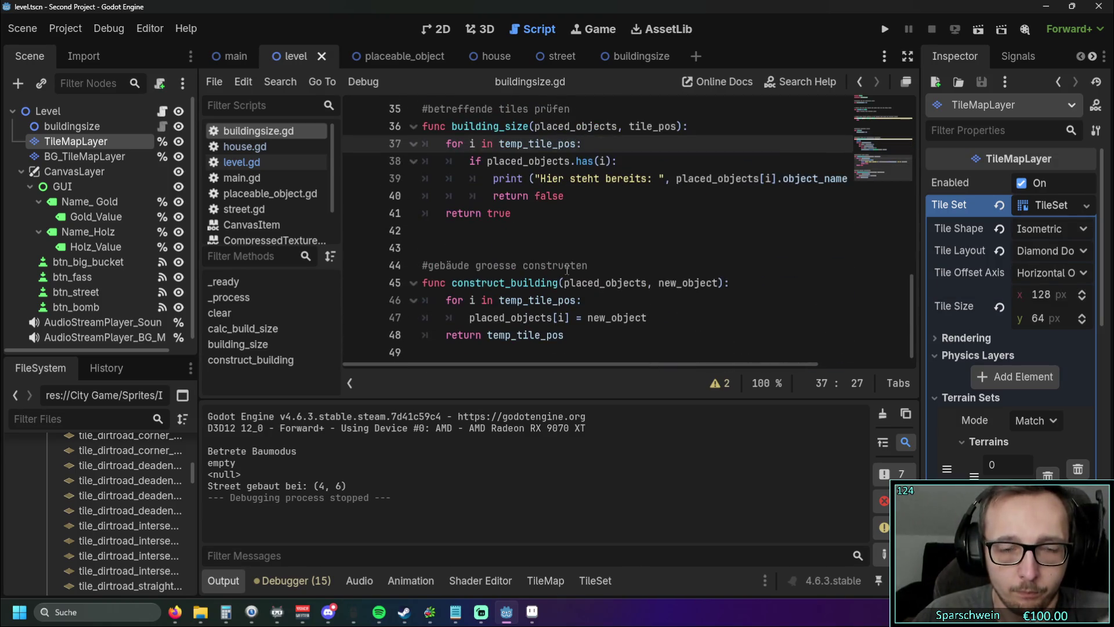
scroll(567, 268, "up", 7)
scroll(566, 261, "down", 7)
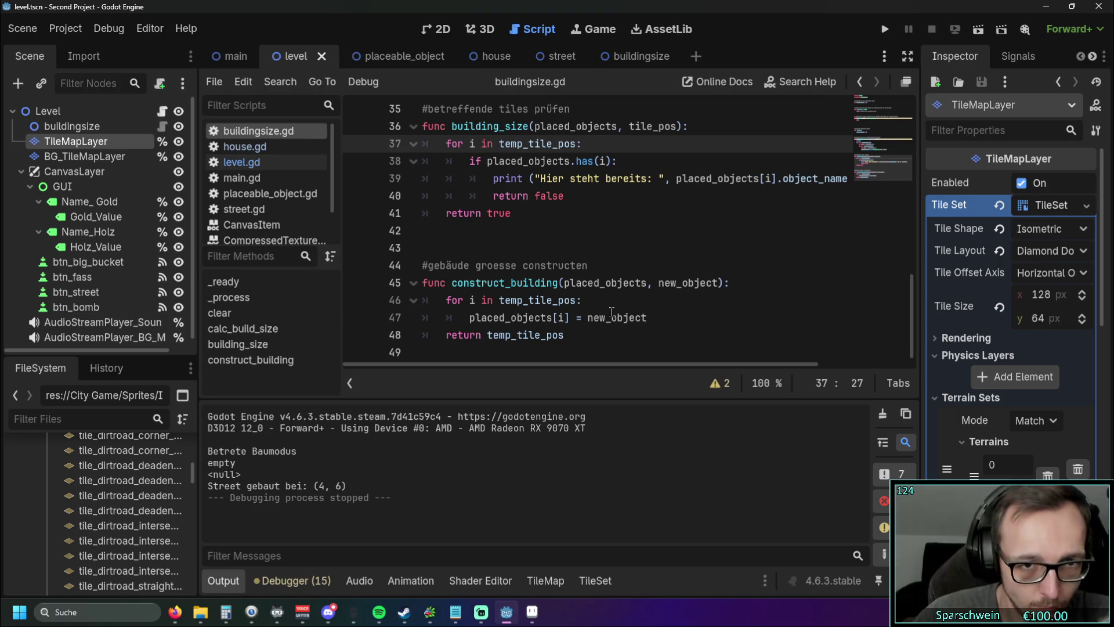
scroll(612, 312, "up", 3)
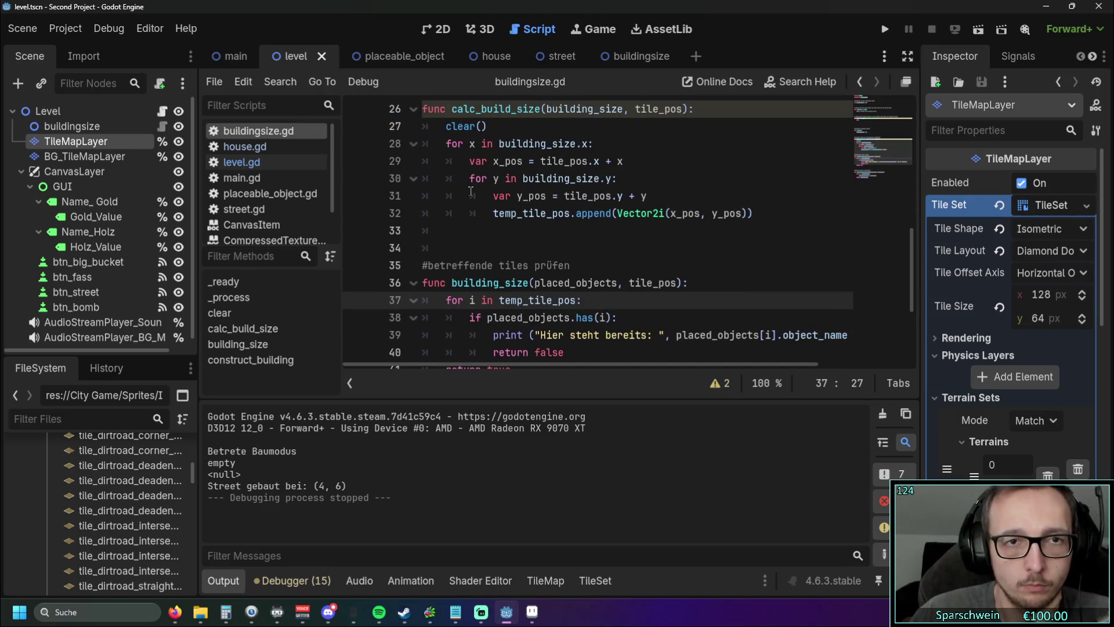
left_click(242, 162)
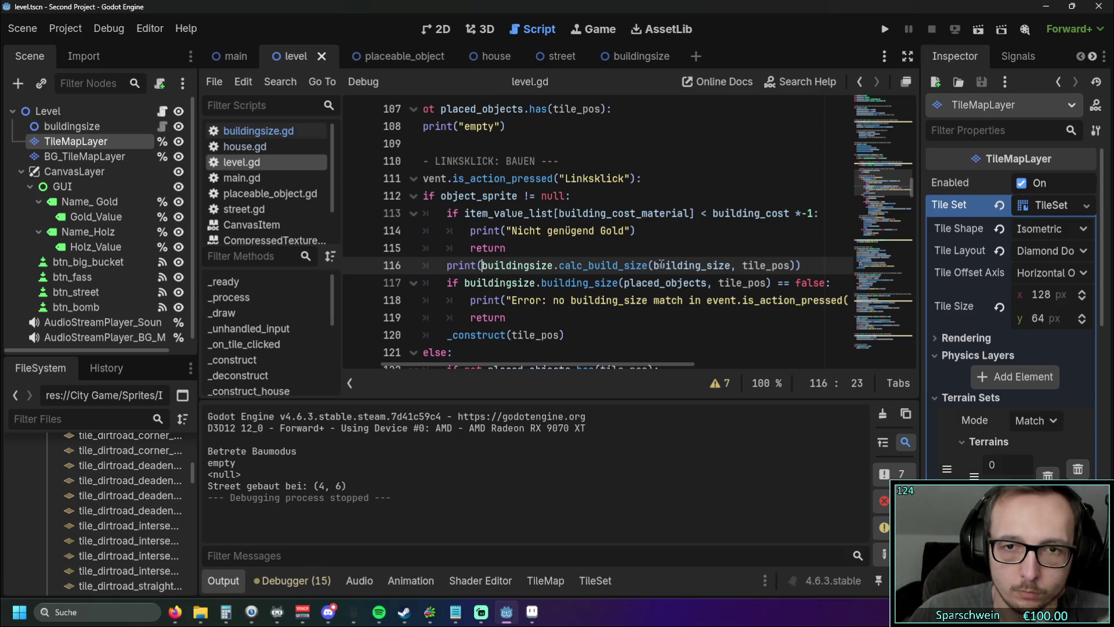
mouse_move(656, 265)
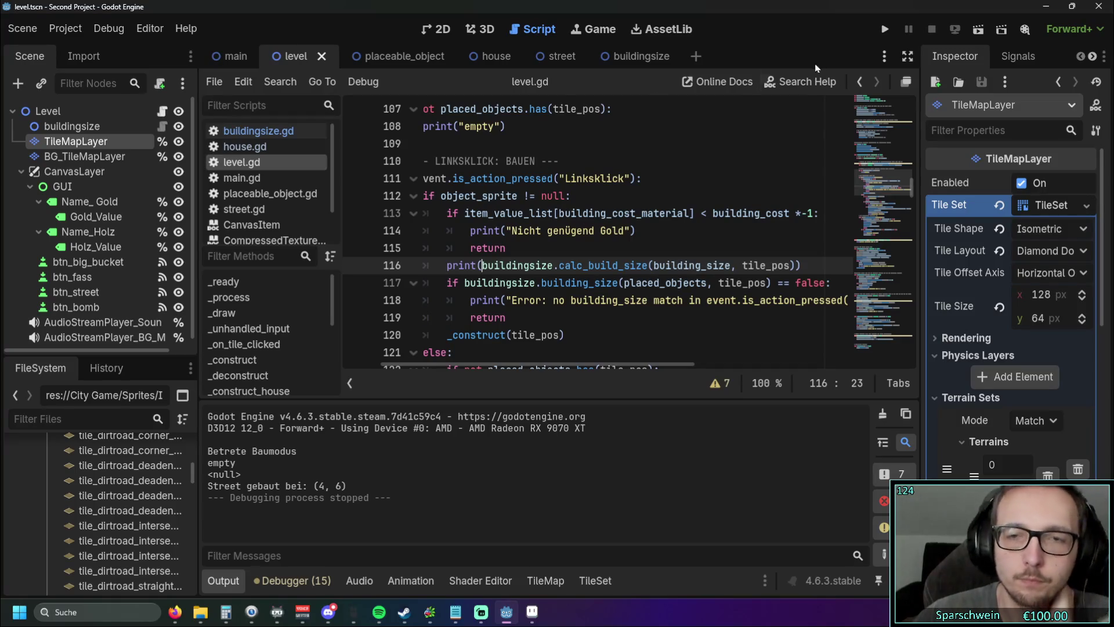
key("F5")
Step: Build a red house on the map, then close the game
left_click(290, 350)
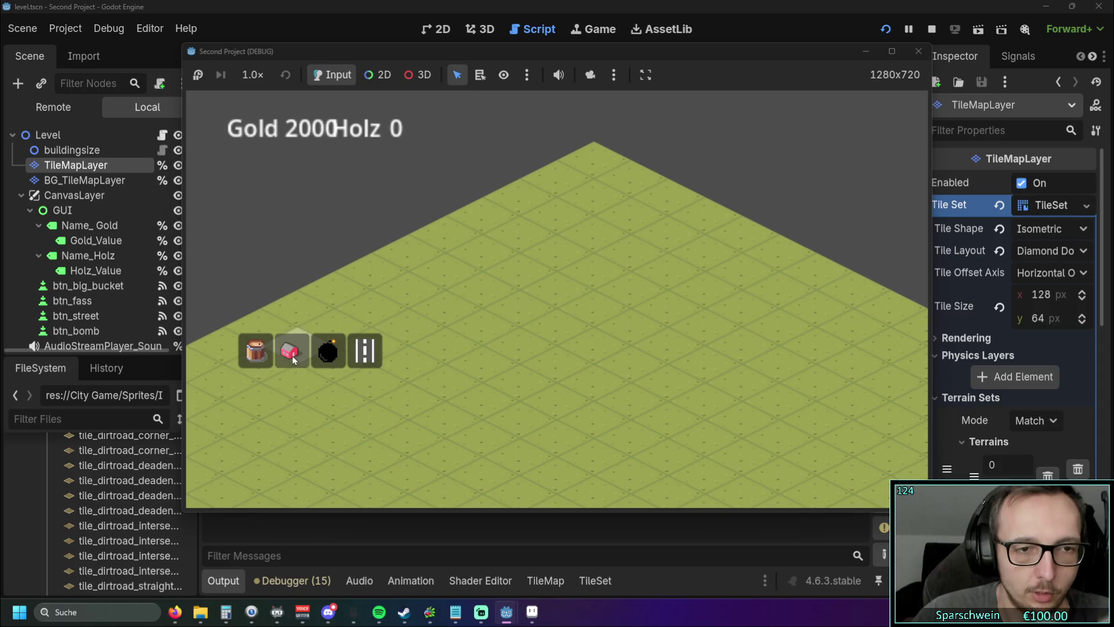
left_click(472, 325)
left_click(916, 52)
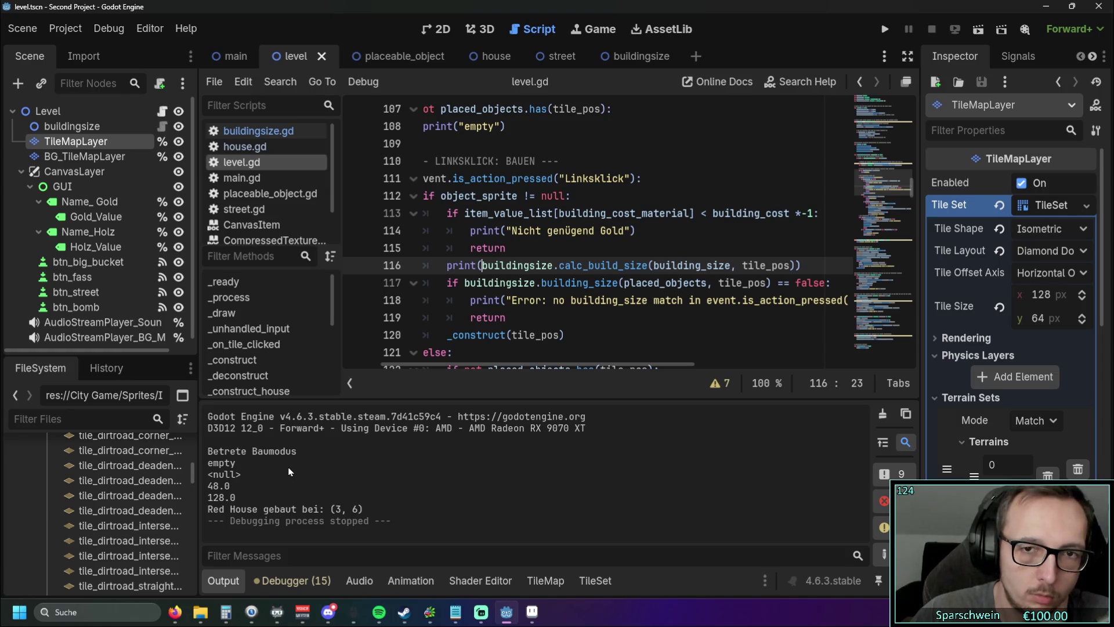
Step: Scroll level.gd to the street function and back, dismissing the preload documentation popup
mouse_move(487, 365)
left_mouse_down()
mouse_move(496, 364)
mouse_move(482, 366)
left_mouse_up()
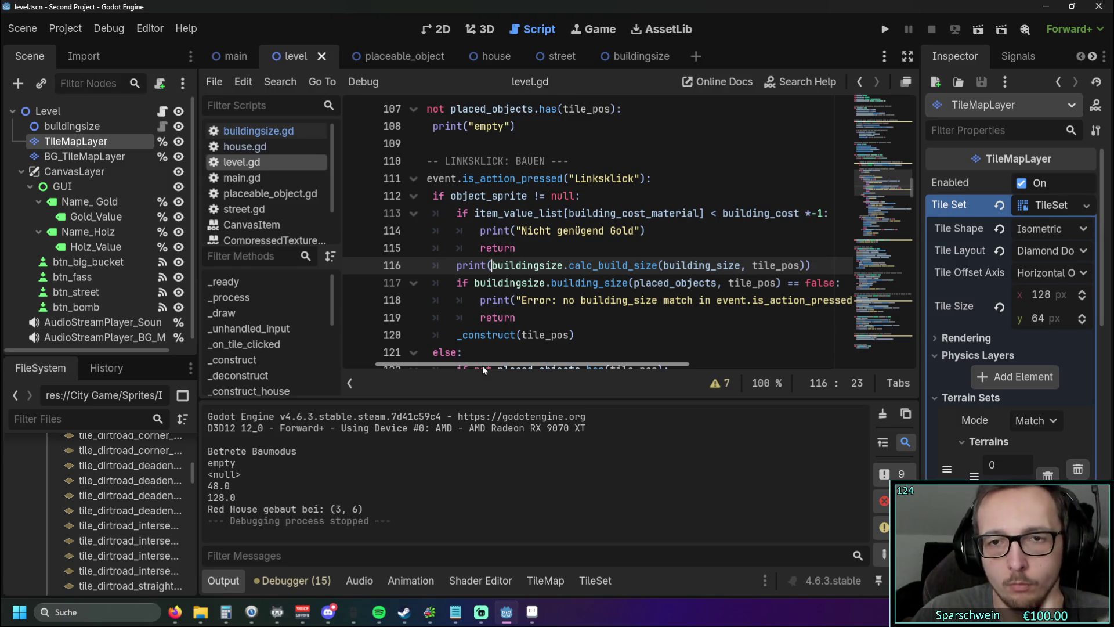
left_click_drag(482, 366, 413, 372)
left_click_drag(912, 193, 880, 381)
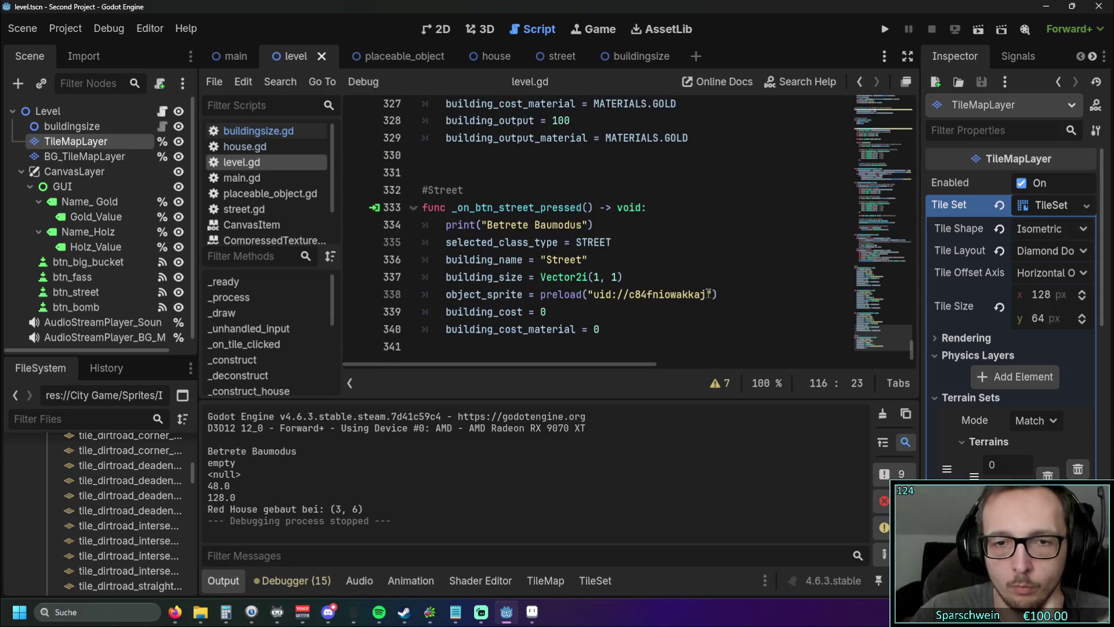
mouse_move(539, 299)
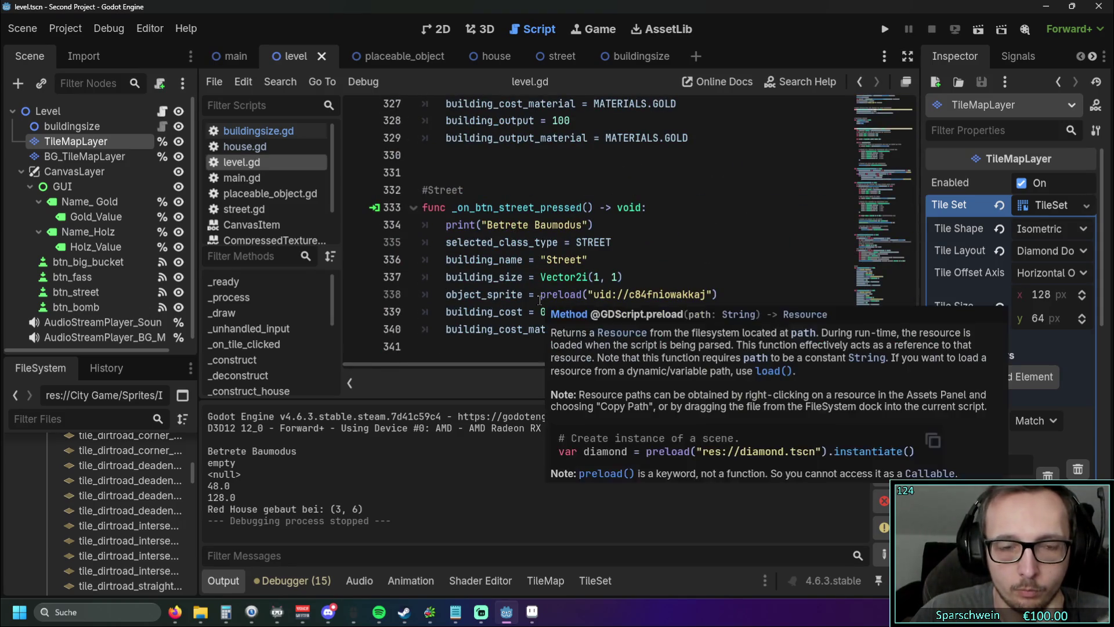
left_click(864, 315)
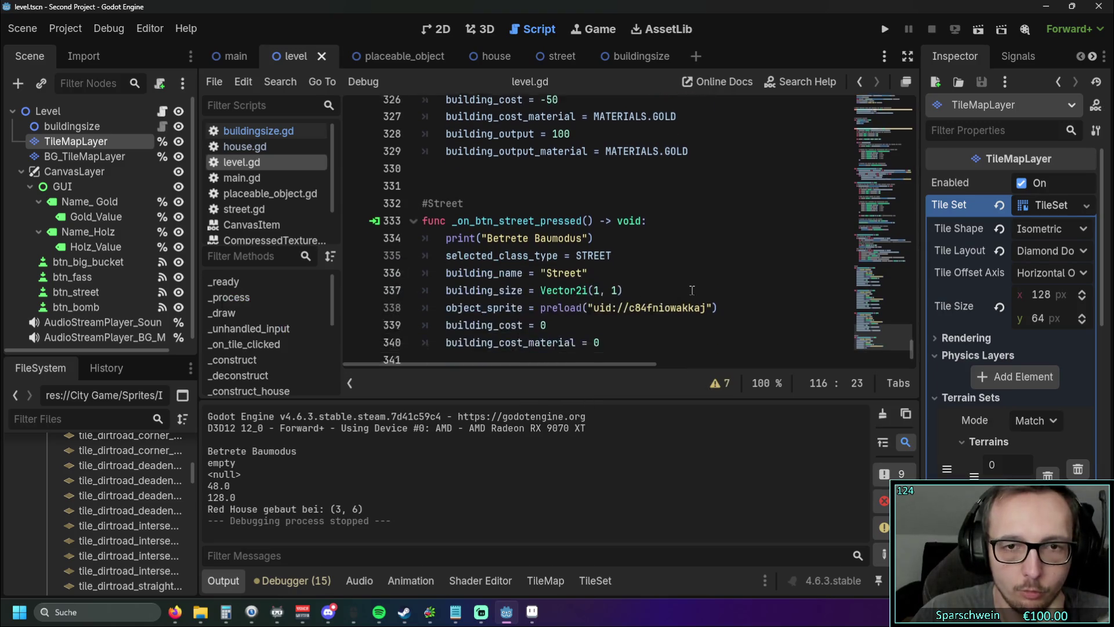
mouse_move(913, 353)
left_mouse_down()
mouse_move(910, 166)
mouse_move(910, 195)
left_mouse_up()
mouse_move(496, 362)
left_mouse_down()
mouse_move(559, 365)
mouse_move(521, 366)
left_mouse_up()
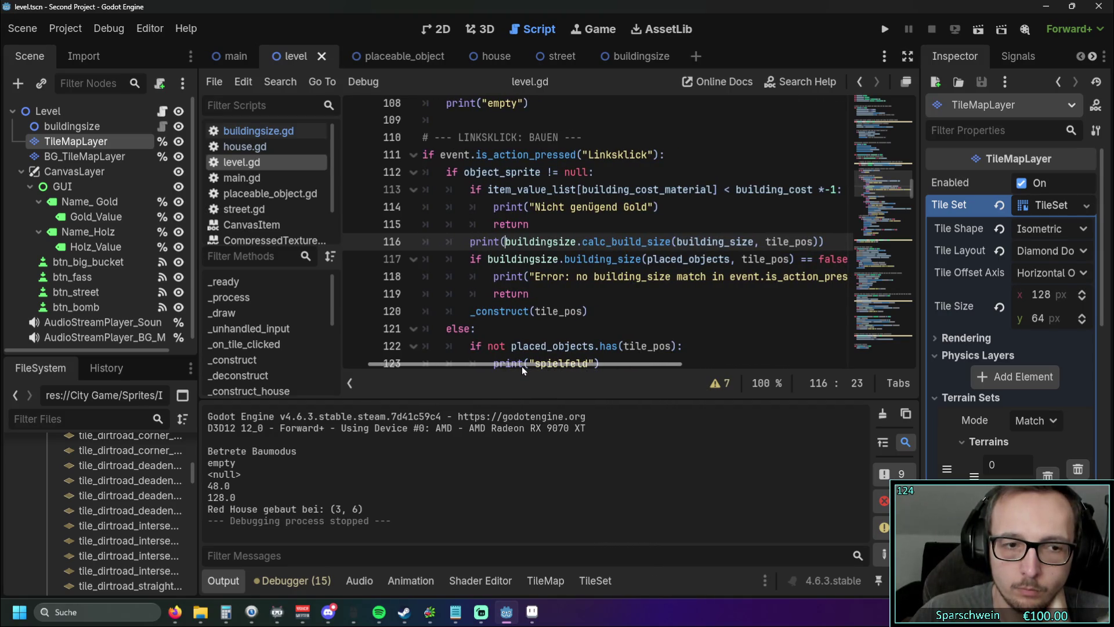
mouse_move(521, 367)
left_mouse_down()
mouse_move(553, 369)
mouse_move(539, 370)
left_mouse_up()
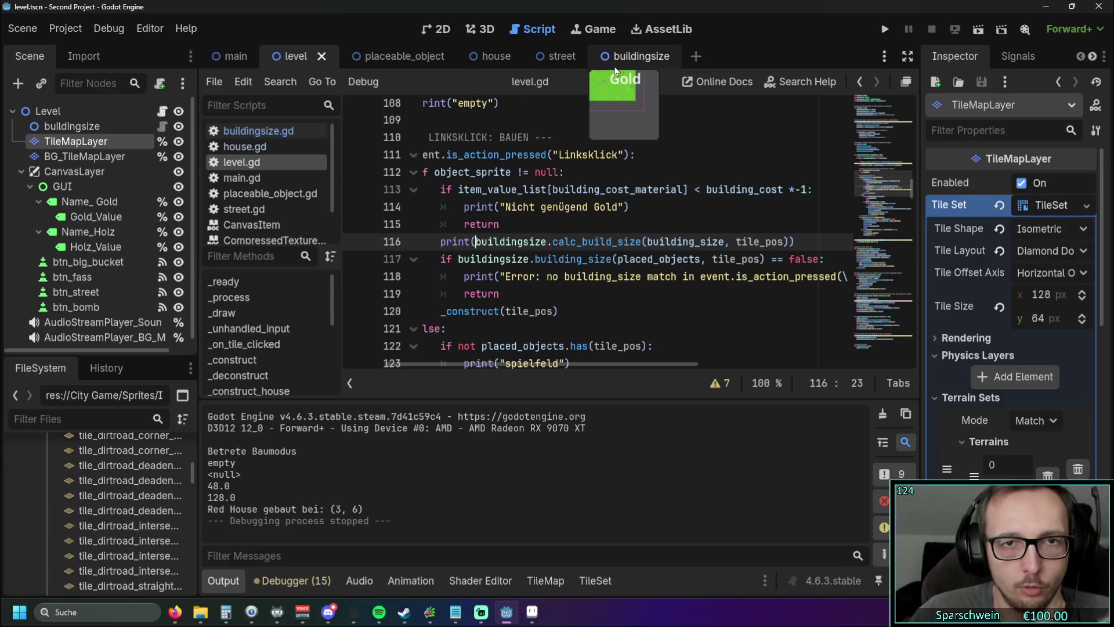
left_click(641, 61)
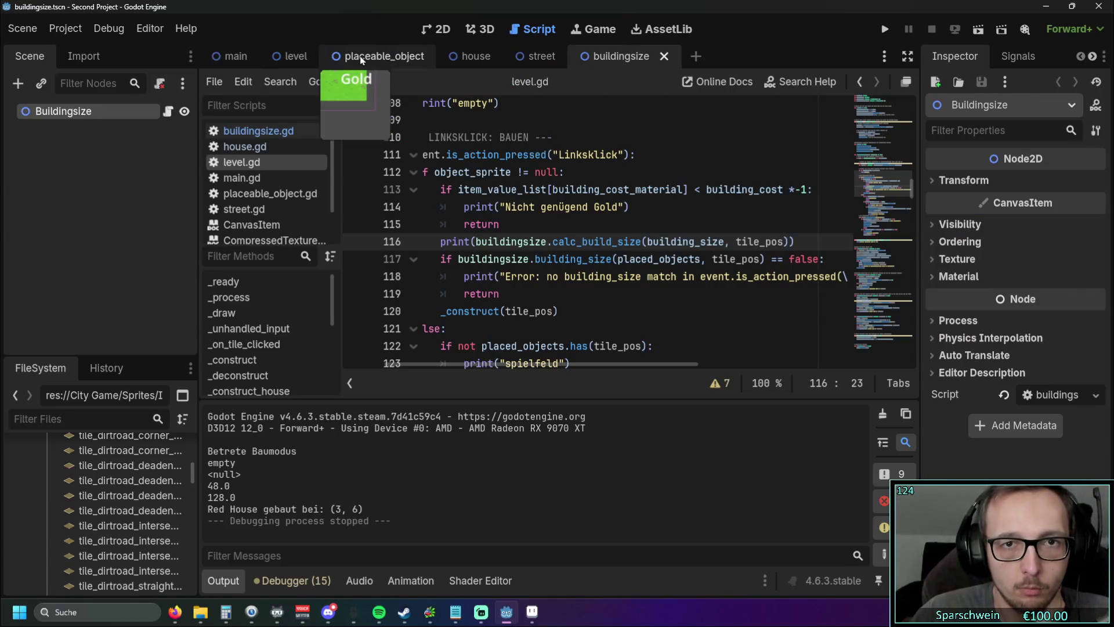
left_click(371, 56)
left_click(633, 56)
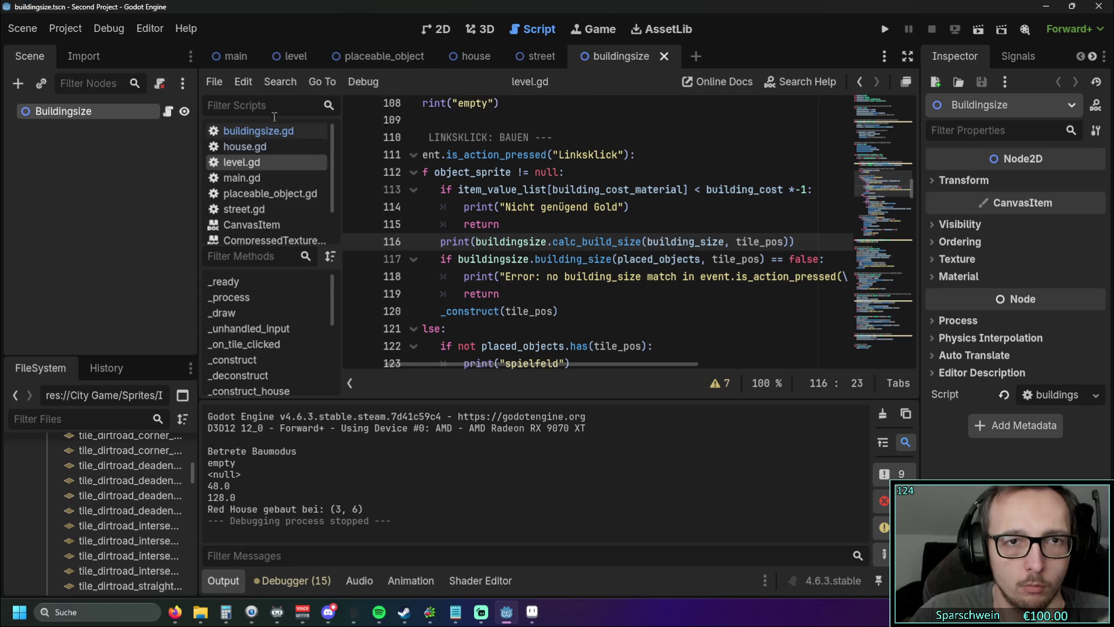
left_click(271, 130)
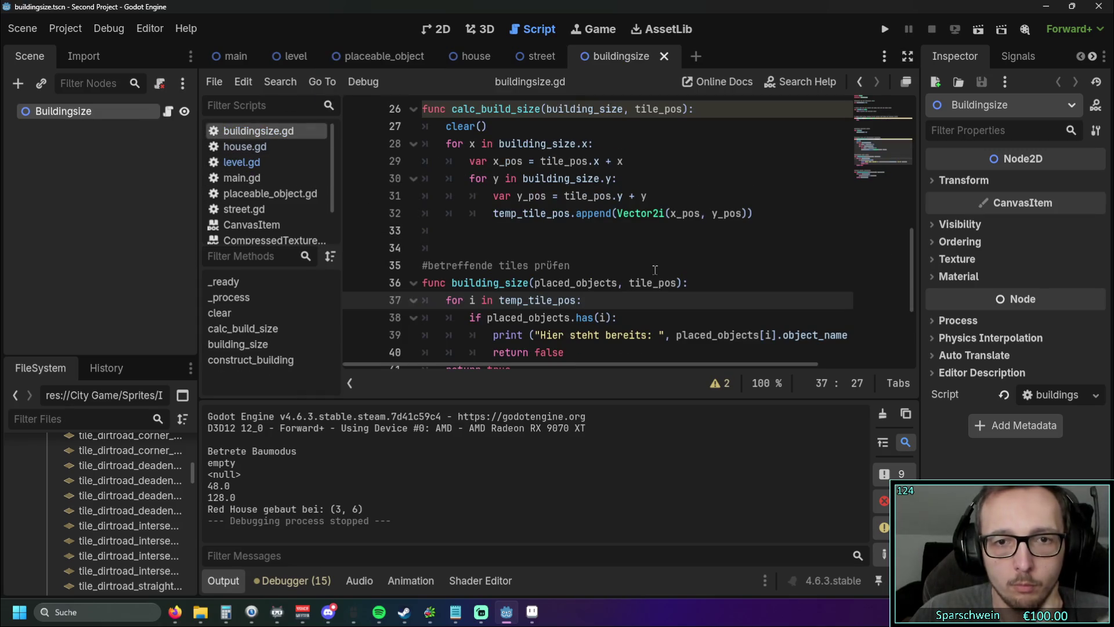
scroll(655, 270, "down", 1)
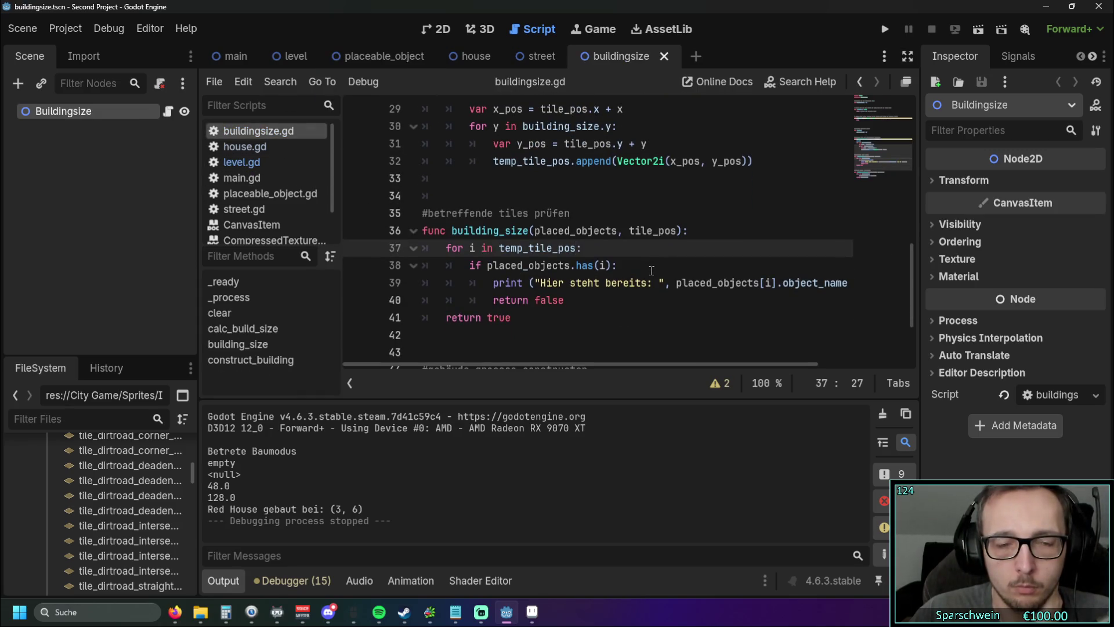
left_click_drag(565, 304, 488, 302)
left_click(528, 317)
scroll(529, 315, "down", 1)
scroll(529, 315, "up", 2)
scroll(530, 314, "down", 3)
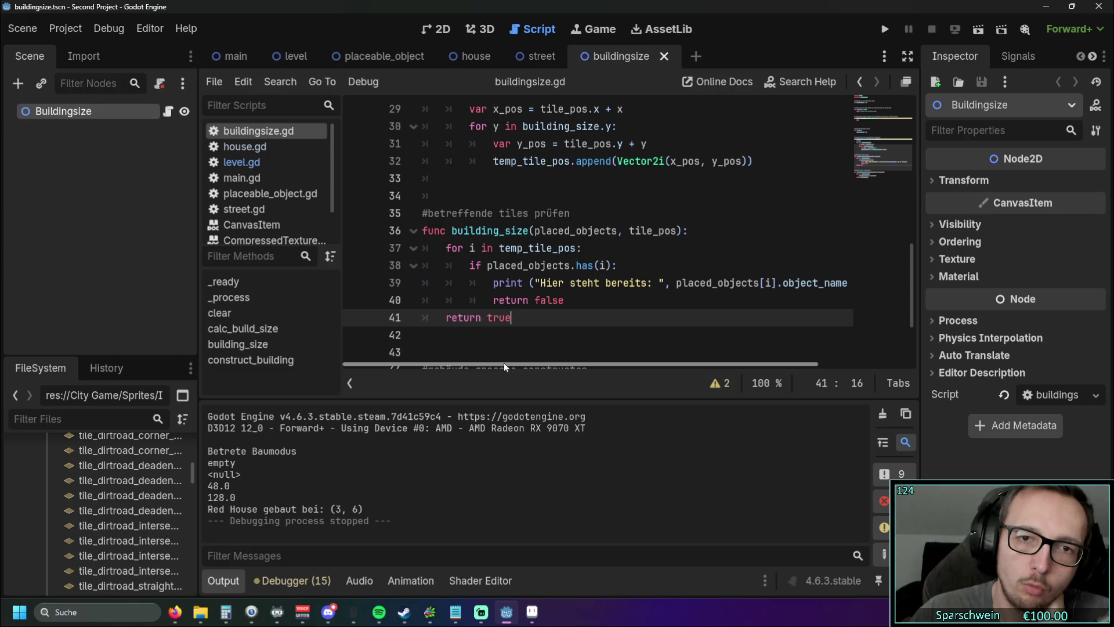
mouse_move(504, 363)
left_mouse_down()
mouse_move(519, 364)
mouse_move(496, 364)
left_mouse_up()
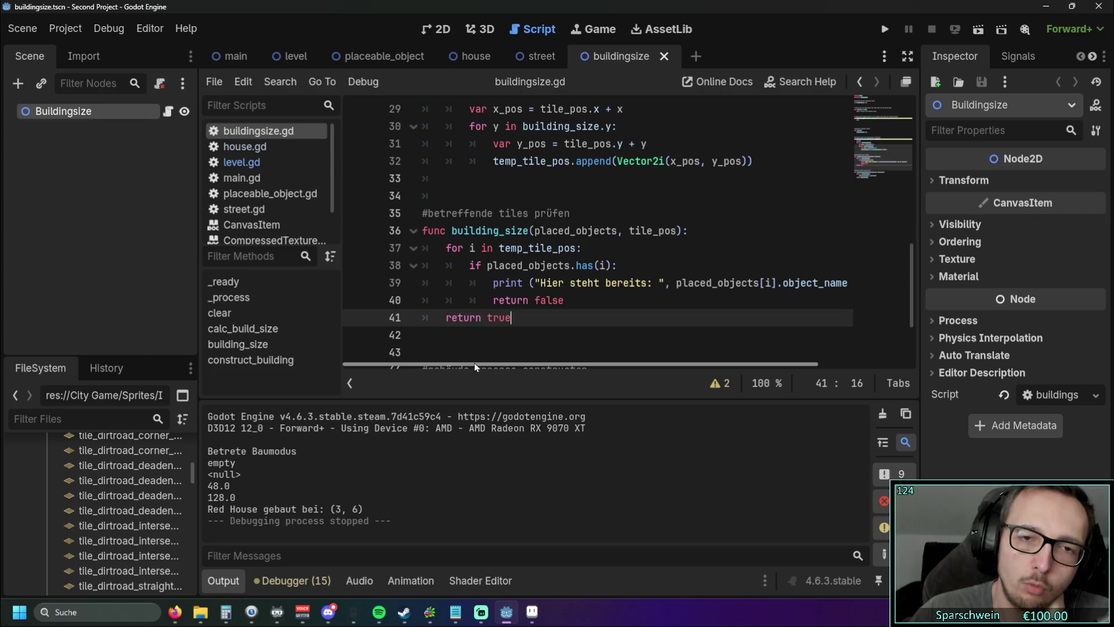
scroll(490, 311, "up", 4)
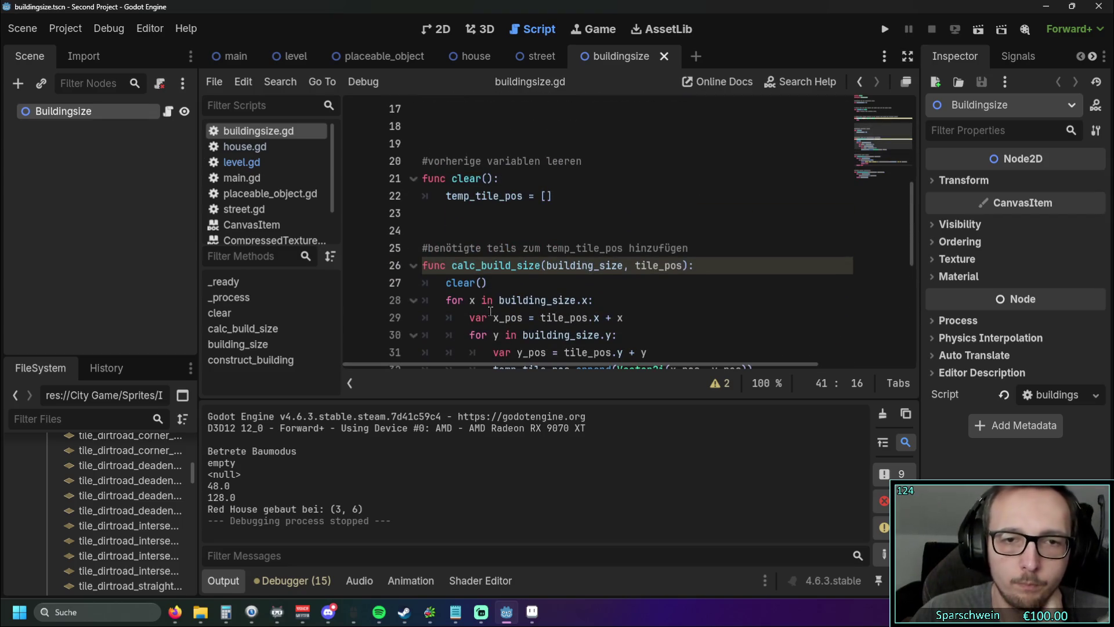
scroll(491, 311, "down", 2)
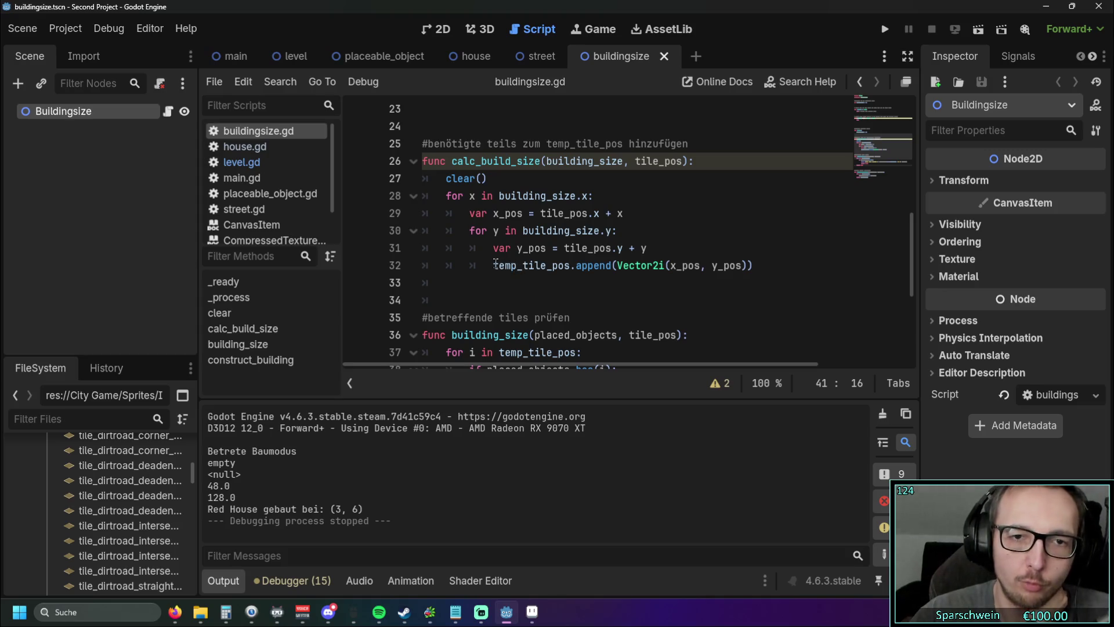
left_click_drag(493, 265, 569, 265)
left_click(567, 289)
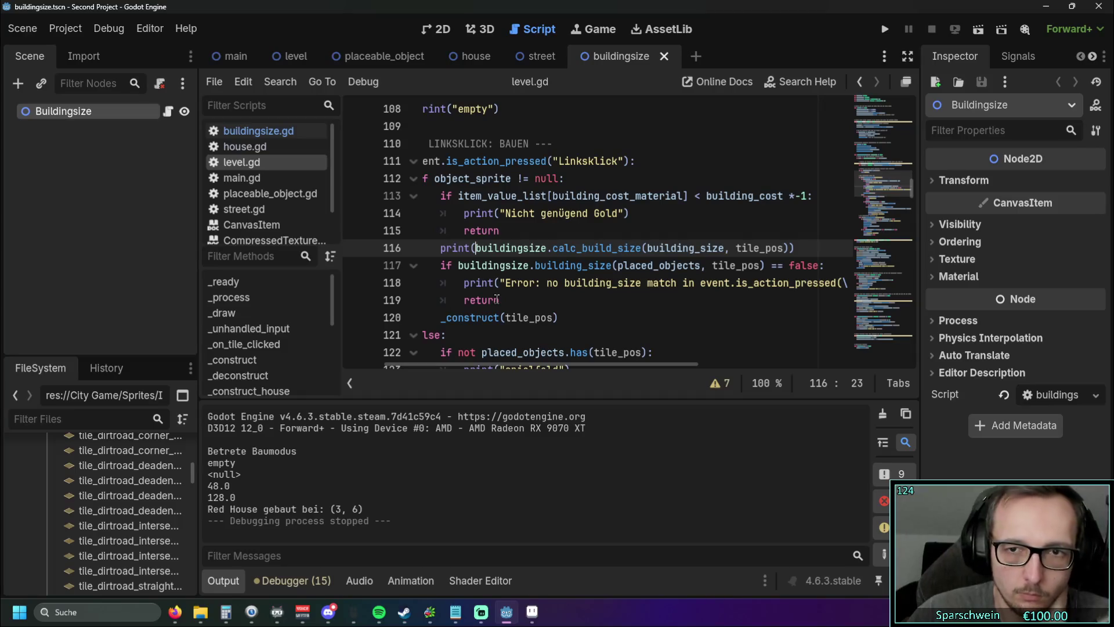
Step: Remove the print( wrapper and its extra closing parenthesis from line 116
key("BackSpace")
key("BackSpace")
key("BackSpace")
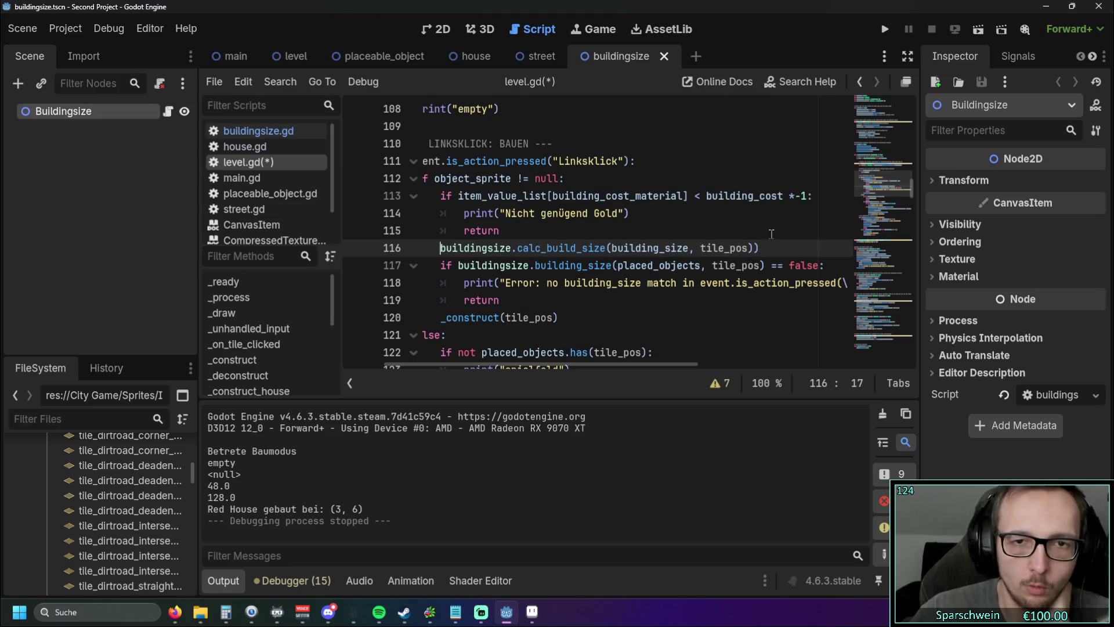
left_click(772, 248)
key("BackSpace")
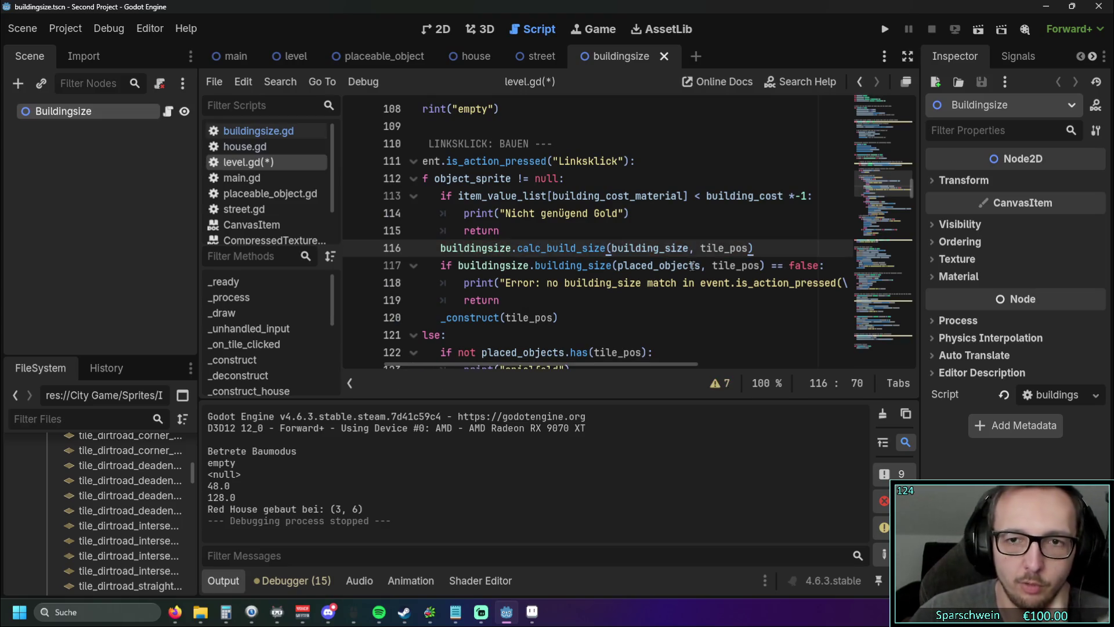
key("Down")
key("Down")
key("Down")
Step: Run the project, build a red house at (2, 5), retry its occupied tile, then close
key("F5")
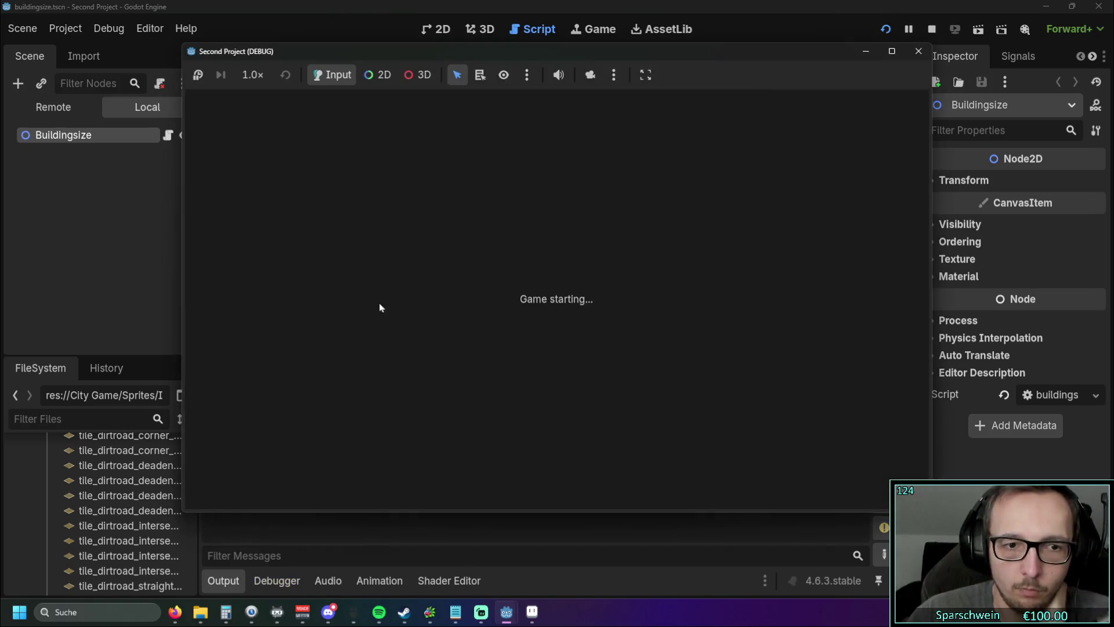
left_click_drag(539, 56, 754, 55)
left_click(507, 352)
left_click(699, 292)
left_click(699, 293)
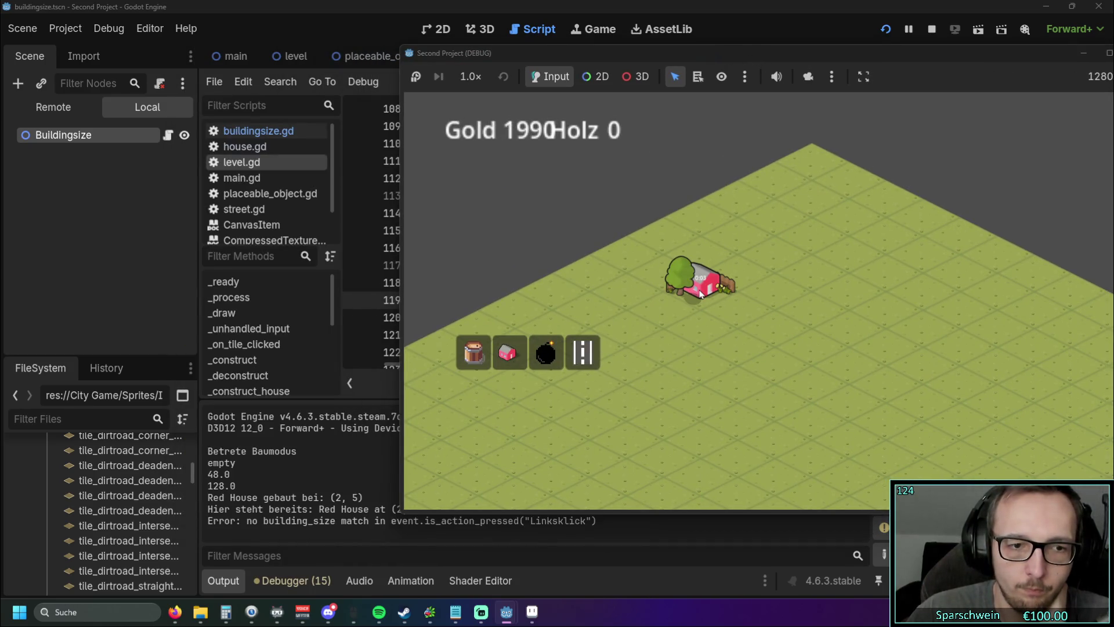
mouse_move(712, 55)
left_mouse_down()
mouse_move(854, 47)
mouse_move(468, 40)
left_mouse_up()
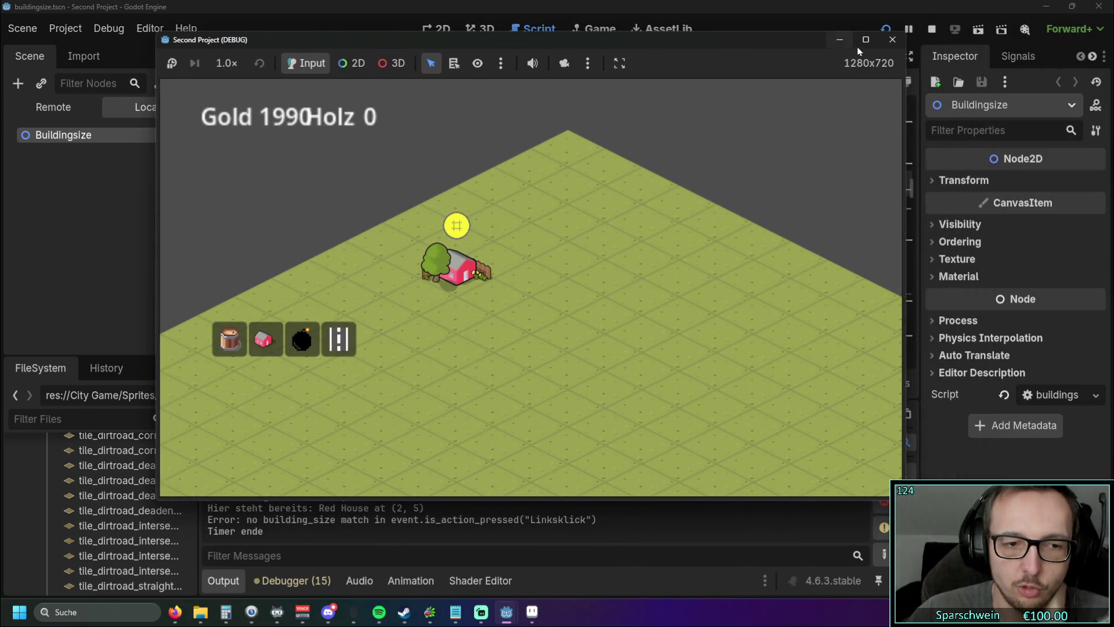
key("F8")
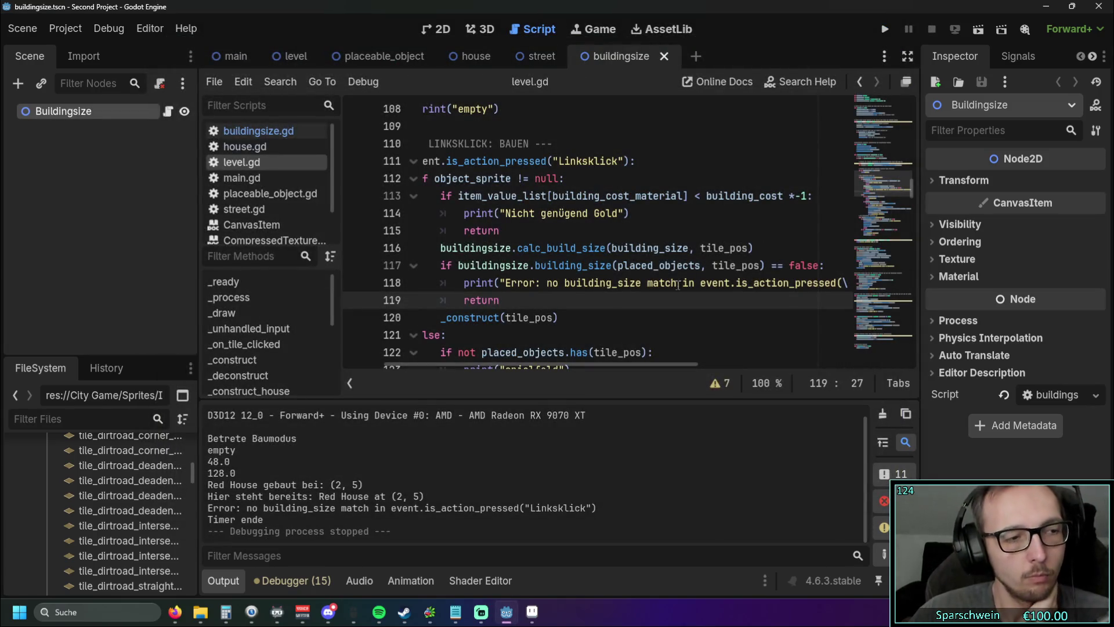
Step: In buildingsize.gd, give calc_build_size a -> void return type
left_click(259, 131)
left_click(694, 160)
key("Left")
type("-> Void")
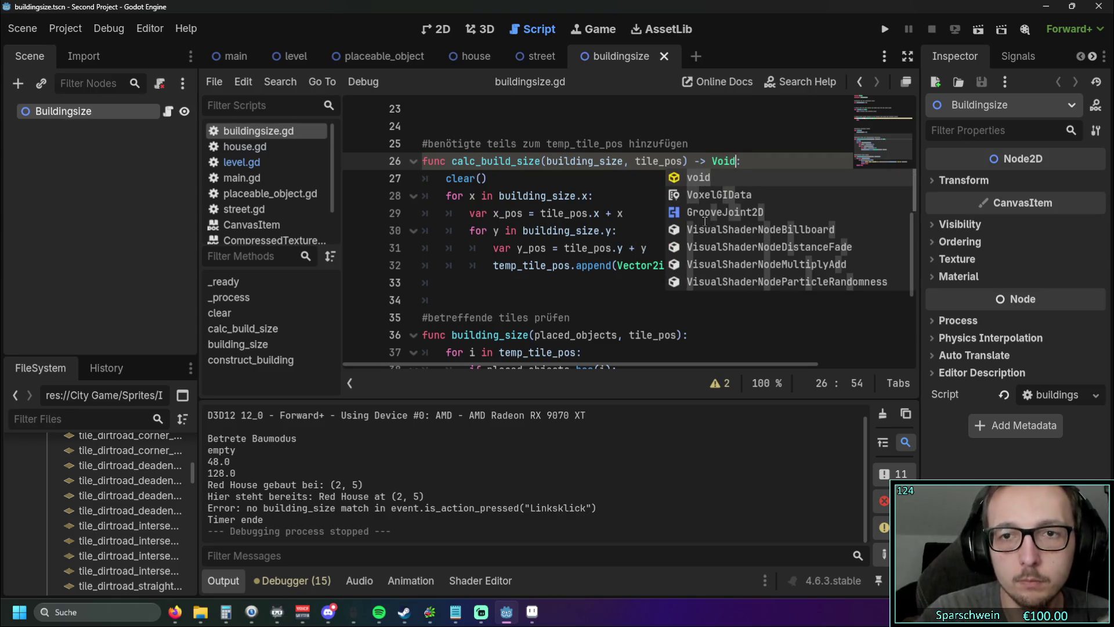
key("Return")
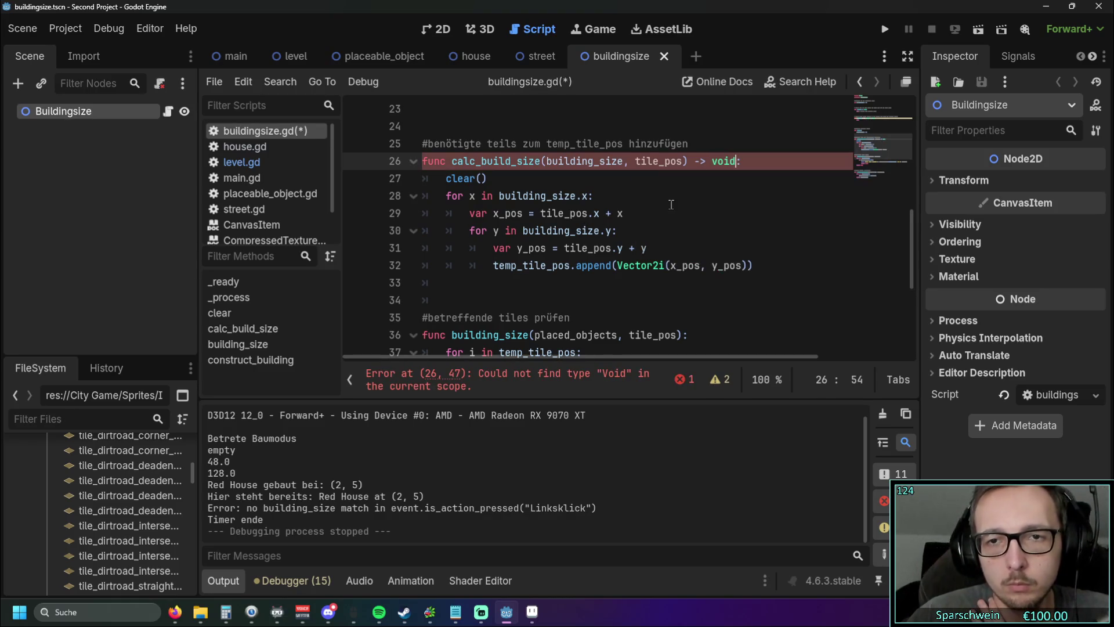
key("Down")
key("Down")
scroll(624, 206, "down", 2)
scroll(624, 209, "up", 2)
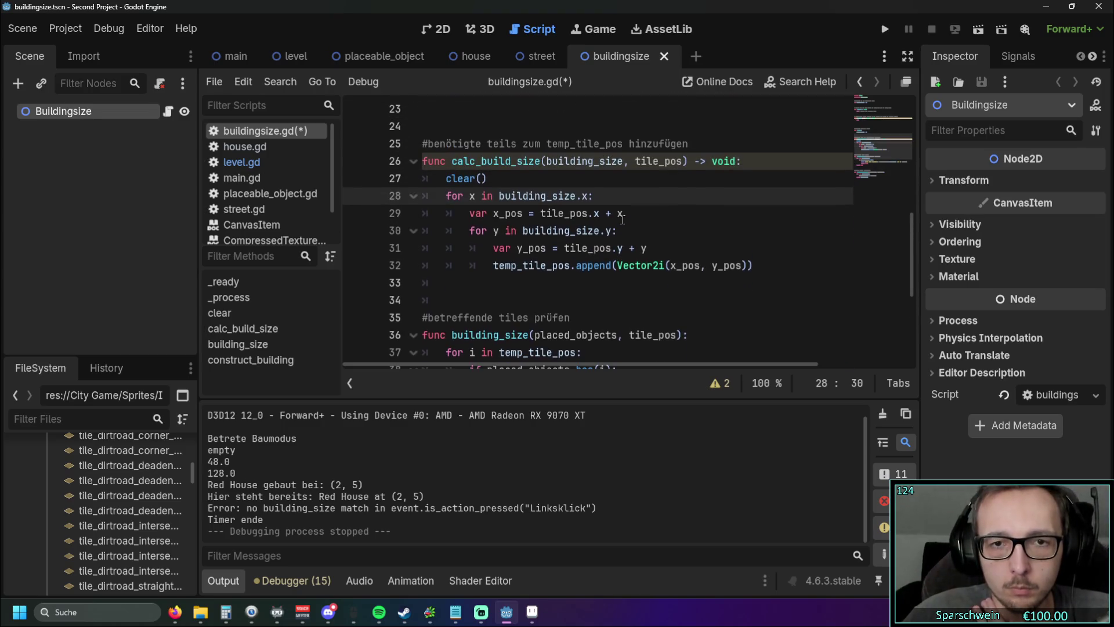
left_click_drag(688, 160, 735, 161)
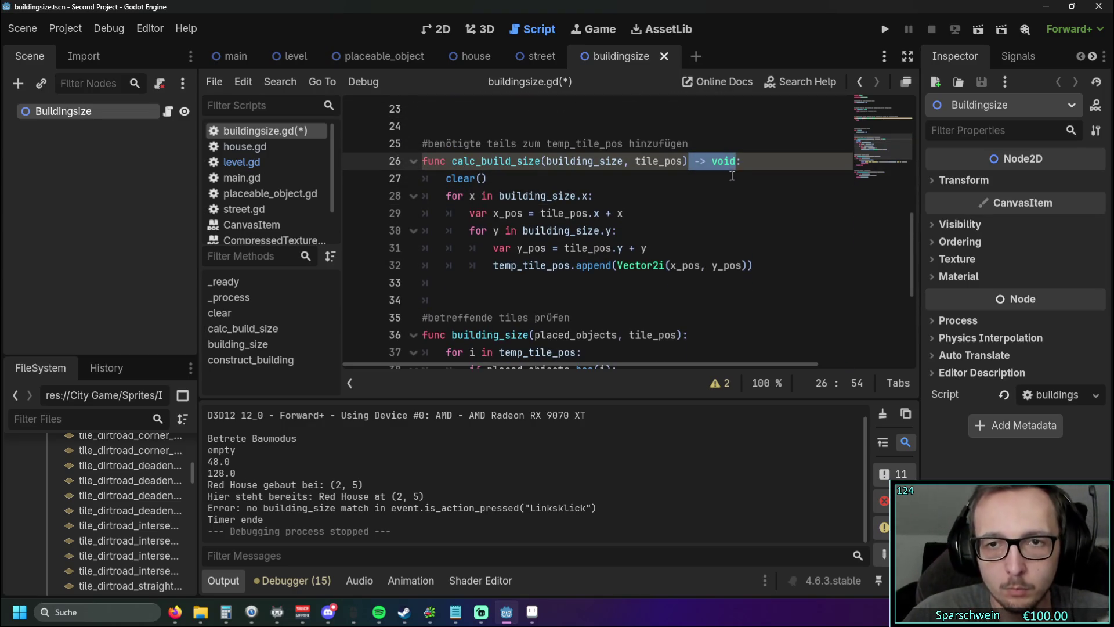
scroll(673, 262, "down", 3)
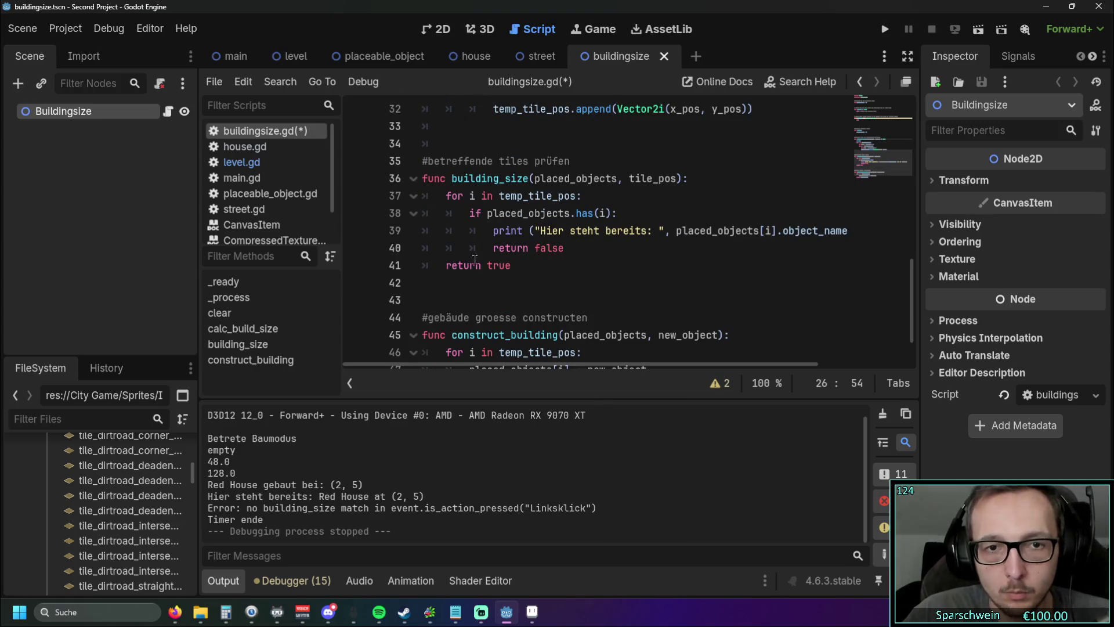
scroll(562, 242, "down", 1)
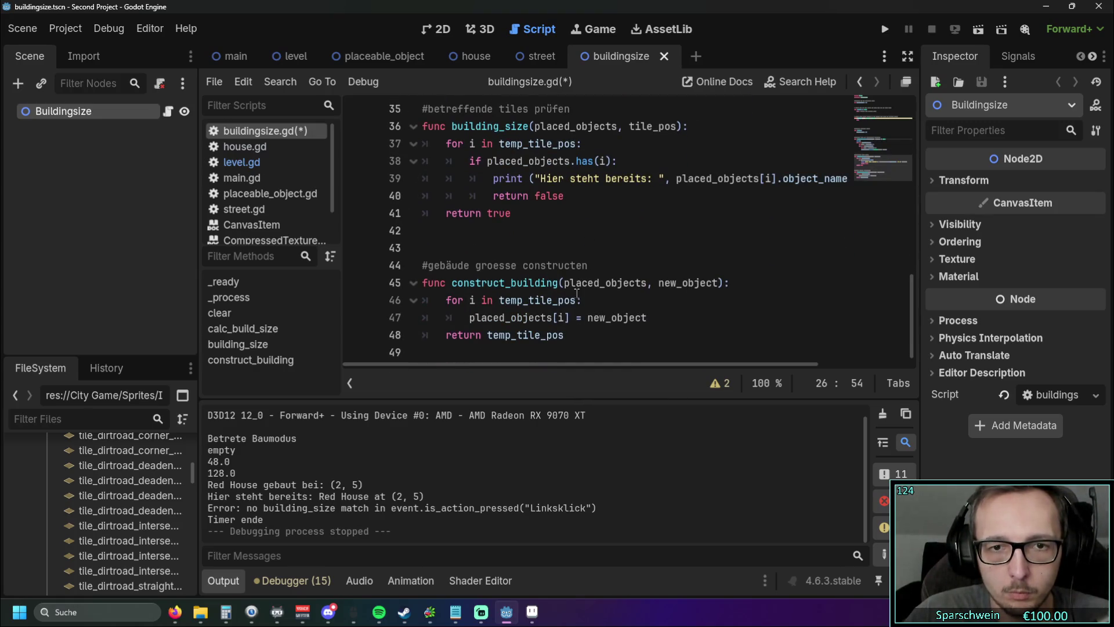
scroll(637, 226, "up", 6)
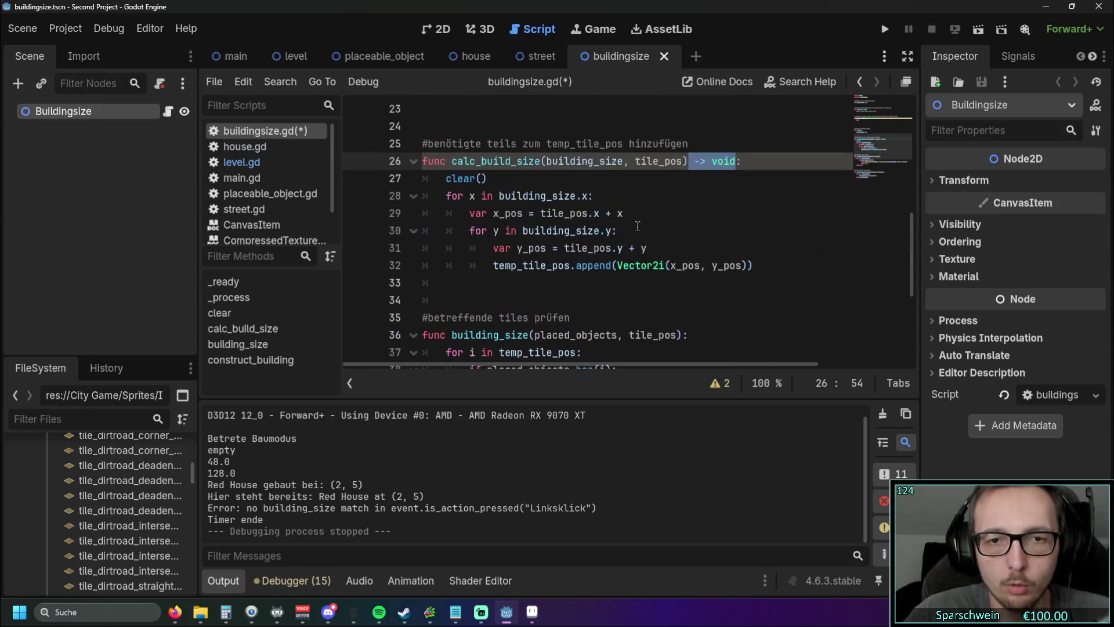
Step: Add a -> void return type to the clear function on line 21
left_click(505, 179)
key("Left")
type("-> void")
left_click(564, 215)
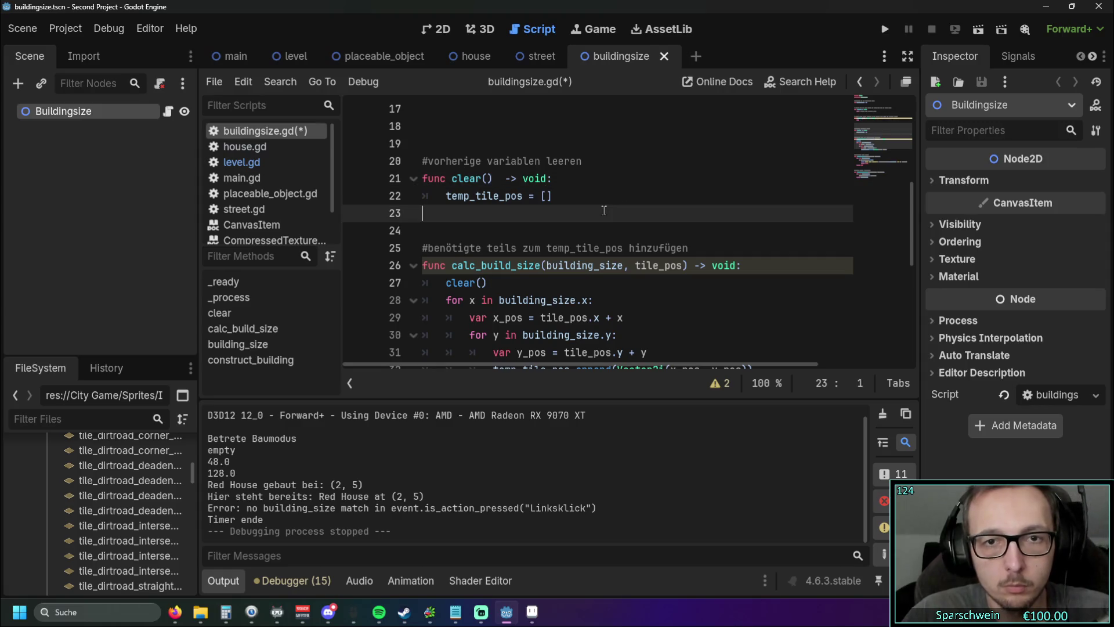
scroll(601, 212, "up", 4)
scroll(601, 218, "down", 6)
scroll(601, 219, "up", 3)
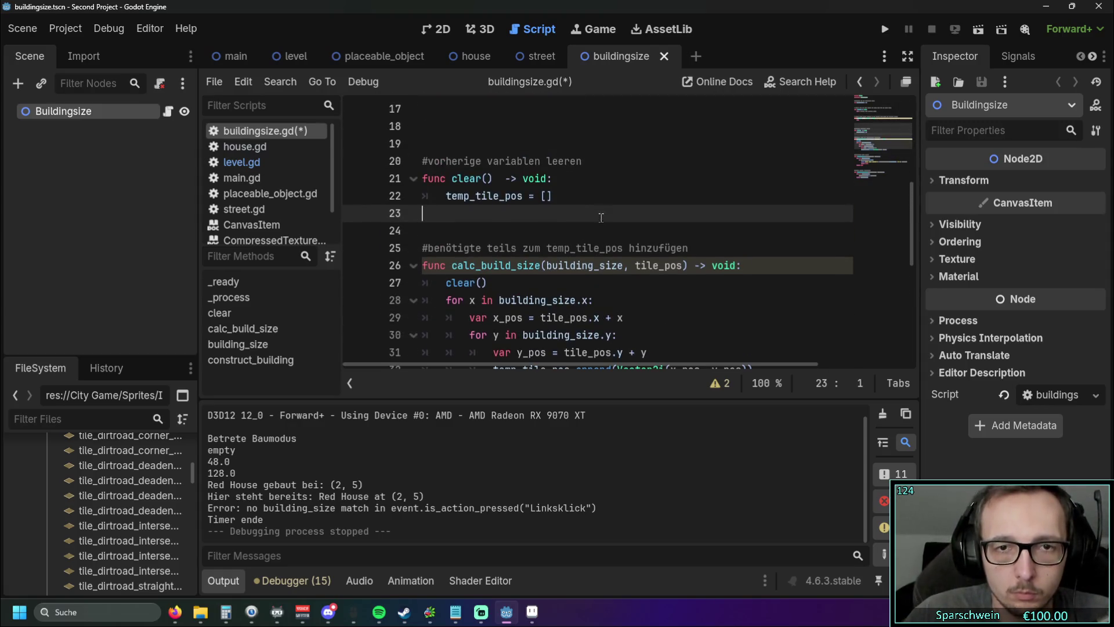
scroll(582, 210, "down", 4)
scroll(580, 213, "up", 2)
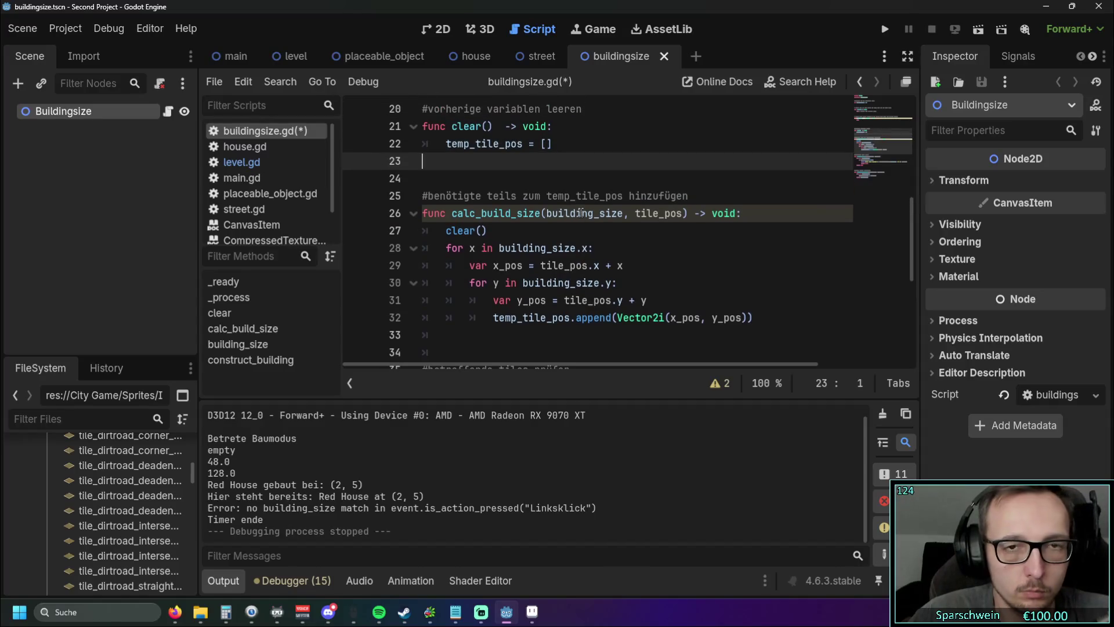
Step: Glance at the house scene, return to buildingsize, then switch back to level.gd
left_click(467, 56)
left_click(615, 57)
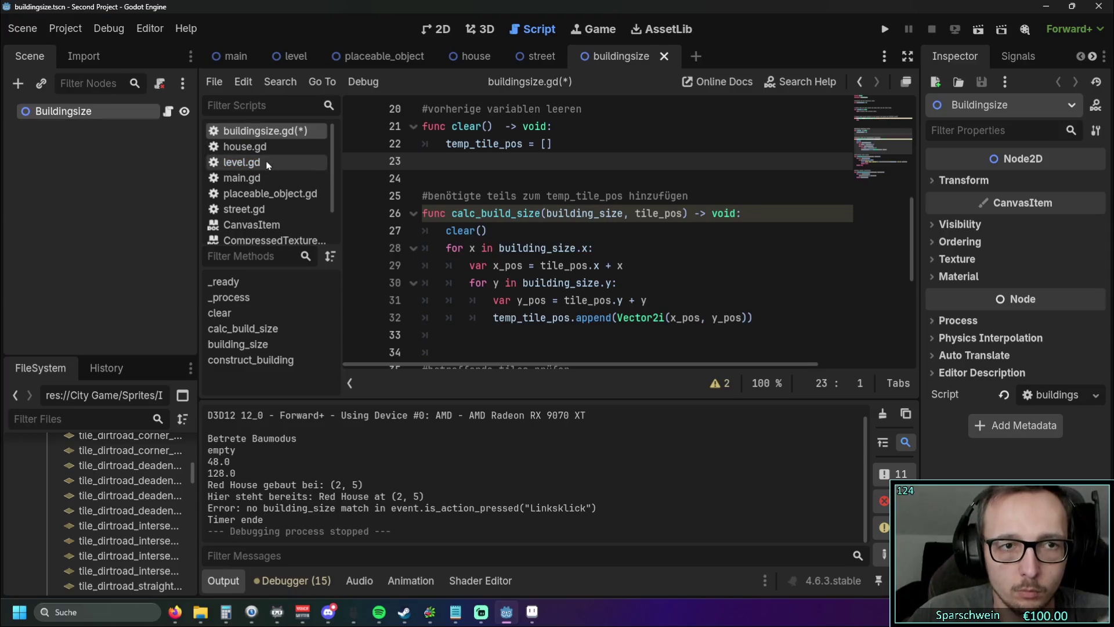
left_click(241, 162)
left_click_drag(503, 363, 439, 363)
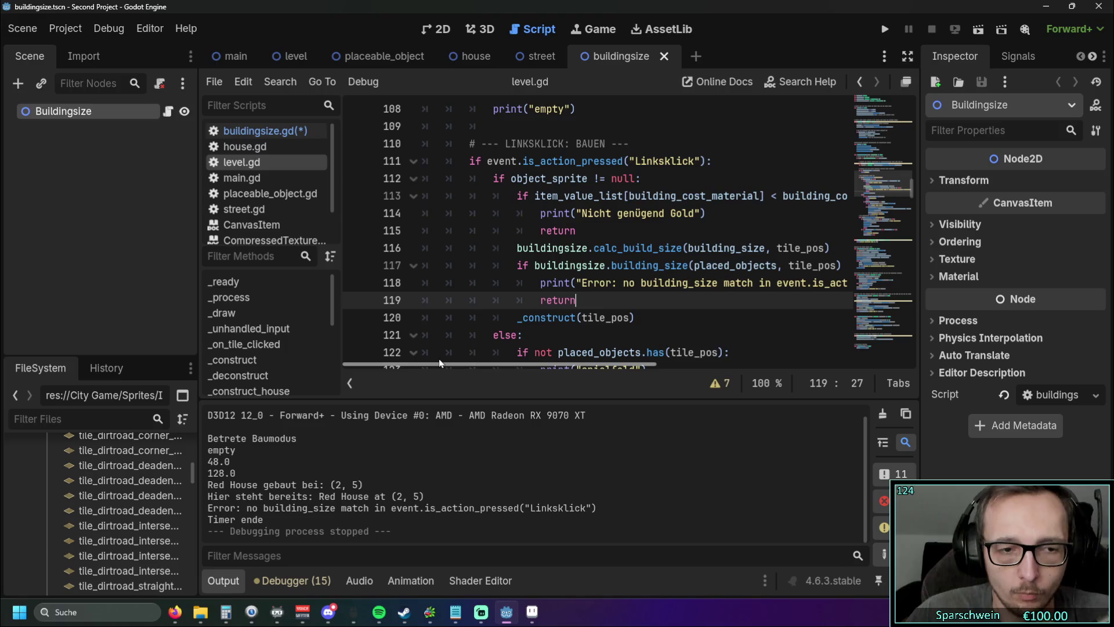
Step: Finish the nested x/y loop edits in buildingsize.gd's calc_build_size and start a test run with F5
mouse_move(439, 363)
left_mouse_down()
mouse_move(513, 363)
mouse_move(490, 363)
left_mouse_up()
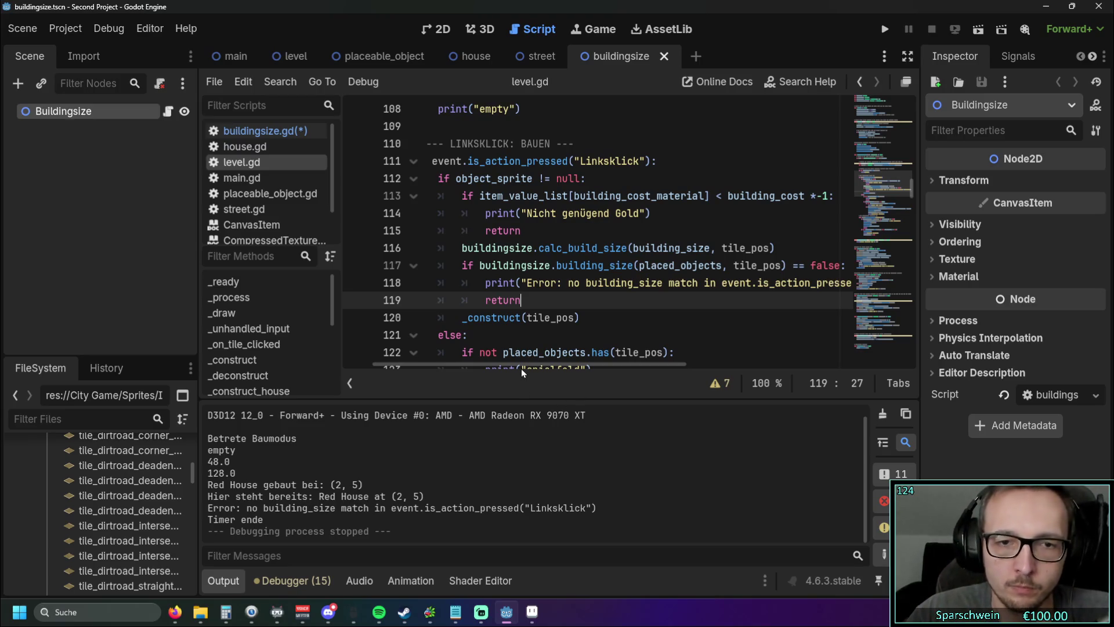
scroll(521, 364, "right", 4)
mouse_move(633, 360)
left_mouse_down()
mouse_move(548, 364)
mouse_move(572, 367)
left_mouse_up()
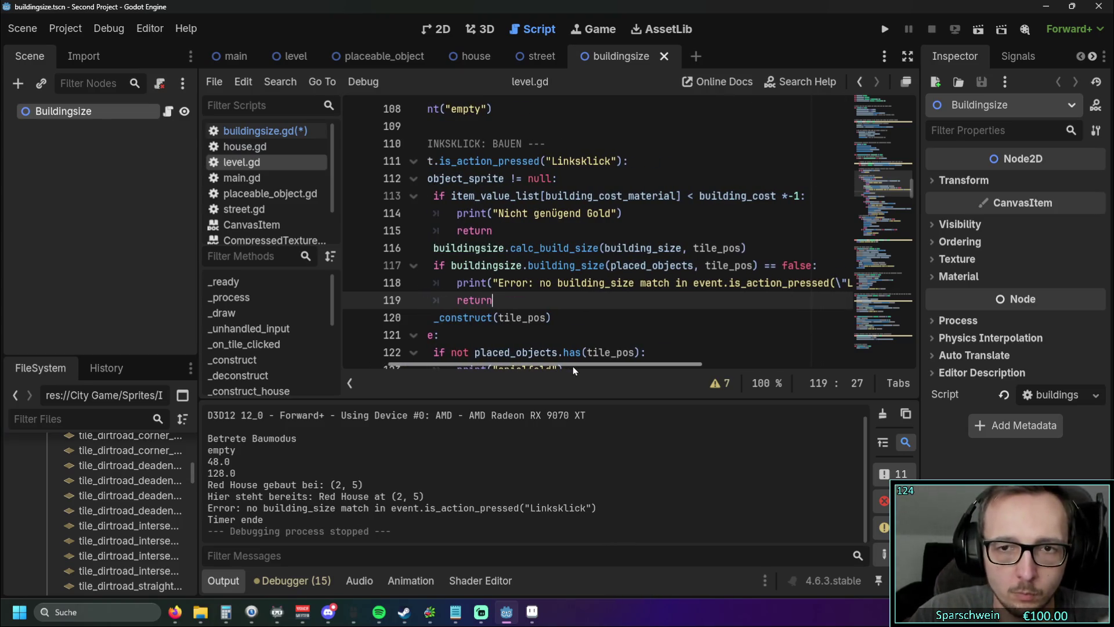
scroll(571, 366, "left", 1)
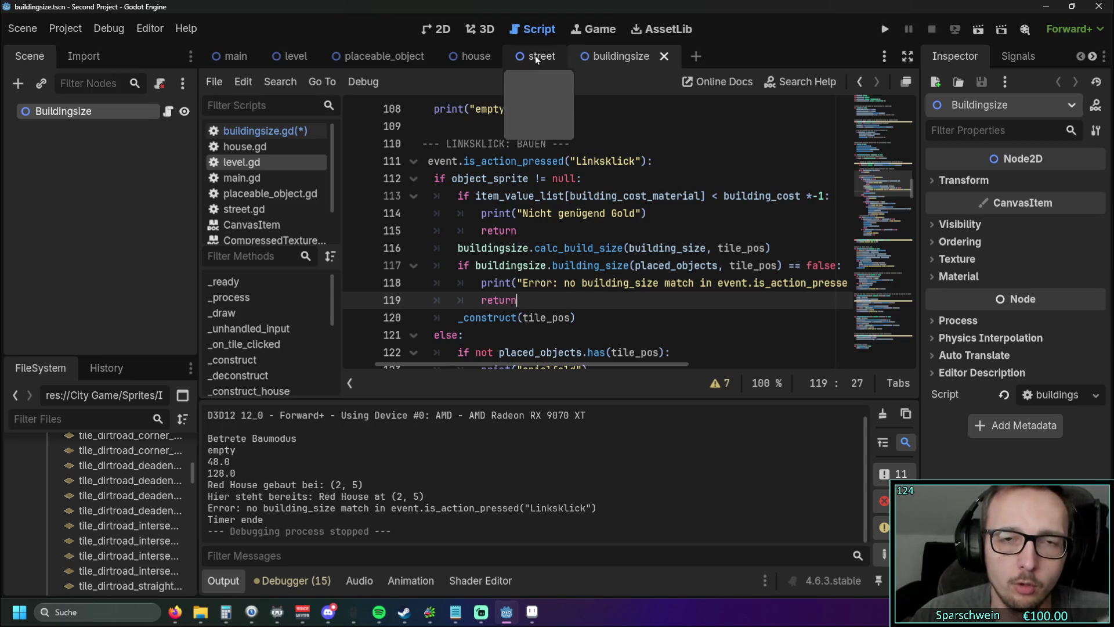
left_click(258, 131)
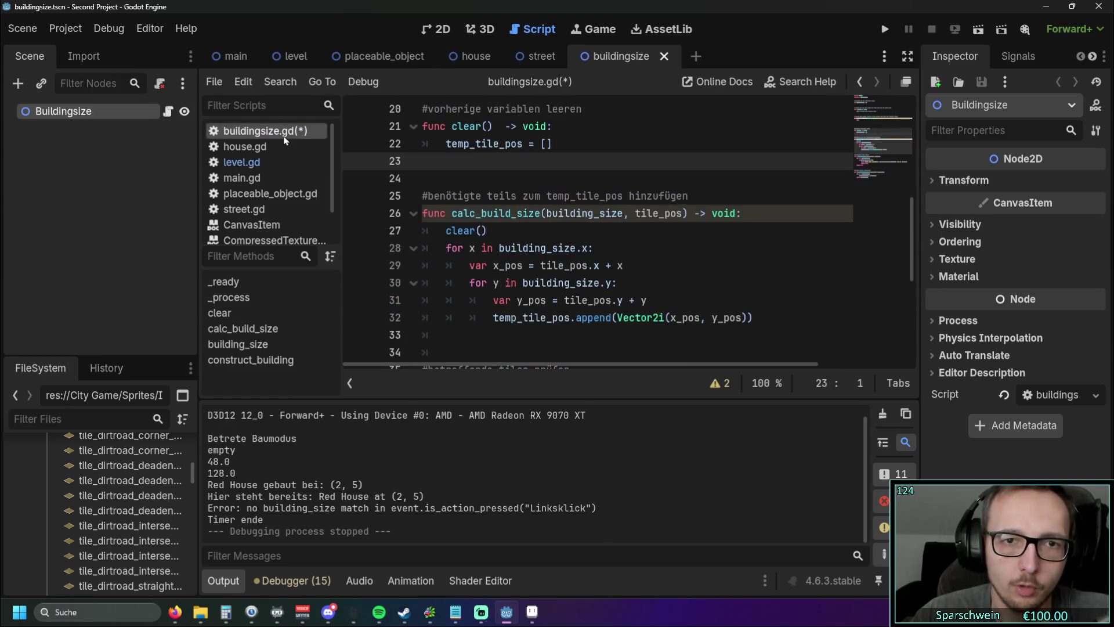
scroll(541, 242, "up", 4)
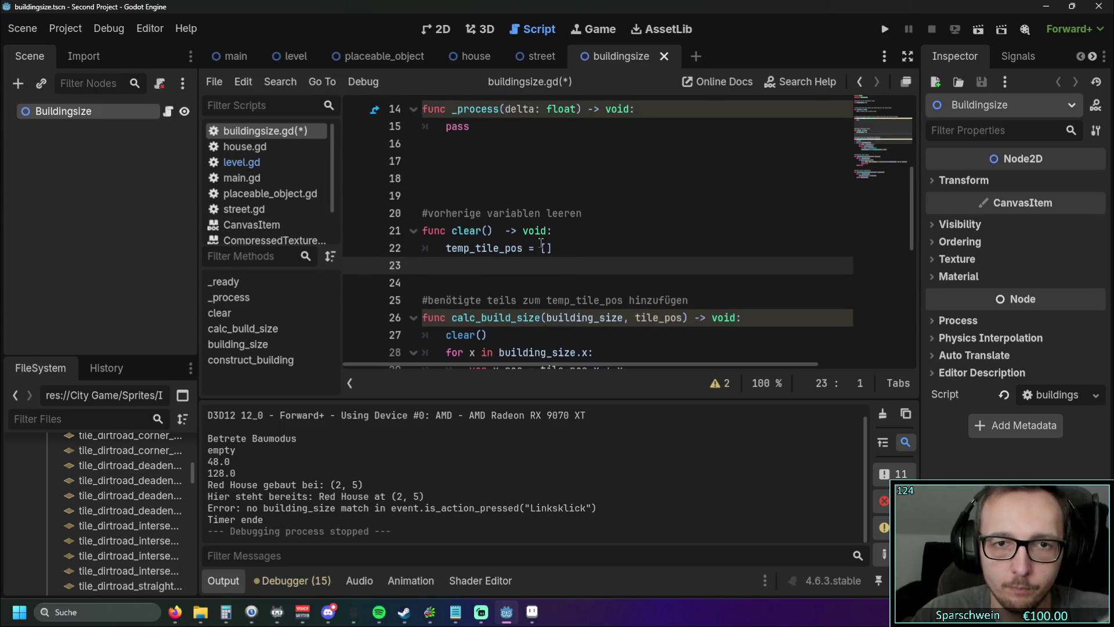
scroll(540, 246, "down", 5)
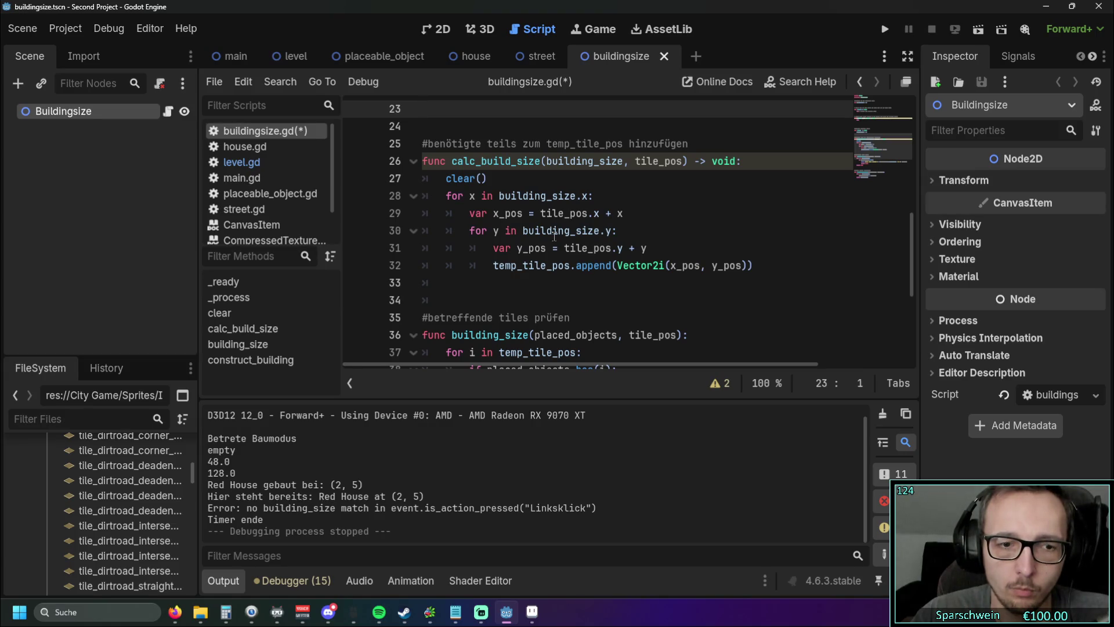
key("F5")
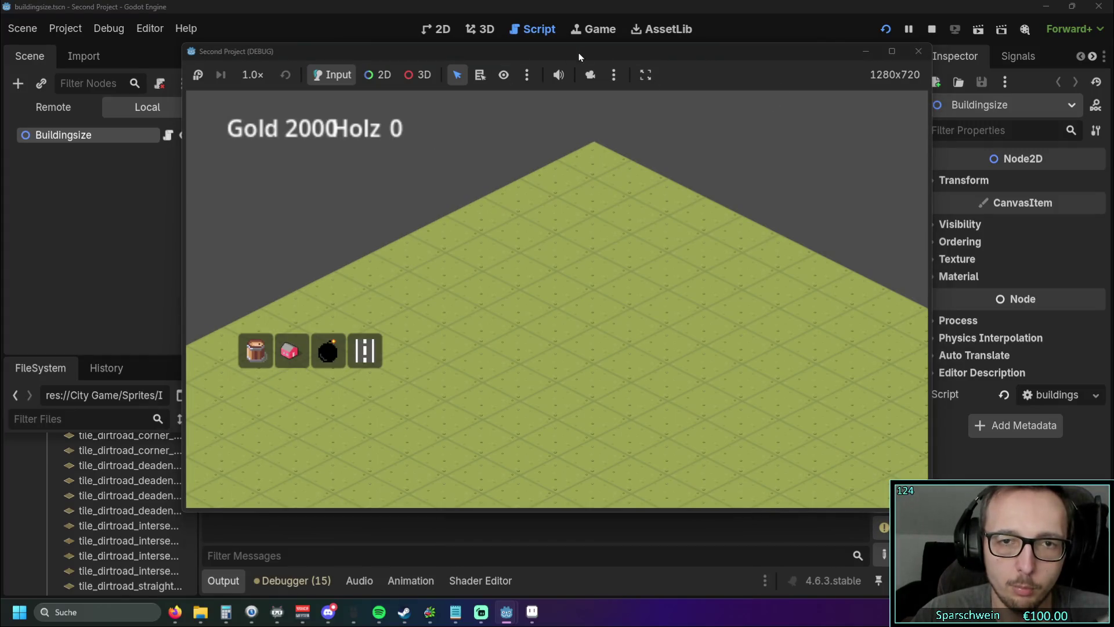
Step: In the running game, build a Red House at tile (2, 5), then close the game window
left_click_drag(579, 56, 861, 121)
left_click(571, 415)
left_click(754, 362)
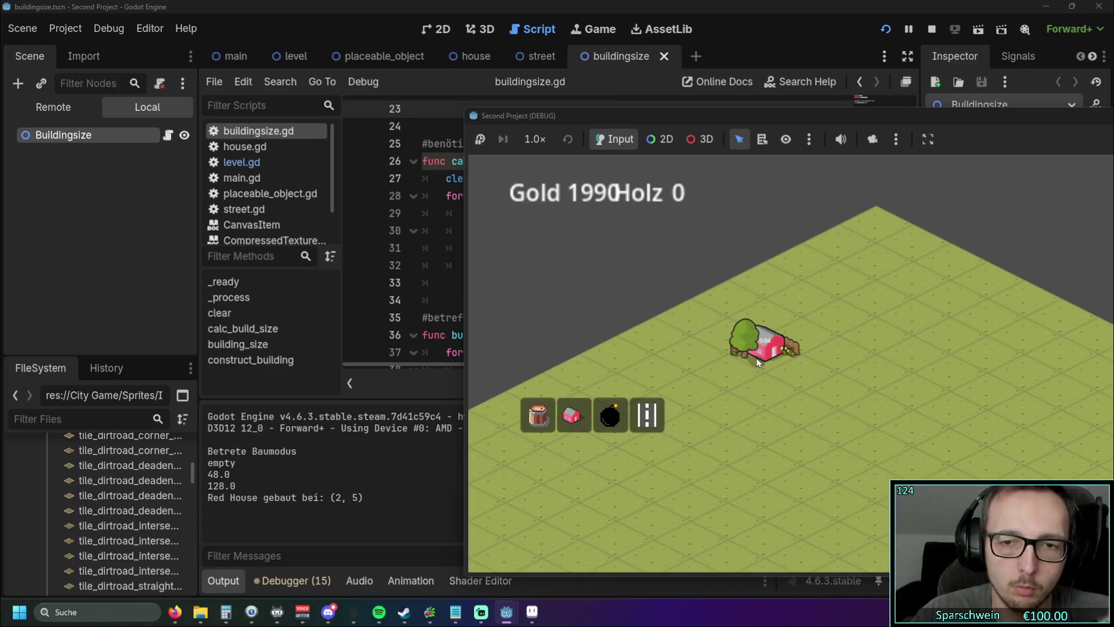
left_click_drag(803, 114, 659, 108)
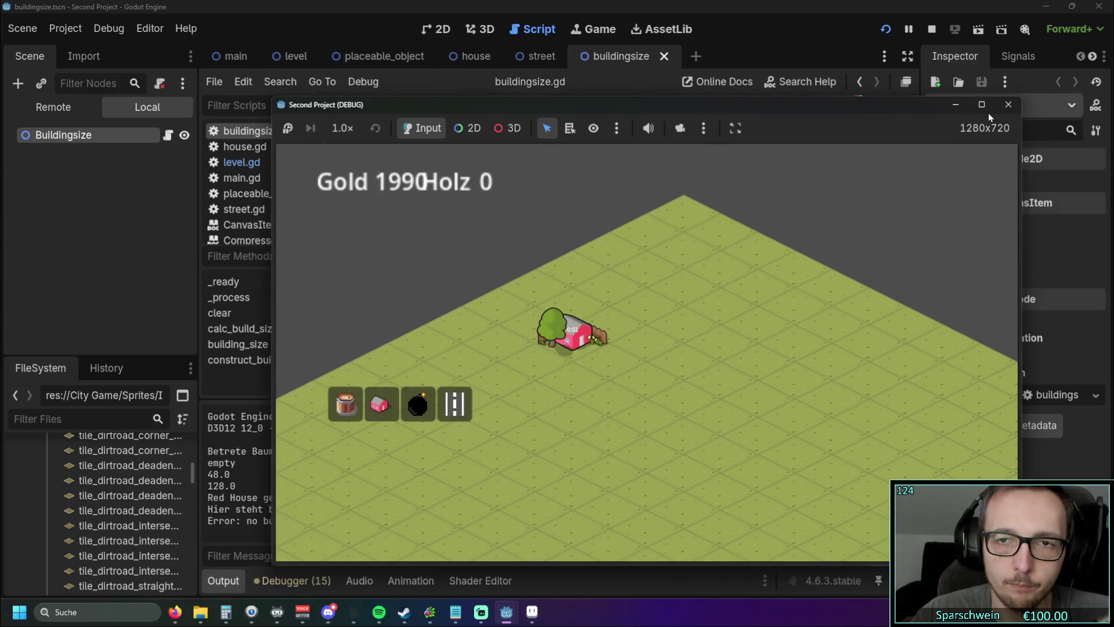
left_click(989, 112)
scroll(600, 228, "up", 2)
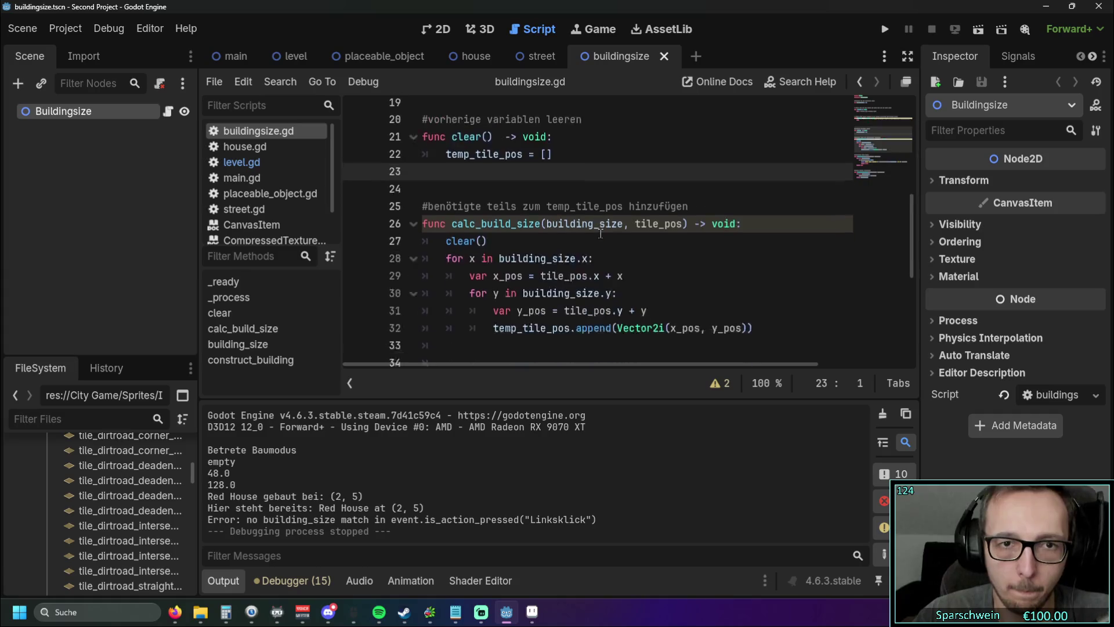
Step: Look over buildingsize.gd, then switch the script editor to level.gd
scroll(602, 232, "down", 5)
scroll(604, 239, "up", 1)
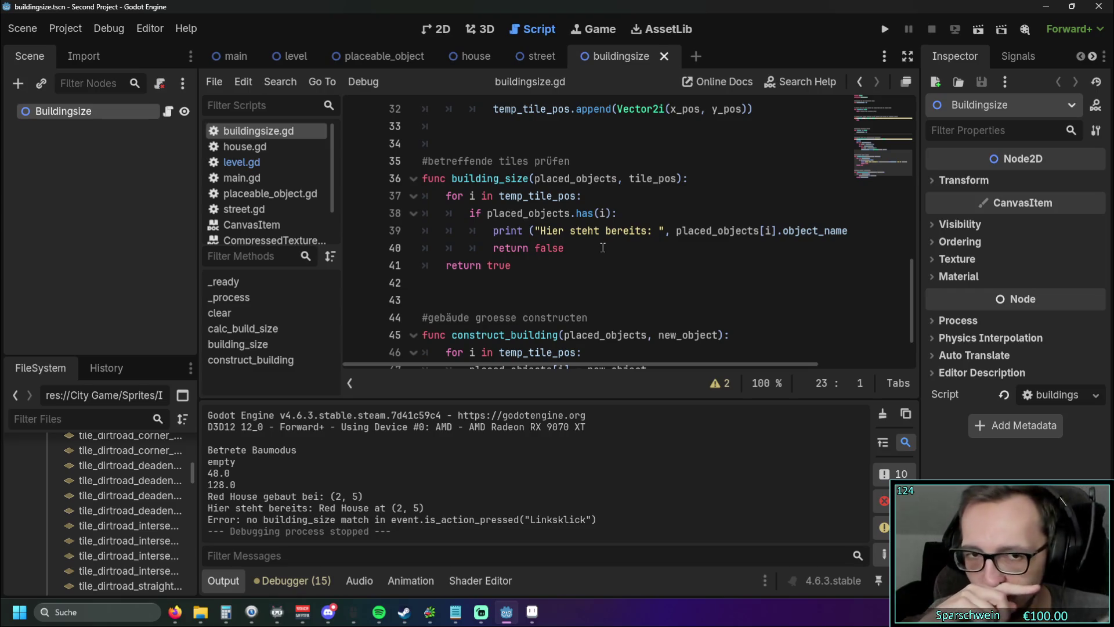
scroll(602, 247, "up", 3)
left_click(272, 163)
Step: Scroll through level.gd's code to review it
mouse_move(527, 366)
left_mouse_down()
mouse_move(606, 363)
mouse_move(498, 360)
left_mouse_up()
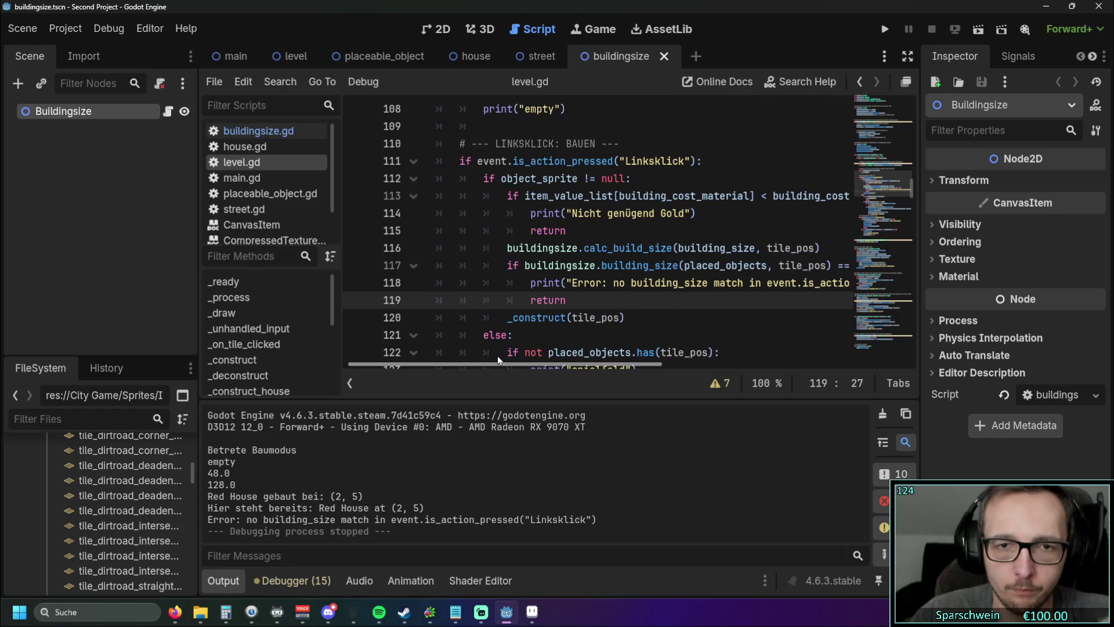
scroll(650, 287, "down", 1)
scroll(650, 287, "up", 1)
scroll(650, 288, "down", 1)
scroll(649, 289, "down", 3)
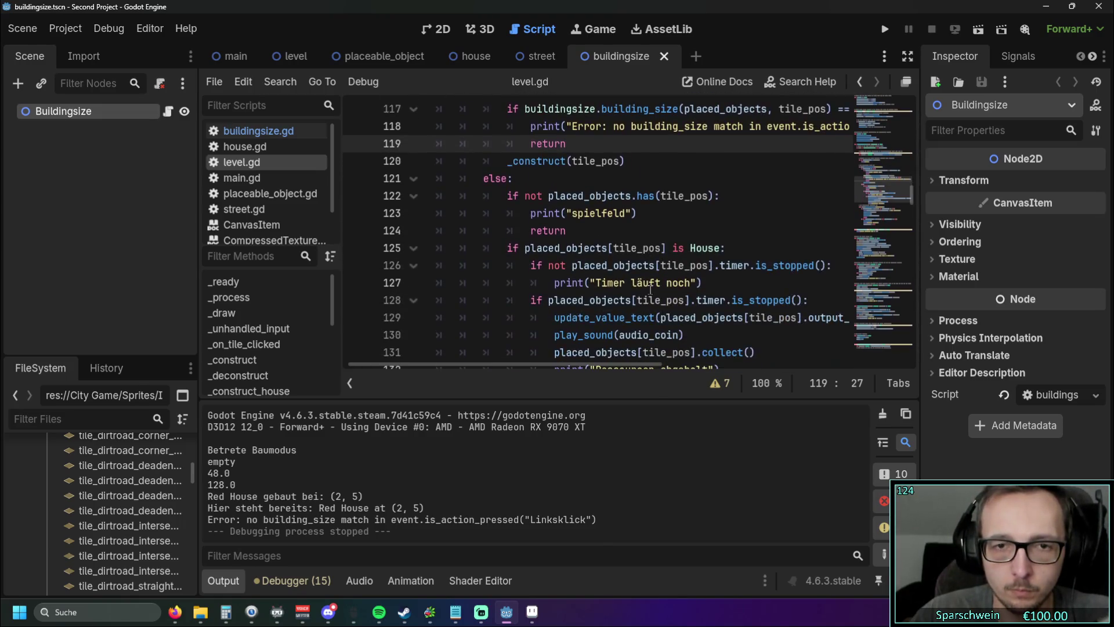
scroll(650, 289, "up", 4)
scroll(650, 289, "down", 20)
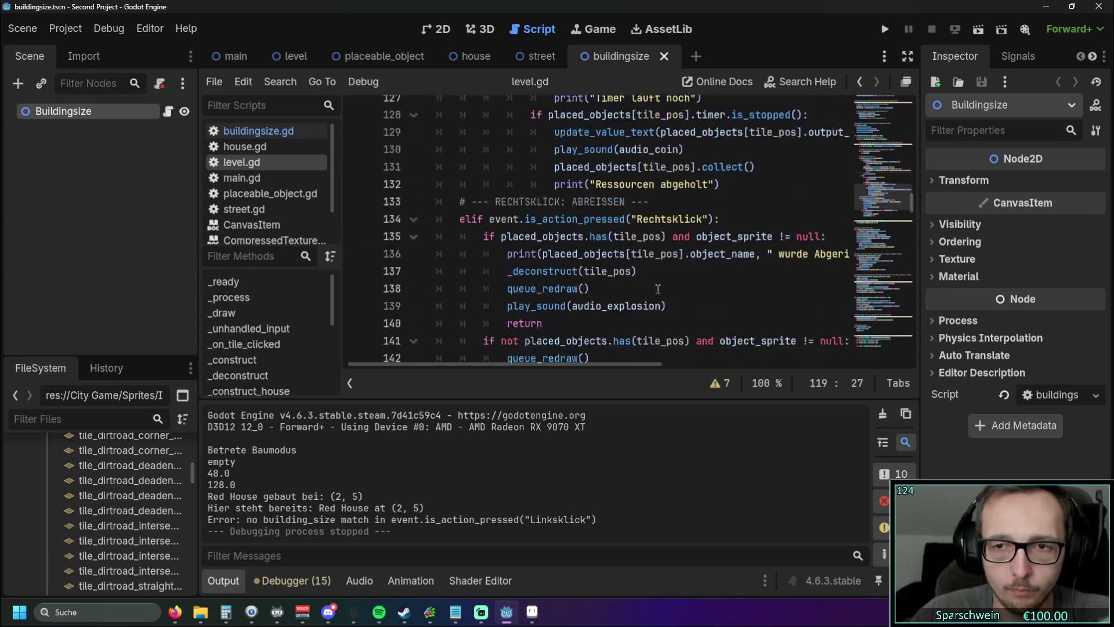
scroll(668, 292, "down", 19)
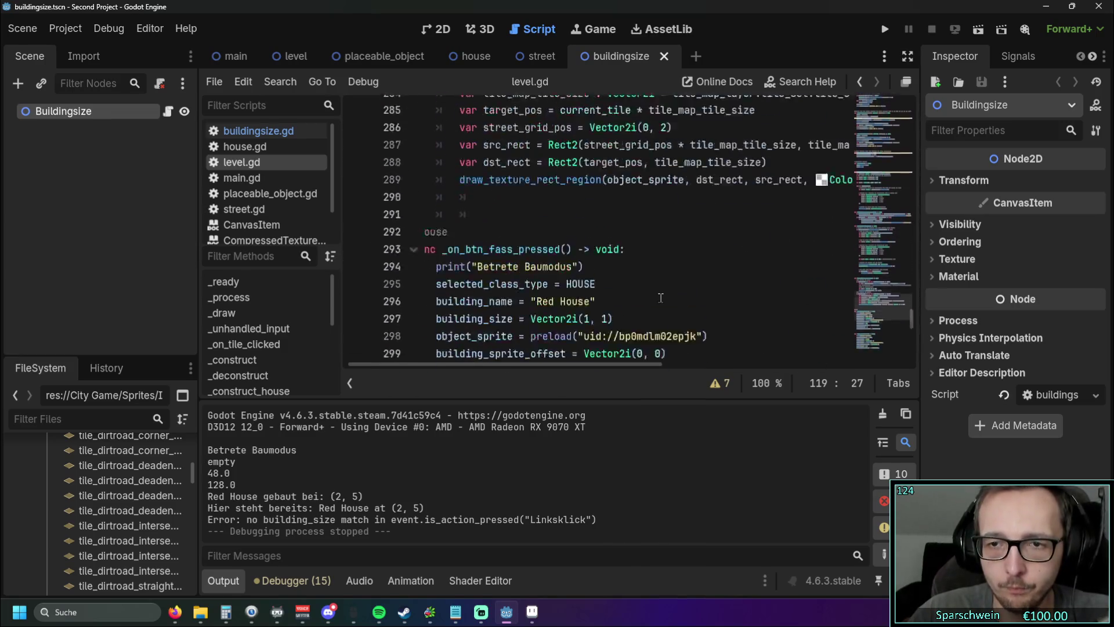
scroll(661, 296, "up", 5)
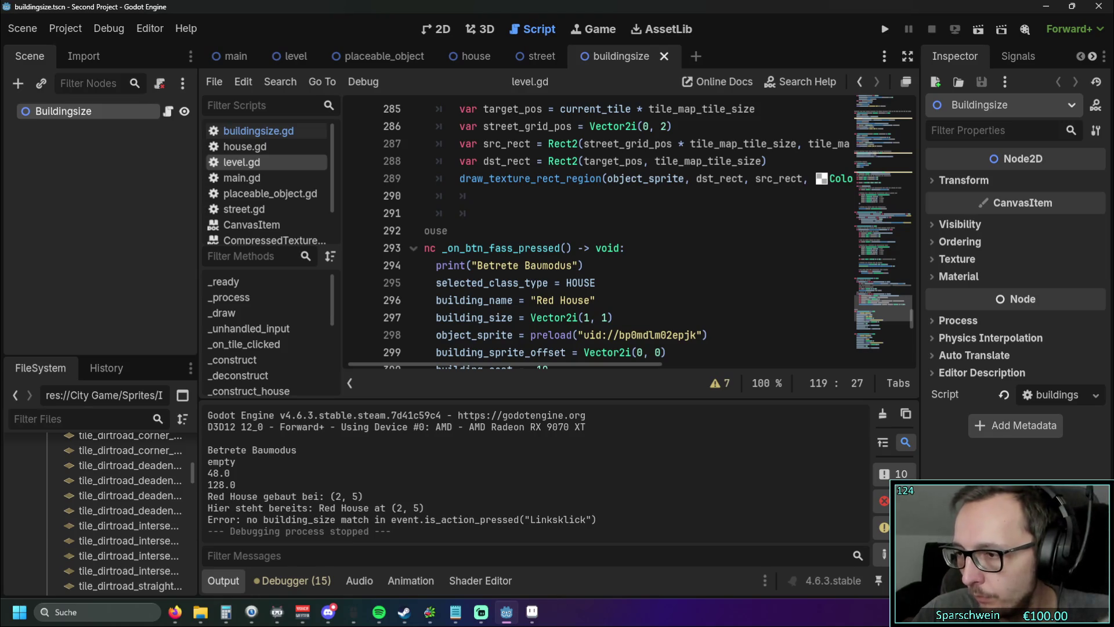
Step: Check the browser, then scroll level.gd up to the _deconstruct function
key("alt+Tab")
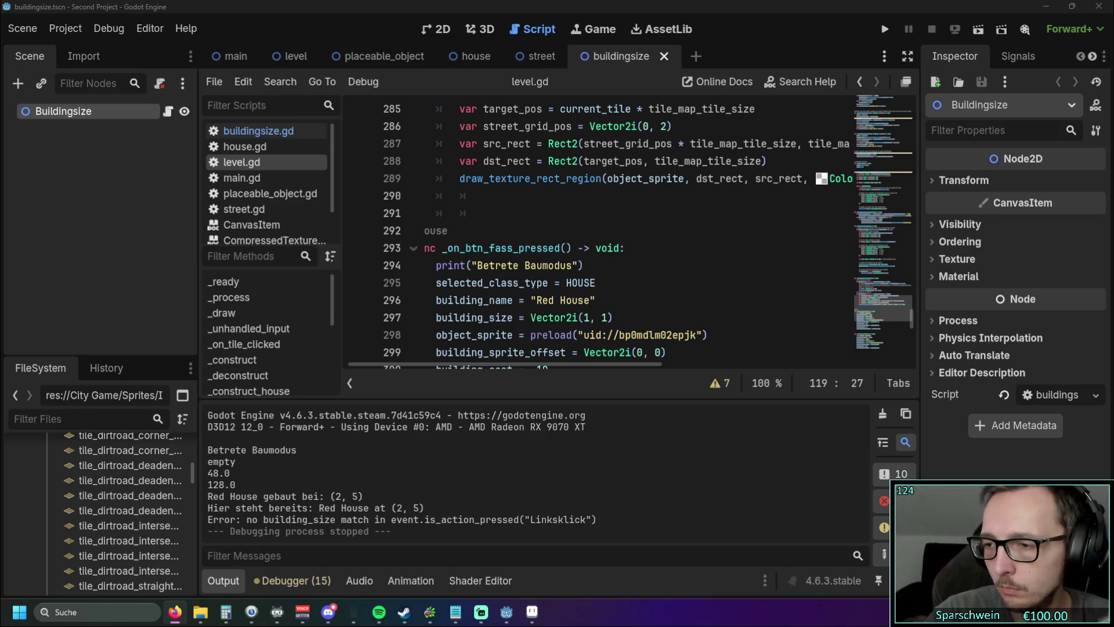
scroll(598, 232, "up", 14)
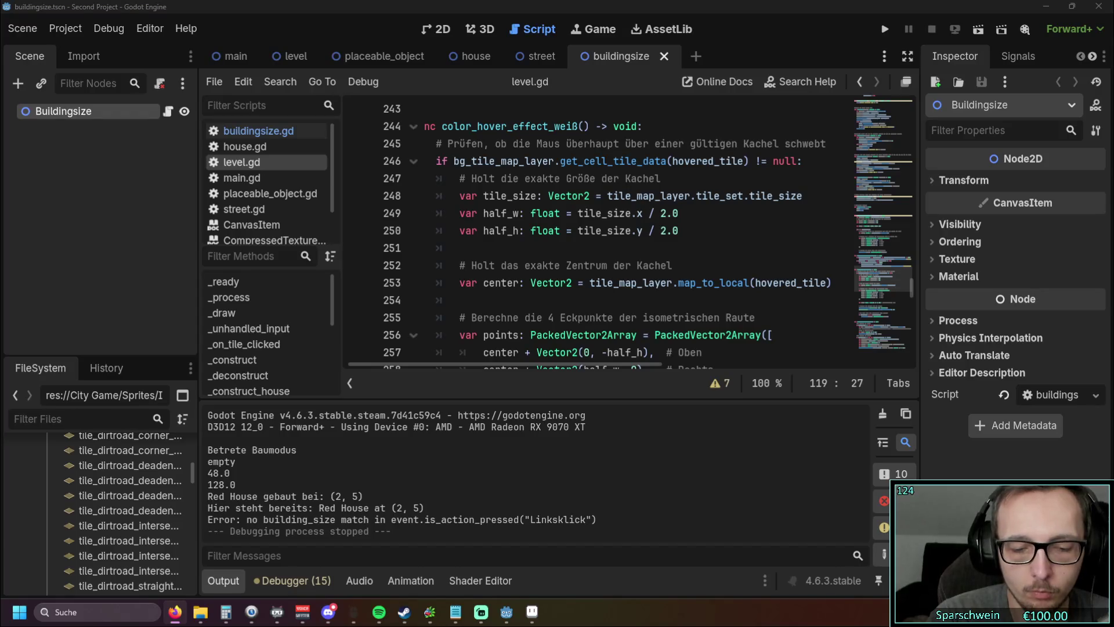
scroll(623, 276, "up", 13)
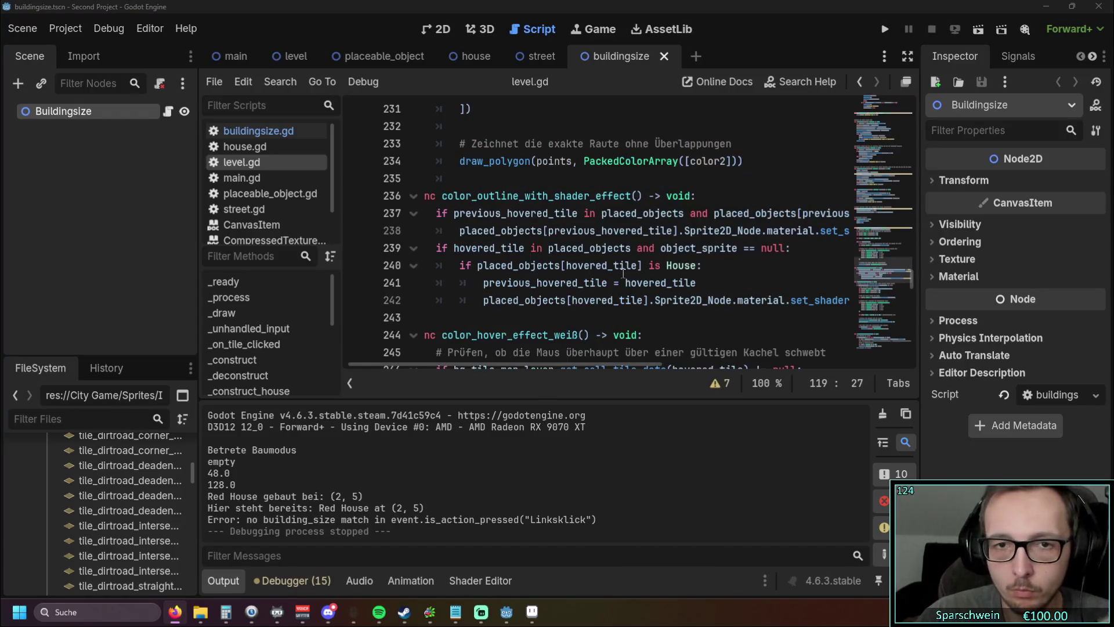
scroll(623, 278, "up", 9)
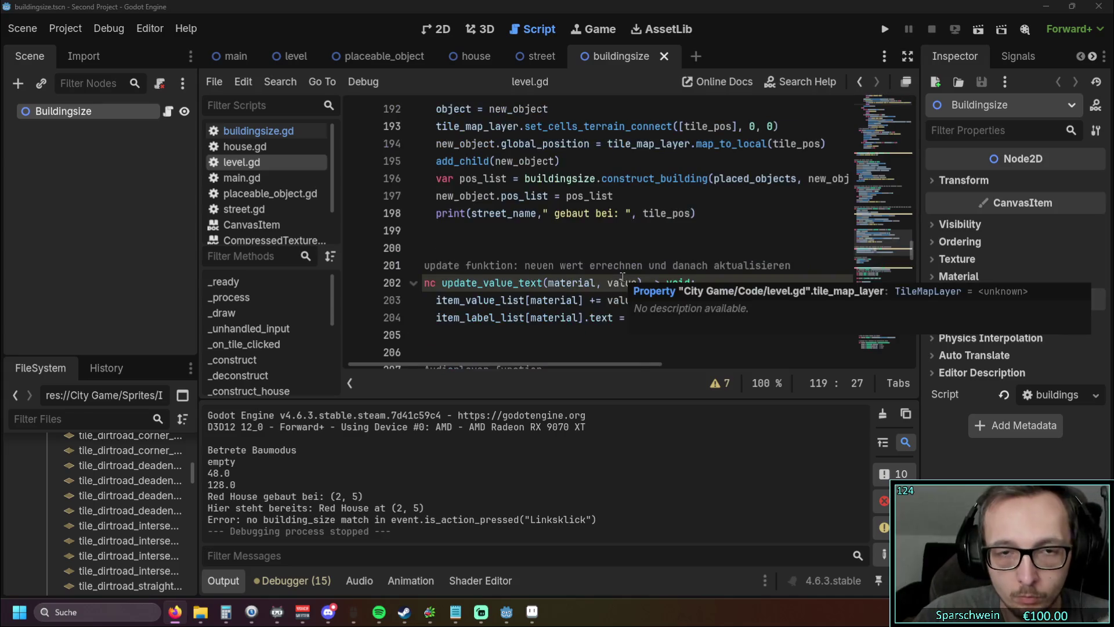
scroll(622, 277, "up", 6)
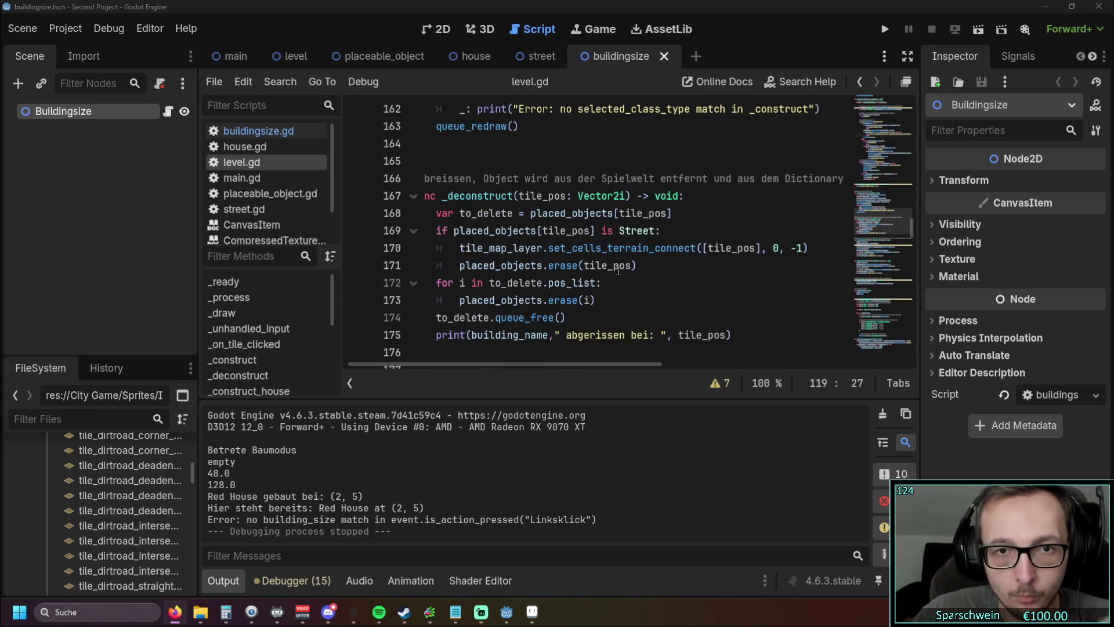
scroll(625, 279, "up", 3)
Step: Select _construct (lines 151–163), then _construct_street (lines 191–198), switching to the browser after each
mouse_move(557, 338)
left_mouse_down()
mouse_move(406, 158)
mouse_move(372, 133)
left_mouse_up()
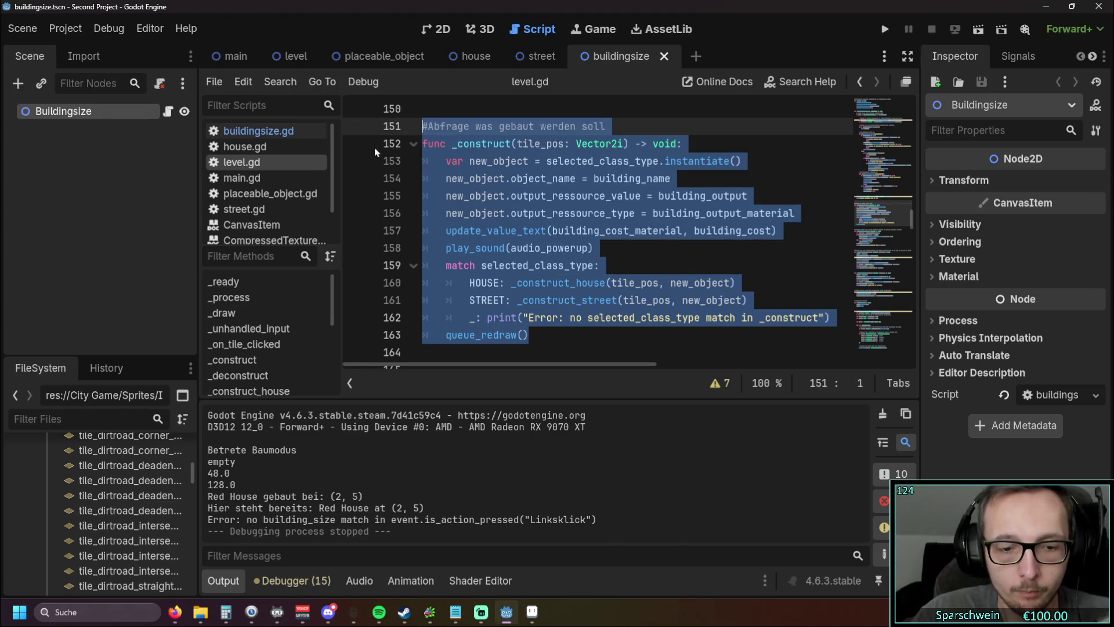
key("alt+Tab")
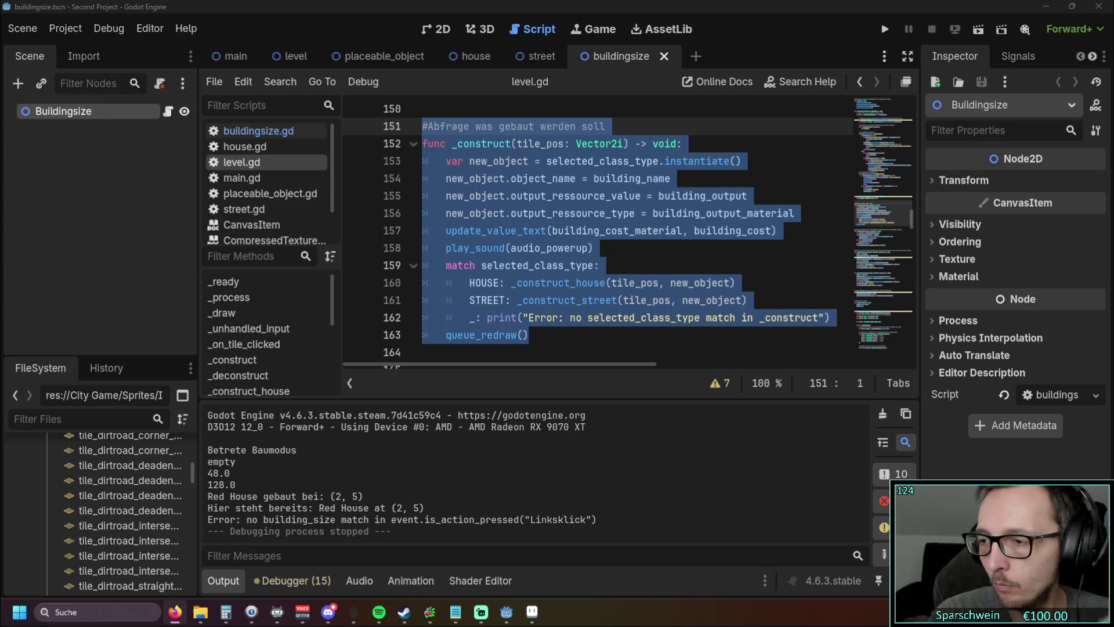
scroll(580, 258, "down", 12)
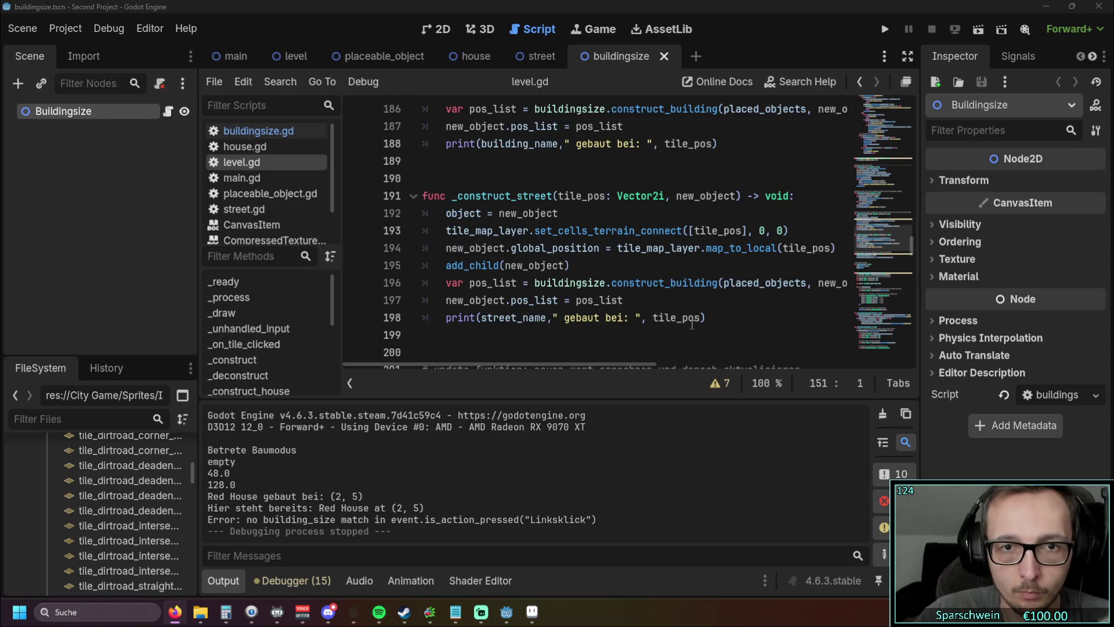
left_click_drag(721, 331, 423, 197)
left_click(710, 318)
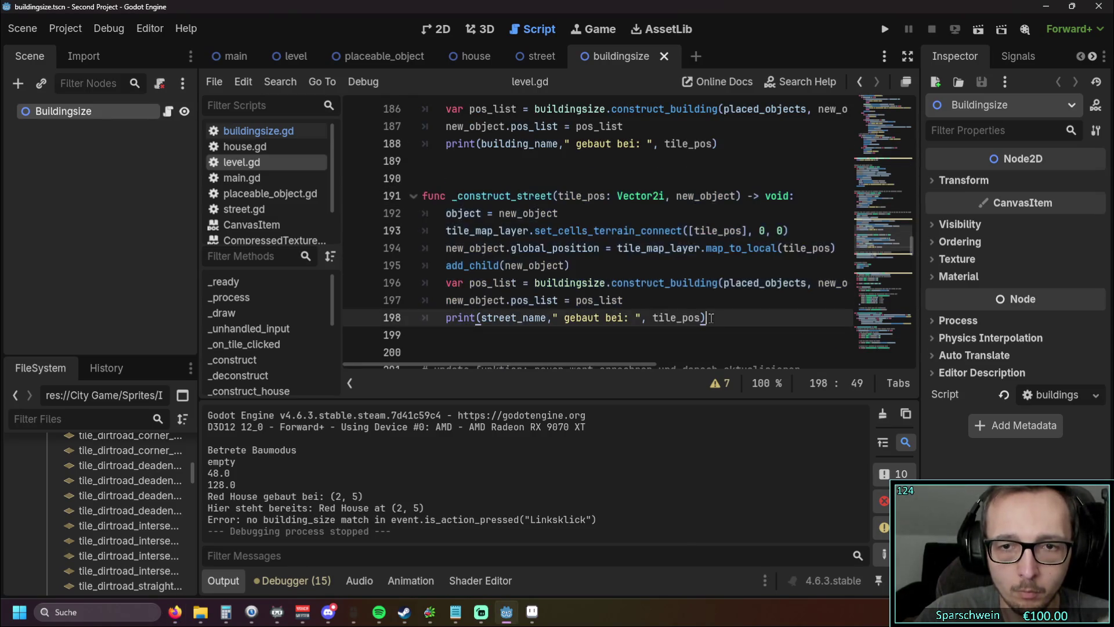
left_click_drag(711, 317, 400, 189)
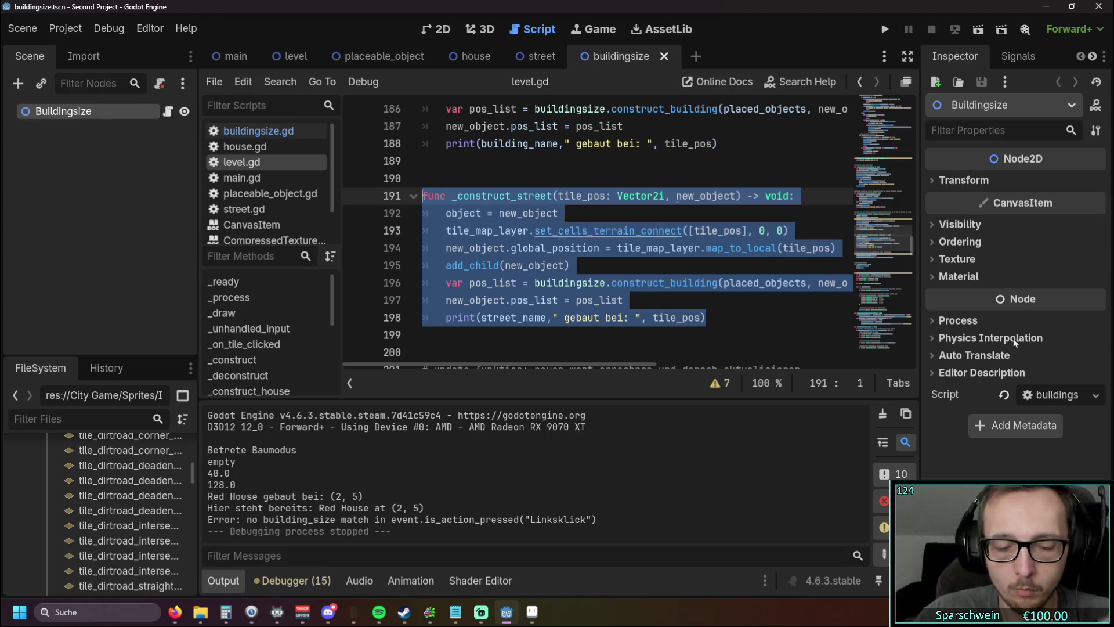
key("alt+Tab")
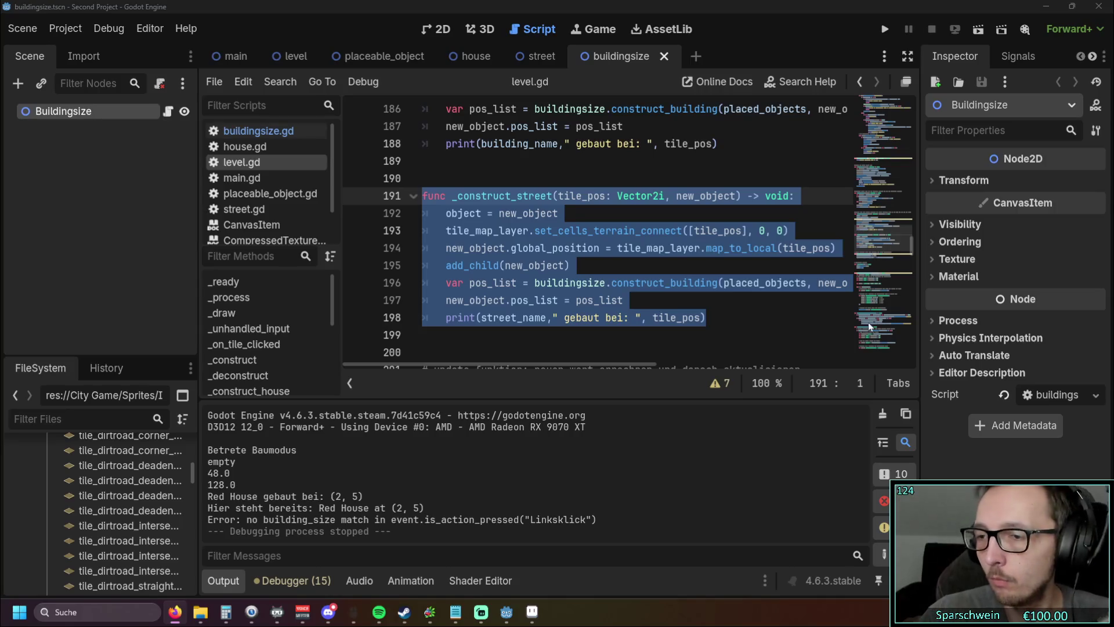
left_click(617, 264)
scroll(615, 267, "up", 6)
scroll(615, 269, "up", 6)
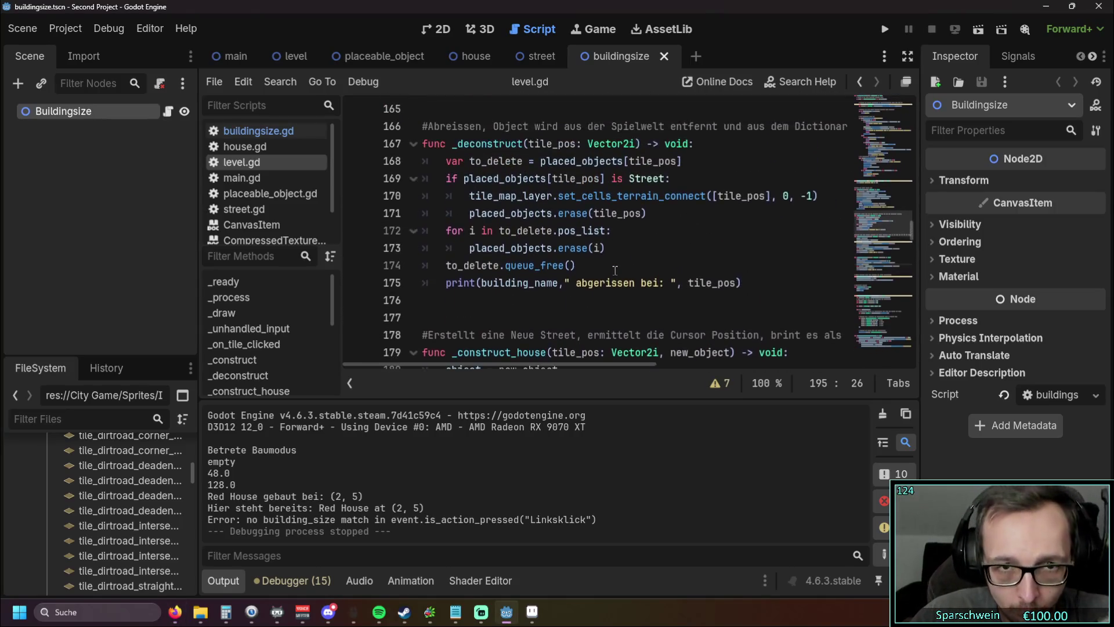
scroll(610, 272, "down", 1)
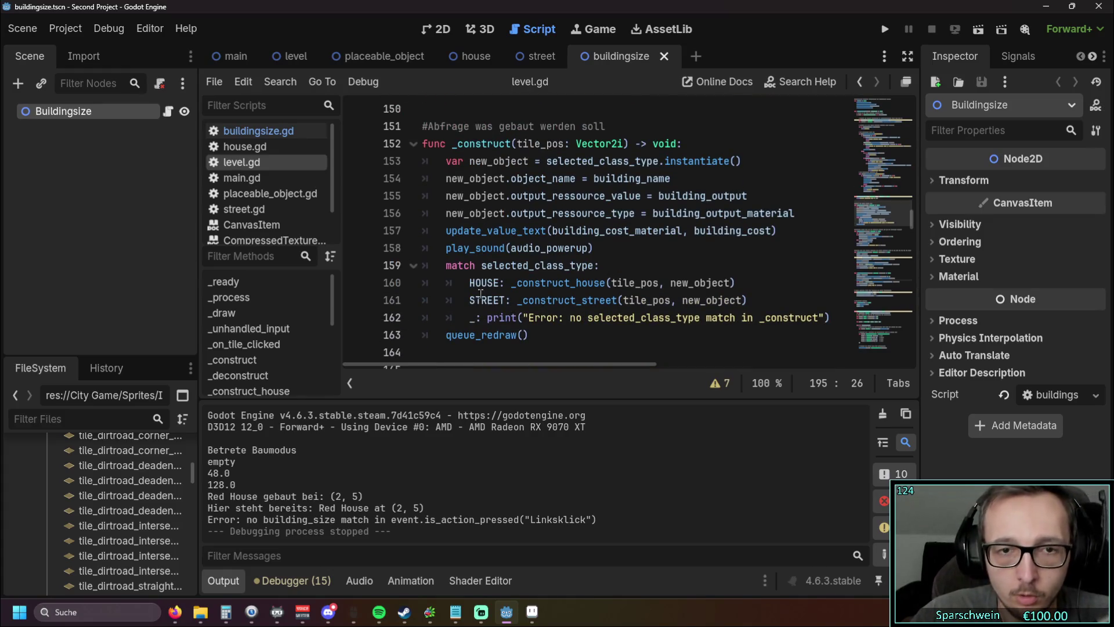
scroll(525, 365, "right", 2)
scroll(499, 366, "left", 2)
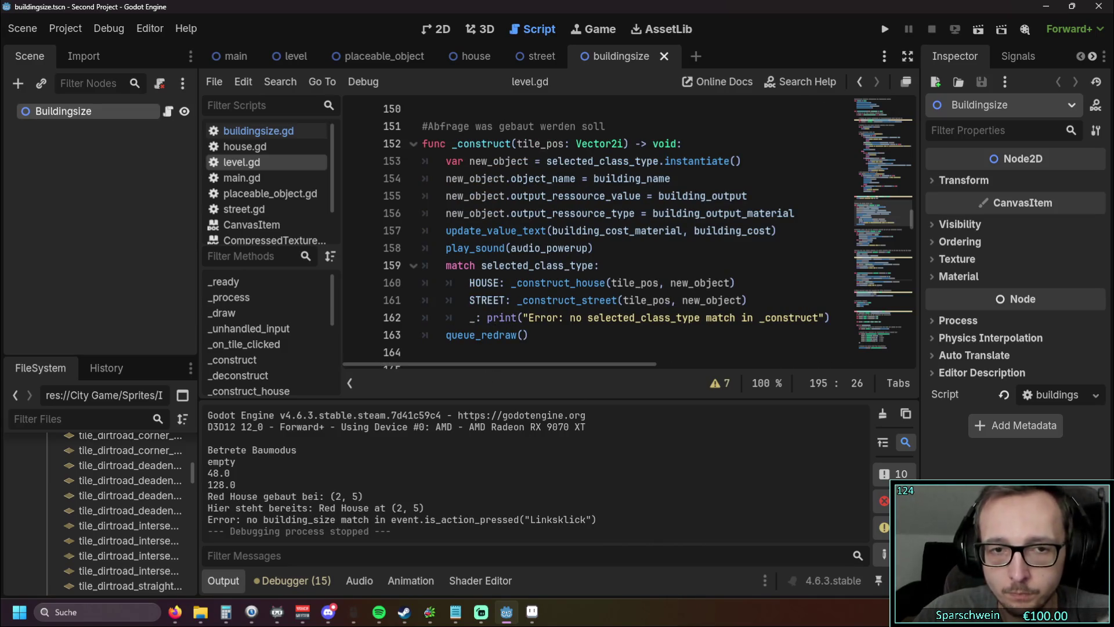
key("alt+Tab")
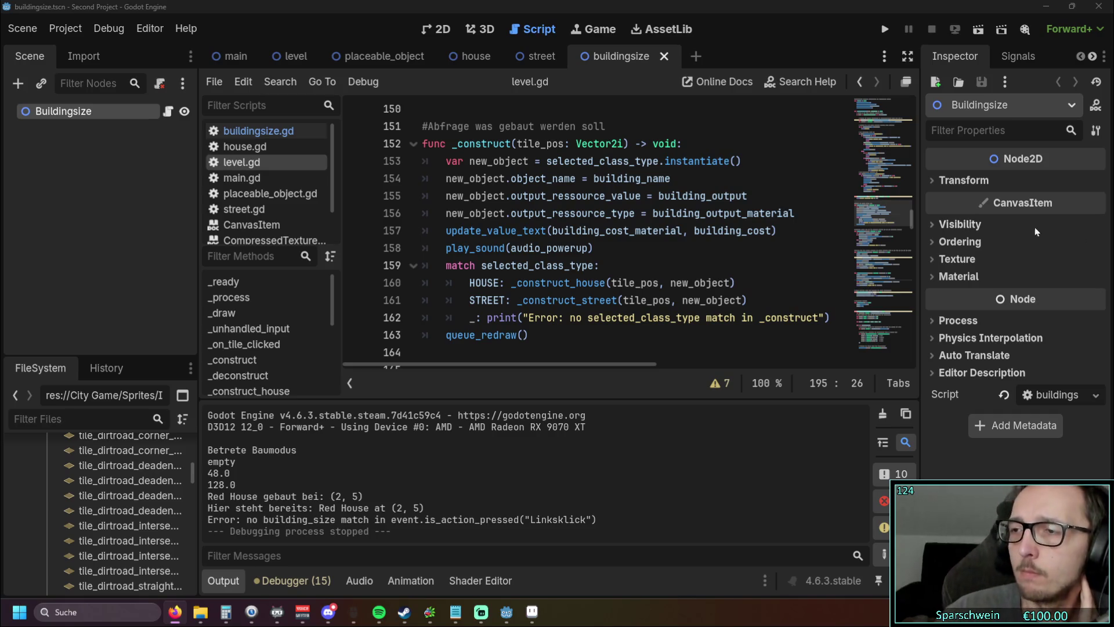
left_click(596, 265)
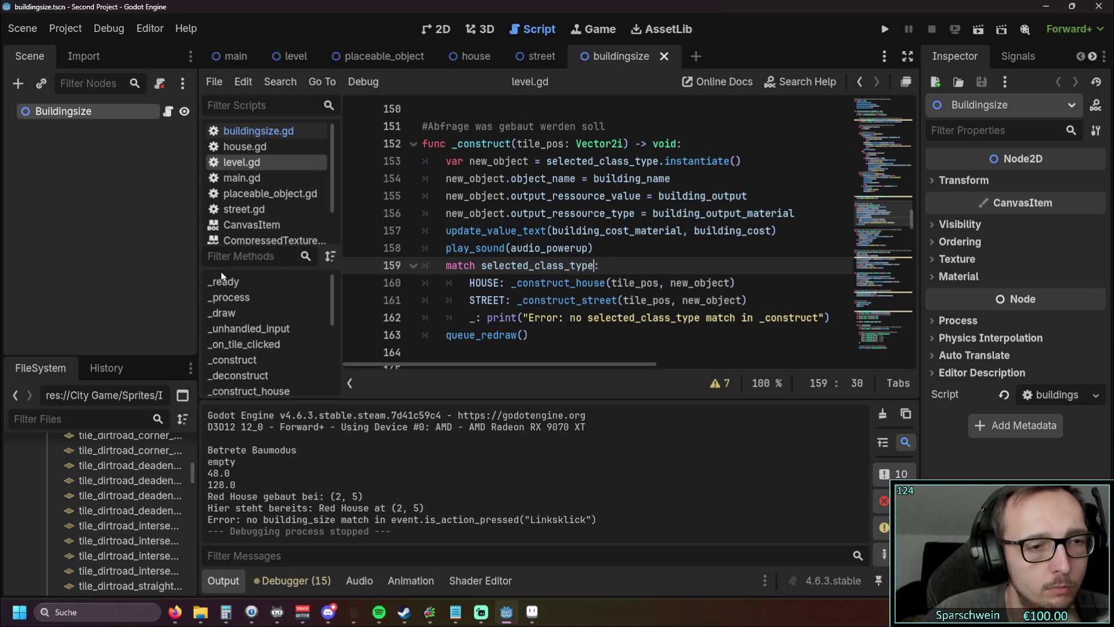
left_click(360, 56)
left_click(301, 58)
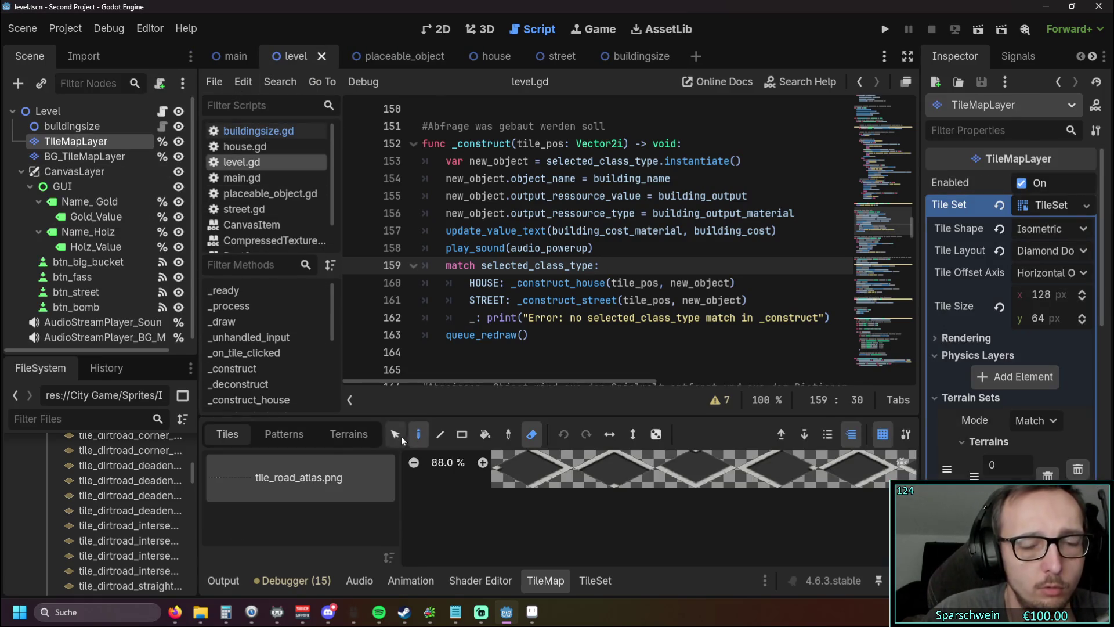
left_click(348, 434)
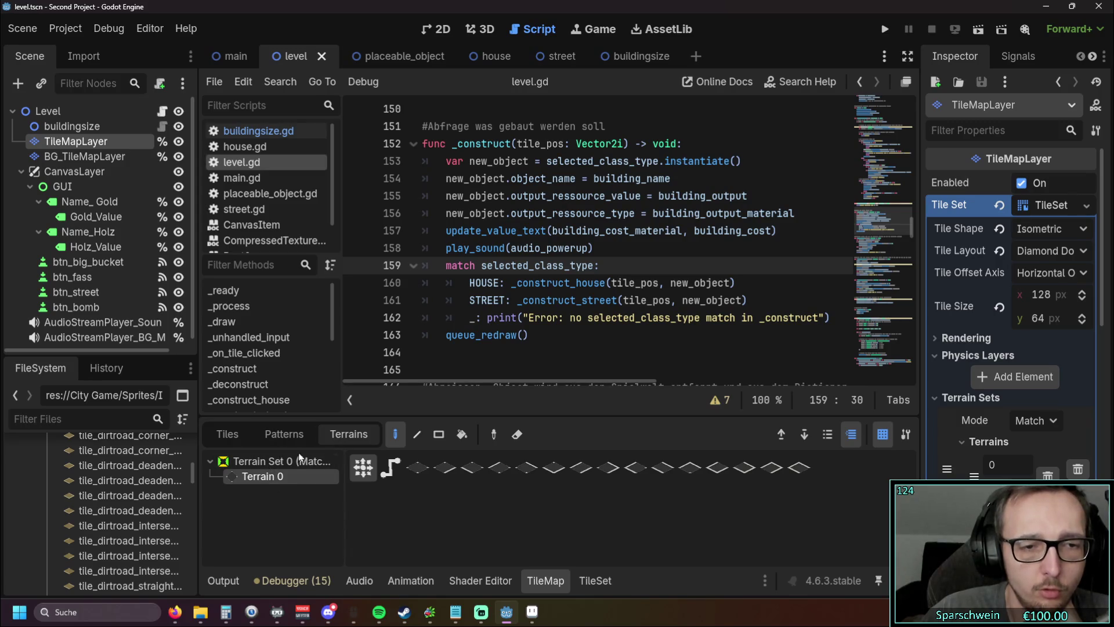
left_click(595, 580)
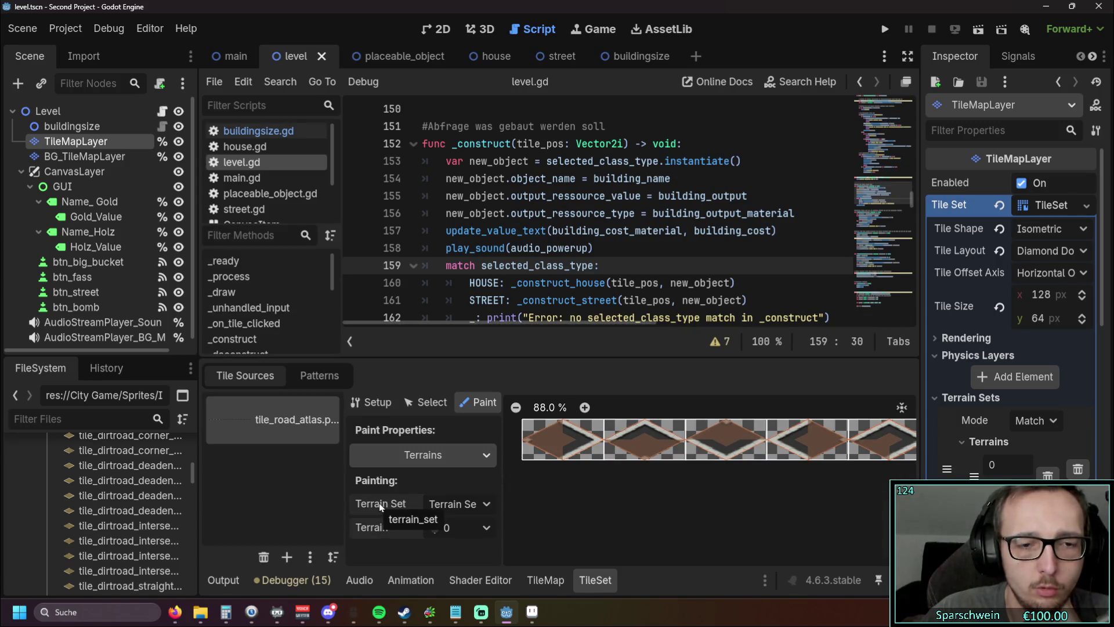
scroll(1021, 393, "down", 3)
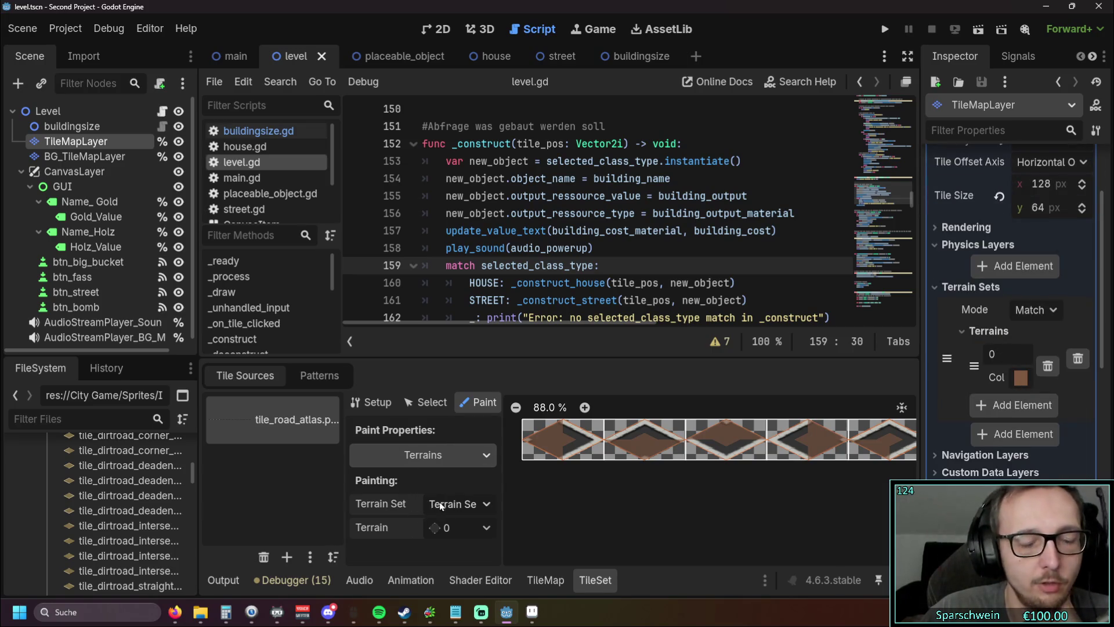
left_click(468, 526)
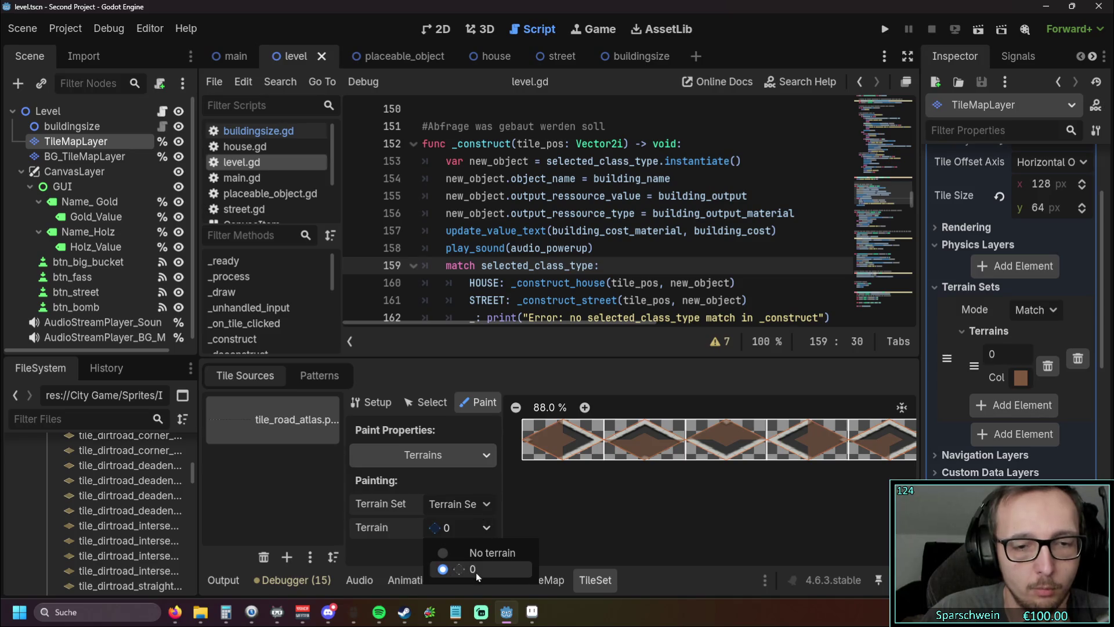
left_click(476, 568)
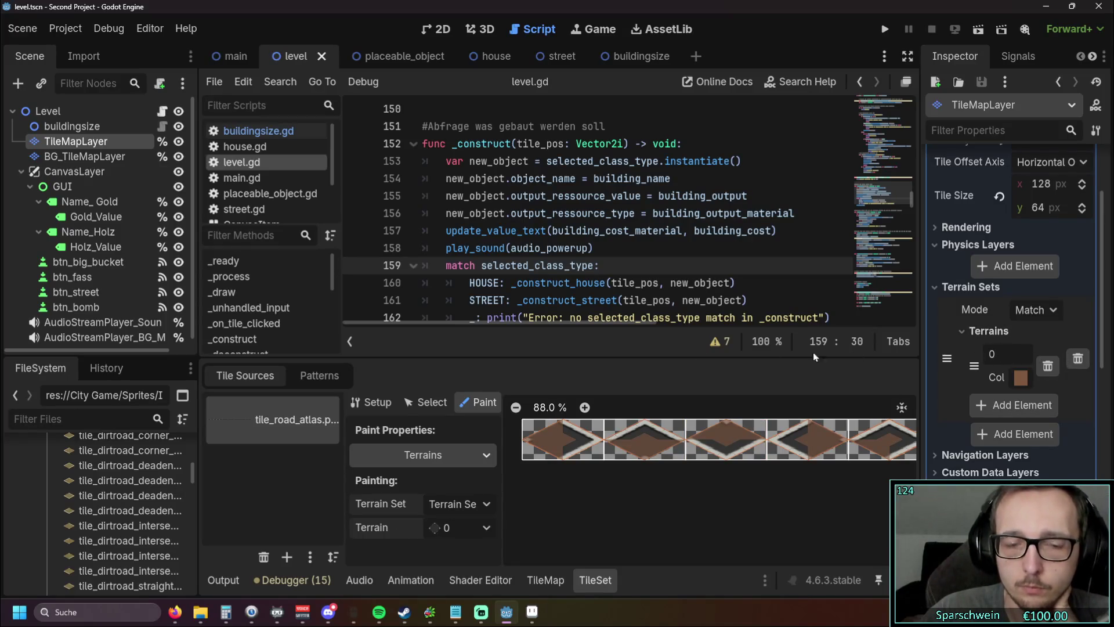
scroll(606, 214, "down", 4)
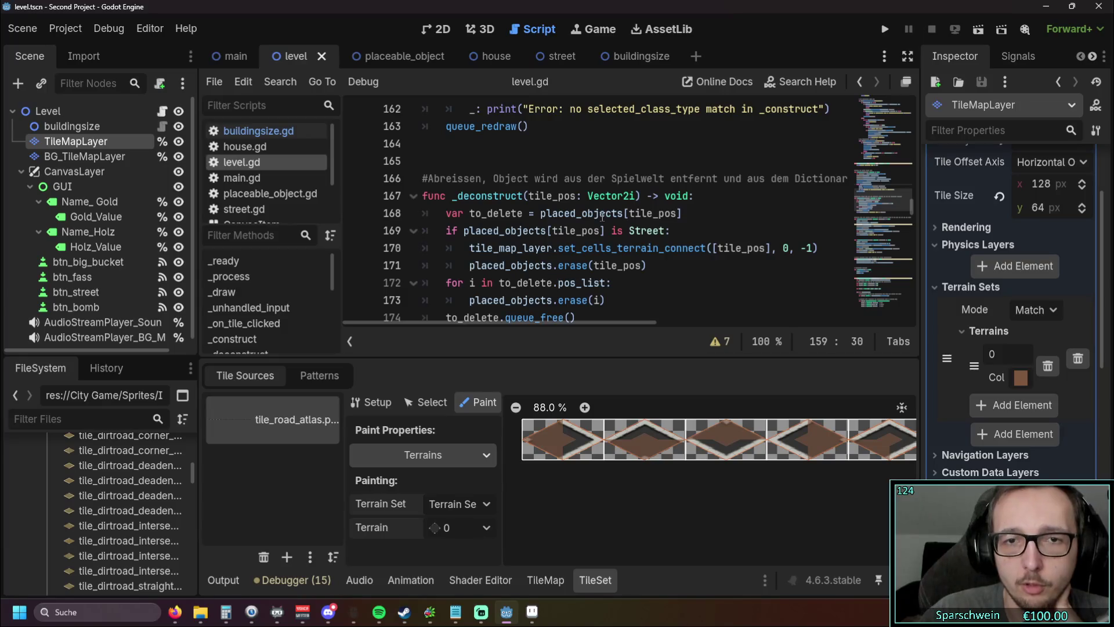
scroll(626, 241, "down", 1)
mouse_move(626, 200)
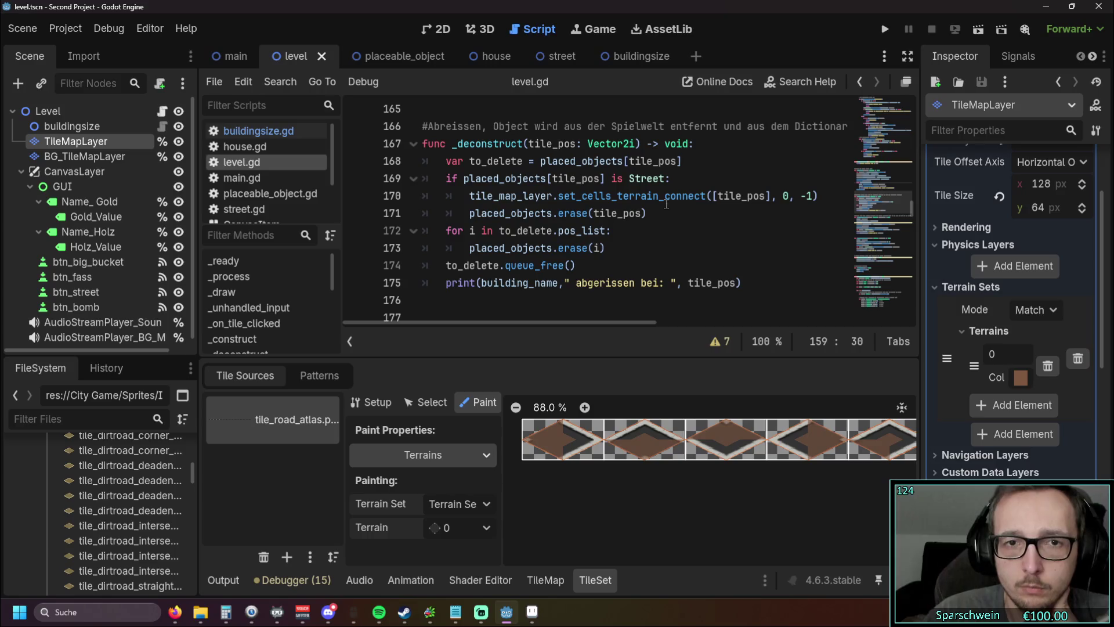
scroll(666, 204, "down", 8)
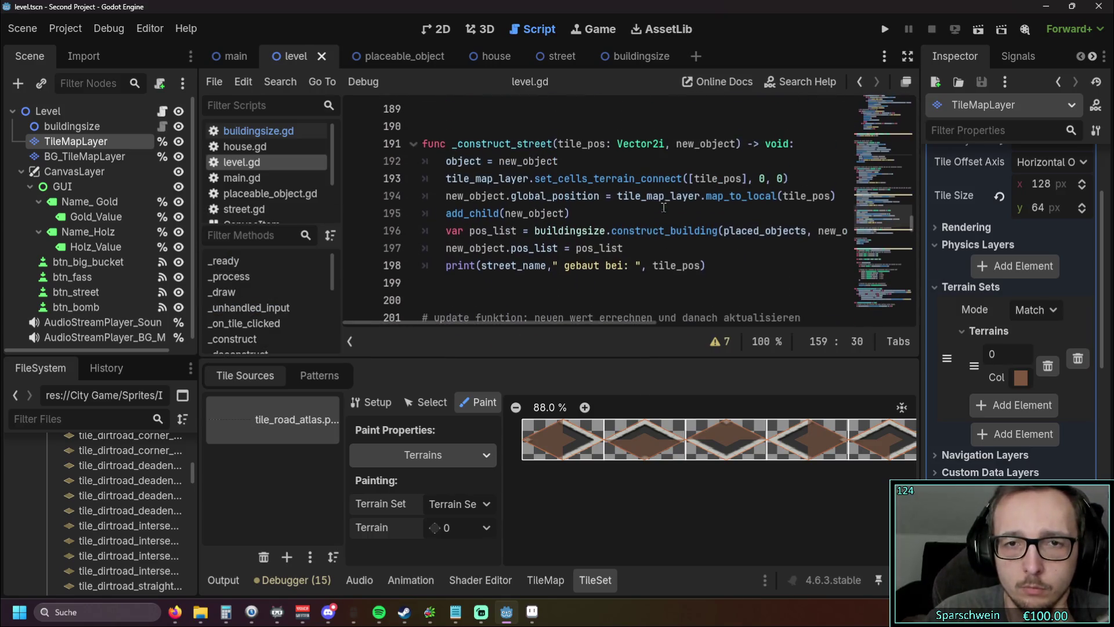
scroll(608, 180, "down", 1)
scroll(608, 178, "up", 1)
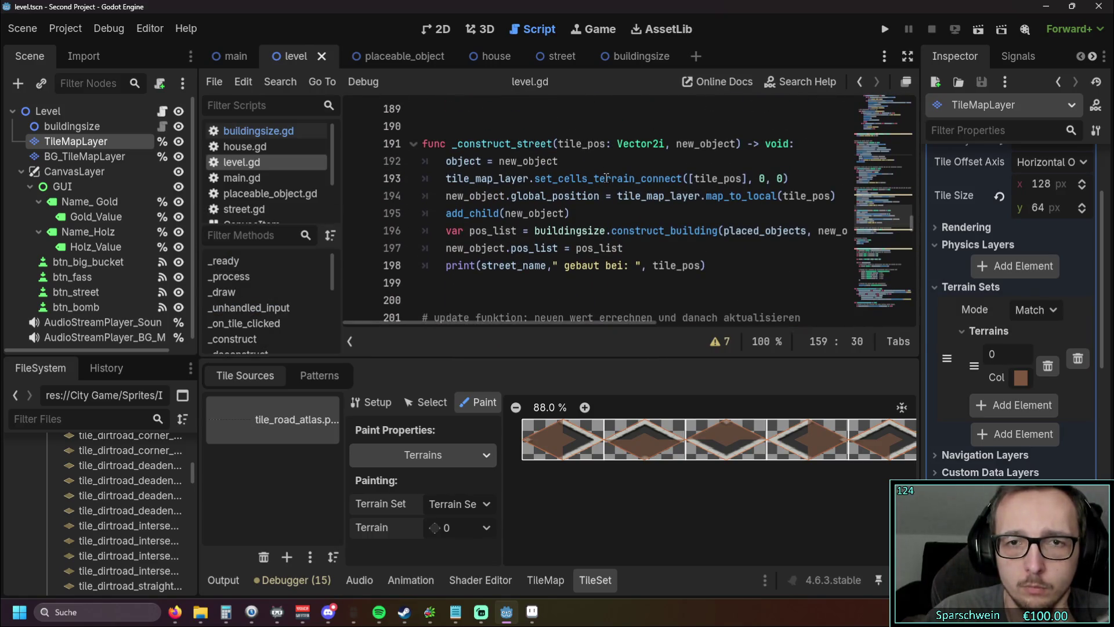
mouse_move(607, 177)
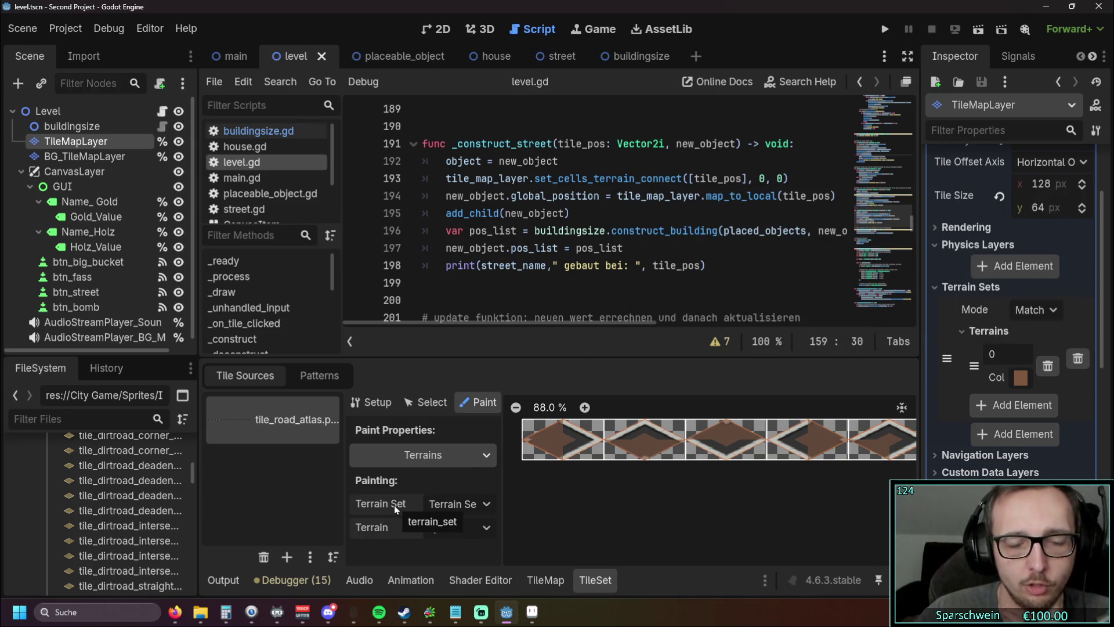
left_click(453, 501)
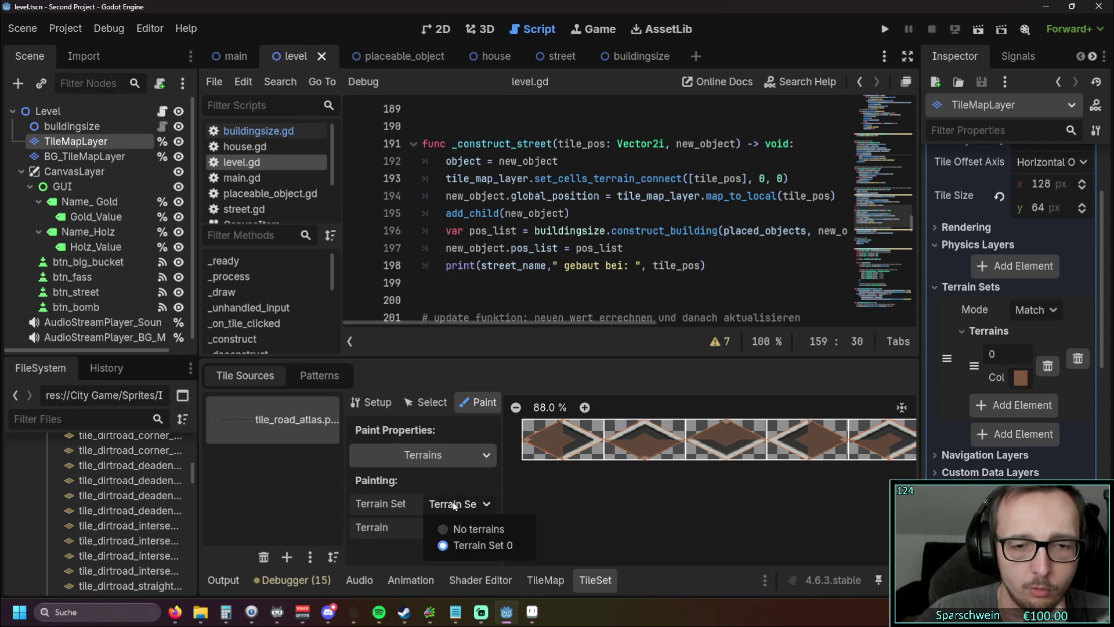
left_click(498, 544)
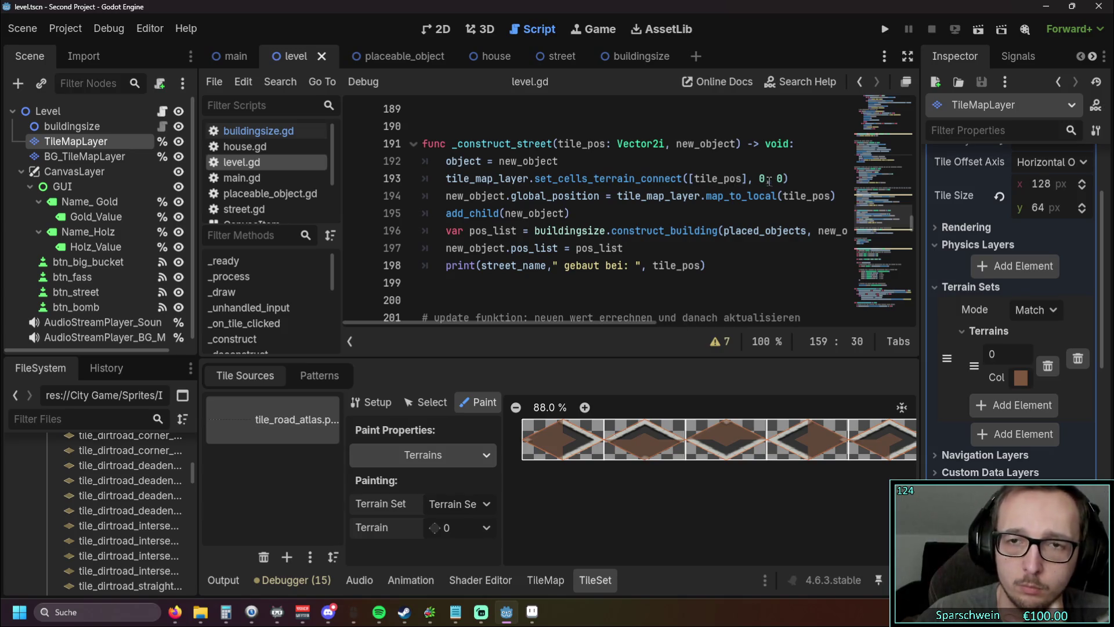
mouse_move(682, 178)
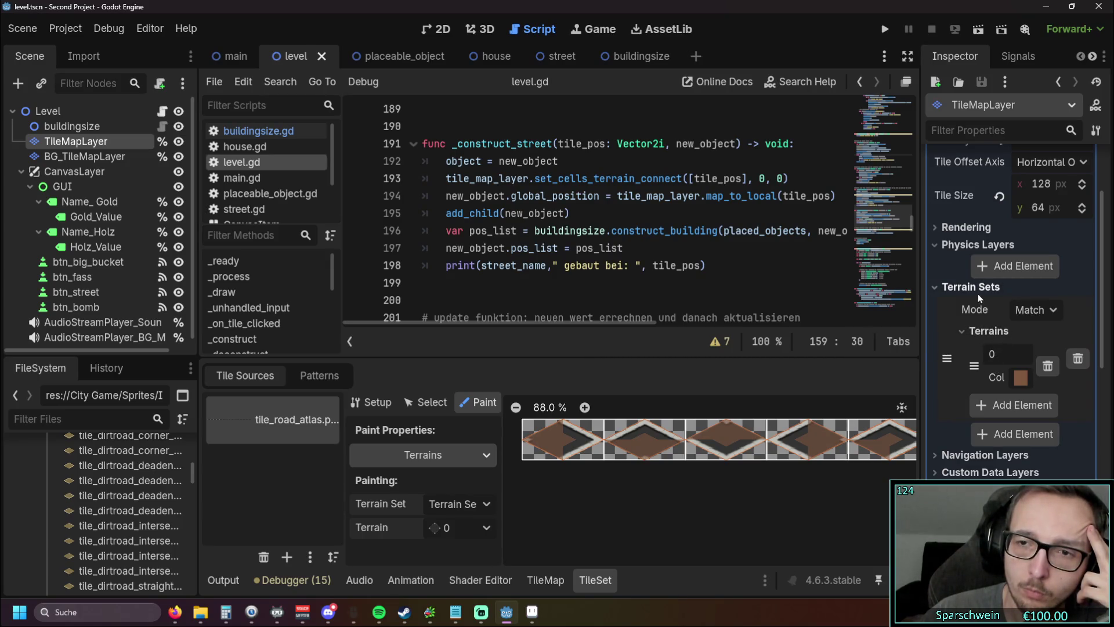
double_click(762, 178)
Step: Try terrain set 1 on line 193 and test-run street placement
type("1")
left_click(884, 29)
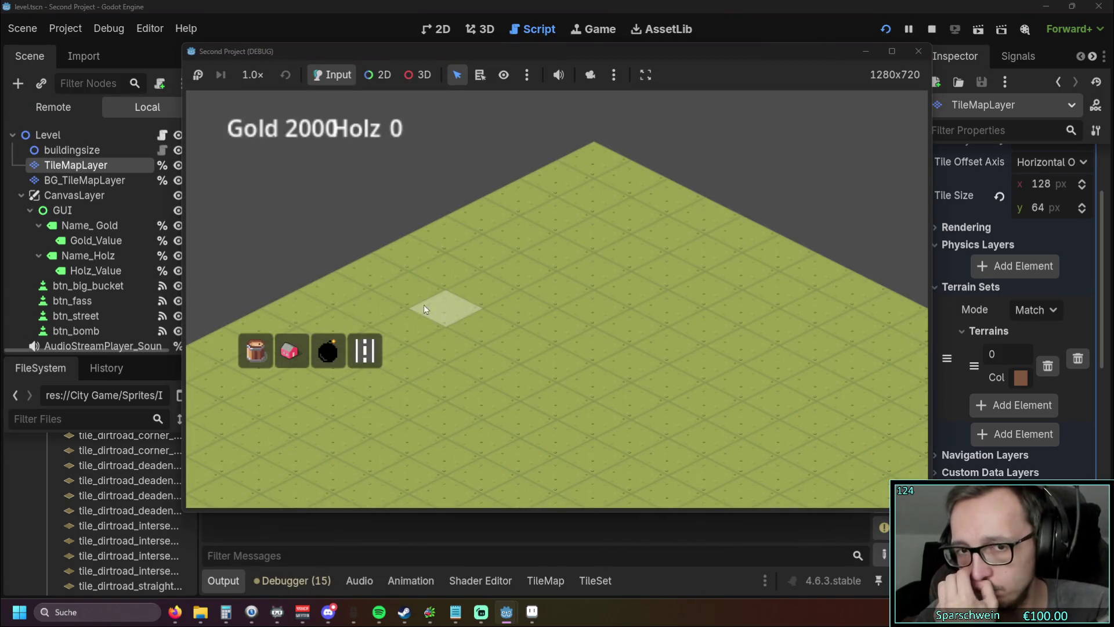
left_click(364, 350)
left_click(555, 355)
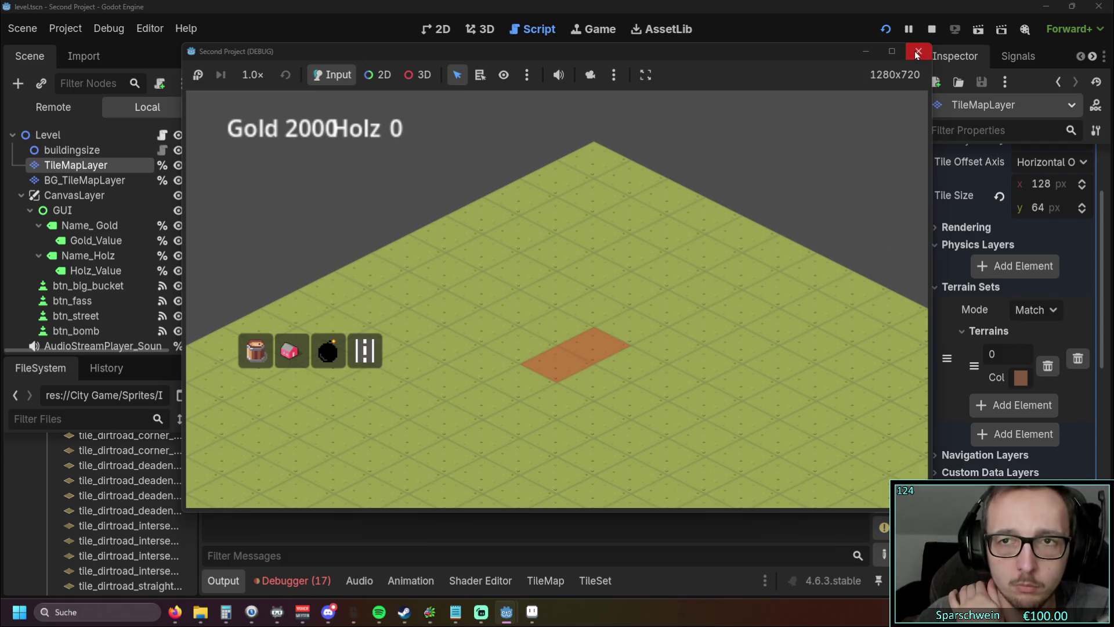
left_click(917, 53)
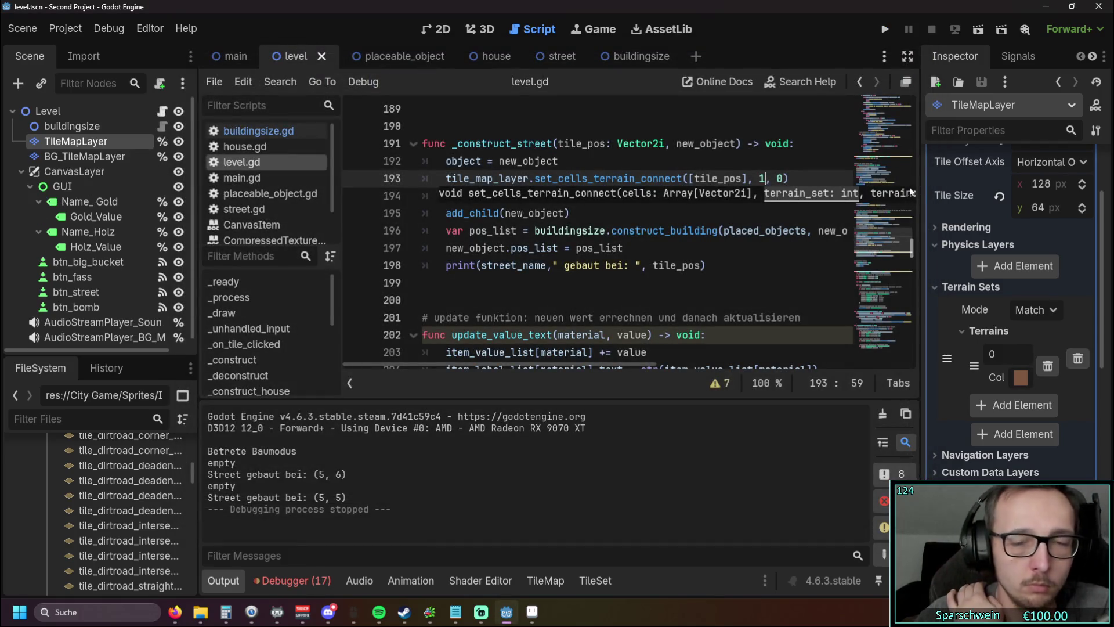
Step: Change the terrain set back to 0 and run another quick test
key("BackSpace")
type("0")
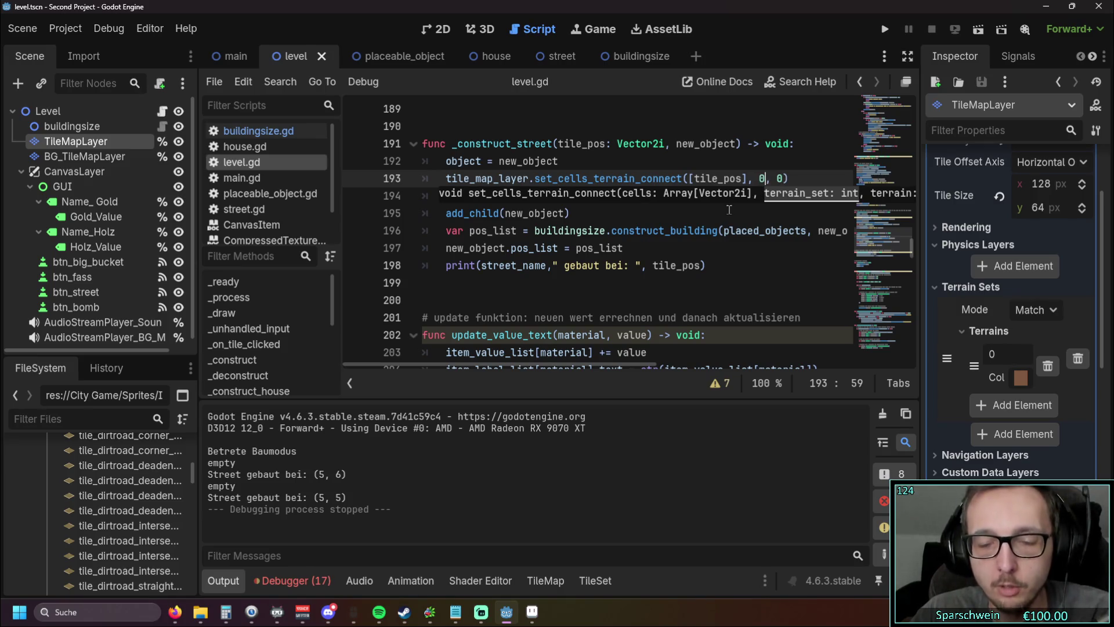
left_click(725, 212)
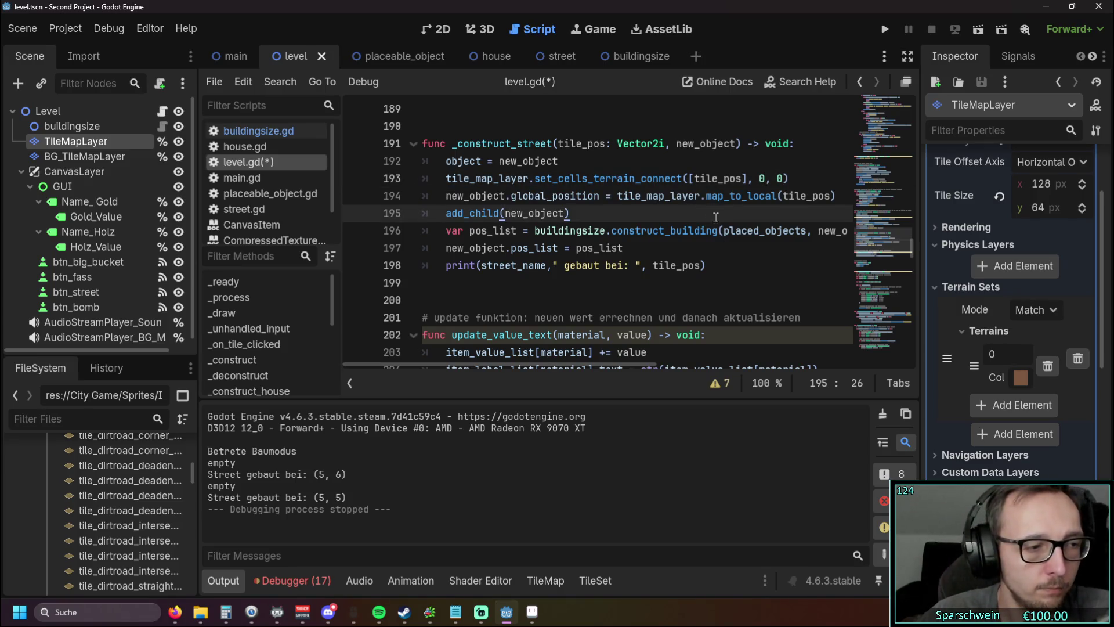
left_click(781, 178)
type("2")
key("F5")
left_click(914, 53)
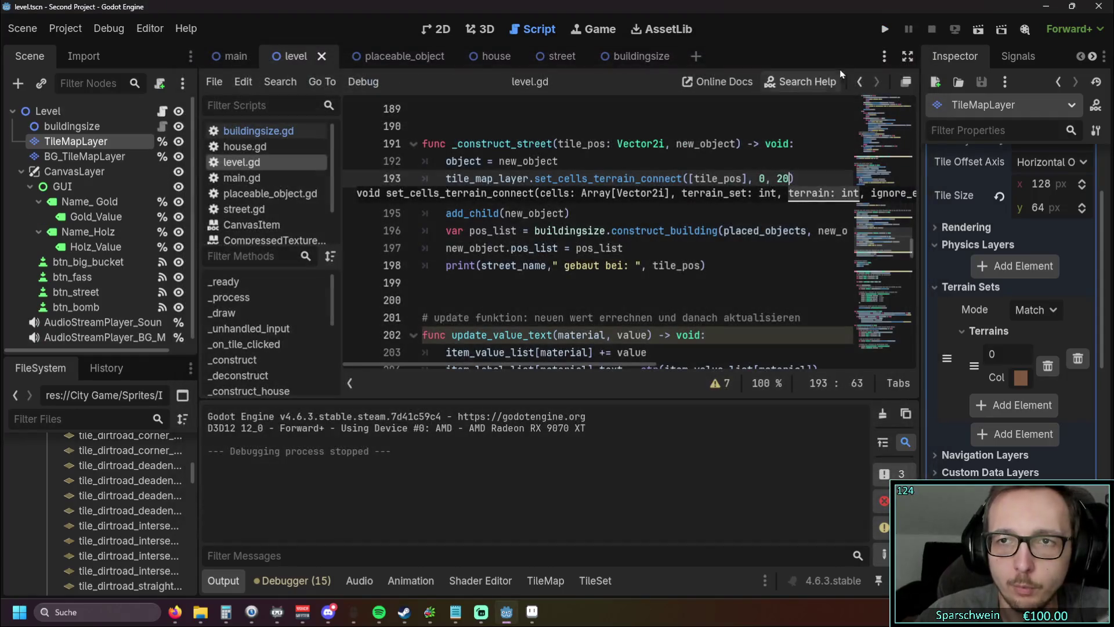
Step: Make the terrain argument 5 and test-run, laying a road row at (4, 7)–(4, 5)
double_click(783, 179)
type("0")
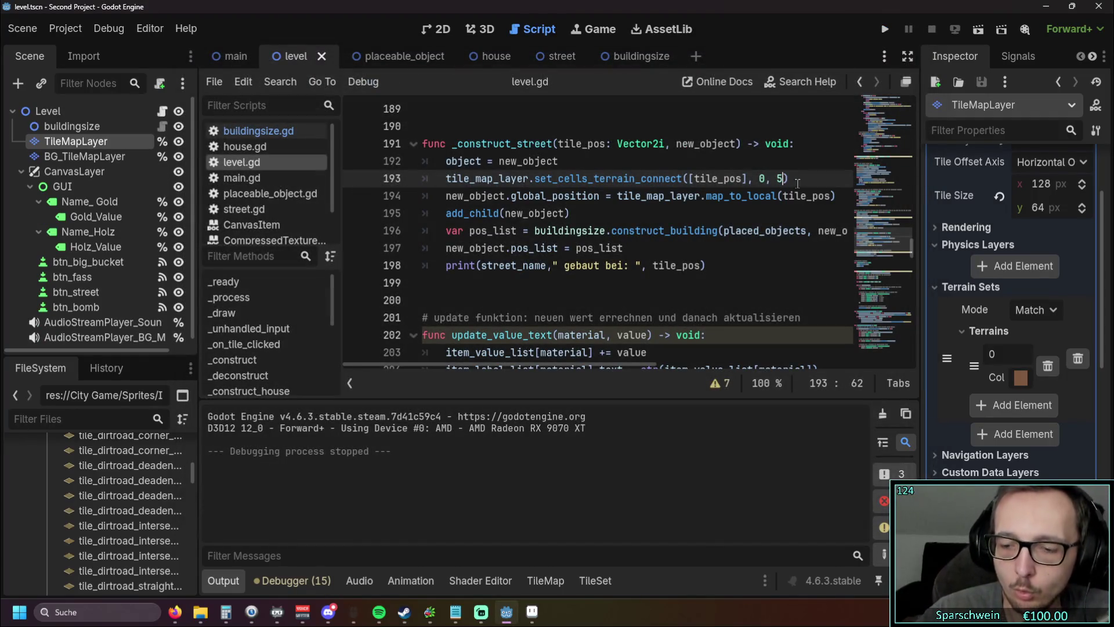
left_click(876, 27)
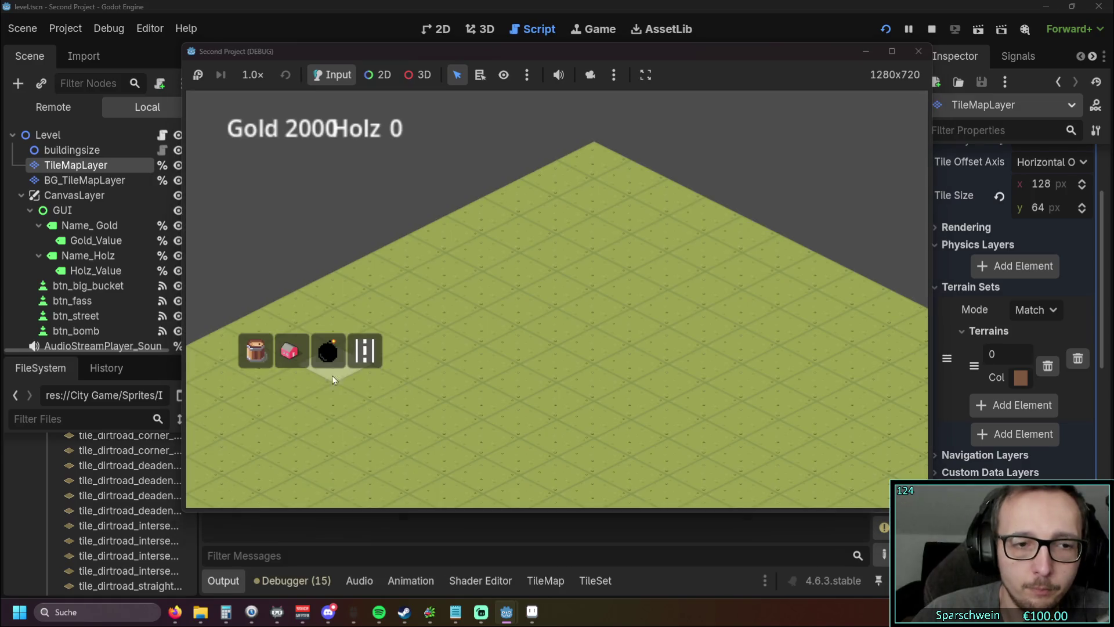
left_click_drag(471, 363, 564, 327)
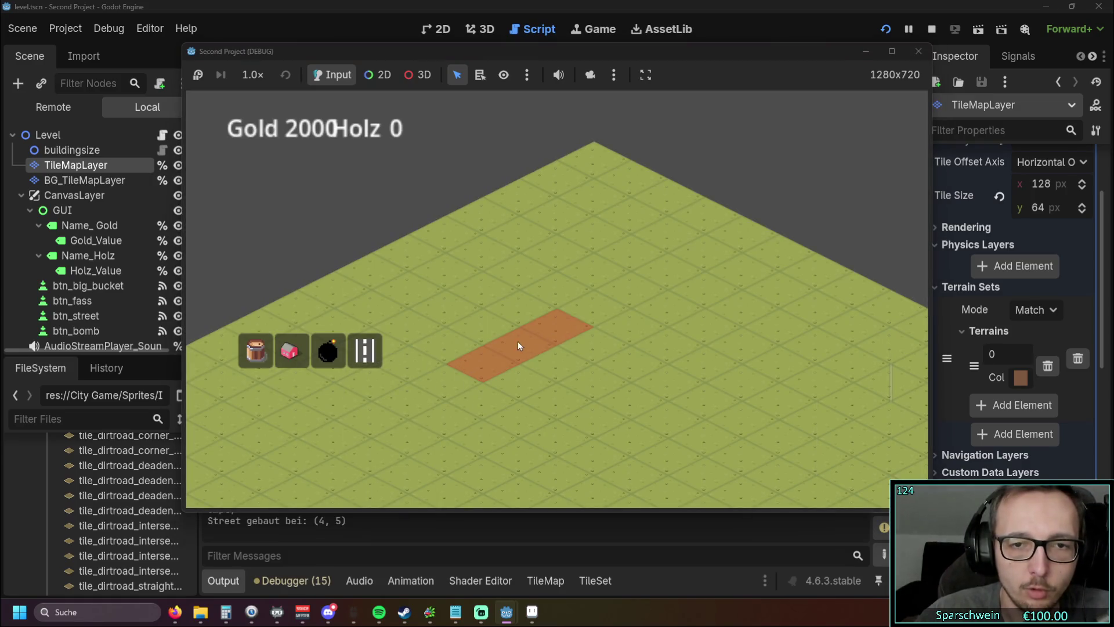
left_click(918, 52)
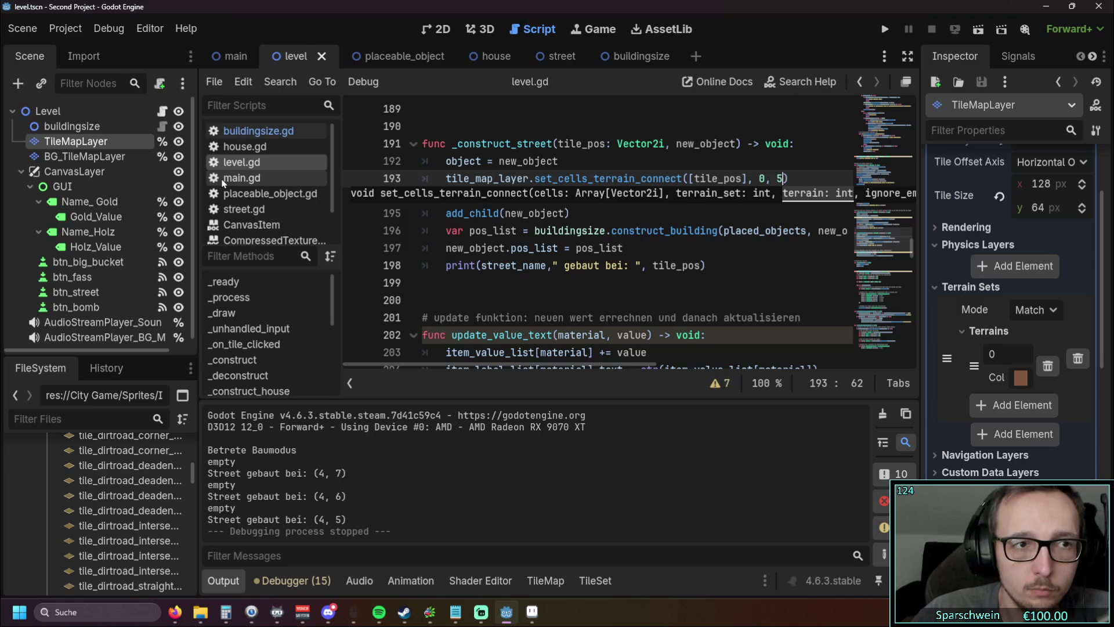
Step: Hide BG_TileMapLayer, test-run, and place streets at (4, 6), (4, 5) and (4, 4)
scroll(991, 362, "down", 5)
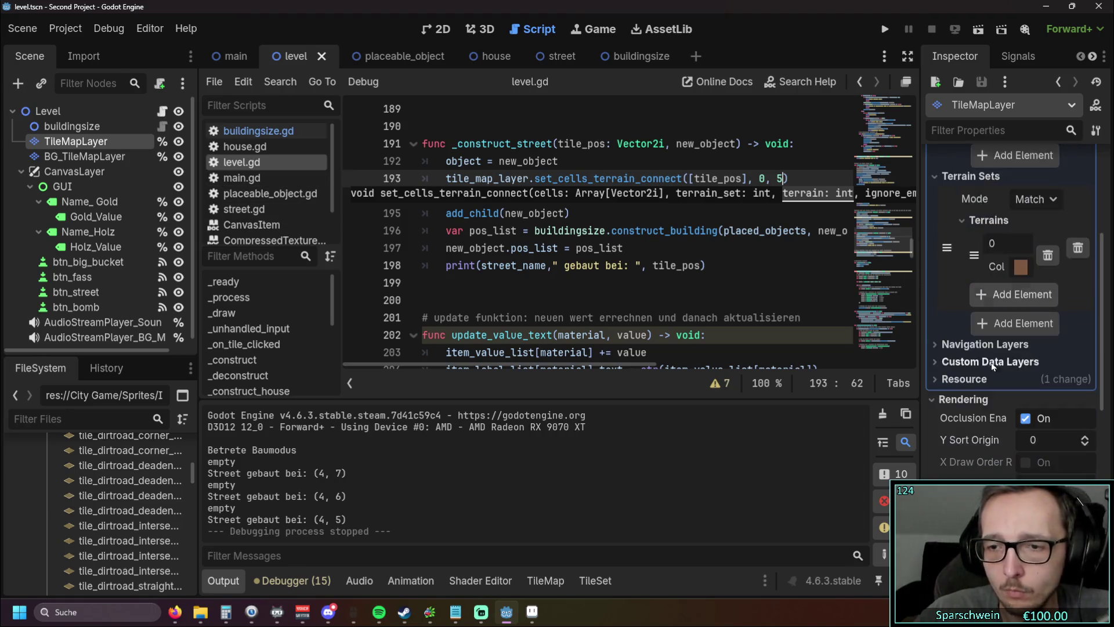
left_click(82, 157)
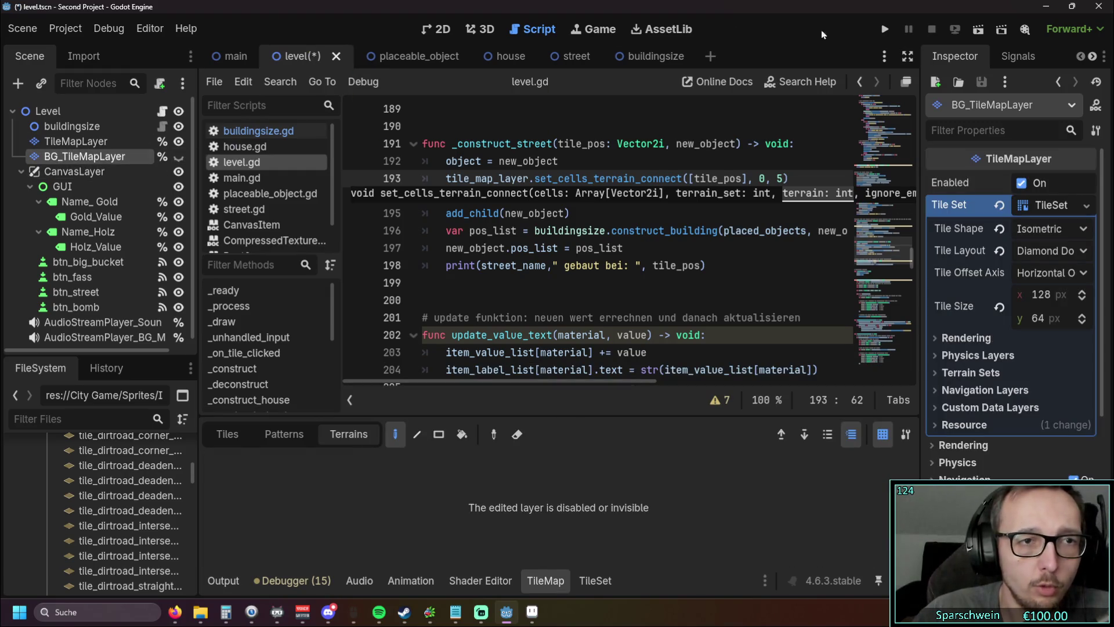
left_click(885, 29)
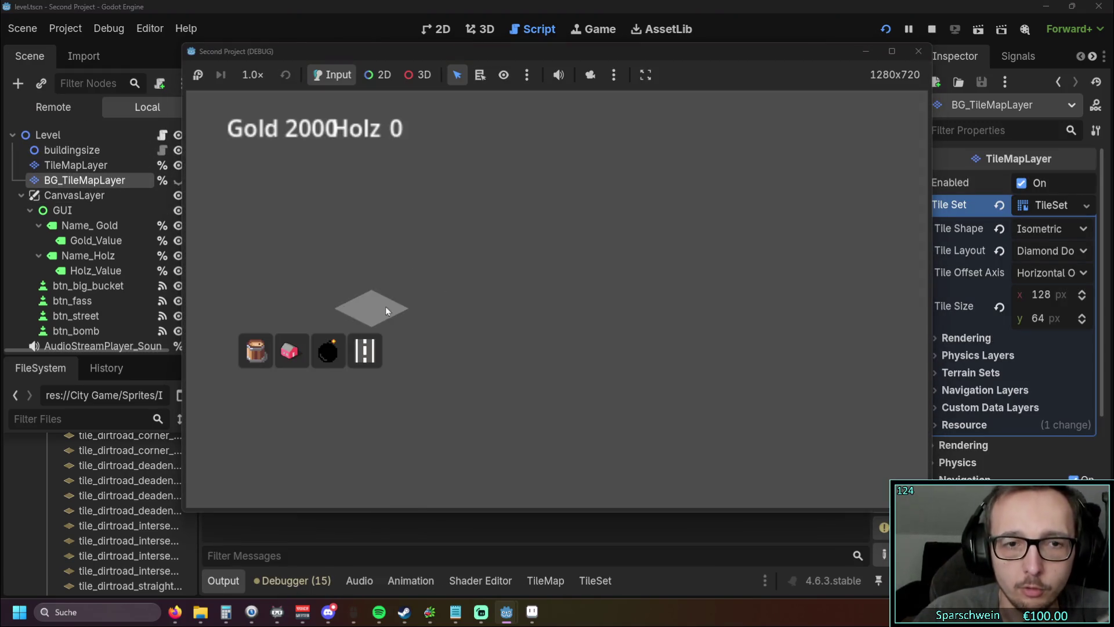
left_click(380, 354)
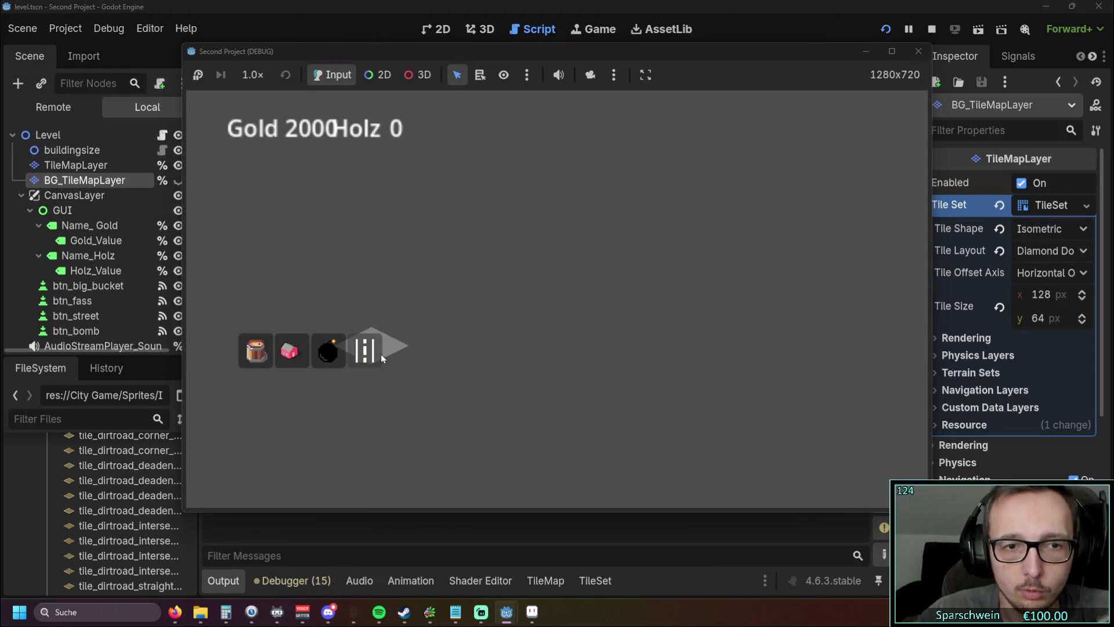
left_click(505, 346)
left_click(558, 339)
left_click(595, 310)
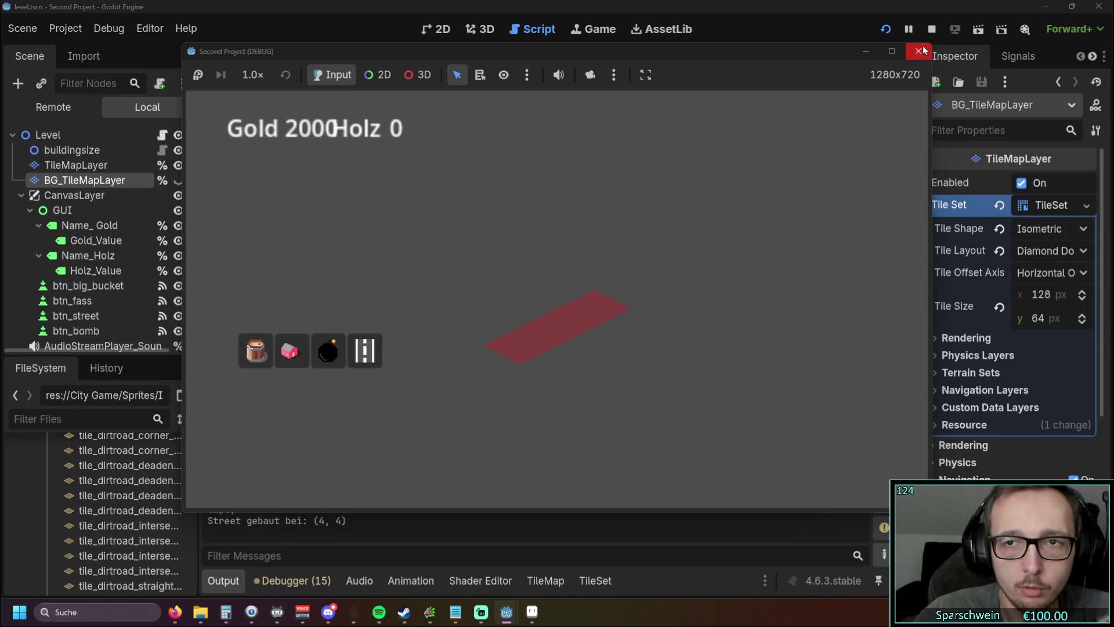
key("F8")
Step: Back in the editor, select the road TileMapLayer in the Scene dock
scroll(632, 241, "down", 1)
scroll(632, 241, "up", 1)
left_click(610, 286)
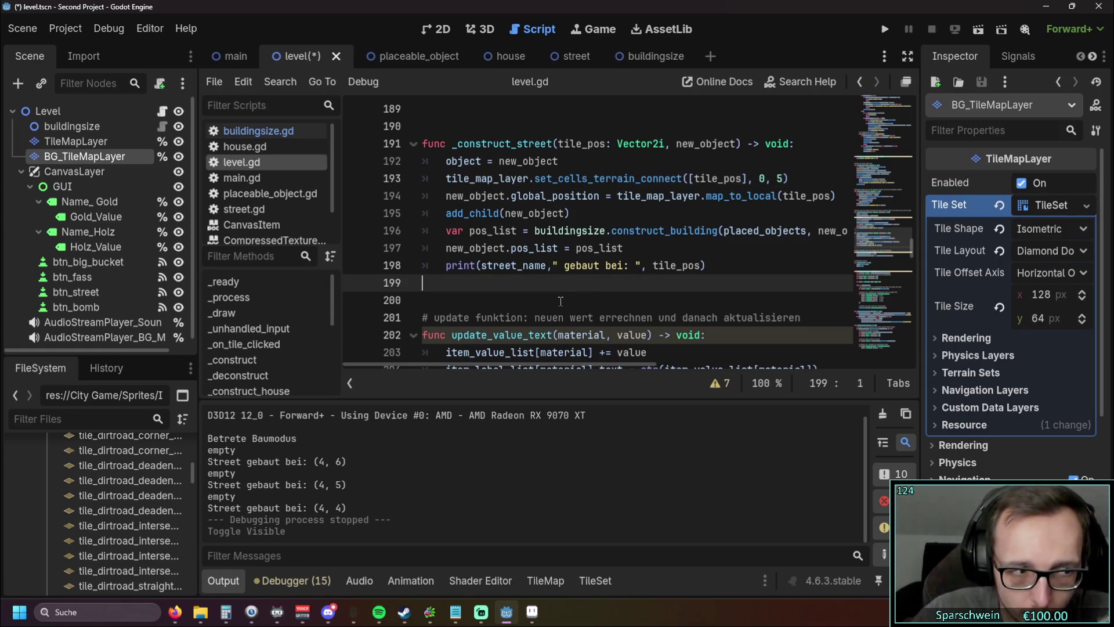
left_click(70, 142)
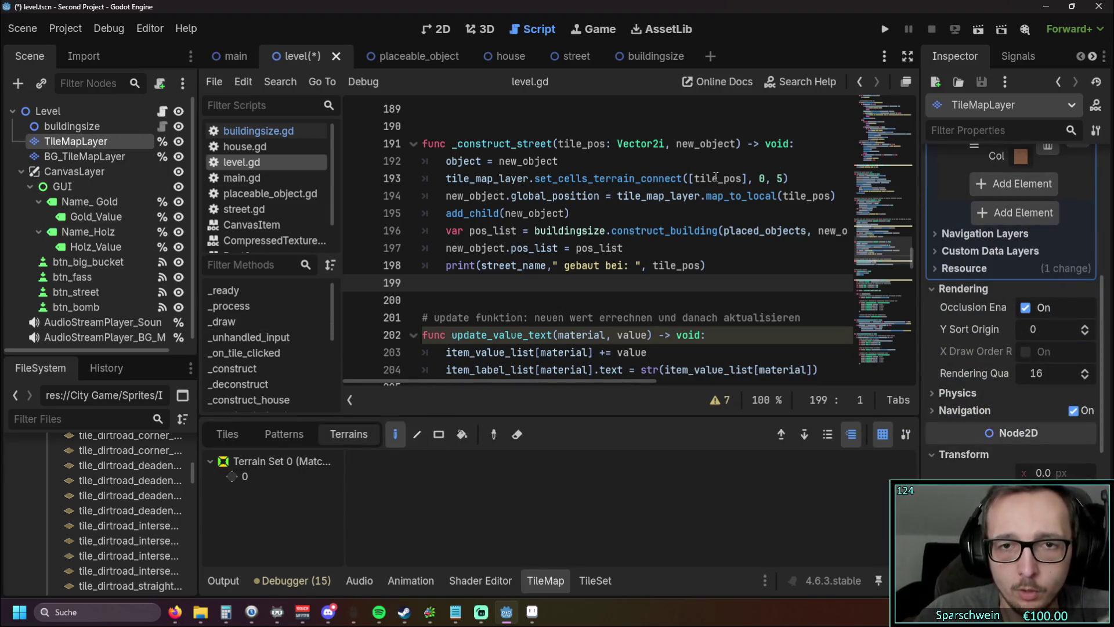
Step: Show the road layer's terrain 0 tiles in the TileMap Terrains tab
mouse_move(639, 182)
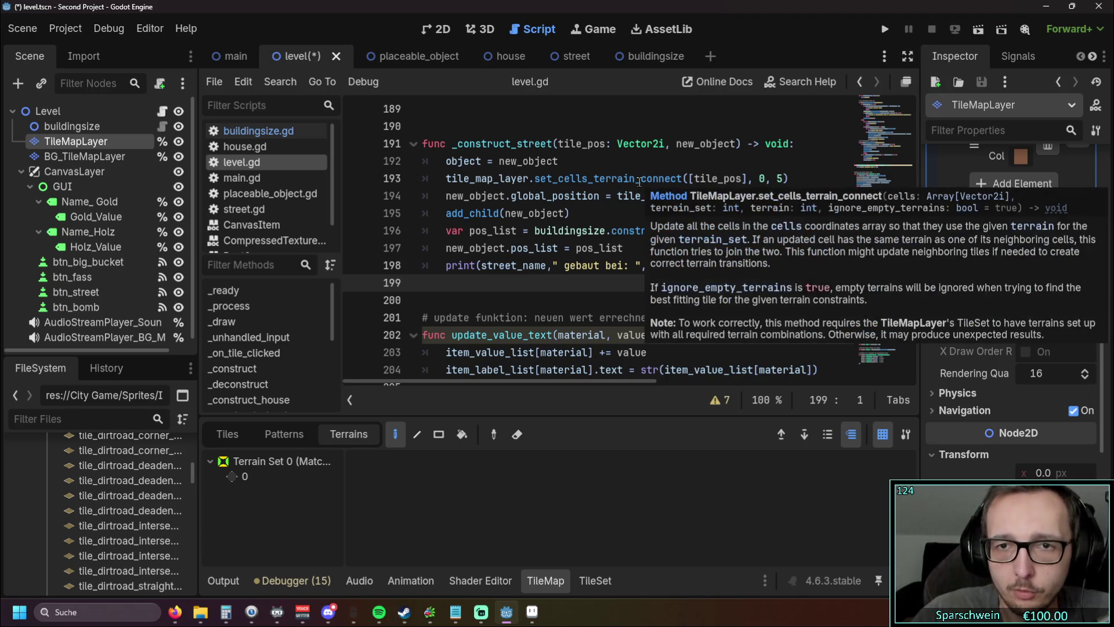
left_click(256, 481)
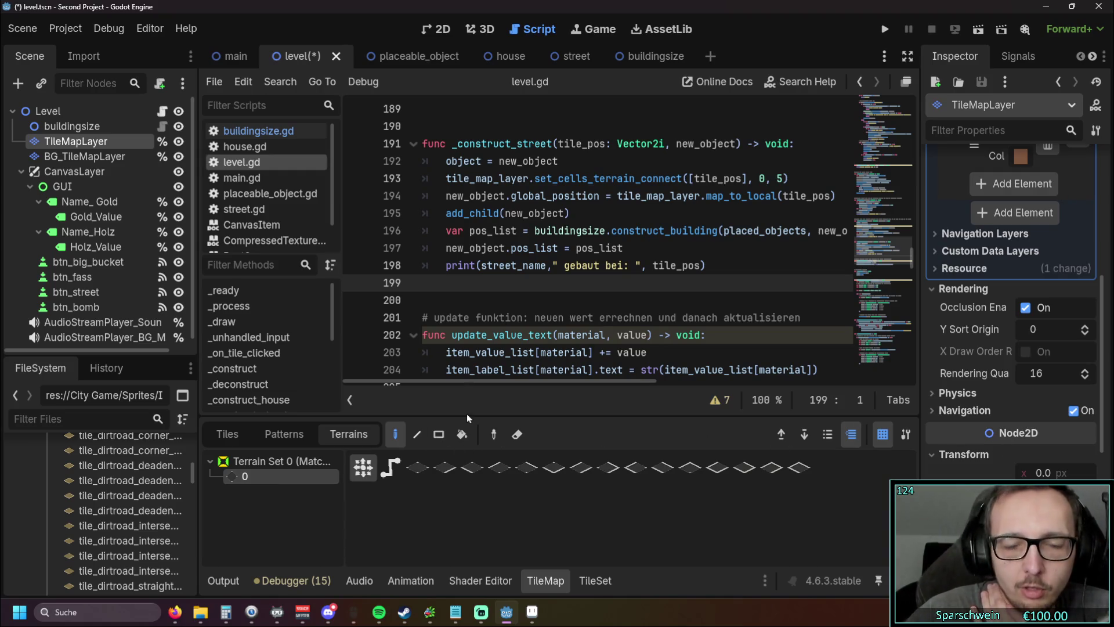
mouse_move(528, 382)
left_mouse_down()
mouse_move(544, 380)
mouse_move(502, 377)
left_mouse_up()
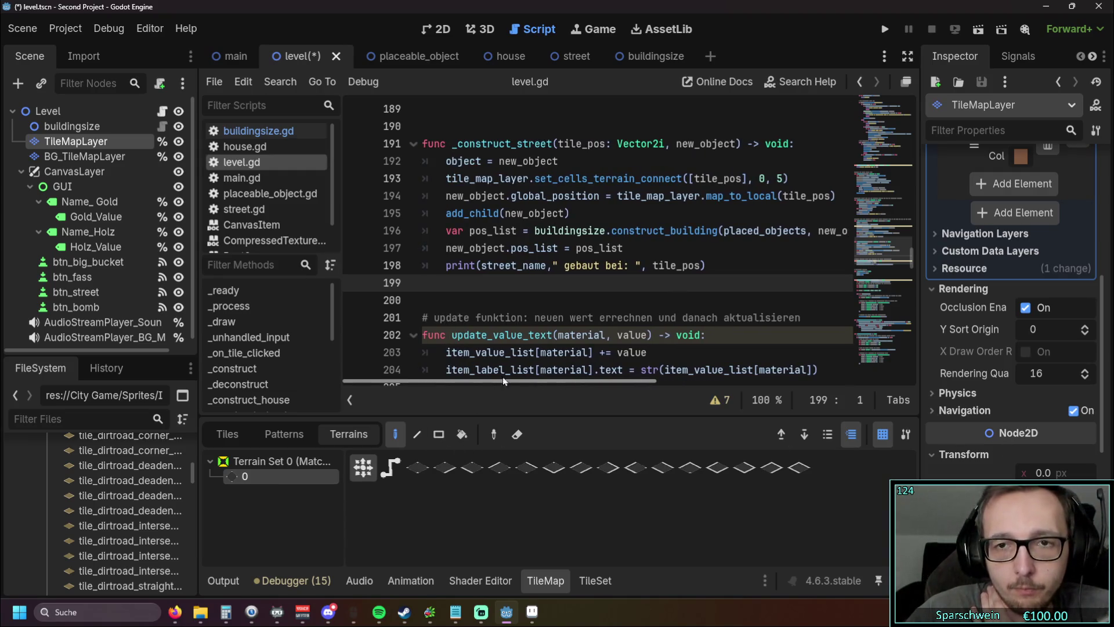
Step: Delete '_terrain_connect' so line 193 calls set_cells([tile_pos], 0, 5)
mouse_move(620, 178)
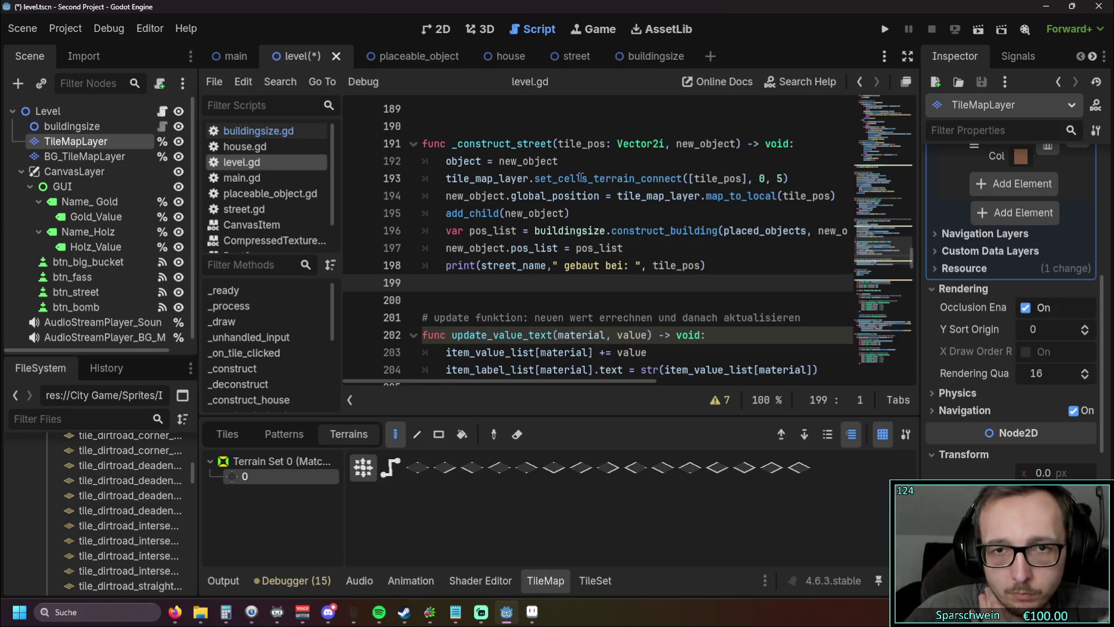
mouse_move(564, 177)
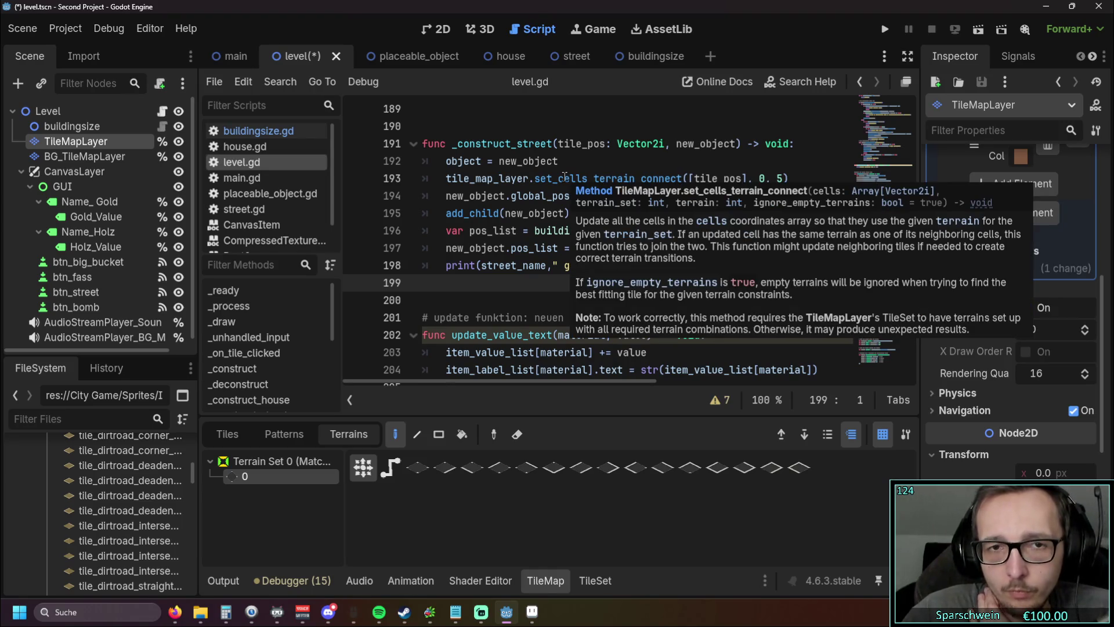
left_click_drag(587, 178, 709, 178)
key("BackSpace")
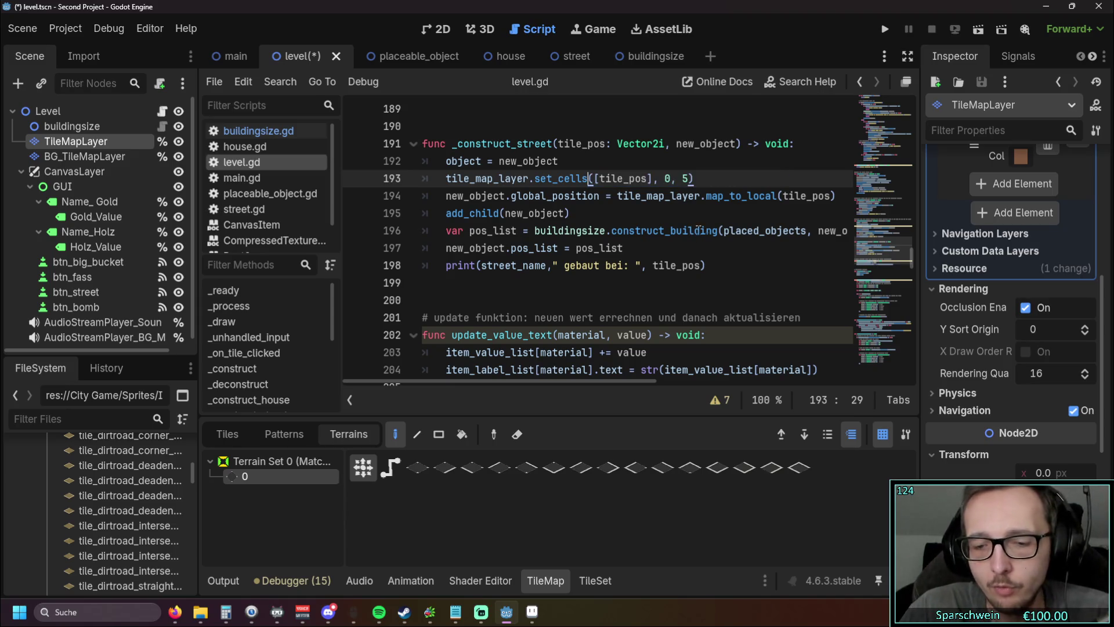
Step: Change the last set_cells argument to 0 and test-run the game
double_click(685, 178)
type("0")
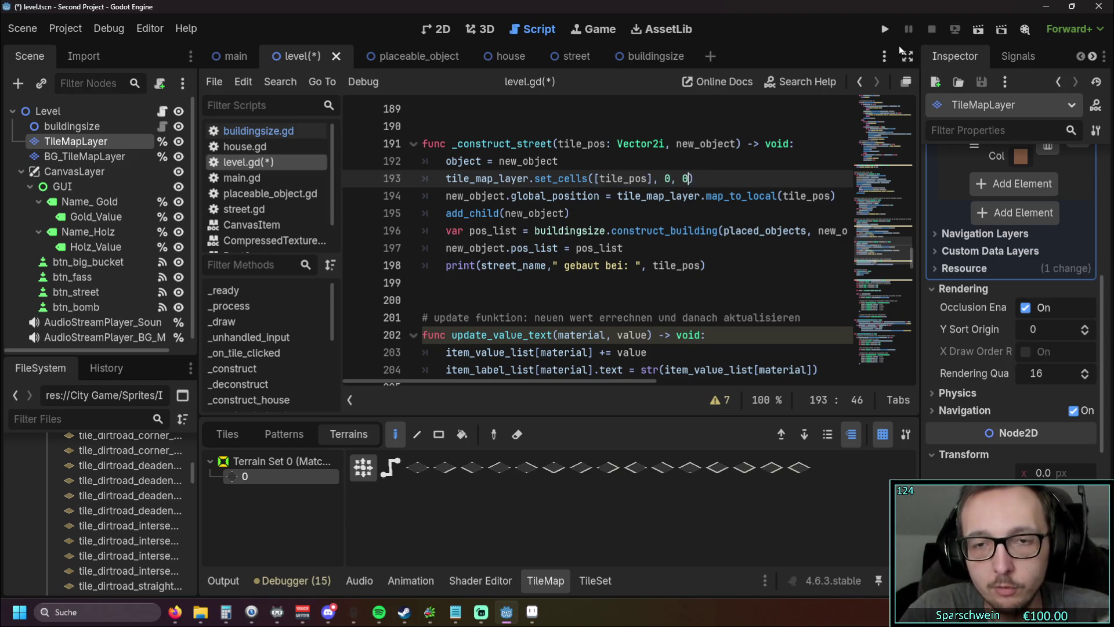
left_click(889, 28)
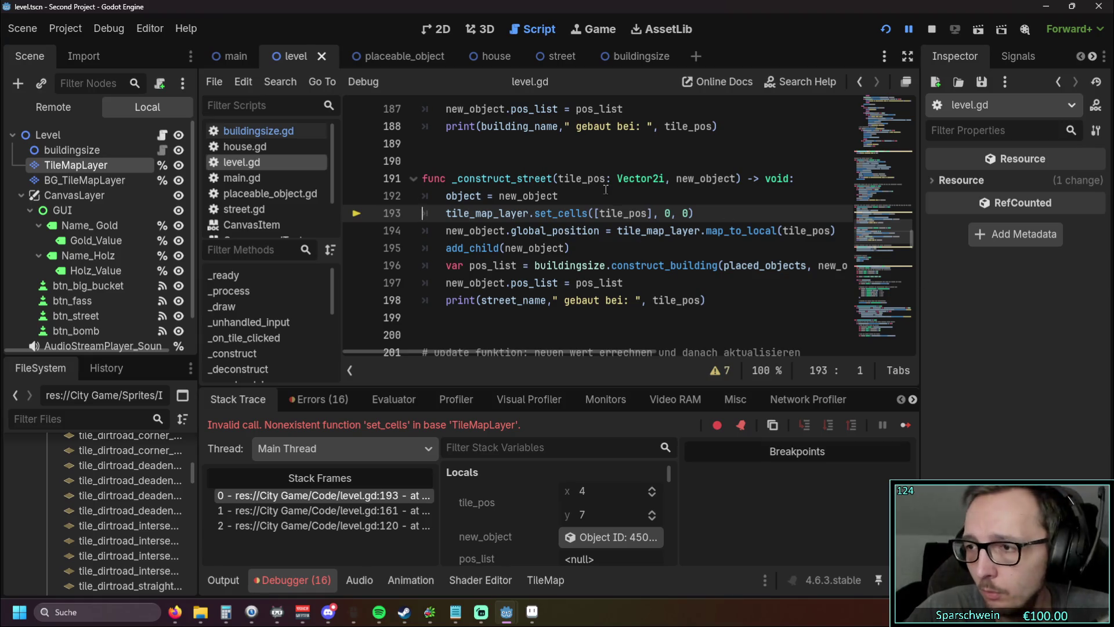
Step: Switch the call on line 193 to set_cell and run the game again
left_click(589, 213)
key("BackSpace")
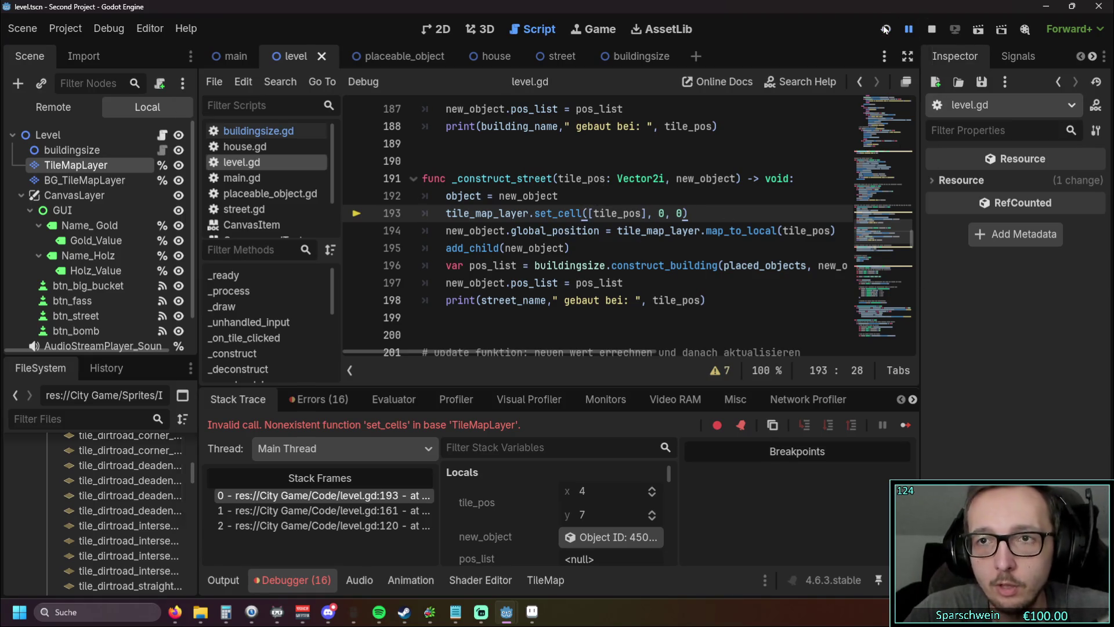
left_click(885, 29)
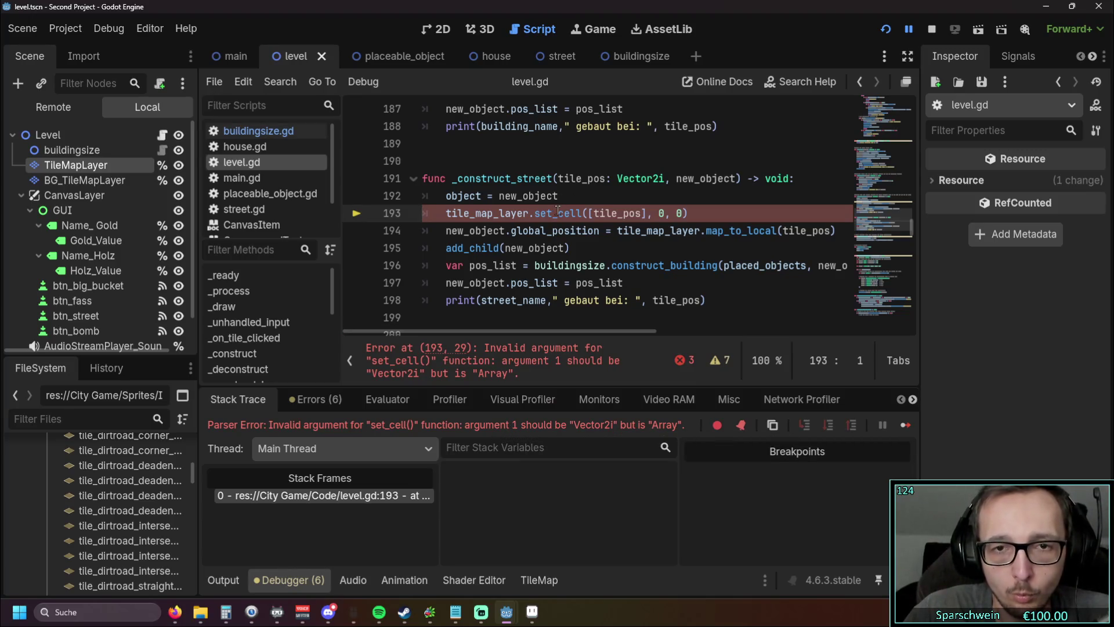
mouse_move(558, 212)
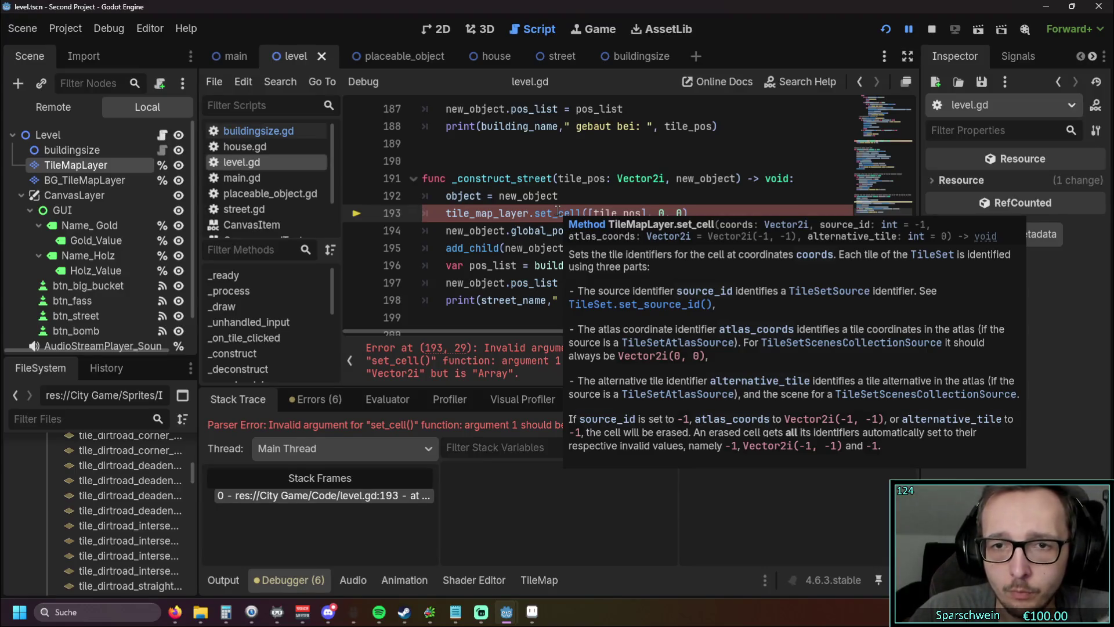
Step: Wrap the last two arguments as atlas coordinates (0, 1) and recheck the errors
left_click(672, 213)
key("Left")
key("Left")
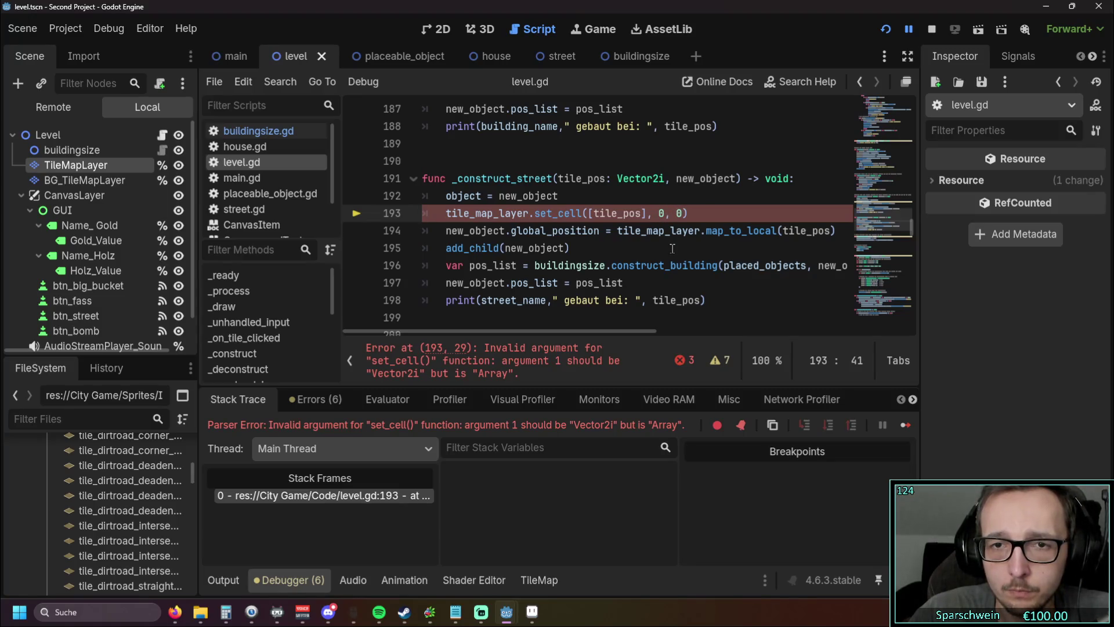
type("(")
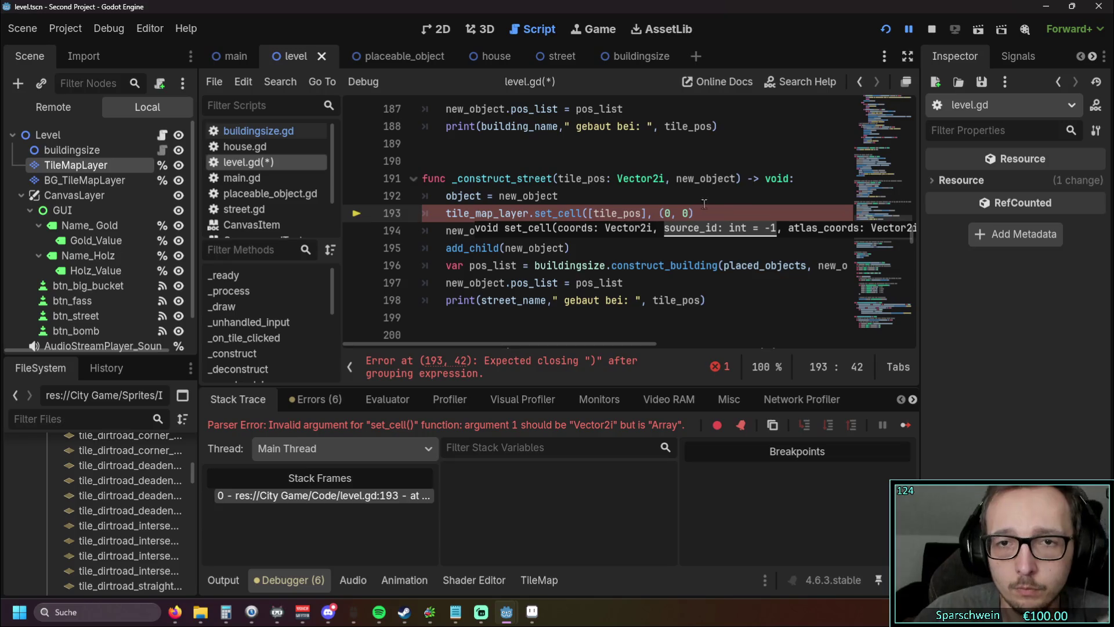
key("Right")
key("Right")
key("Right")
key("Right")
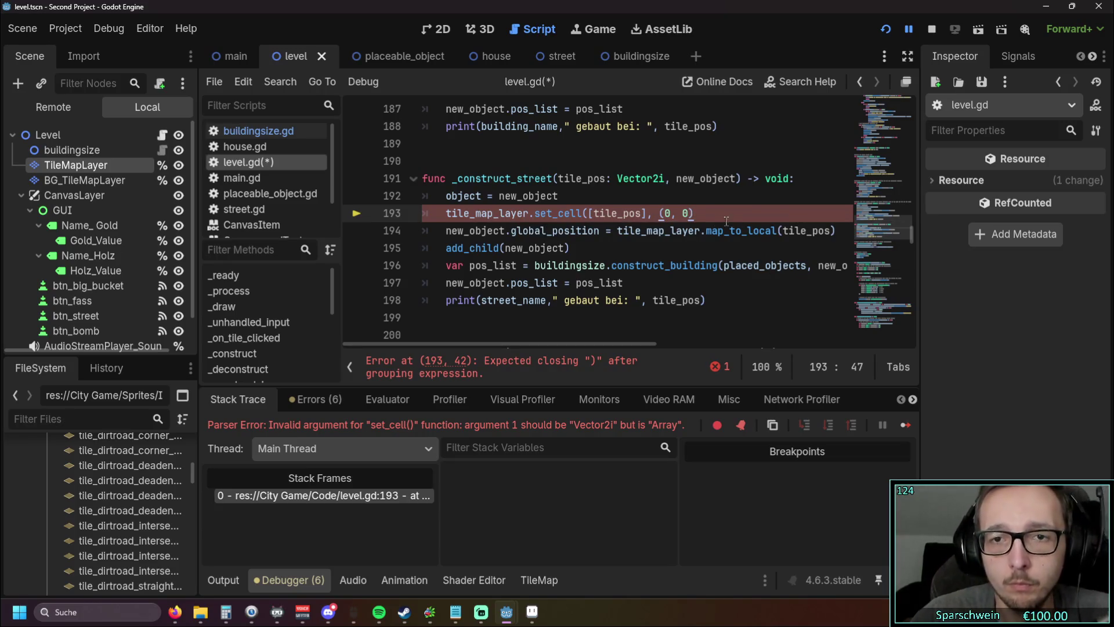
left_click(682, 214)
key("shift+Right")
type("1")
key("Right")
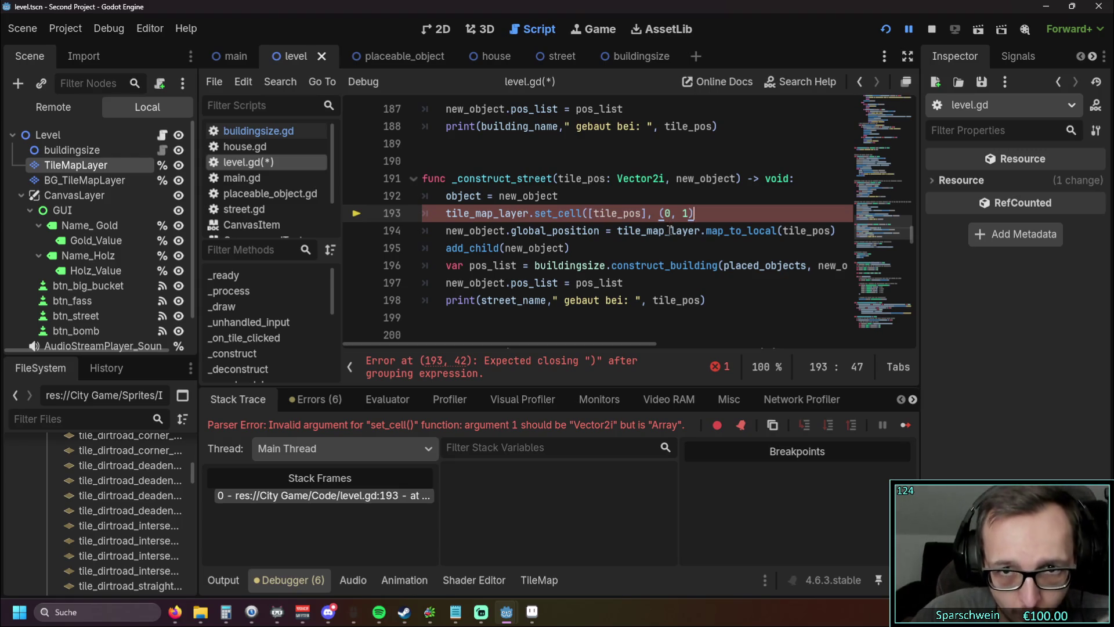
type(")")
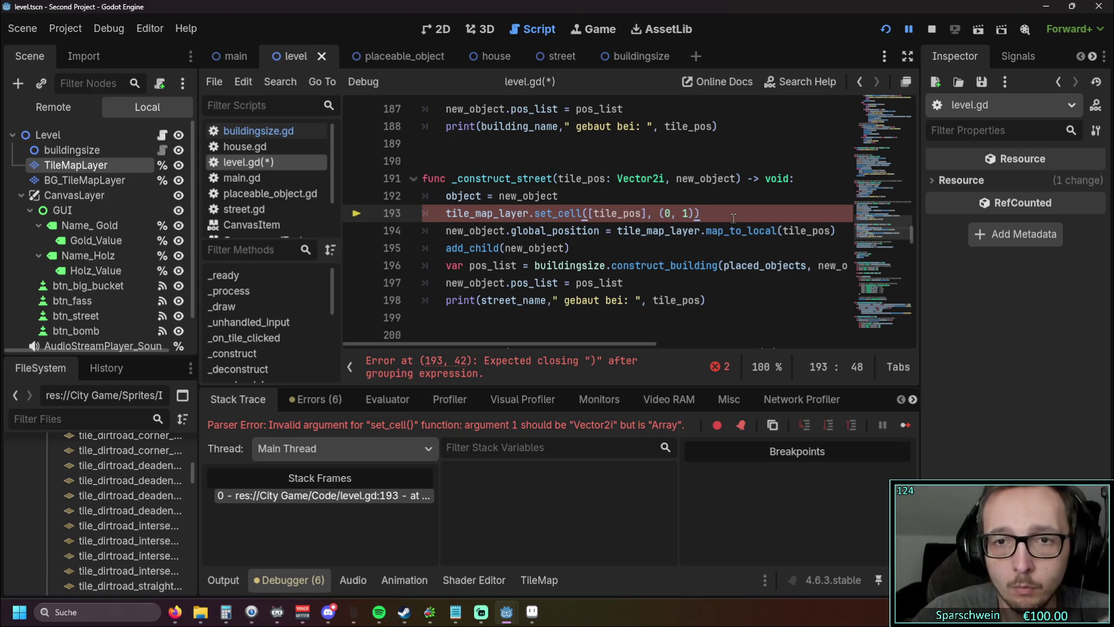
left_click(647, 240)
mouse_move(631, 213)
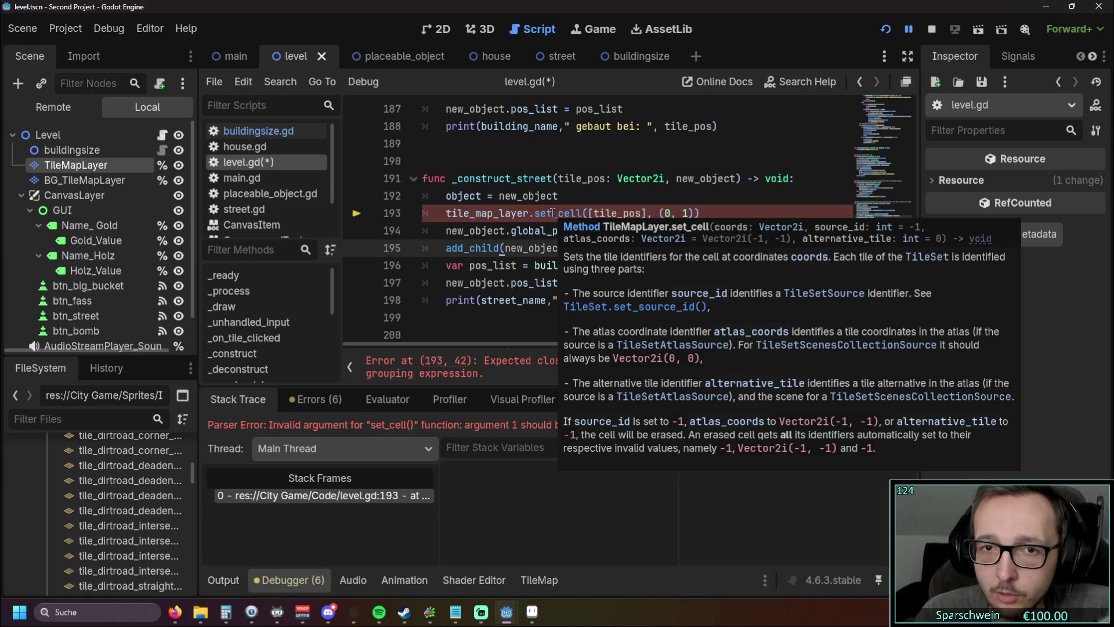
Step: Insert source id 0 after [tile_pos], then undo back to set_cells([tile_pos], 0, 5)
left_click(653, 213)
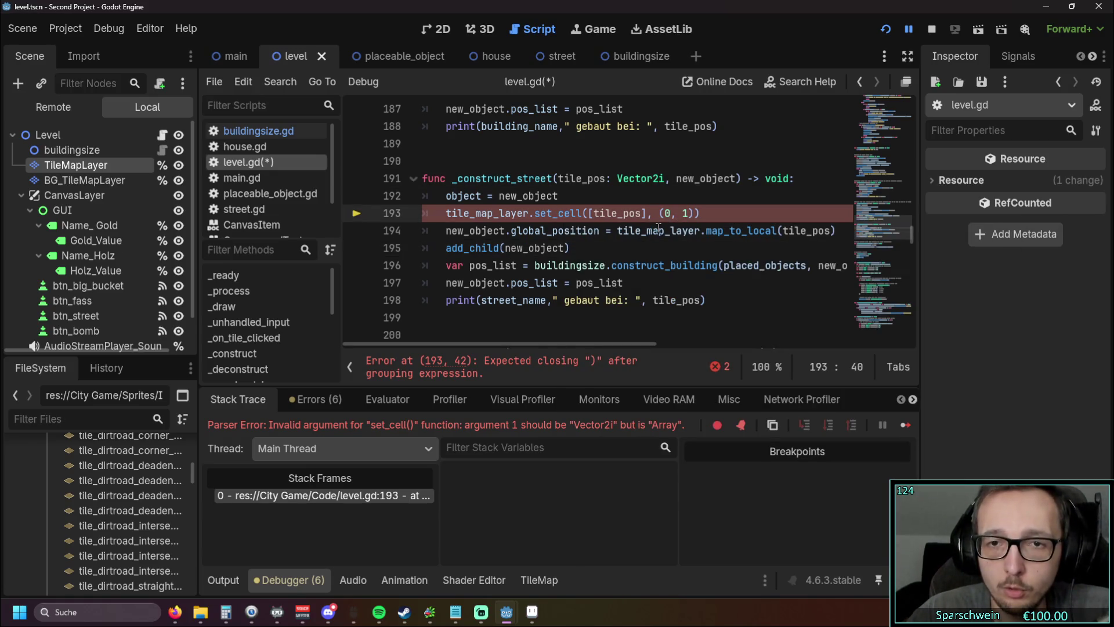
type("0,")
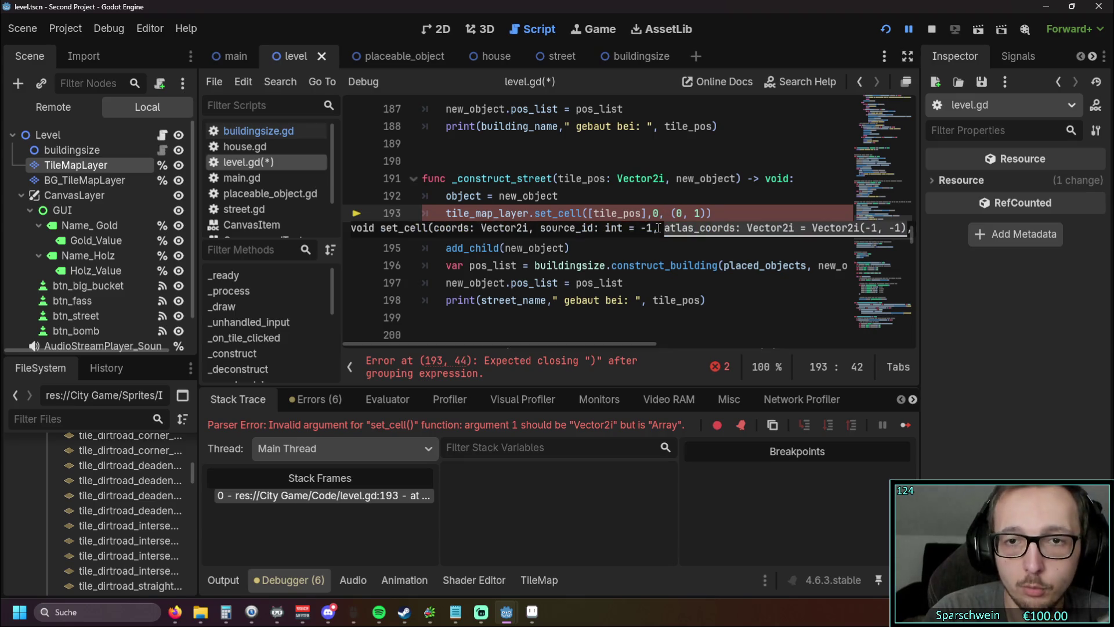
key("Left")
left_click(701, 213)
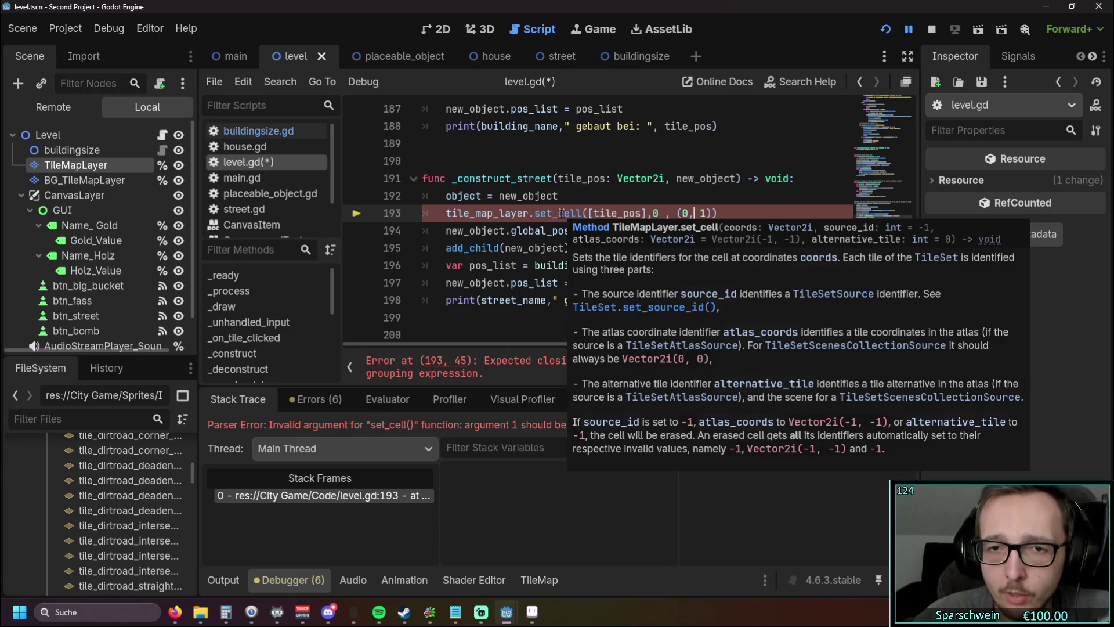
key("Left")
key("Left")
key("Left")
key("BackSpace")
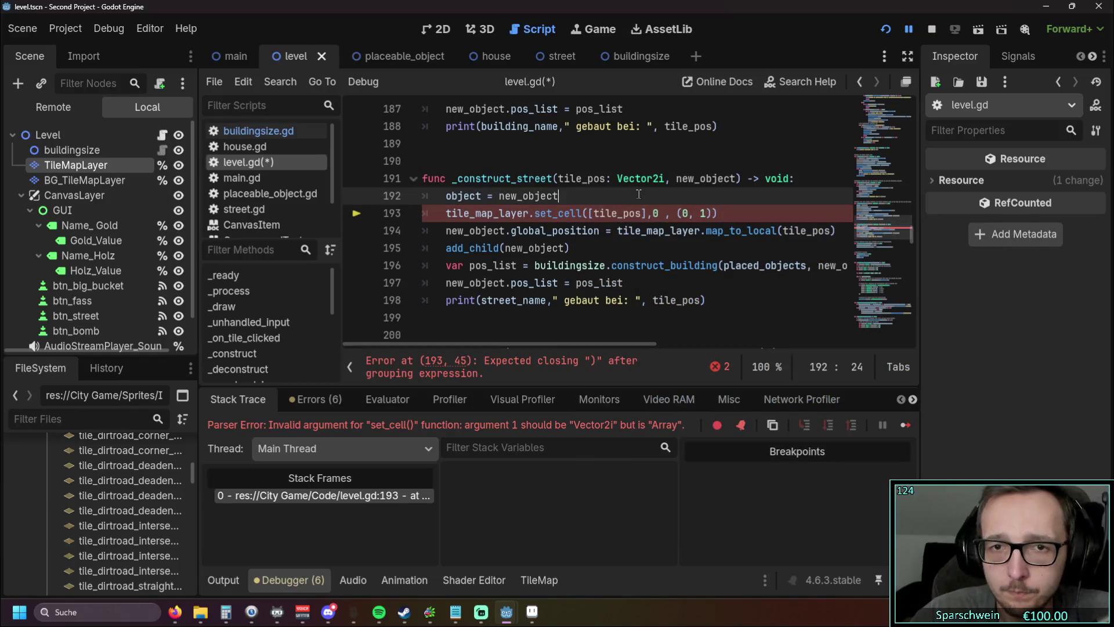
key("ctrl+z")
key("ctrl+z")
key("ctrl+z")
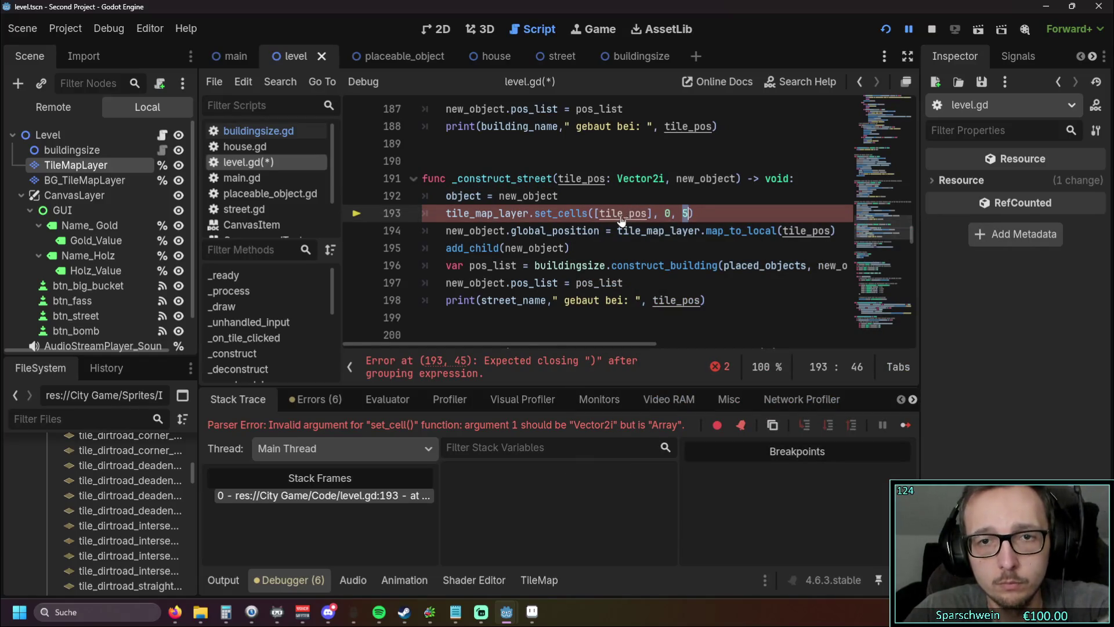
key("alt+Tab")
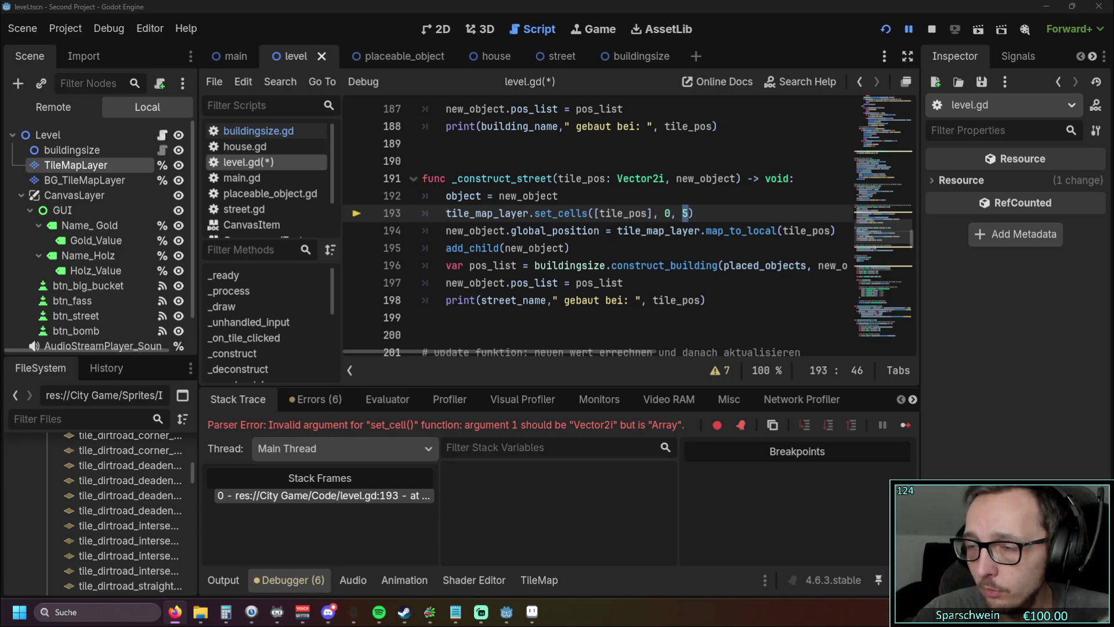
Step: Replace _construct_street with new code calling set_cell with source_id 0 and atlas_coords (0, 0)
left_click_drag(705, 300, 423, 178)
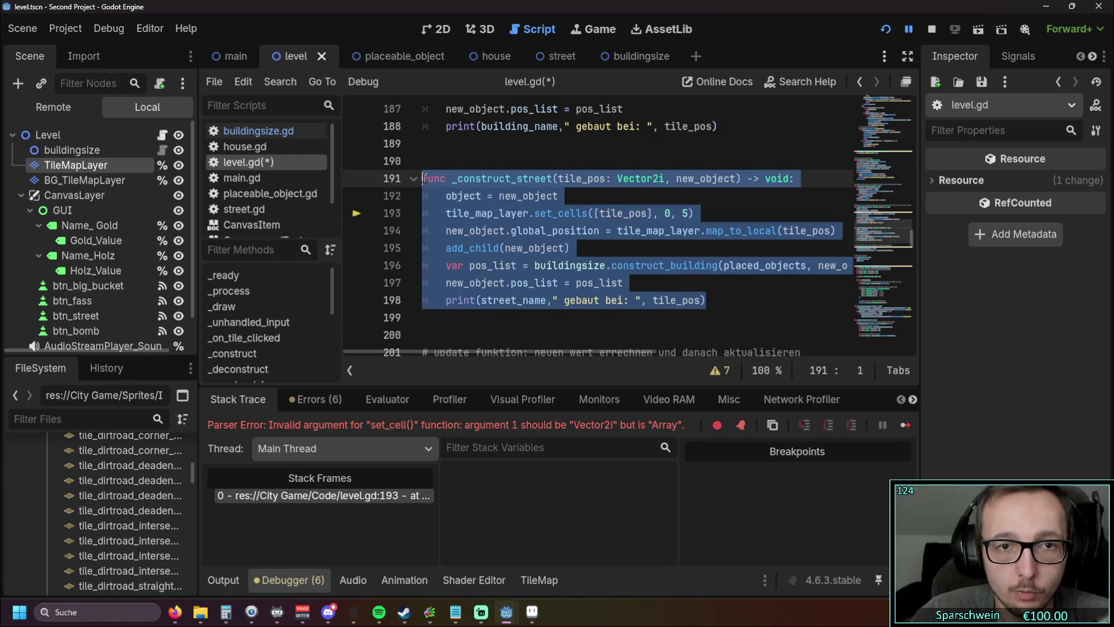
key("ctrl+v")
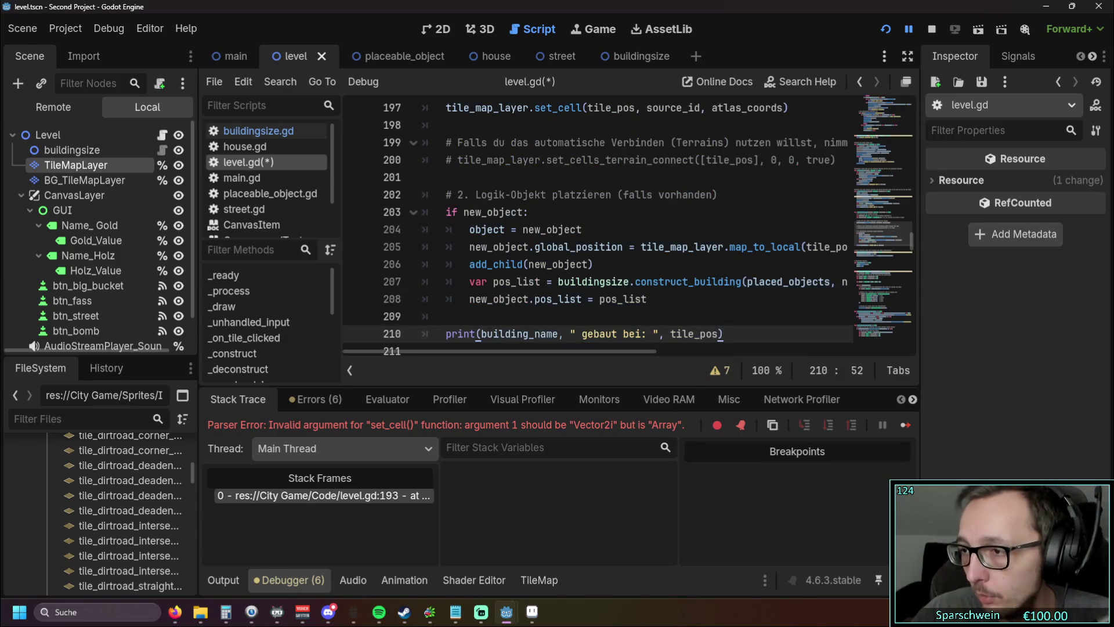
key("alt+Tab")
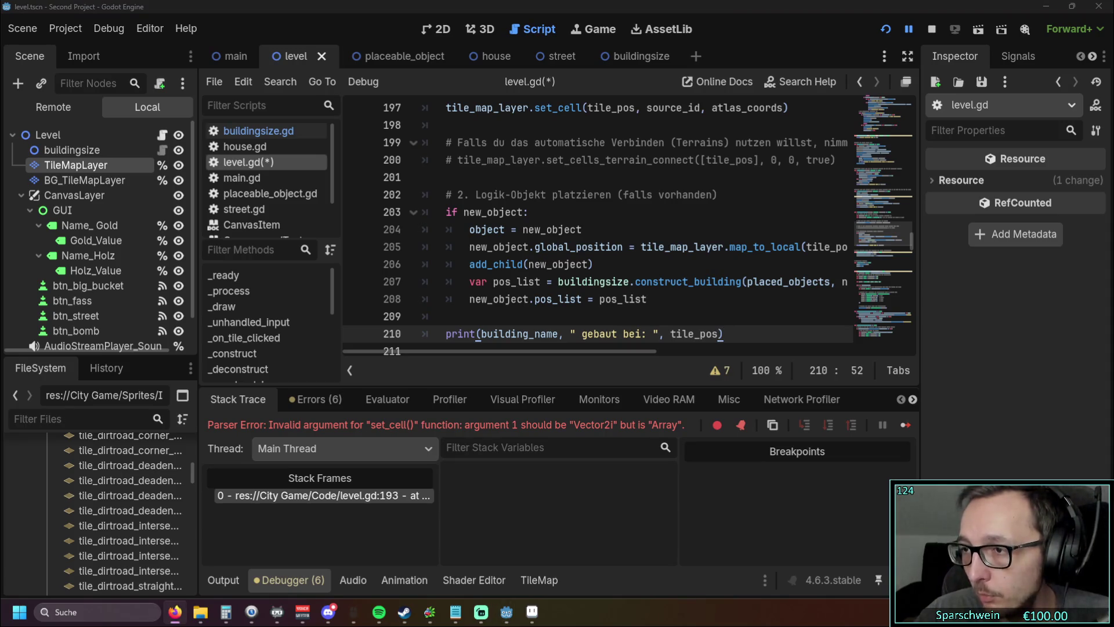
Step: Replace the _construct body with the restructured match block instantiating house or street scenes
scroll(593, 272, "up", 7)
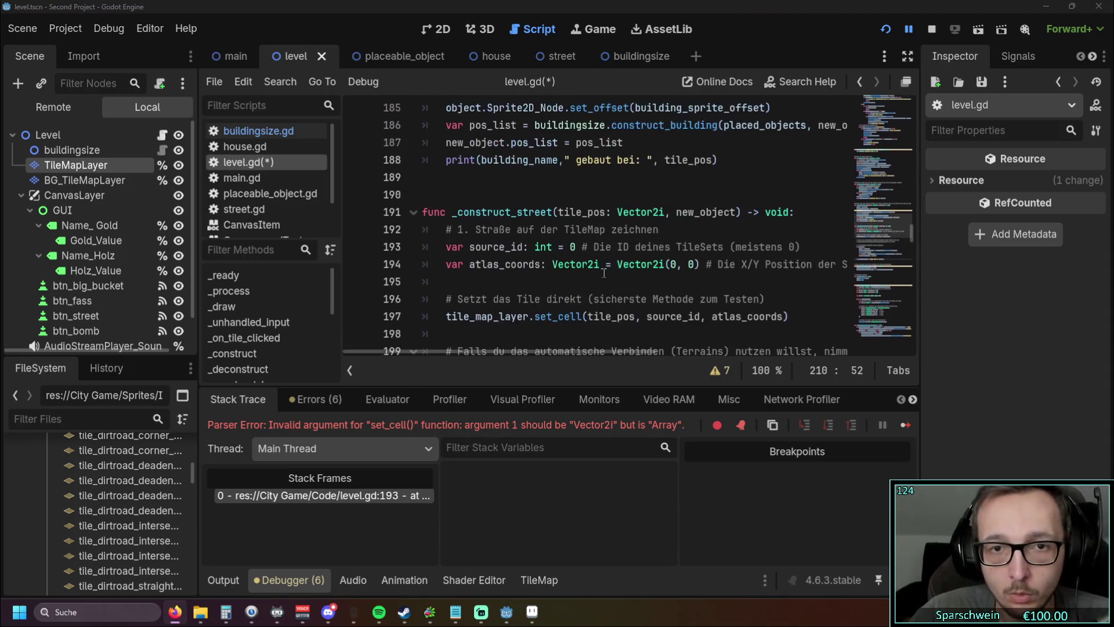
scroll(593, 271, "up", 4)
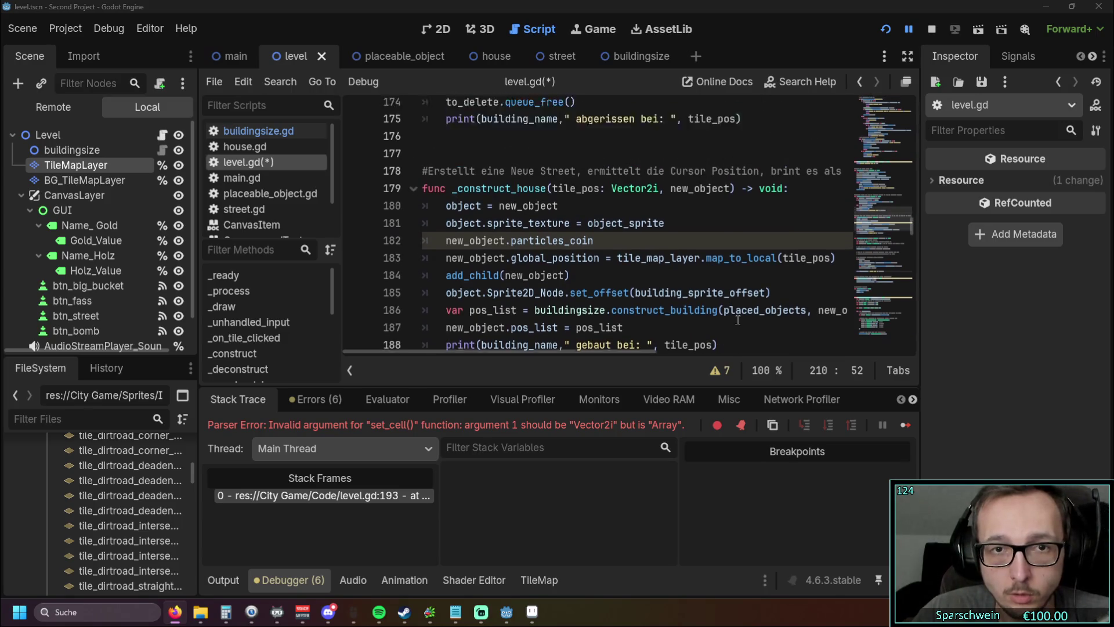
scroll(766, 308, "up", 5)
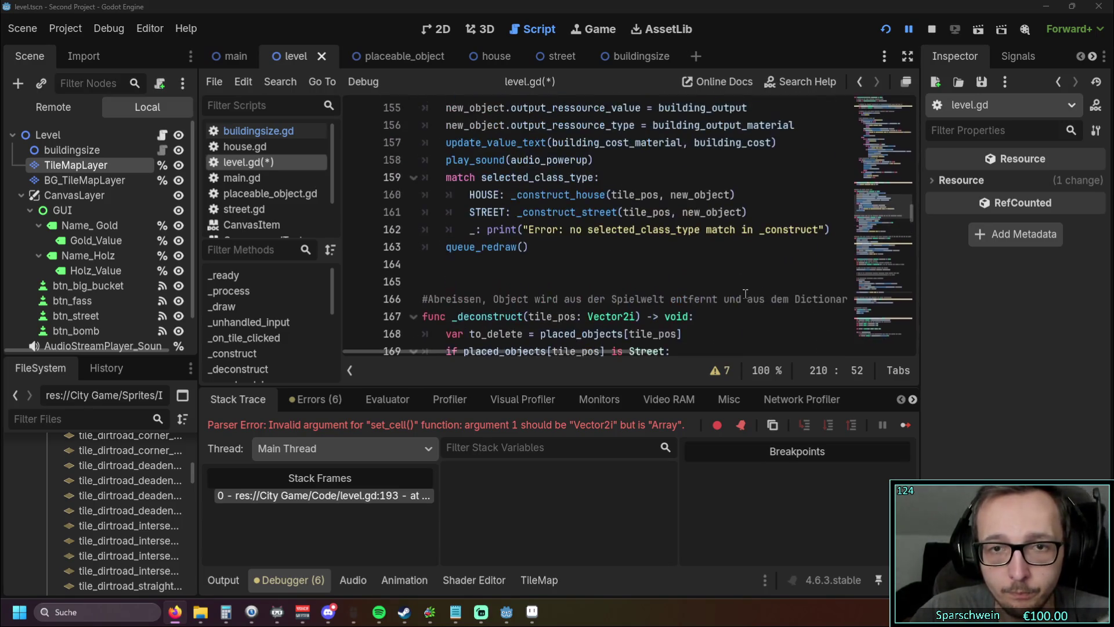
mouse_move(540, 309)
left_mouse_down()
mouse_move(429, 246)
mouse_move(422, 163)
left_mouse_up()
key("ctrl+v")
scroll(473, 231, "up", 4)
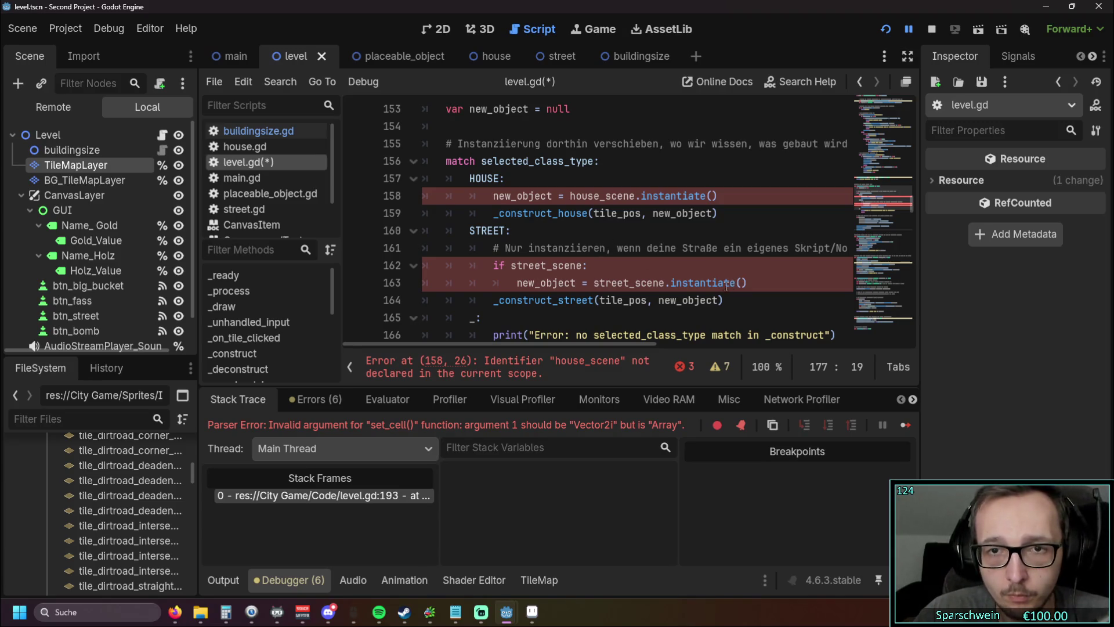
double_click(604, 197)
type("HOUSE")
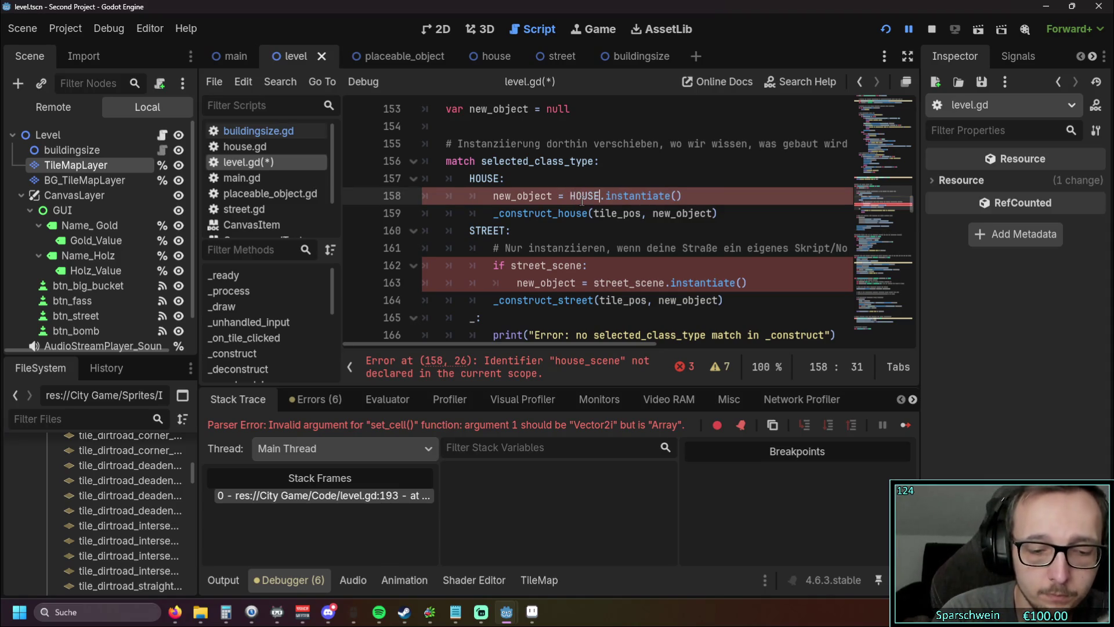
key("Escape")
double_click(655, 283)
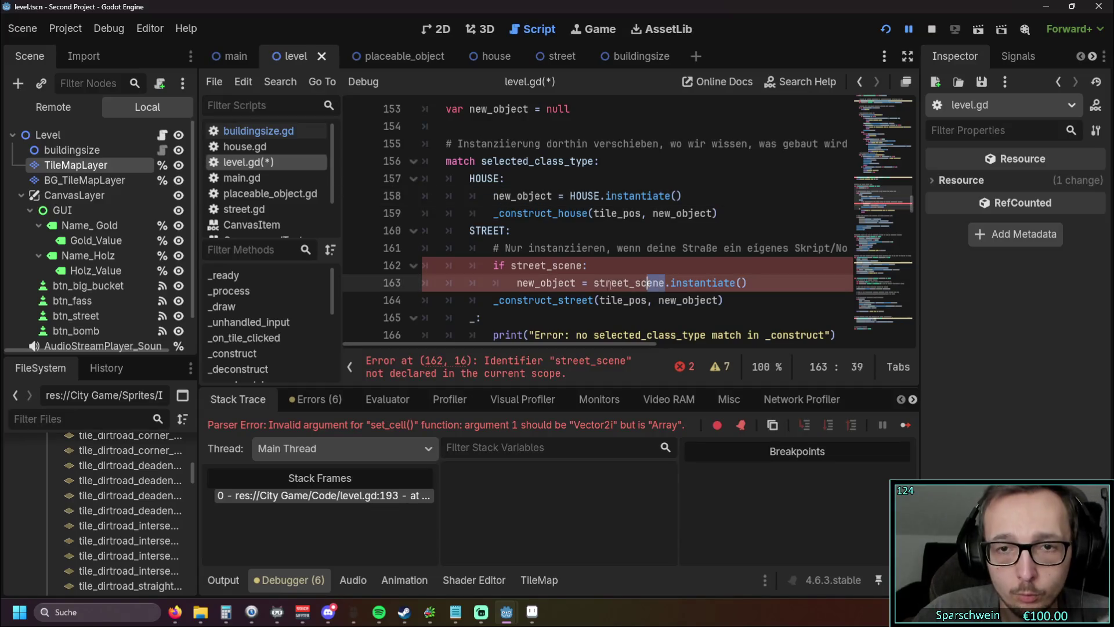
type("STREET")
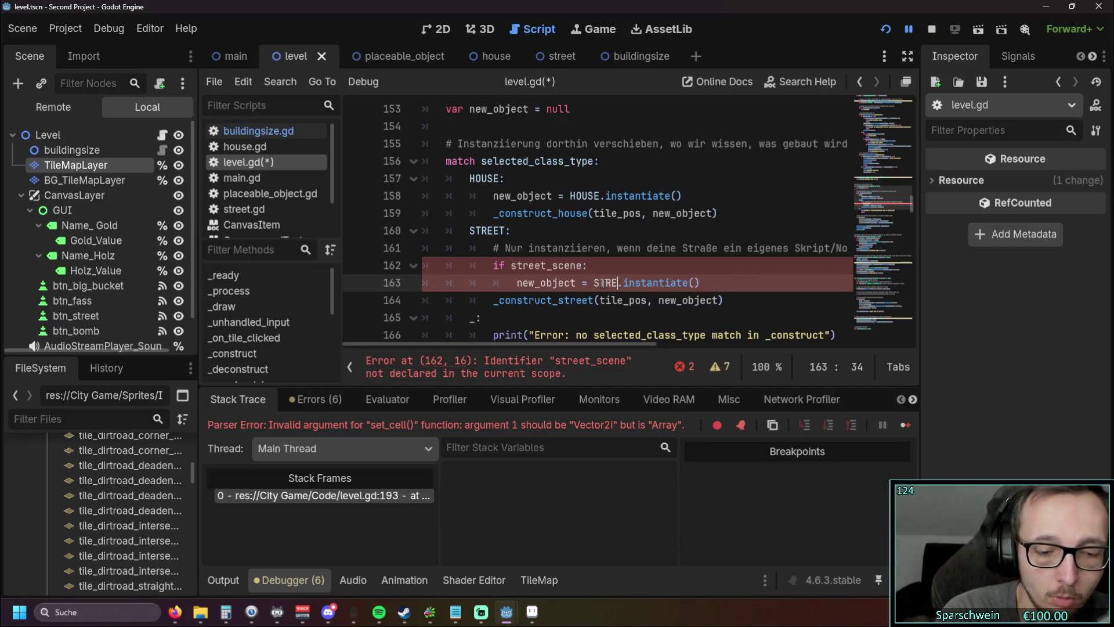
left_click(525, 215)
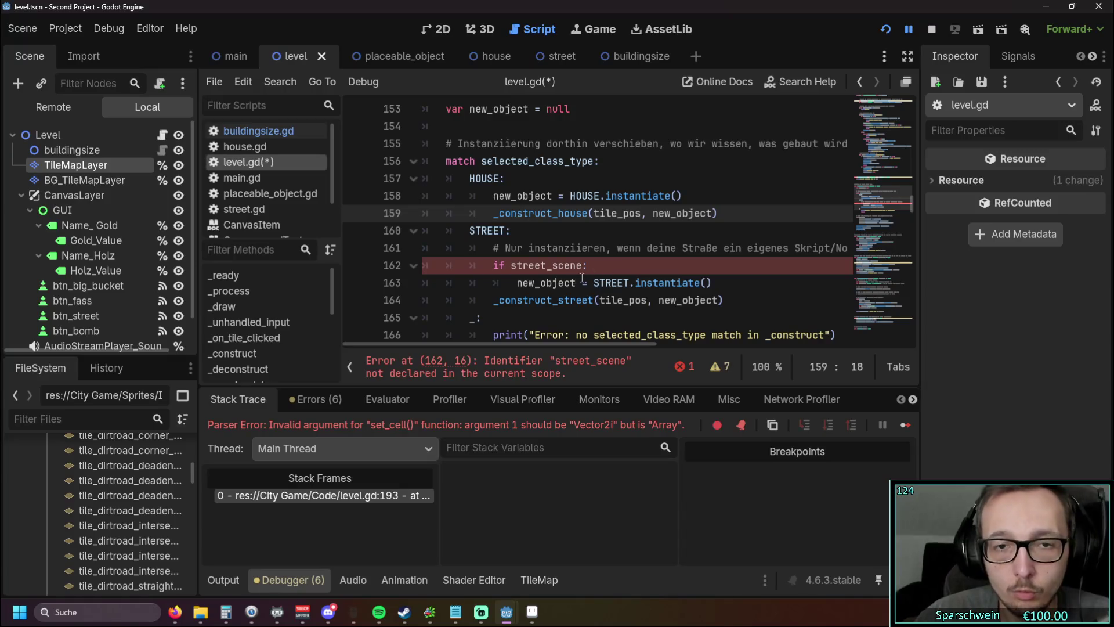
left_click_drag(580, 265, 511, 265)
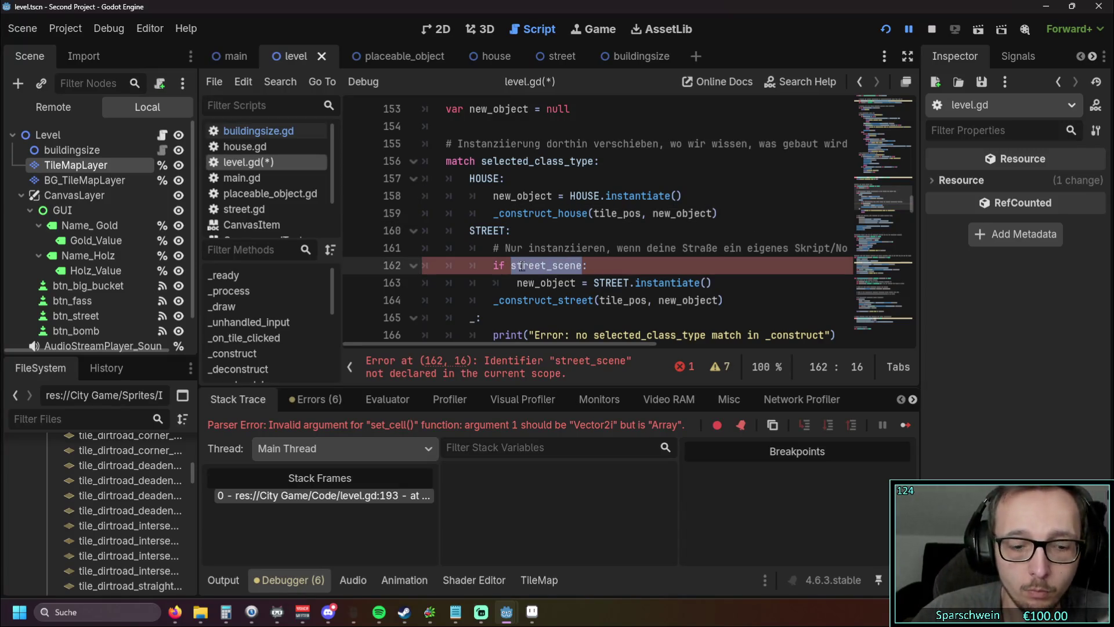
type("STREET:")
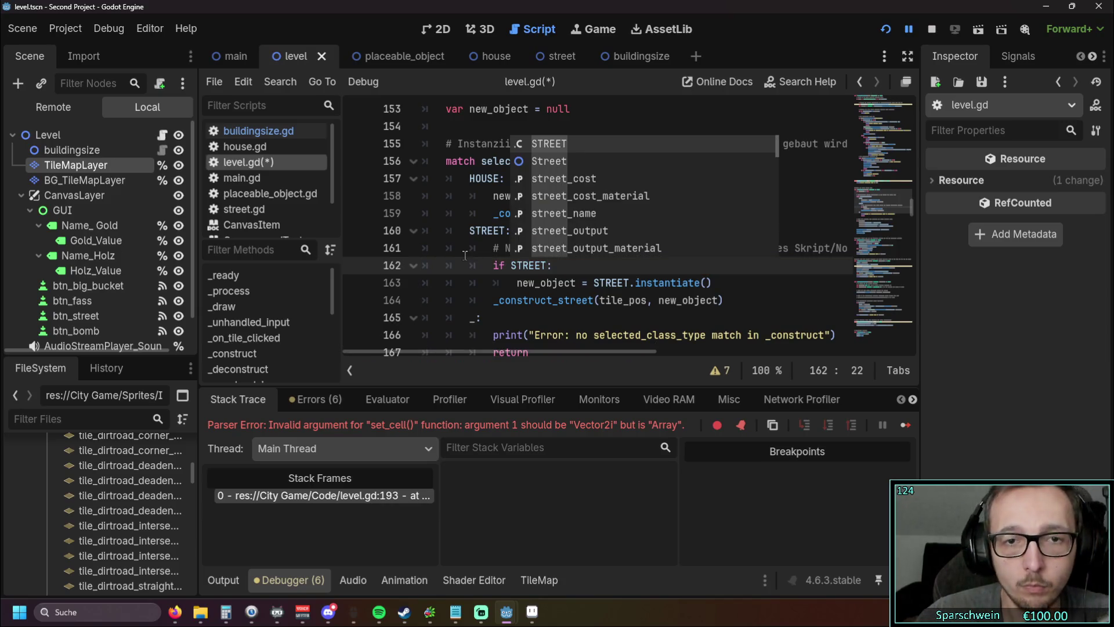
left_click(464, 256)
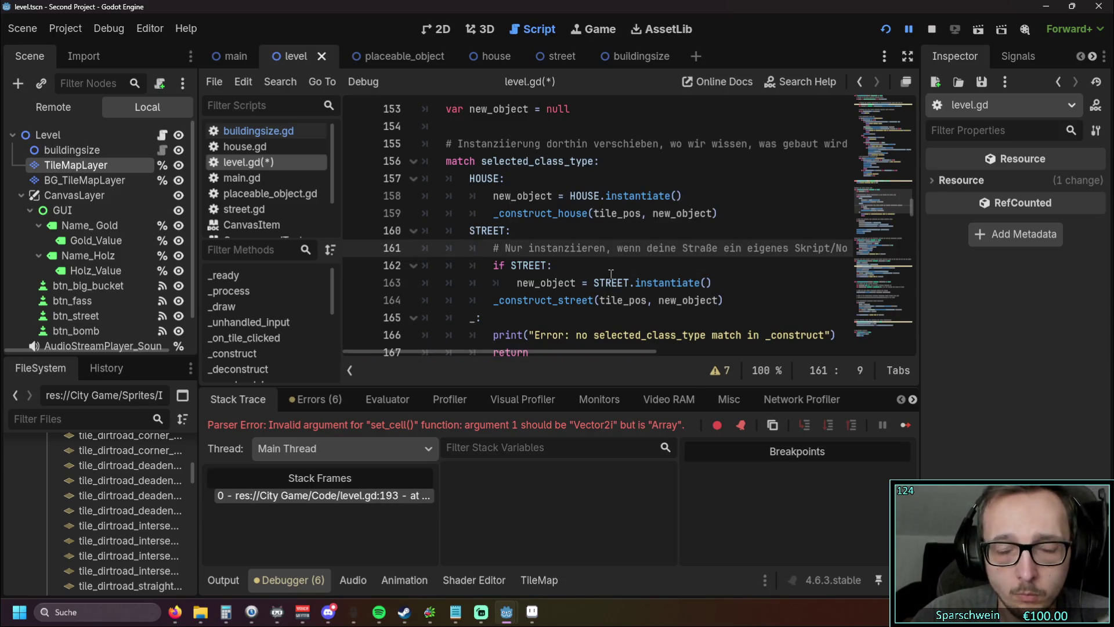
scroll(611, 273, "down", 4)
scroll(611, 274, "down", 15)
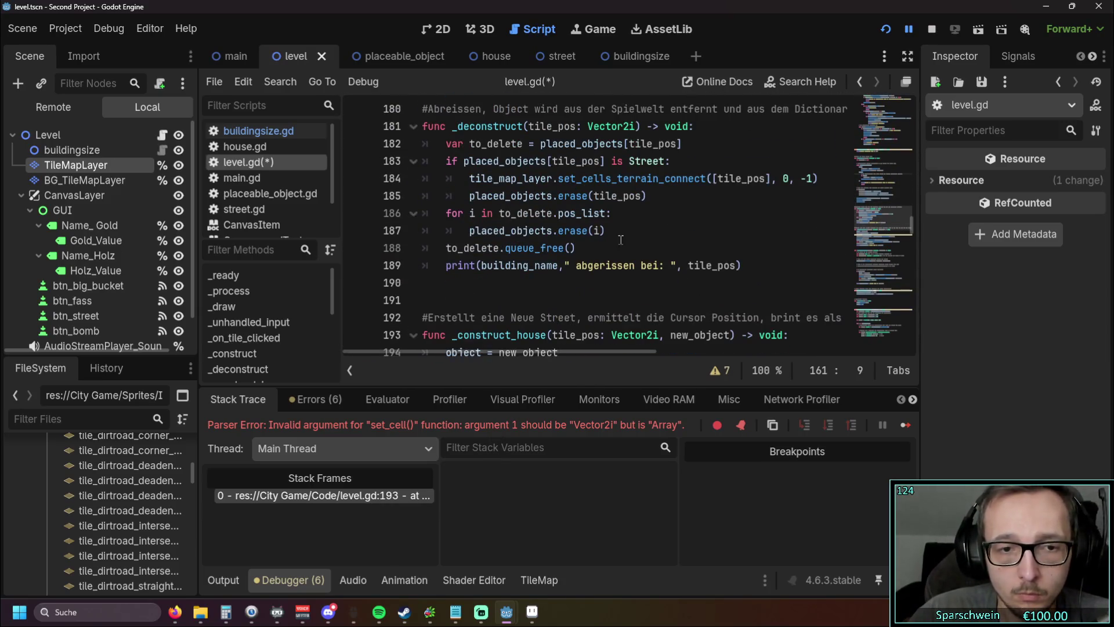
scroll(620, 241, "up", 5)
scroll(620, 241, "down", 20)
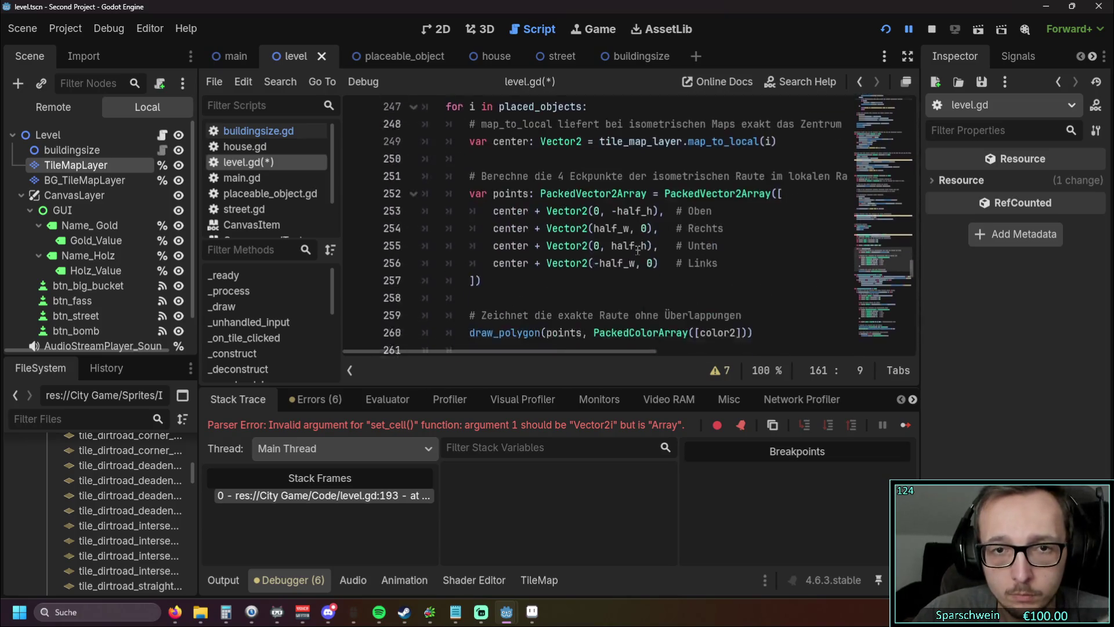
scroll(637, 246, "down", 20)
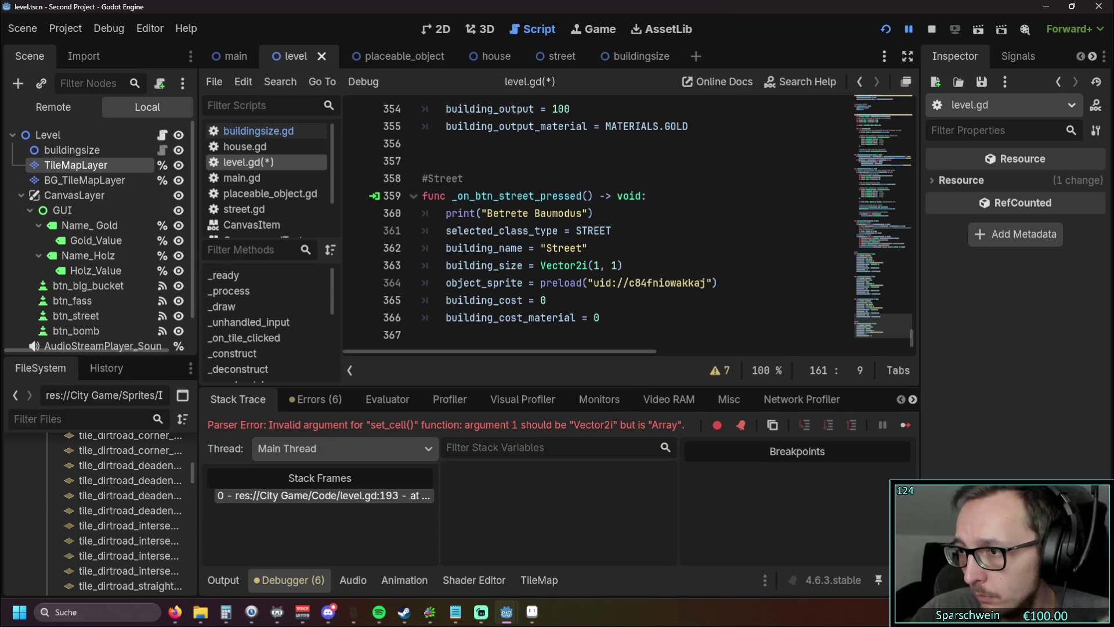
key("alt+Tab")
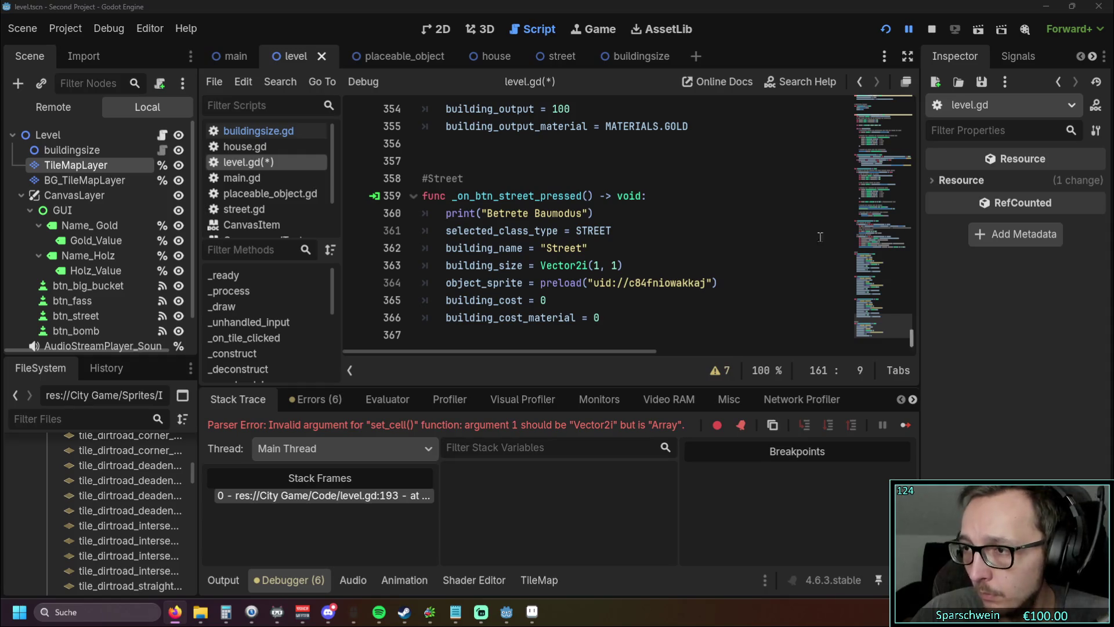
left_click(886, 34)
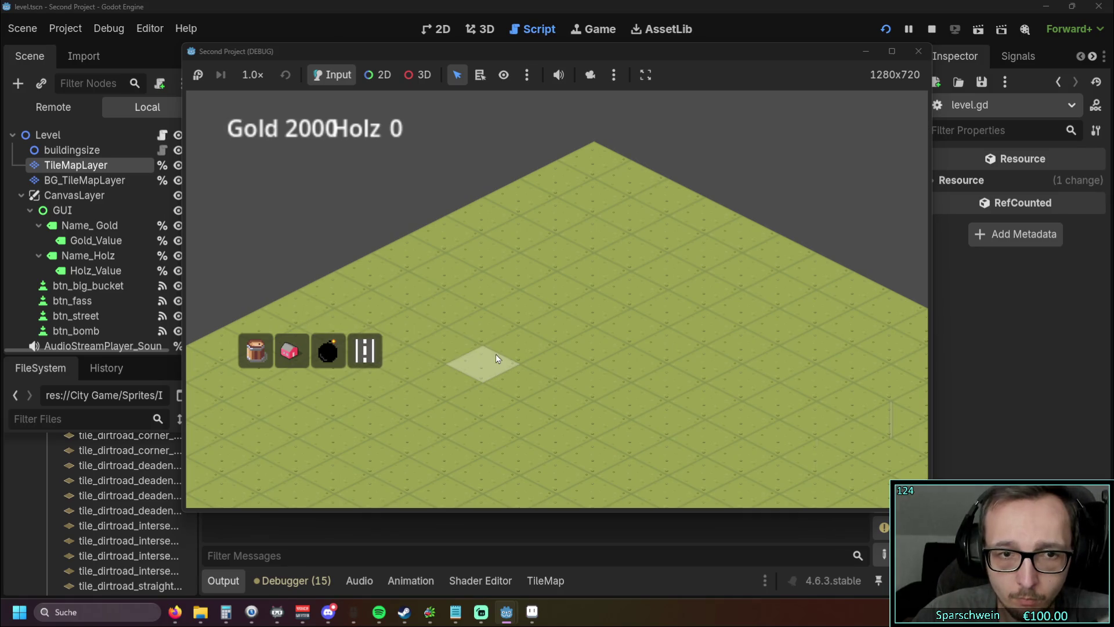
Step: Lay an orange street row down to (4, 4) in the running game, then close it
left_click(496, 354)
left_click(553, 330)
left_click(598, 304)
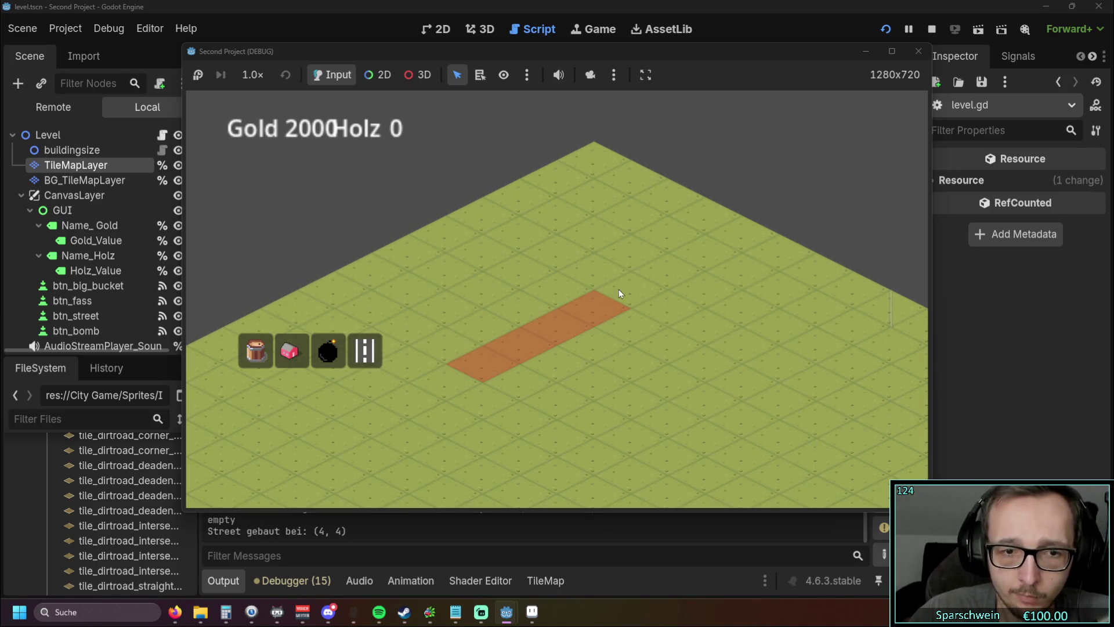
left_click(917, 51)
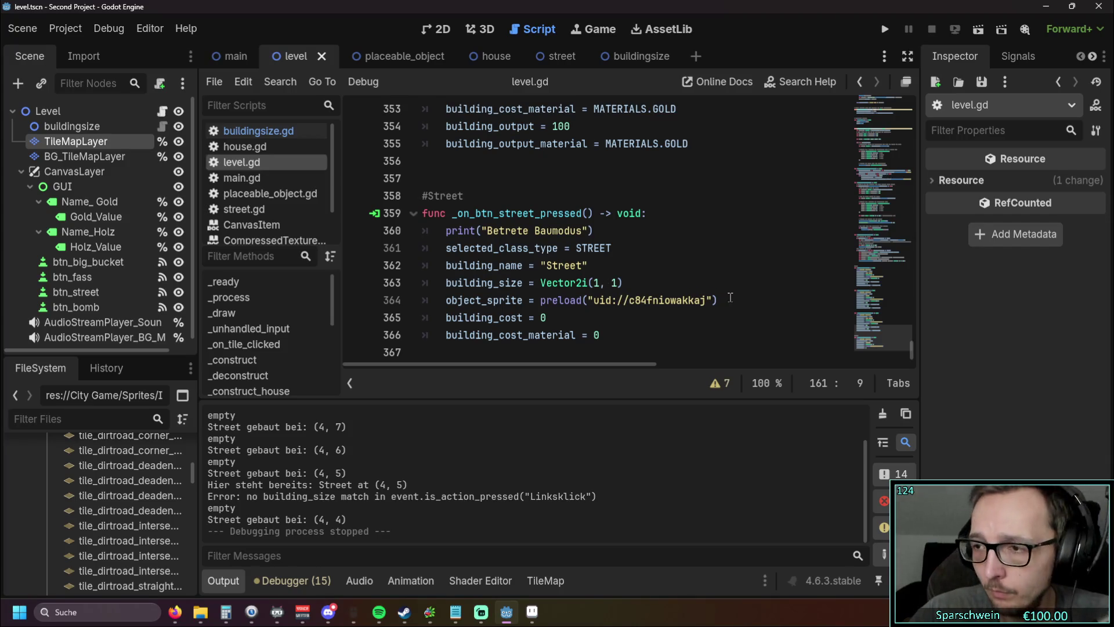
left_click_drag(712, 300, 602, 299)
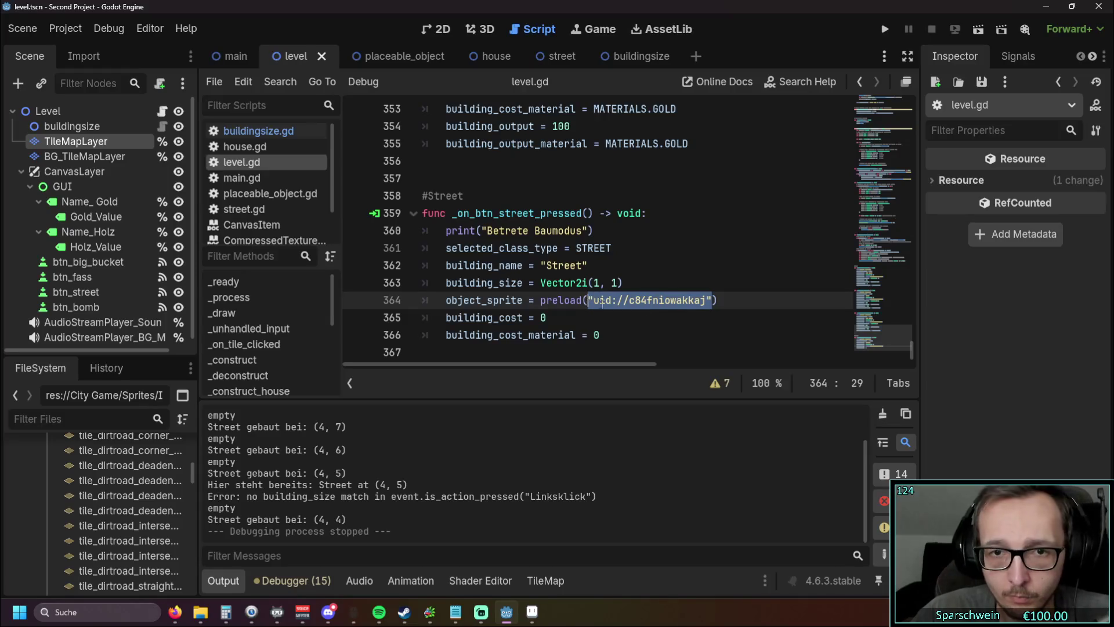
left_click_drag(717, 300, 541, 300)
key("BackSpace")
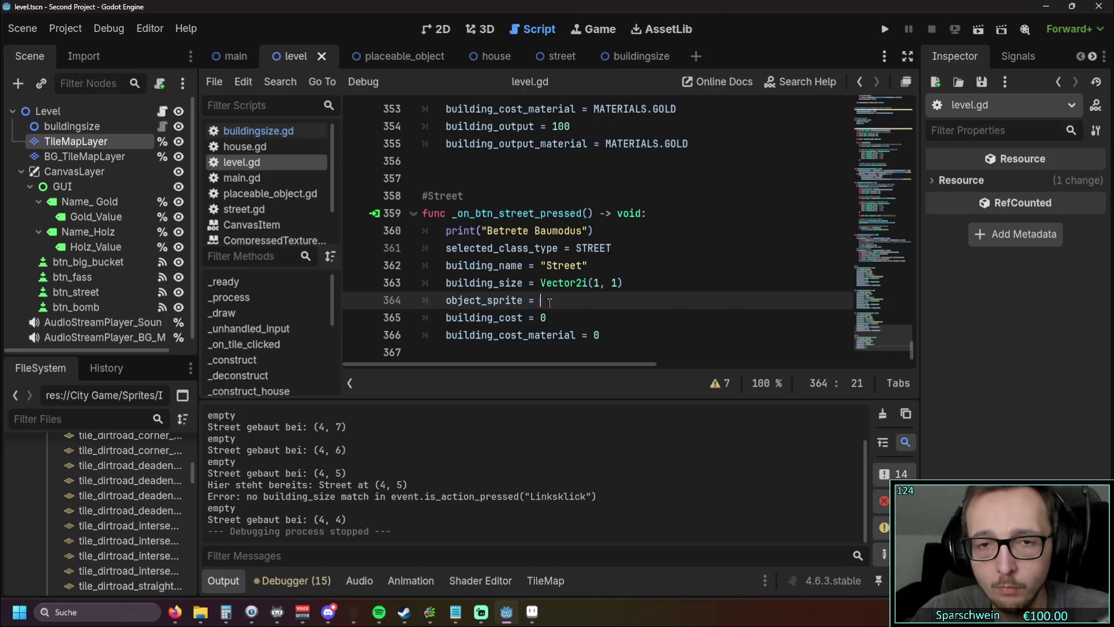
left_click_drag(82, 141, 555, 297)
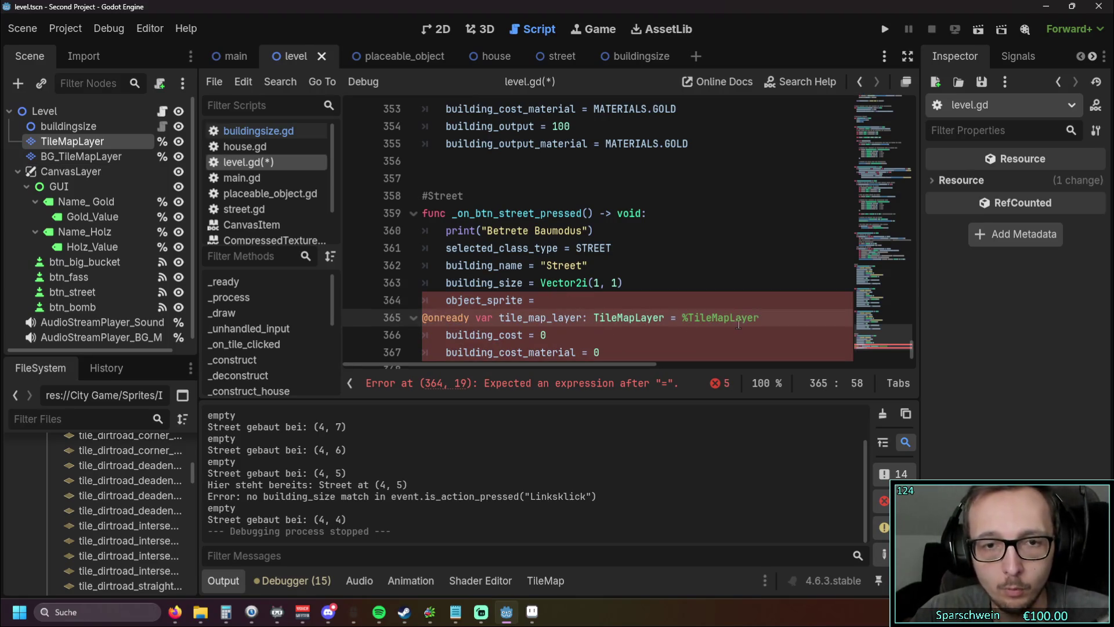
key("ctrl+z")
key("ctrl+z")
left_click(674, 323)
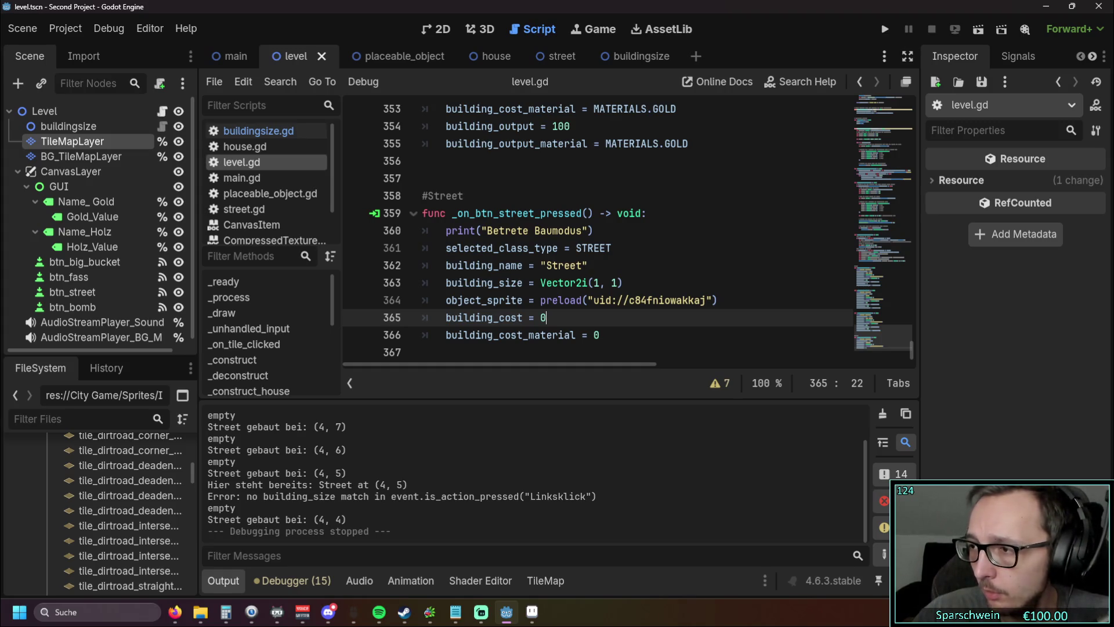
key("alt+Tab")
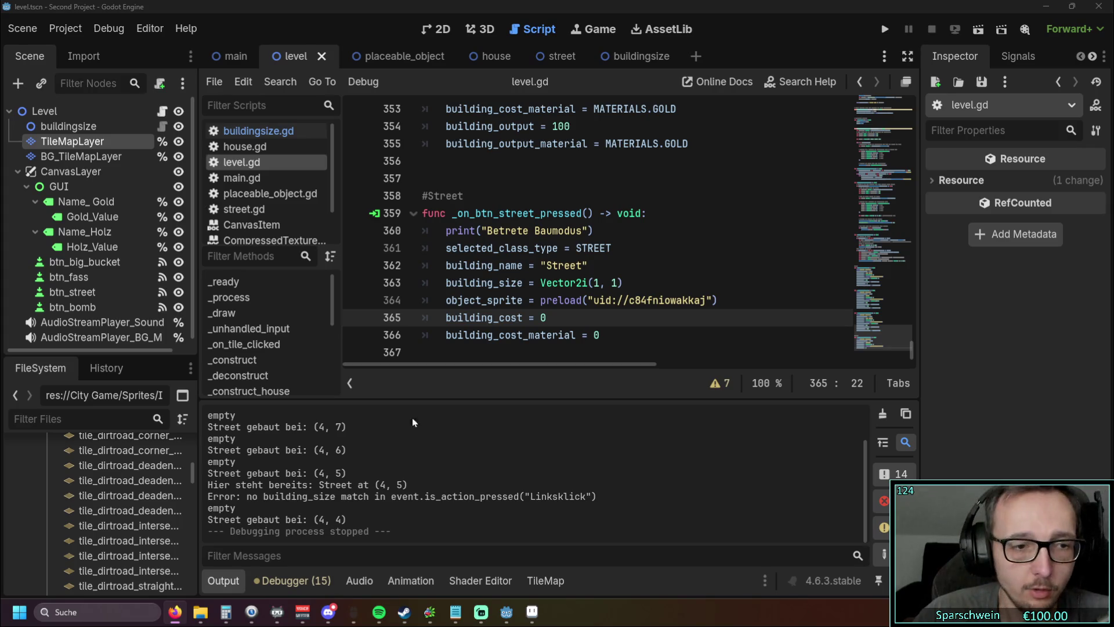
scroll(123, 506, "down", 5)
scroll(123, 505, "down", 6)
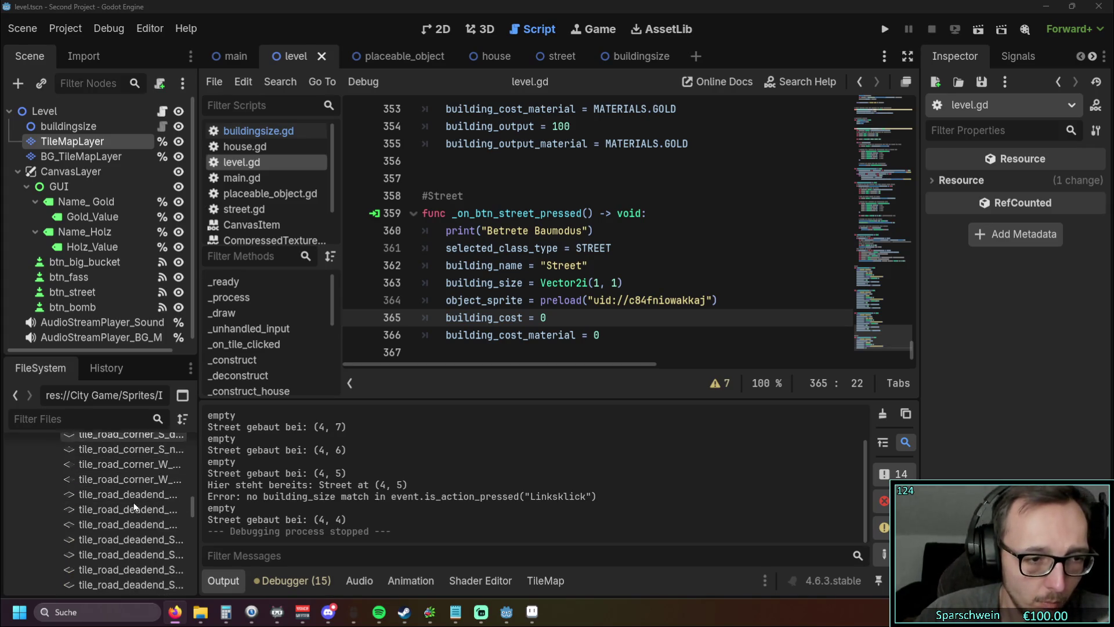
scroll(128, 505, "down", 8)
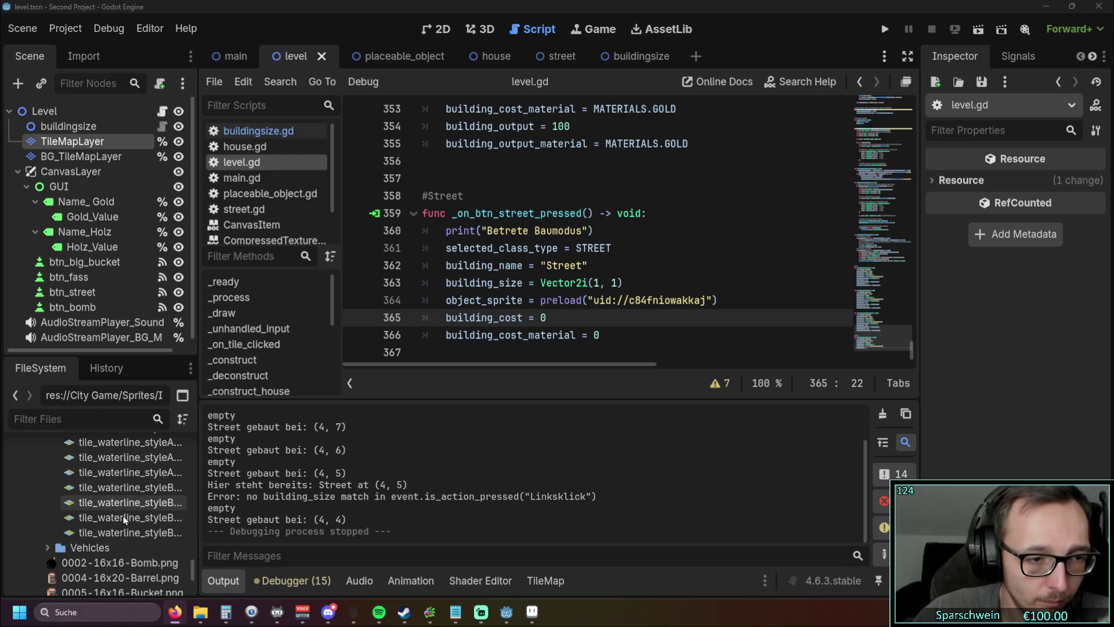
scroll(139, 516, "up", 10)
scroll(144, 523, "up", 15)
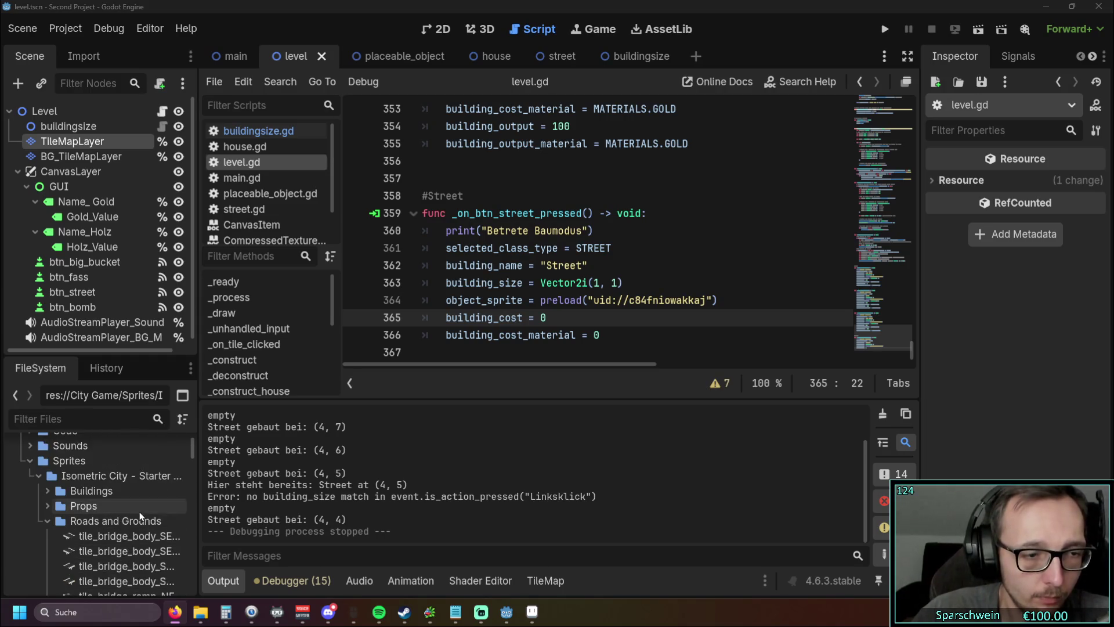
Step: Undo recent script edits to restore set_cells_terrain_connect on line 193
left_click(633, 335)
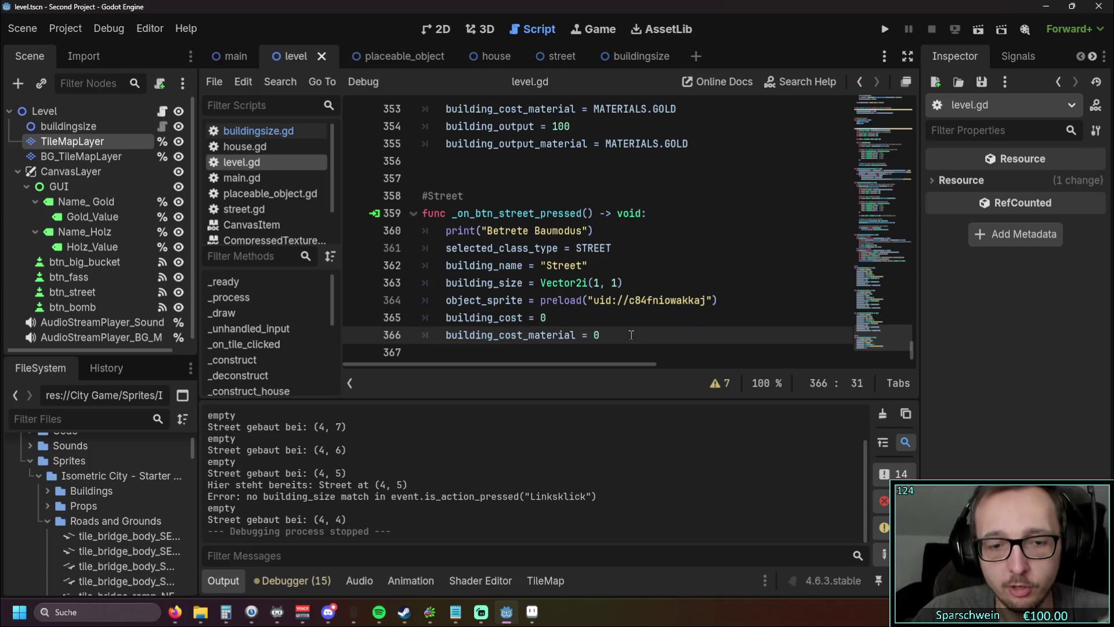
key("F3")
key("ctrl+z")
key("ctrl+z")
key("ctrl+z")
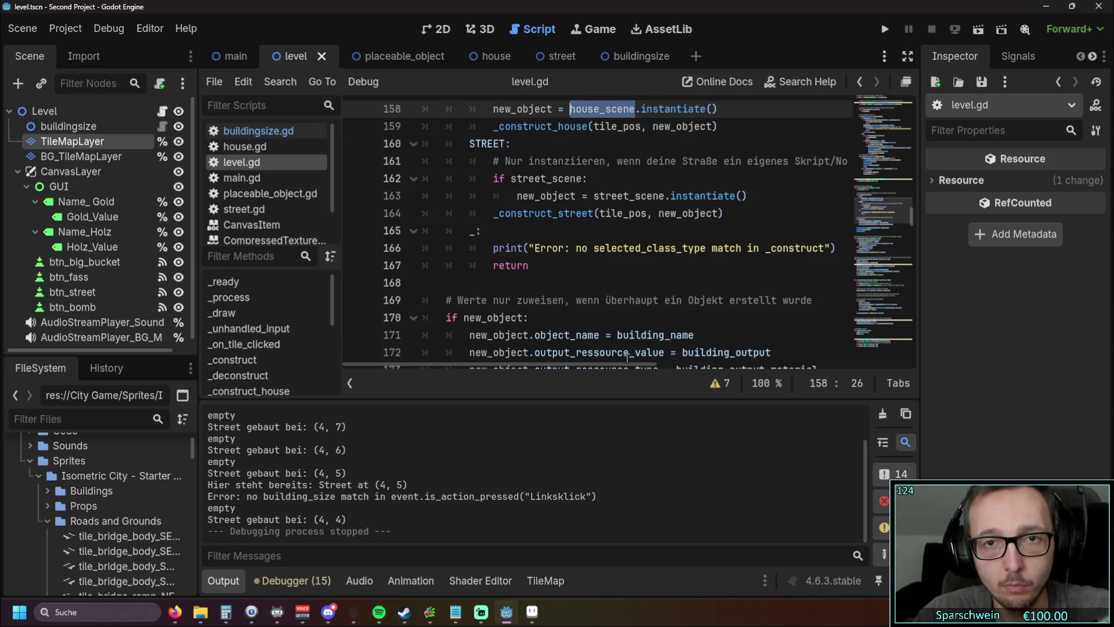
key("ctrl+z")
key("ctrl+z")
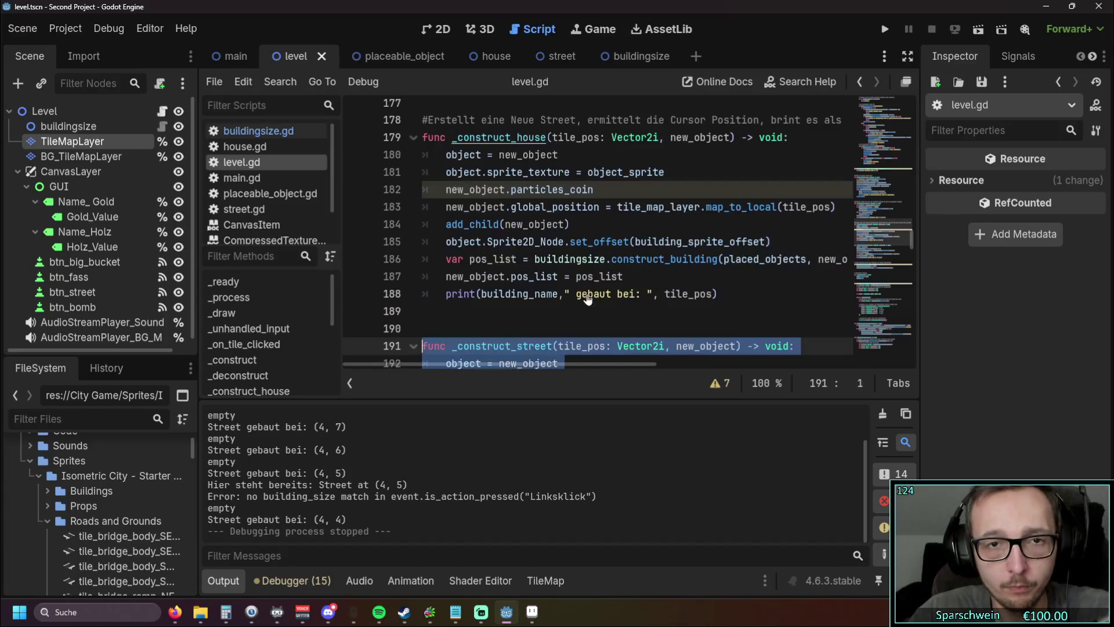
key("ctrl+z")
key("ctrl+z")
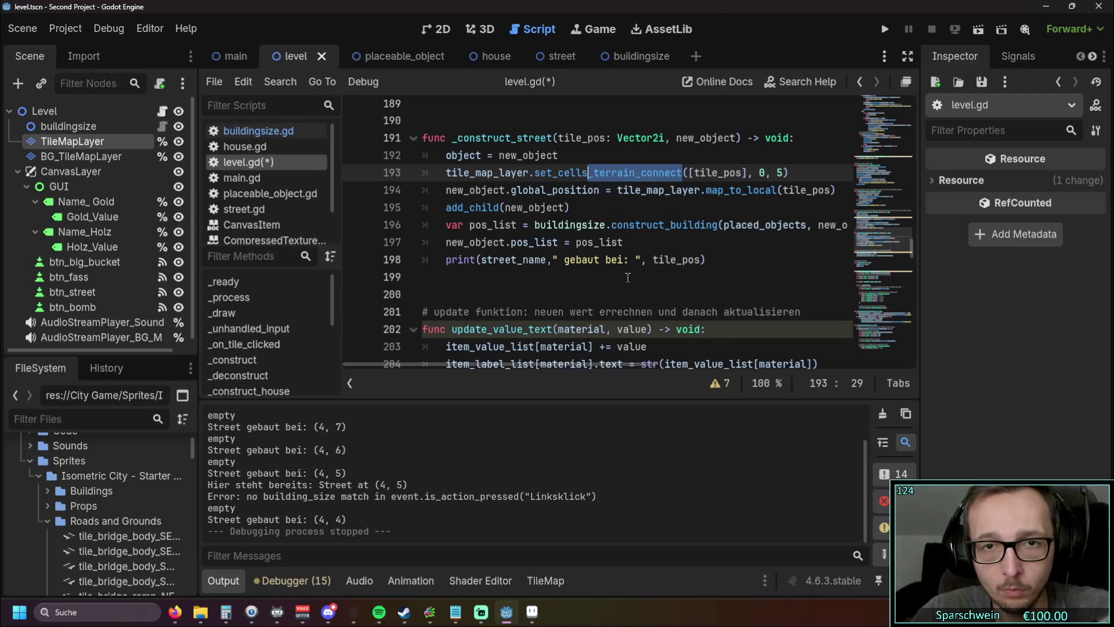
Step: Change the call's last argument from 5 to 0
double_click(777, 172)
type("0")
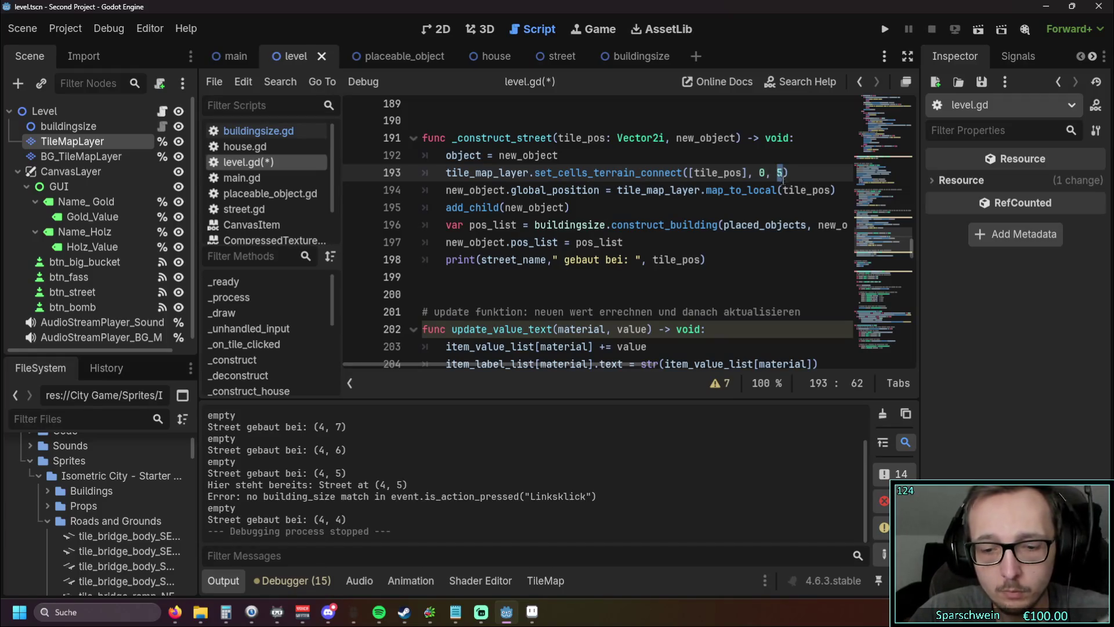
left_click(711, 259)
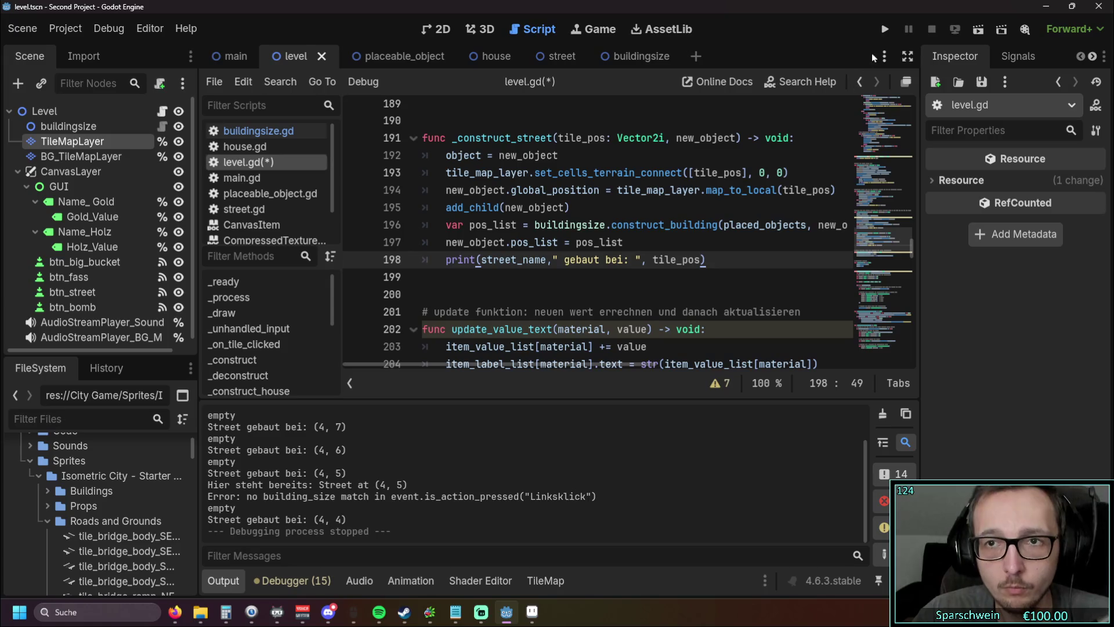
Step: Run the game, lay a four-tile street across the map, and close it
left_click(883, 30)
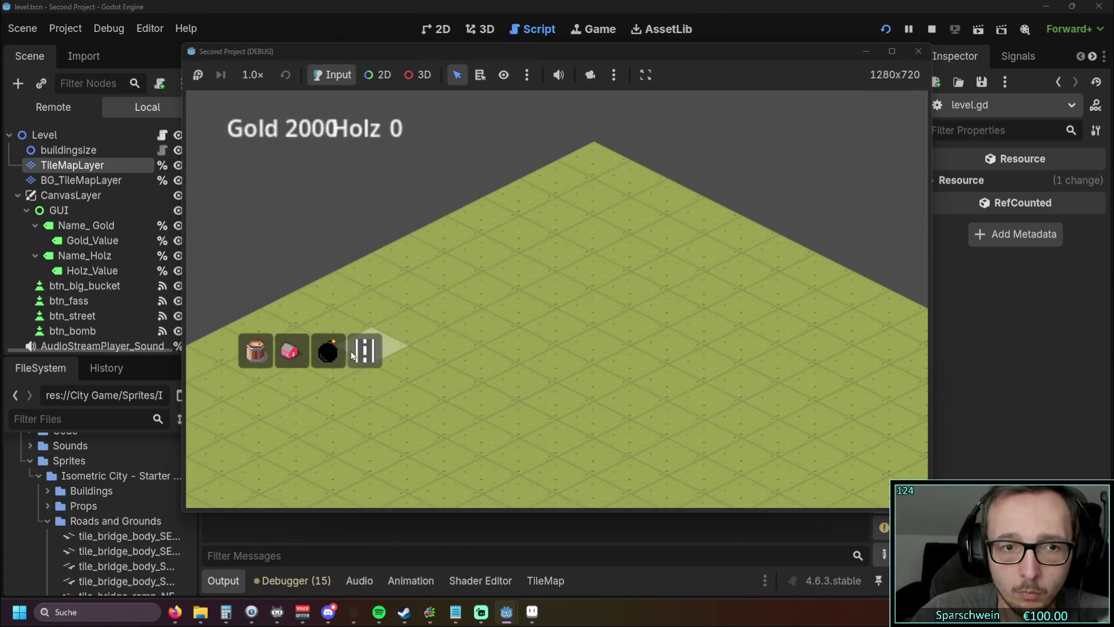
left_click(355, 355)
left_click_drag(481, 367, 607, 303)
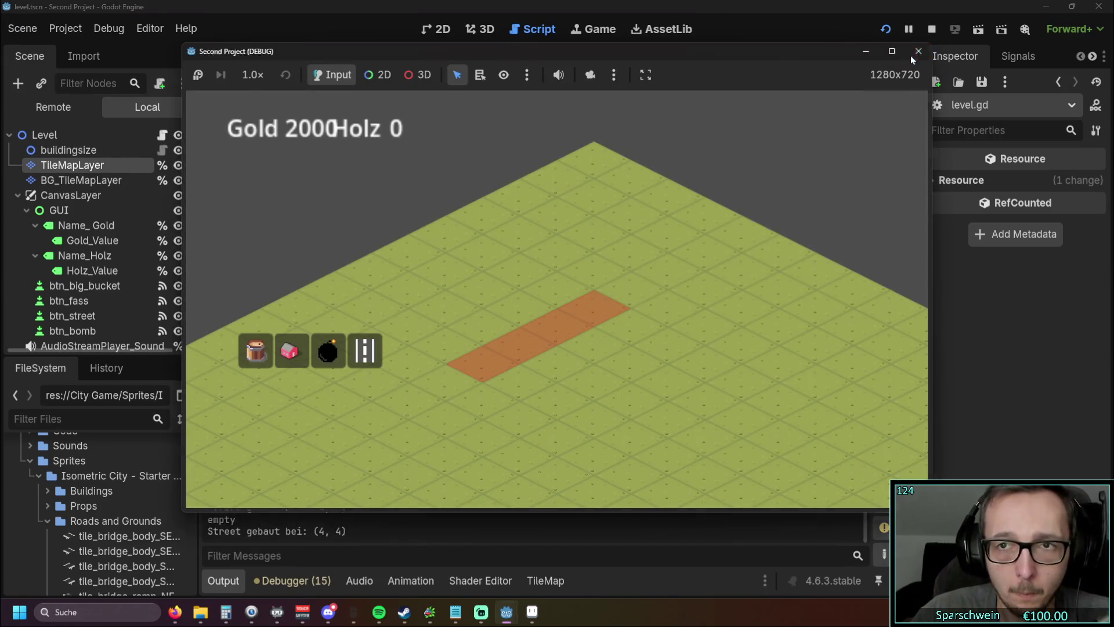
left_click(918, 51)
Step: Scroll down the script and start a new empty scene
scroll(606, 270, "down", 10)
scroll(607, 268, "down", 20)
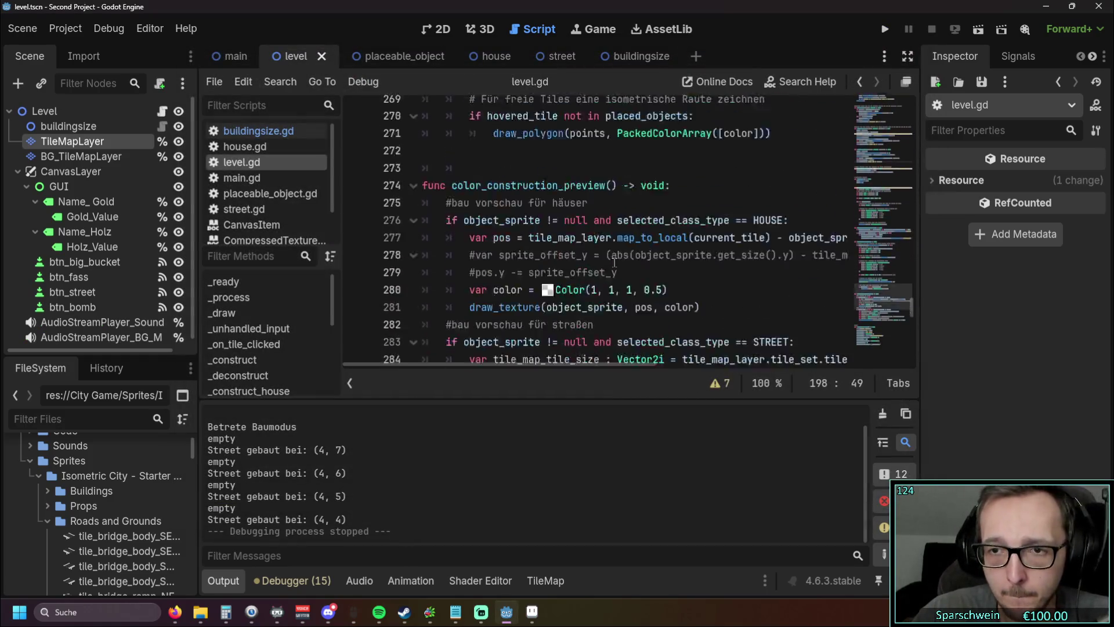
key("alt+Tab")
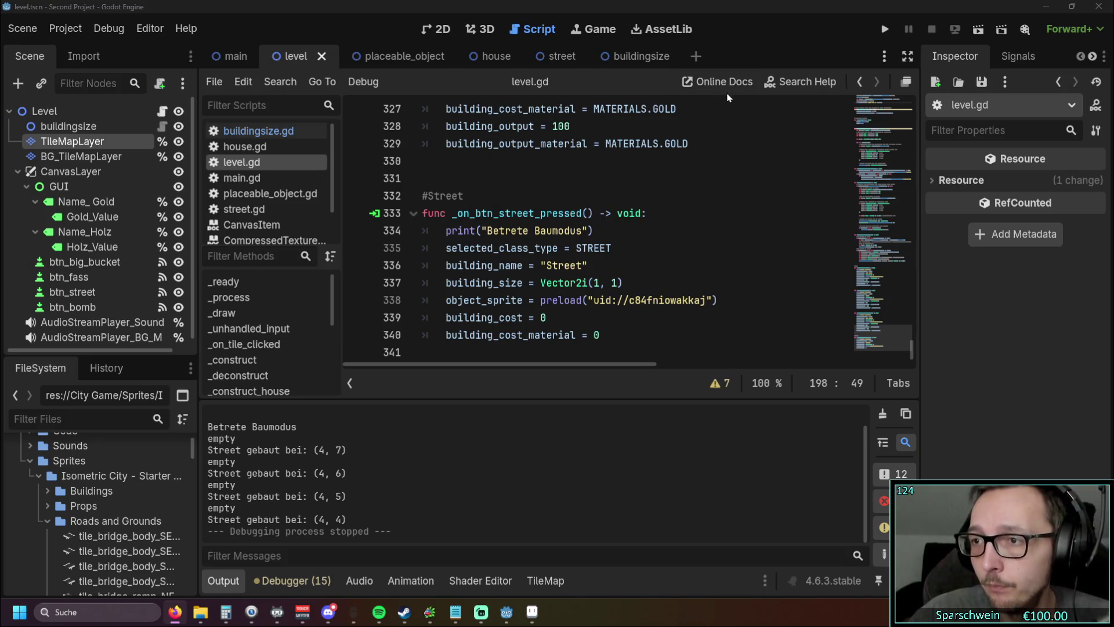
left_click(695, 57)
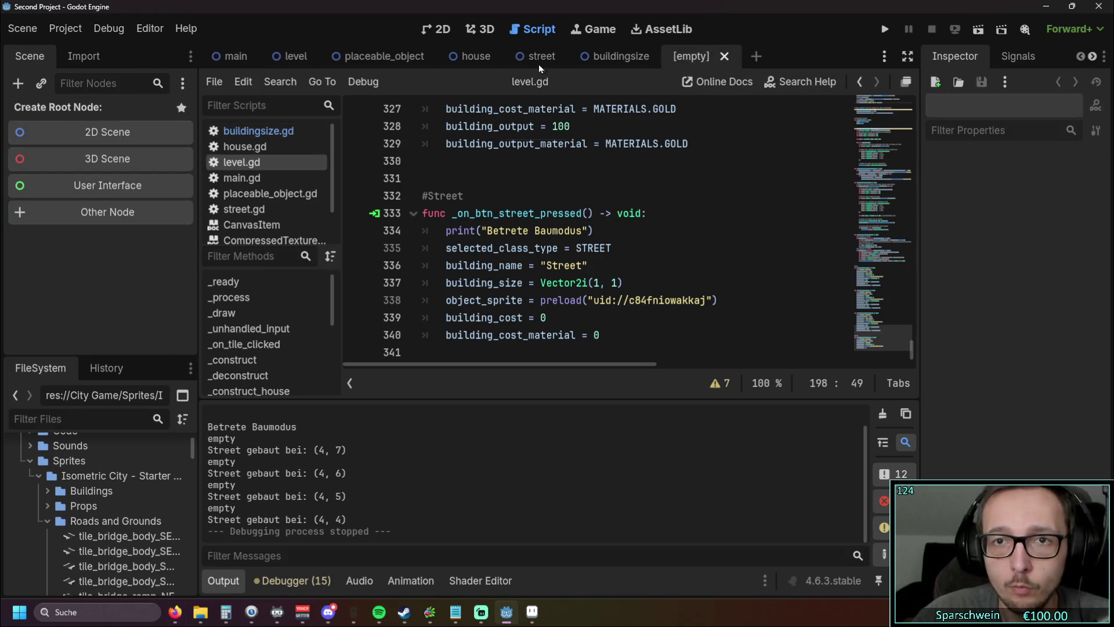
Step: Create a Node2D root, rename it street_atlas_sprites, and view it in the 2D workspace
left_click(93, 128)
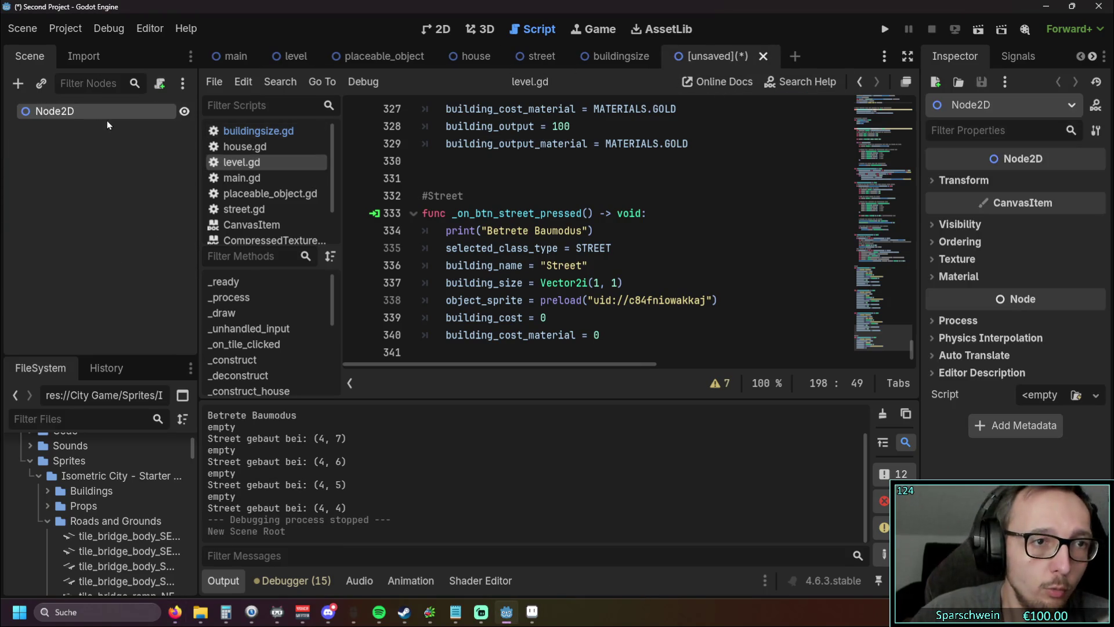
double_click(66, 111)
type("street")
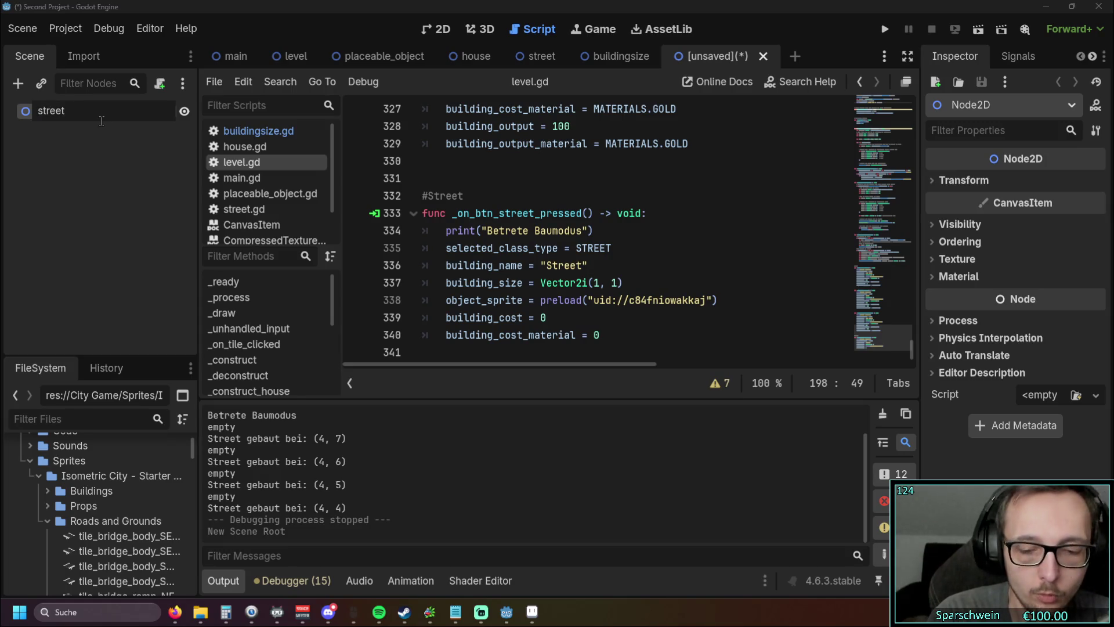
type("_at")
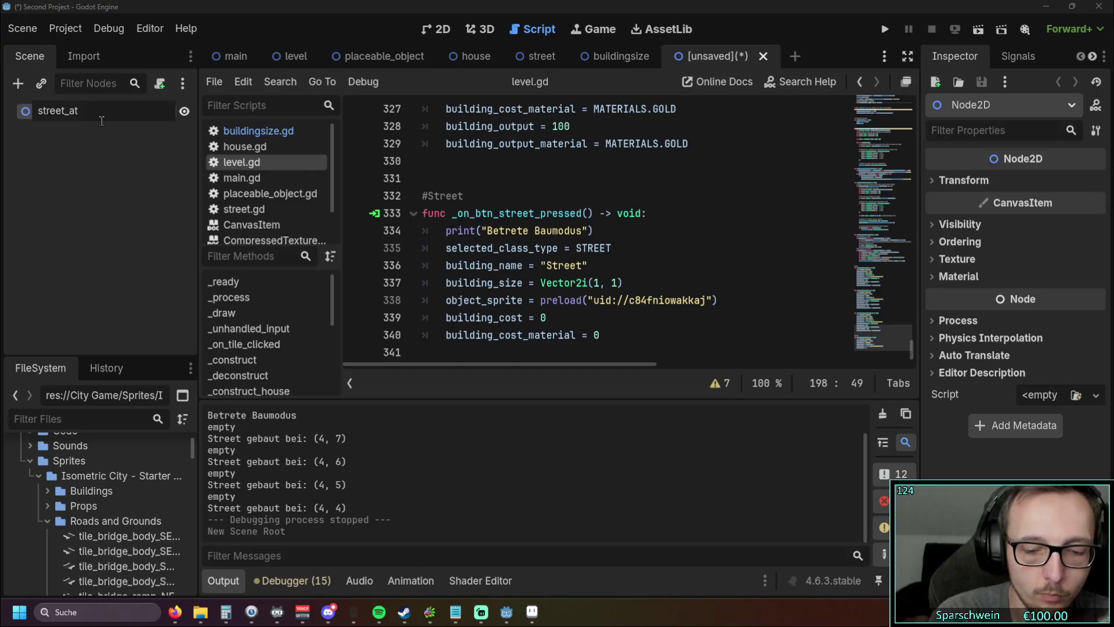
type("allas")
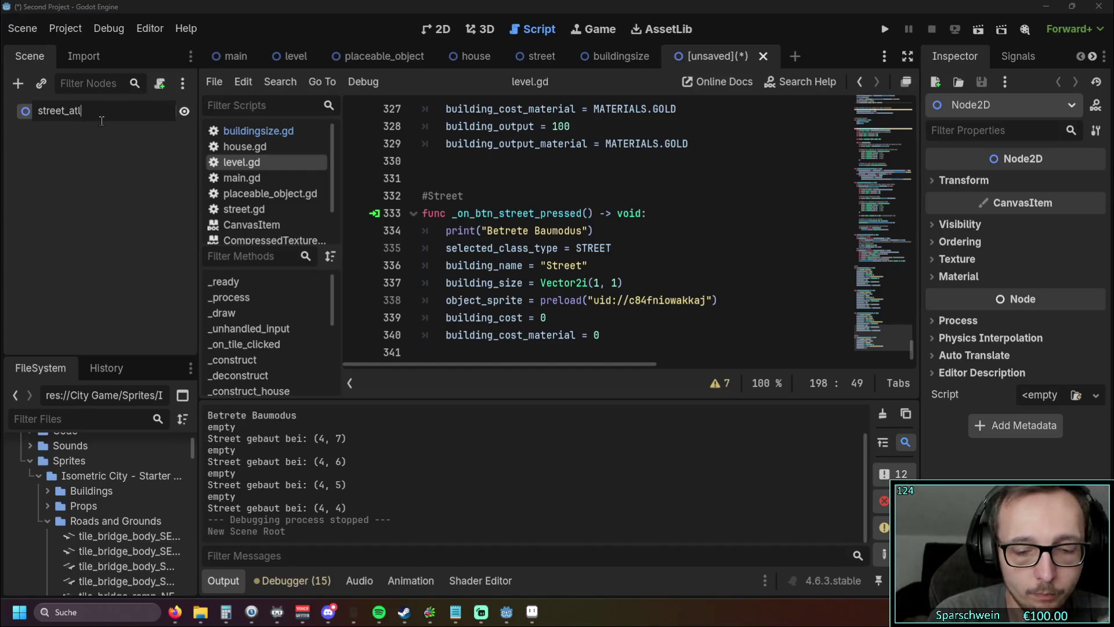
type("_spr")
key("BackSpace")
key("BackSpace")
type("sprites")
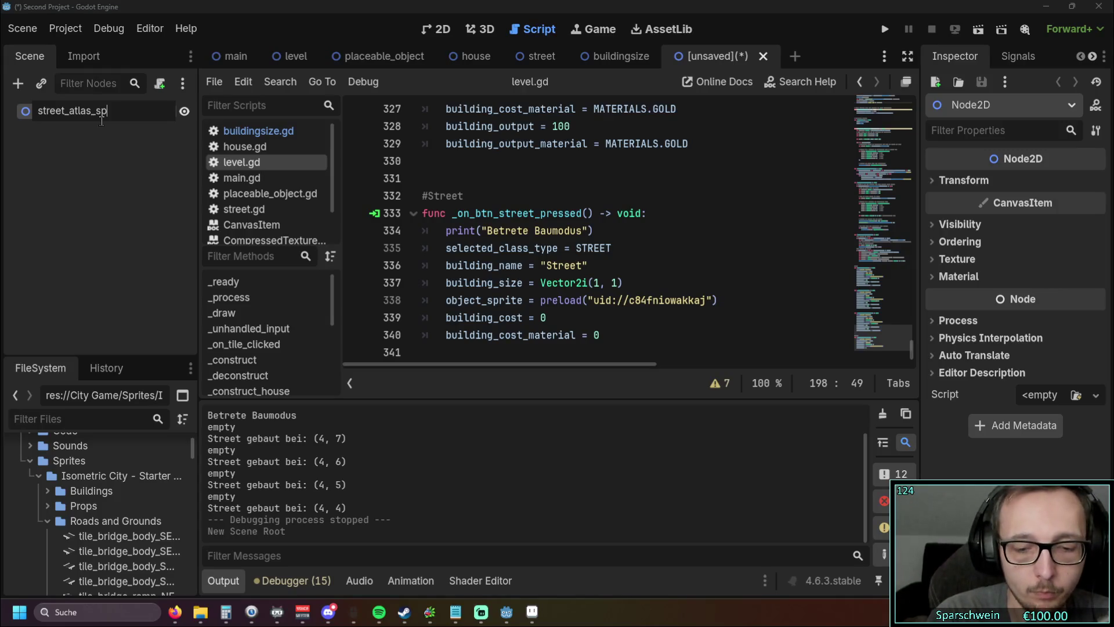
key("Return")
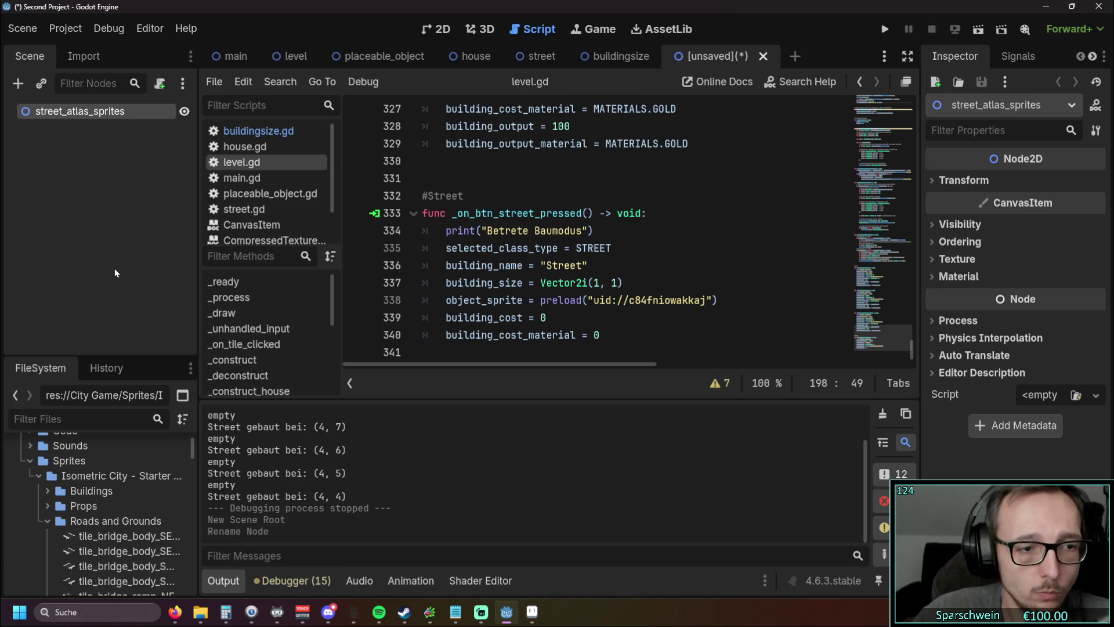
left_click(437, 29)
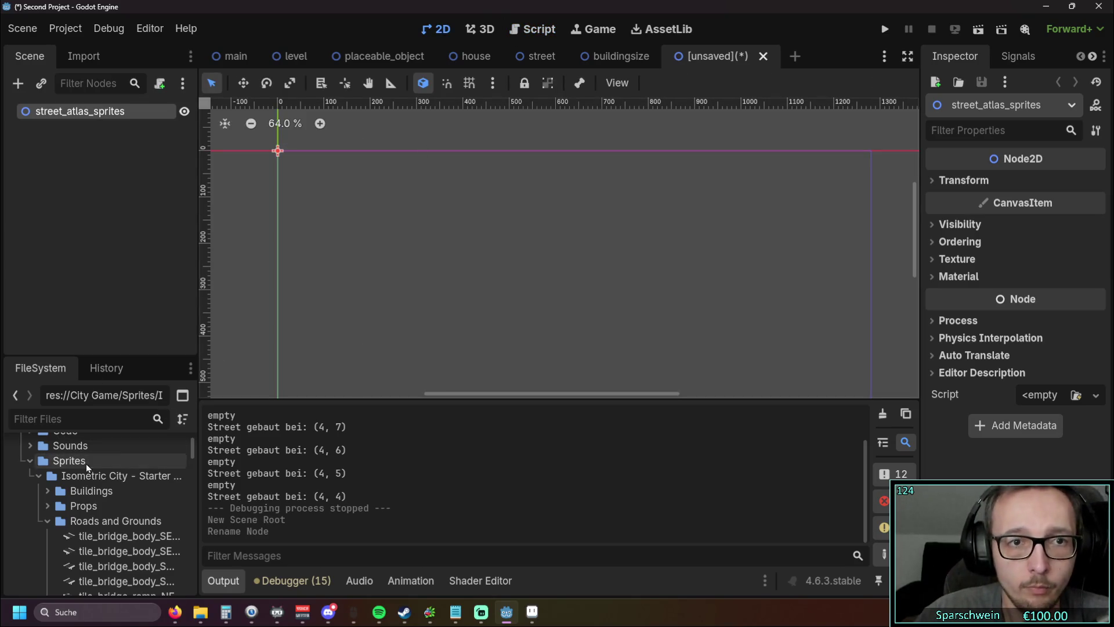
Step: Widen the FileSystem panel and undo the accidentally added tile_bridge_body_SE_normal sprite
scroll(116, 487, "down", 3)
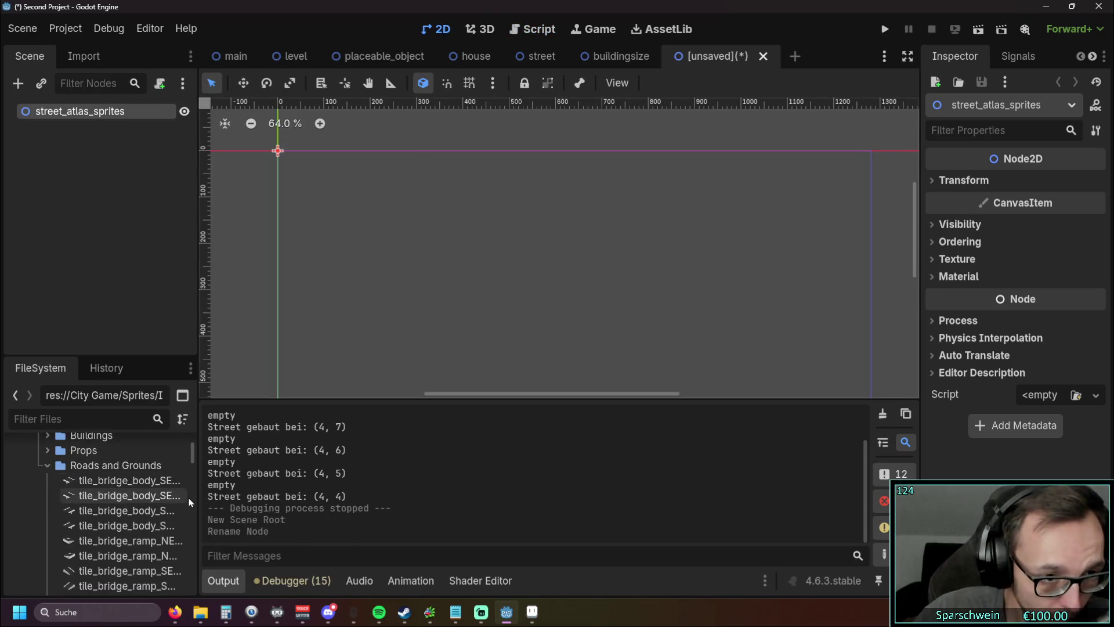
left_click_drag(199, 476, 353, 476)
left_click_drag(124, 494, 477, 264)
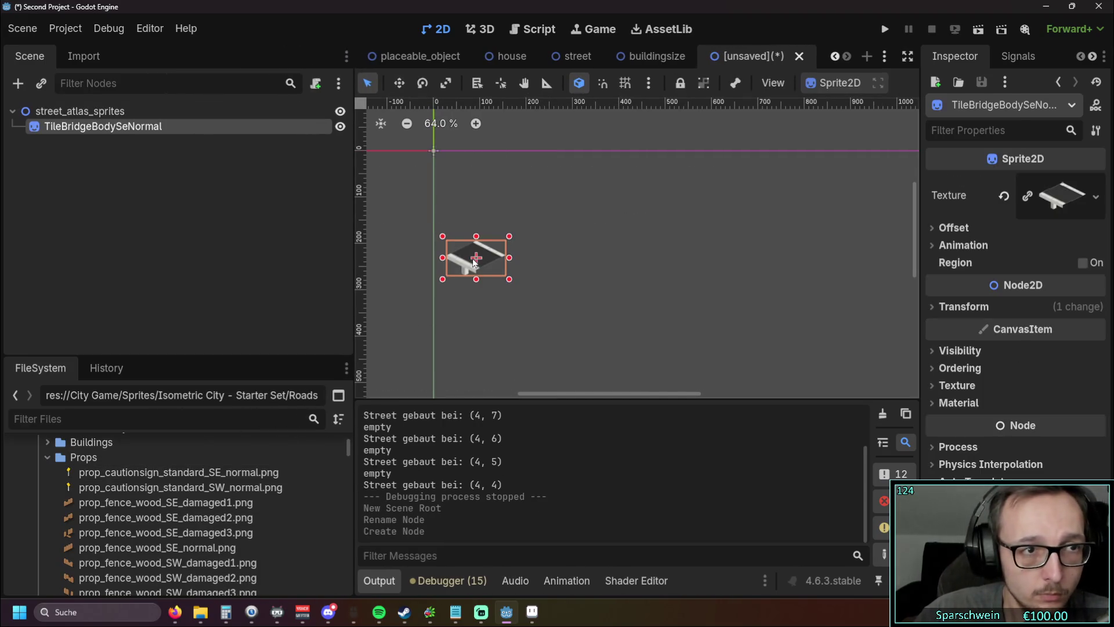
key("ctrl+z")
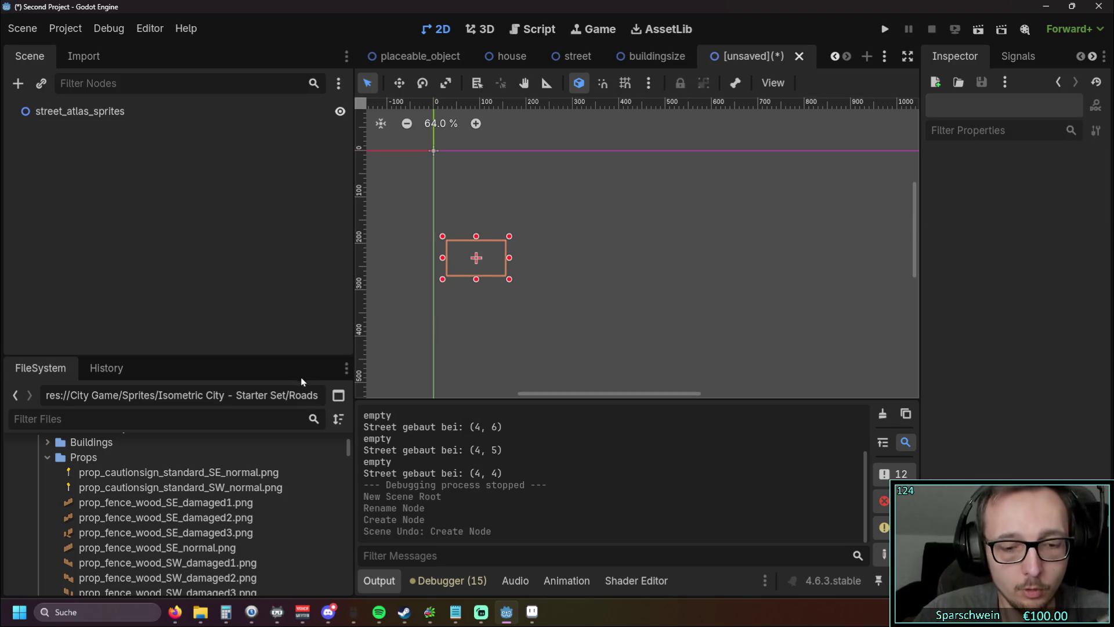
Step: Collapse the Props folder and browse the Roads and Grounds tile files
scroll(193, 494, "down", 3)
scroll(193, 493, "up", 5)
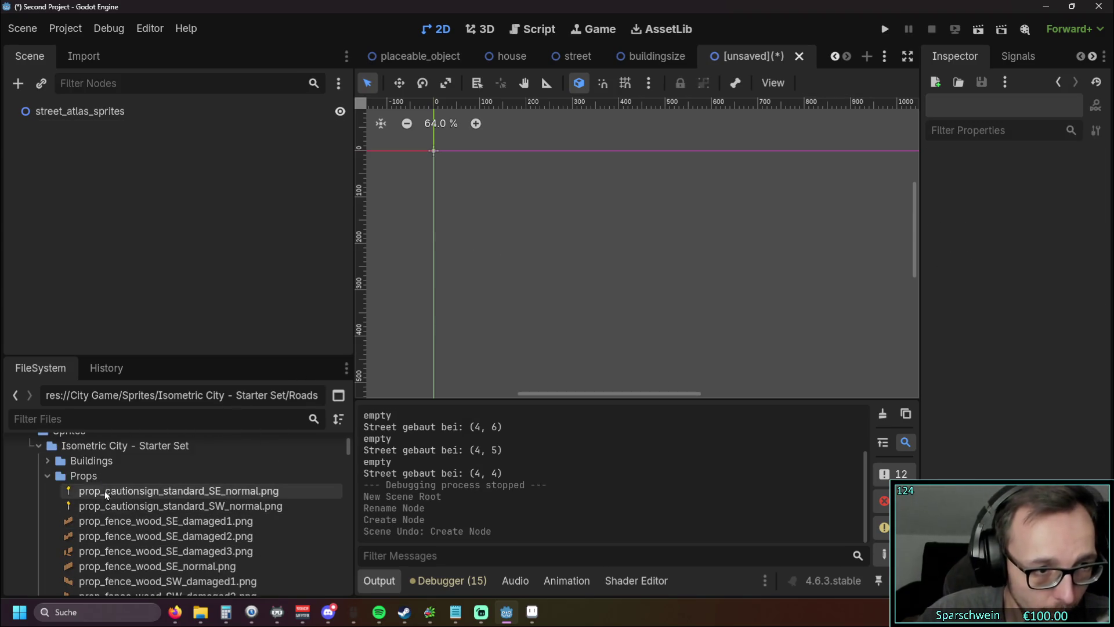
left_click(46, 474)
scroll(174, 481, "down", 5)
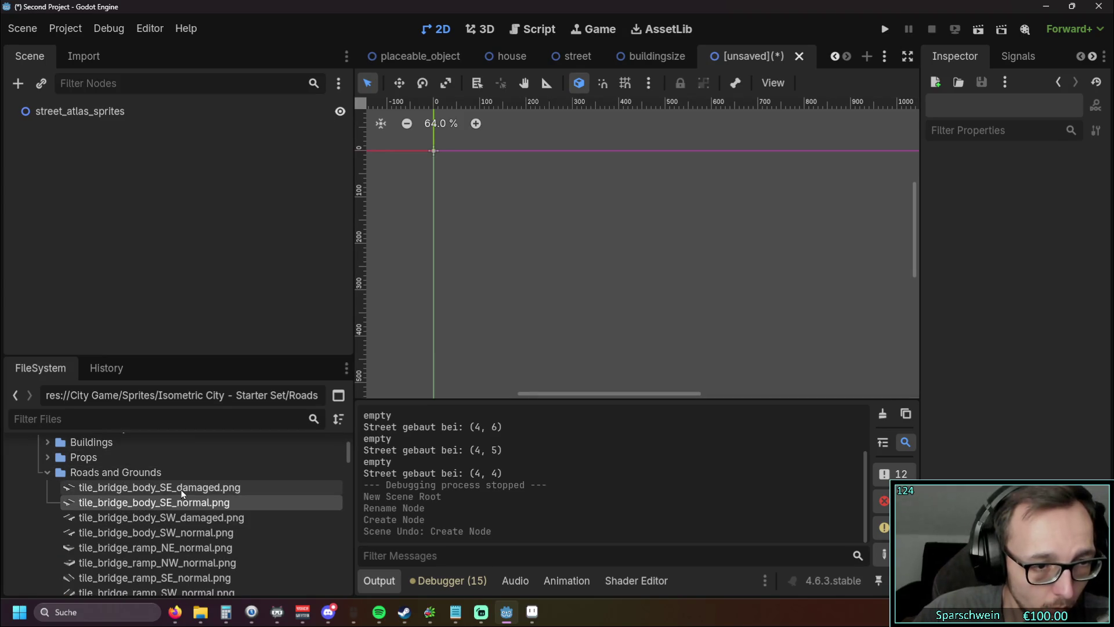
scroll(210, 489, "down", 10)
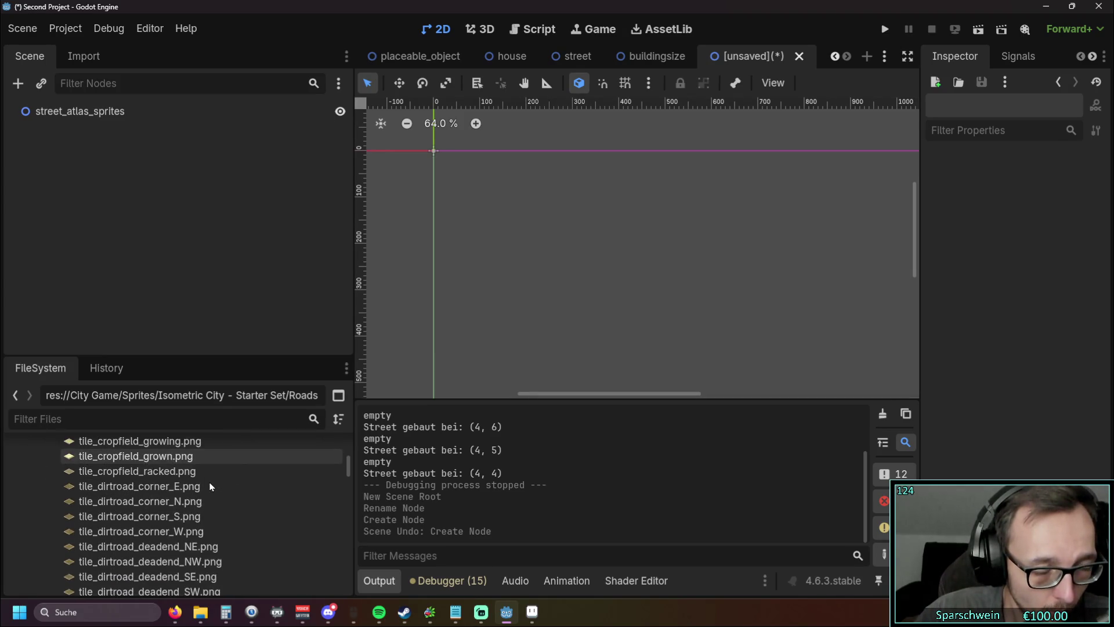
scroll(197, 488, "down", 8)
scroll(180, 486, "up", 3)
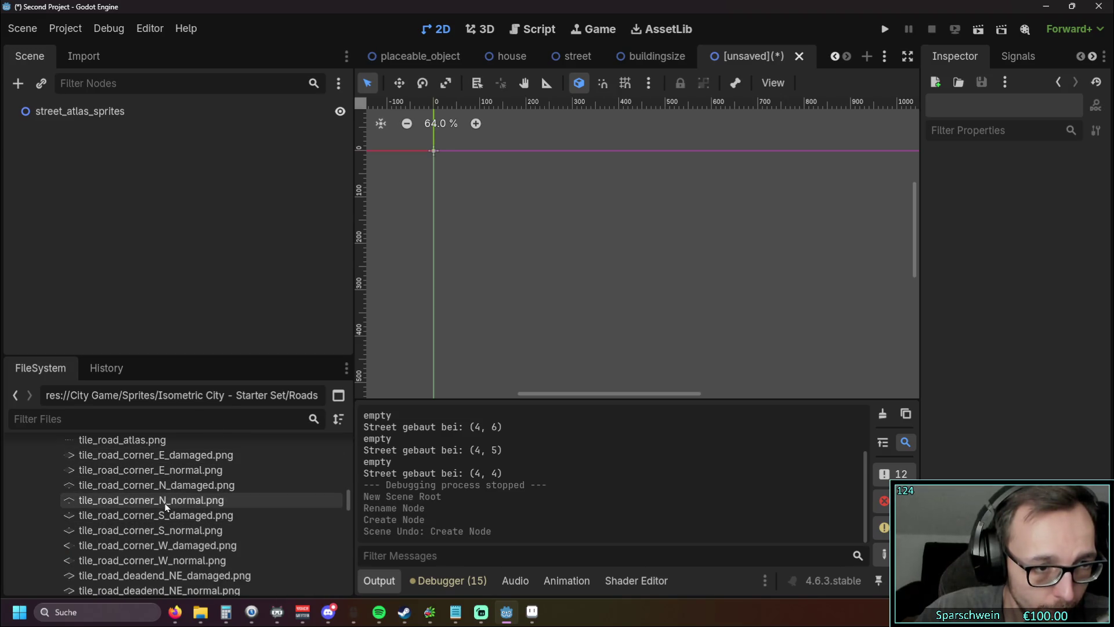
mouse_move(166, 507)
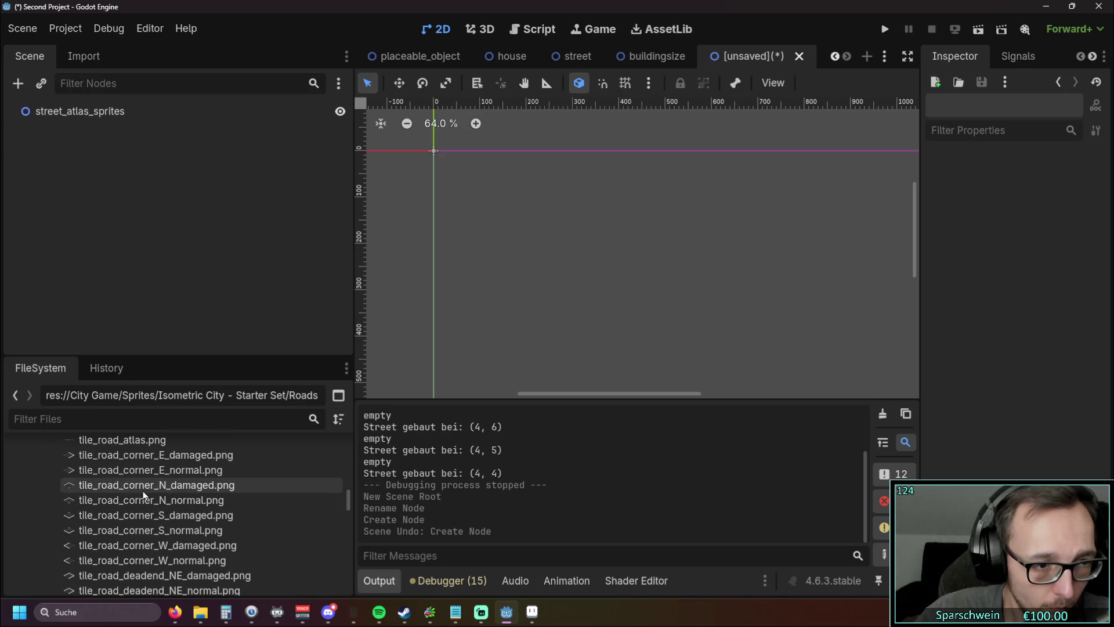
scroll(144, 494, "up", 5)
scroll(144, 494, "up", 10)
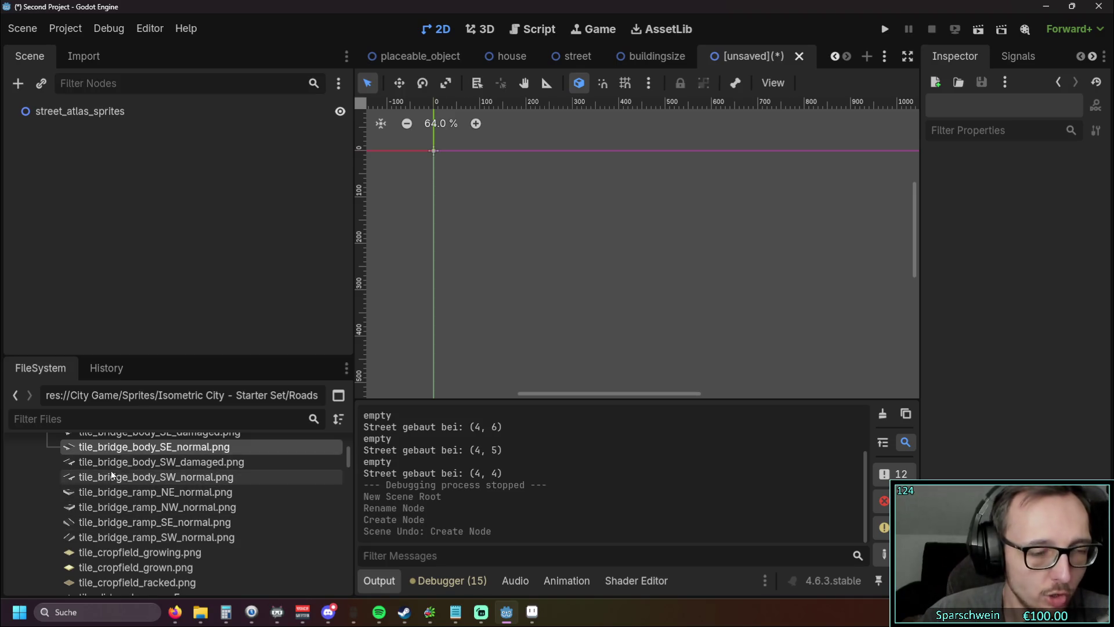
mouse_move(111, 450)
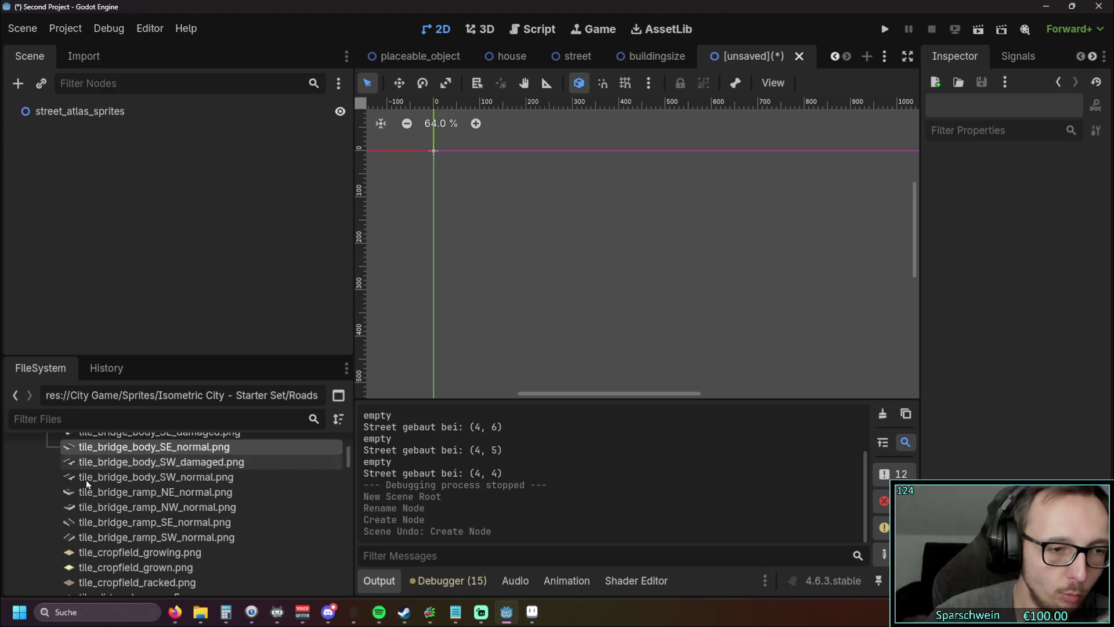
mouse_move(94, 492)
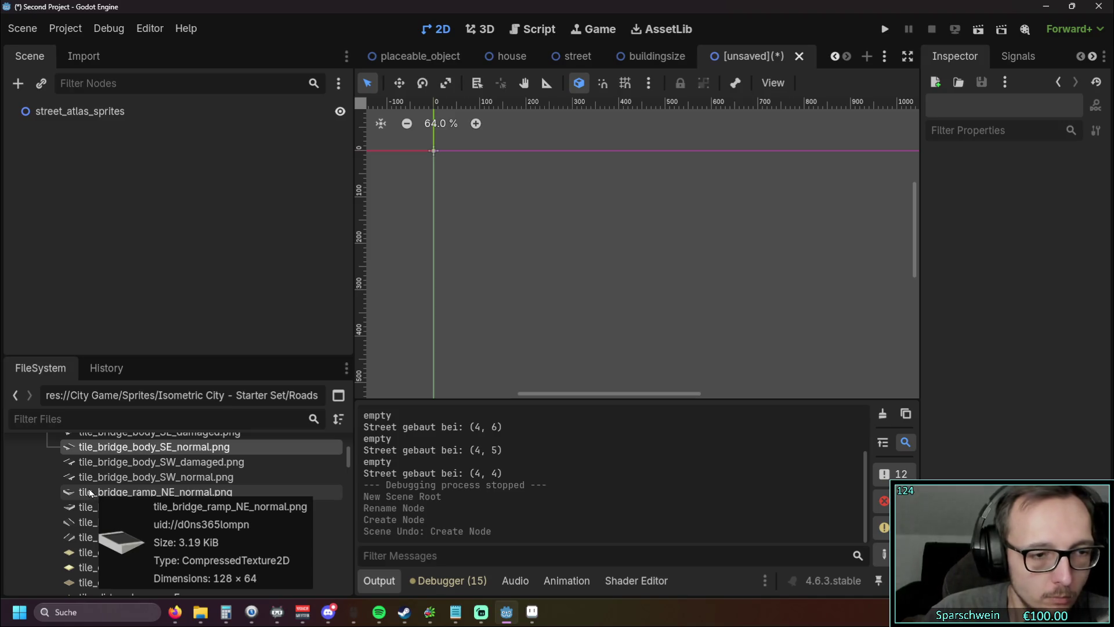
scroll(116, 491, "down", 10)
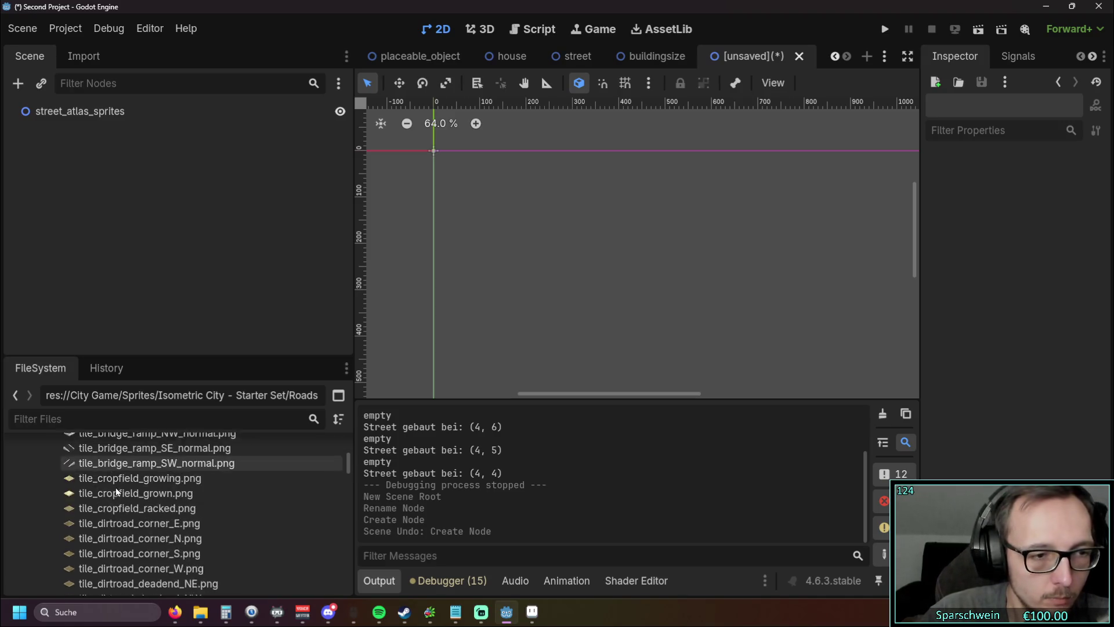
scroll(135, 484, "down", 5)
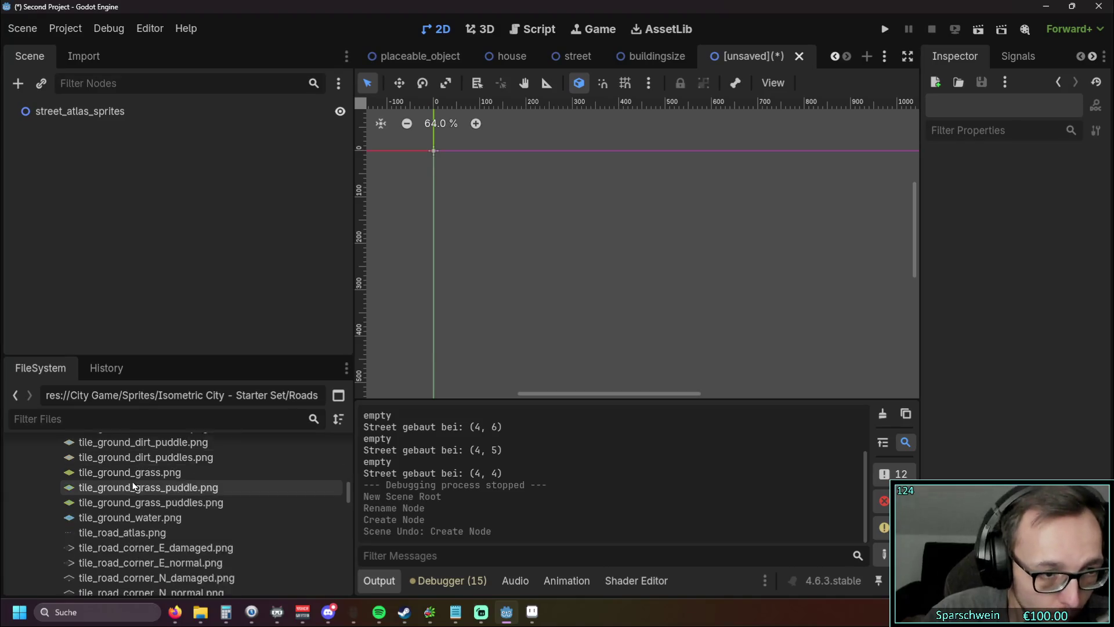
Step: Add the corner road tile sprites, including E, N and W corners, to the scene
mouse_move(135, 506)
left_mouse_down()
mouse_move(159, 511)
mouse_move(540, 316)
mouse_move(527, 306)
mouse_move(536, 283)
left_mouse_up()
mouse_move(151, 558)
left_mouse_down()
mouse_move(642, 299)
mouse_move(556, 204)
mouse_move(525, 221)
left_mouse_up()
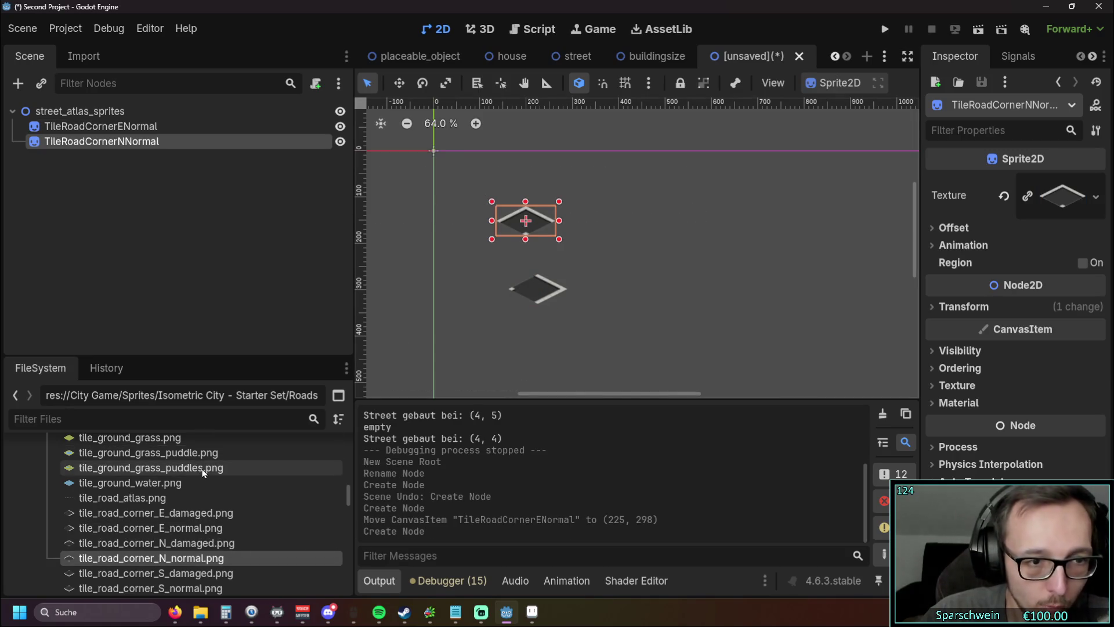
scroll(151, 499, "down", 3)
mouse_move(151, 532)
left_mouse_down()
mouse_move(519, 379)
mouse_move(616, 219)
left_mouse_up()
scroll(224, 510, "down", 1)
mouse_move(174, 543)
left_mouse_down()
mouse_move(620, 299)
mouse_move(618, 284)
left_mouse_up()
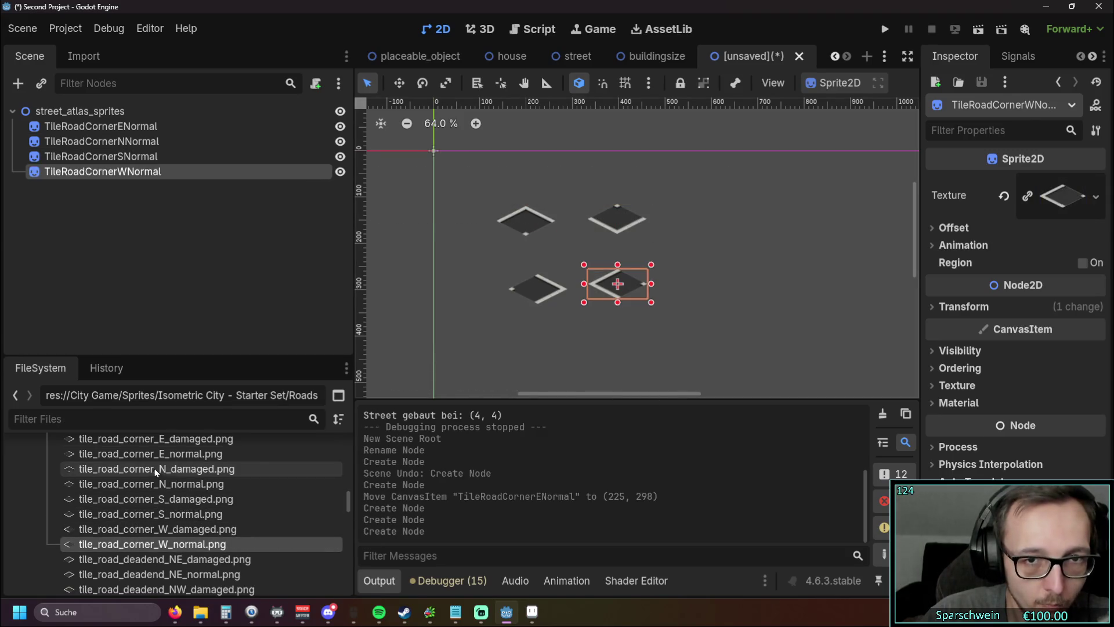
Step: Add the NE, SE, SW and NW dead-end road tile sprites
scroll(174, 511, "down", 3)
mouse_move(160, 519)
left_mouse_down()
mouse_move(608, 346)
mouse_move(720, 226)
left_mouse_up()
scroll(224, 522, "down", 2)
mouse_move(220, 529)
left_mouse_down()
mouse_move(684, 320)
mouse_move(712, 303)
mouse_move(707, 296)
left_mouse_up()
scroll(594, 323, "down", 1)
scroll(594, 323, "down", 3)
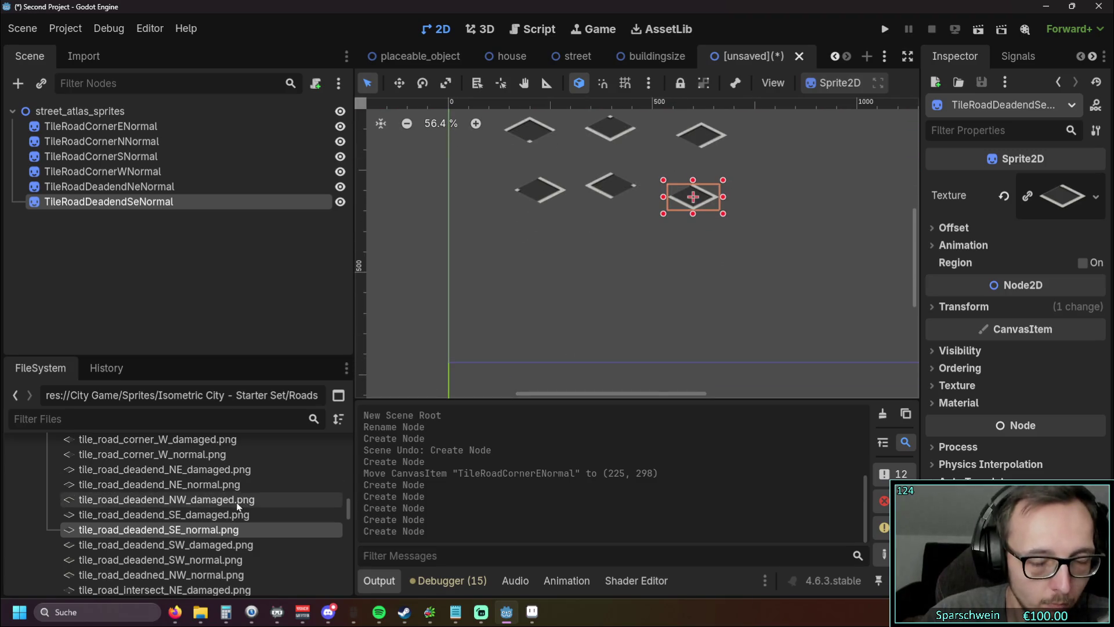
scroll(237, 508, "down", 1)
left_click(148, 541)
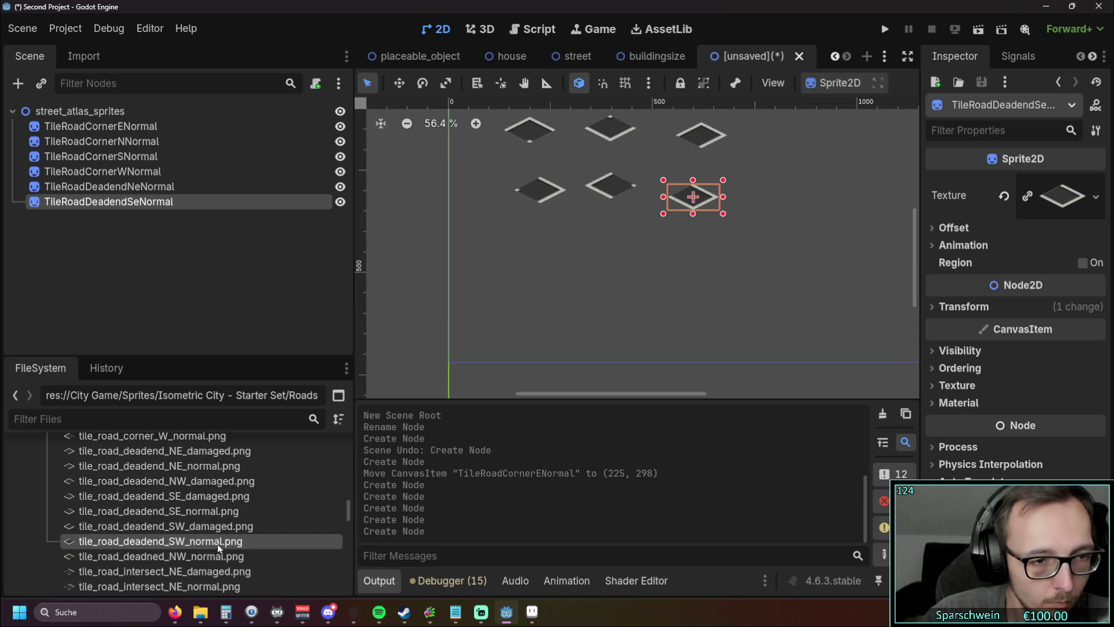
mouse_move(146, 544)
left_mouse_down()
mouse_move(501, 308)
mouse_move(536, 237)
left_mouse_up()
left_click(156, 568)
mouse_move(156, 569)
left_mouse_down()
mouse_move(597, 316)
mouse_move(614, 232)
left_mouse_up()
Step: Add the intersection road tile sprites, including NE, NW and SE intersections
scroll(203, 521, "down", 2)
left_click(160, 543)
mouse_move(160, 543)
left_mouse_down()
mouse_move(675, 260)
mouse_move(690, 238)
left_mouse_up()
scroll(177, 540, "down", 2)
left_click(177, 539)
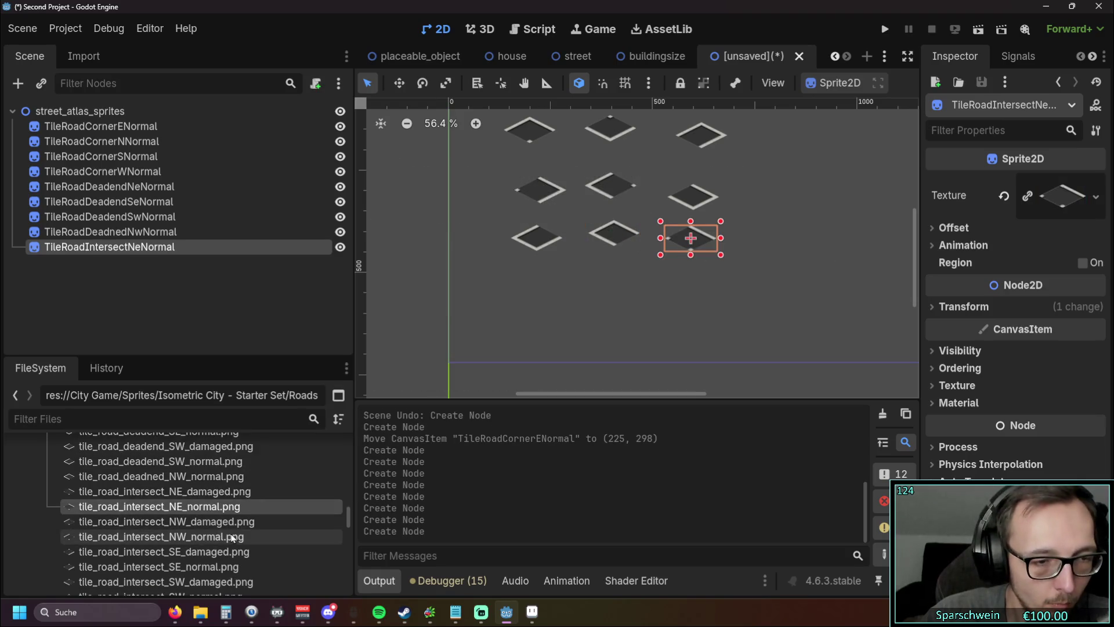
mouse_move(177, 539)
left_mouse_down()
mouse_move(458, 426)
mouse_move(538, 288)
left_mouse_up()
scroll(198, 548, "down", 2)
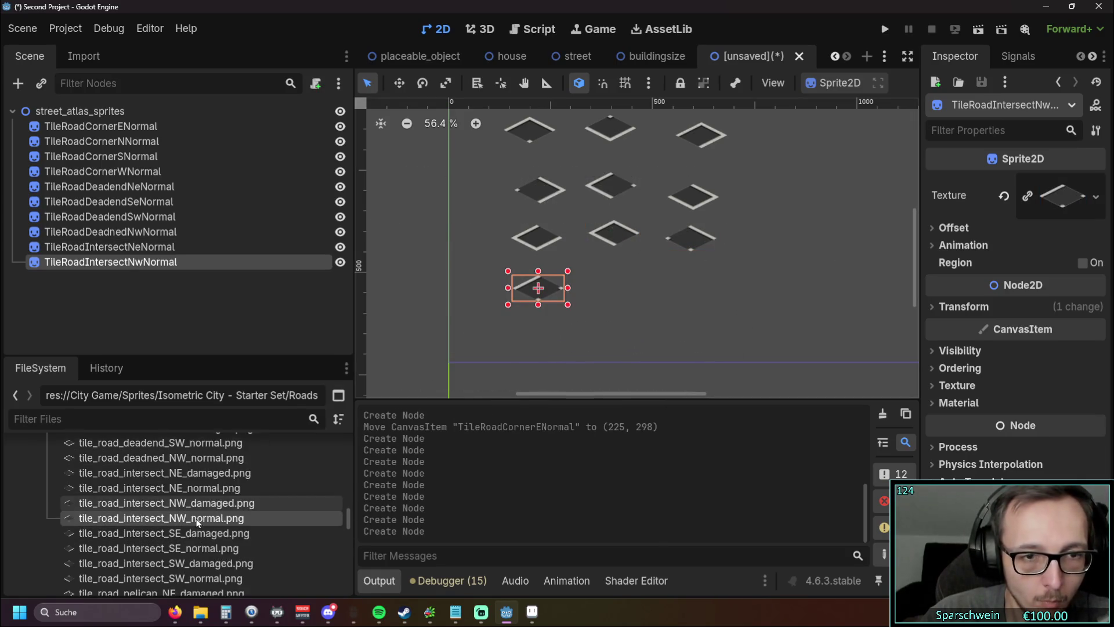
mouse_move(191, 530)
left_mouse_down()
mouse_move(618, 287)
mouse_move(613, 279)
left_mouse_up()
scroll(227, 464, "down", 2)
mouse_move(162, 522)
left_mouse_down()
mouse_move(290, 493)
mouse_move(685, 303)
mouse_move(690, 282)
left_mouse_up()
scroll(228, 502, "down", 2)
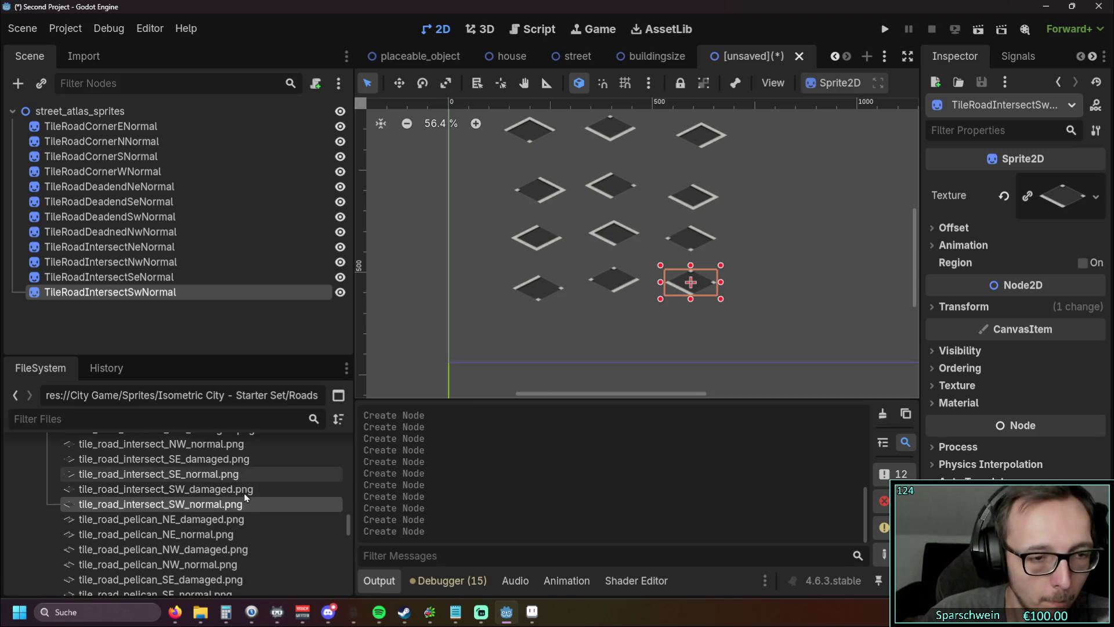
Step: Remove the pelican tile, then add the SE and SW straights and the tile_road_xing_normal crossing
mouse_move(162, 498)
left_mouse_down()
mouse_move(554, 333)
mouse_move(782, 285)
mouse_move(769, 284)
left_mouse_up()
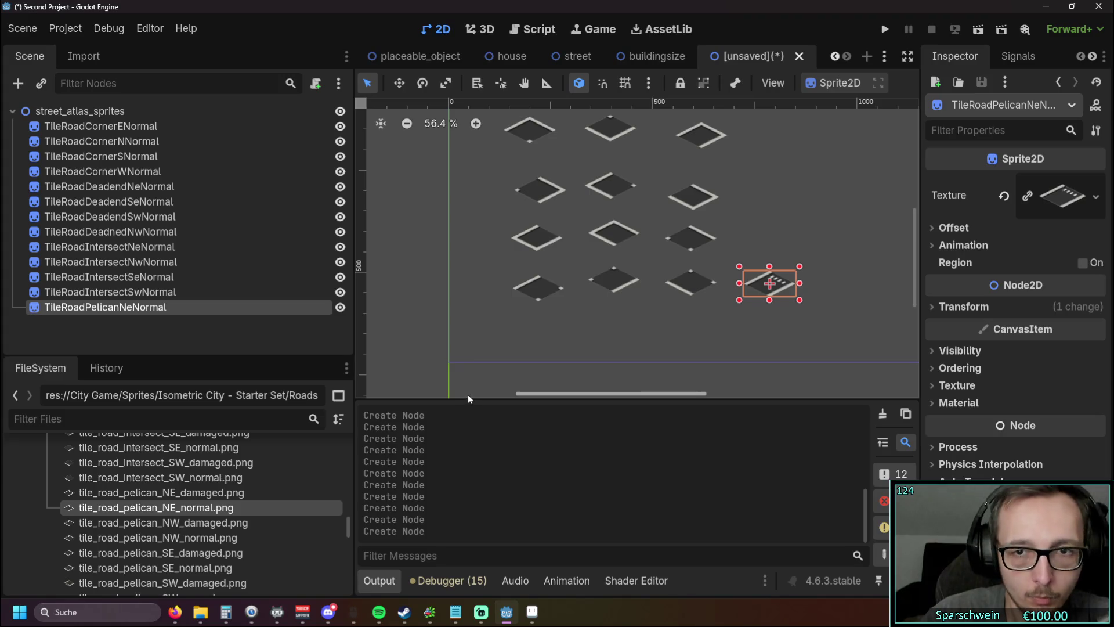
key("ctrl+z")
scroll(228, 495, "down", 4)
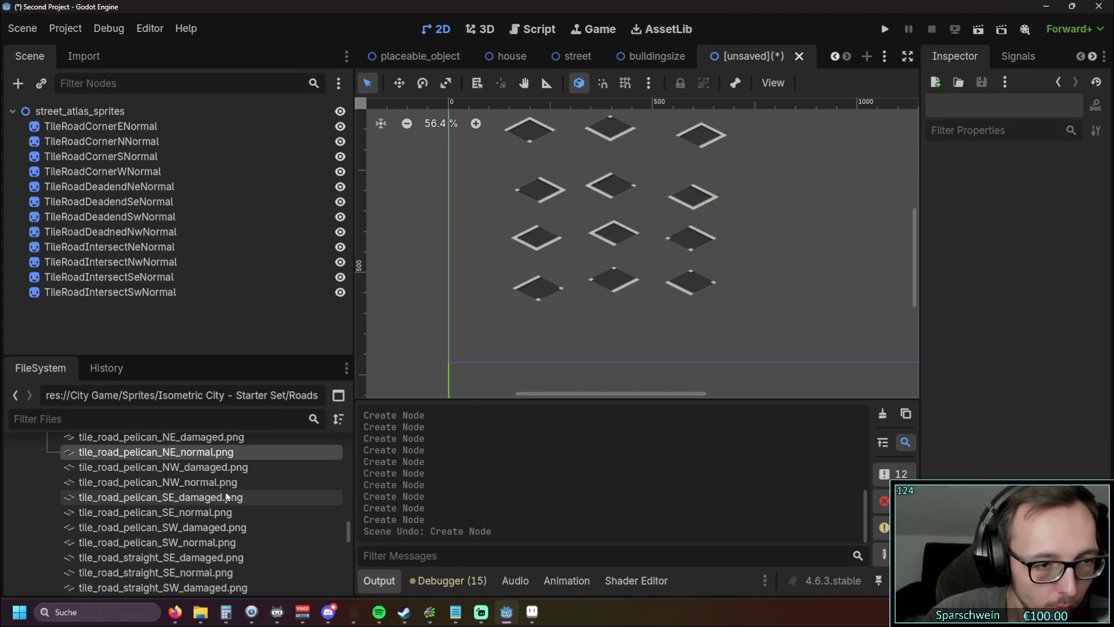
scroll(209, 516, "down", 2)
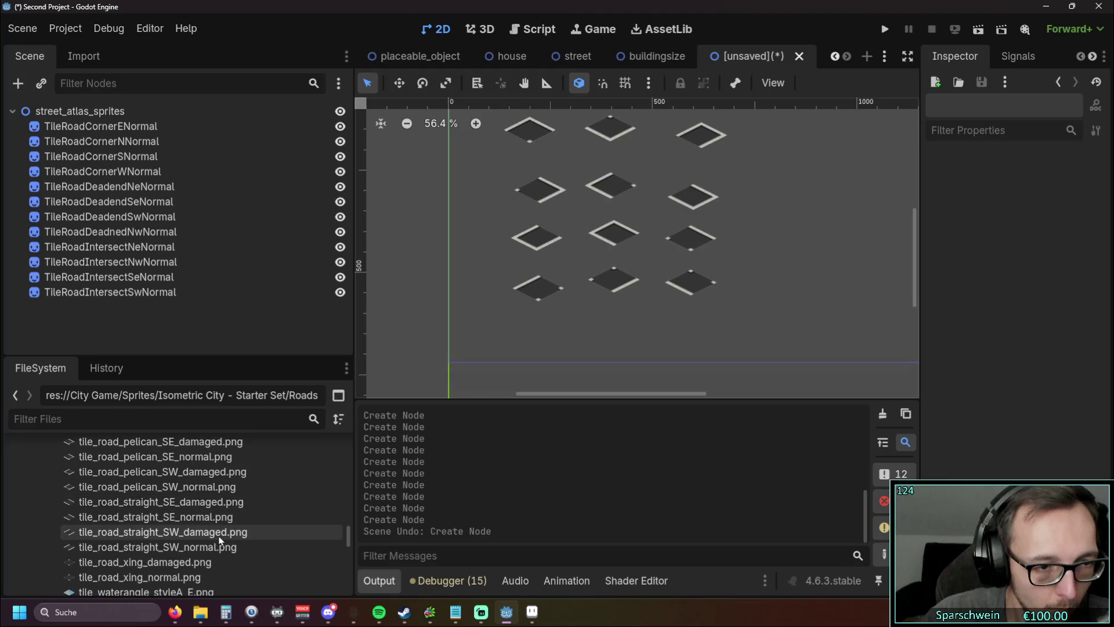
left_click(164, 521)
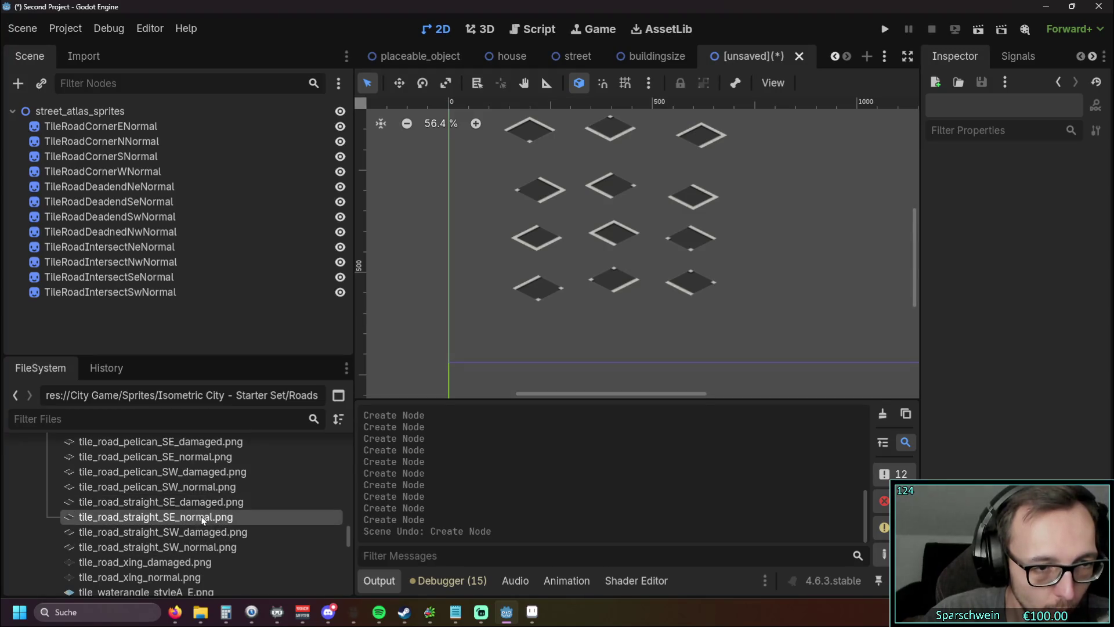
mouse_move(164, 521)
left_mouse_down()
mouse_move(542, 330)
mouse_move(533, 334)
left_mouse_up()
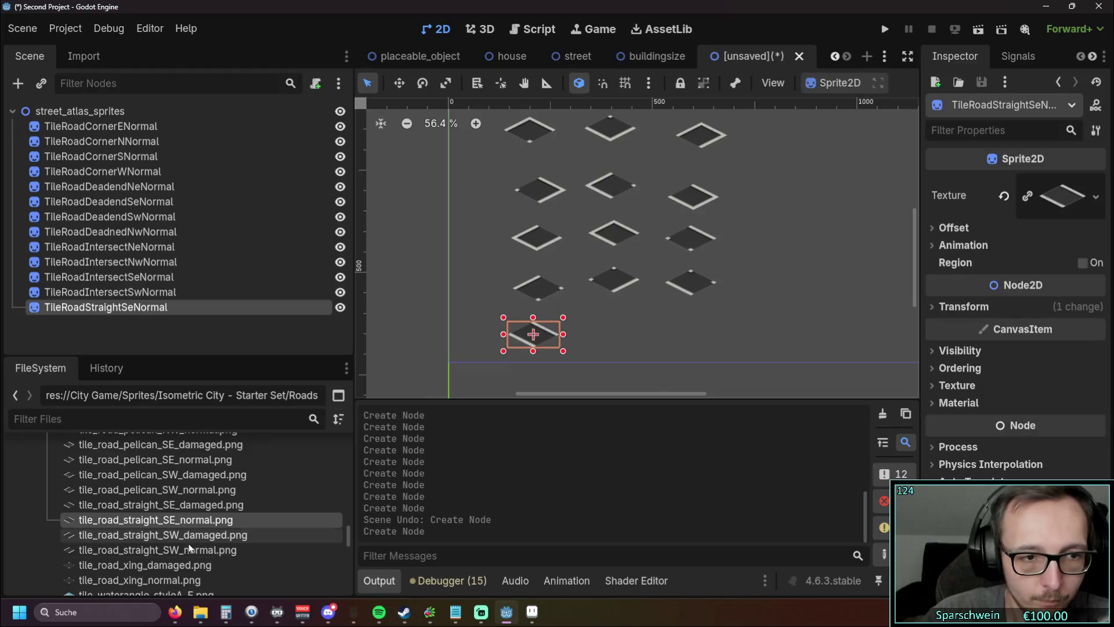
scroll(191, 559, "down", 1)
left_click(174, 531)
left_click_drag(174, 532, 612, 339)
left_click(158, 562)
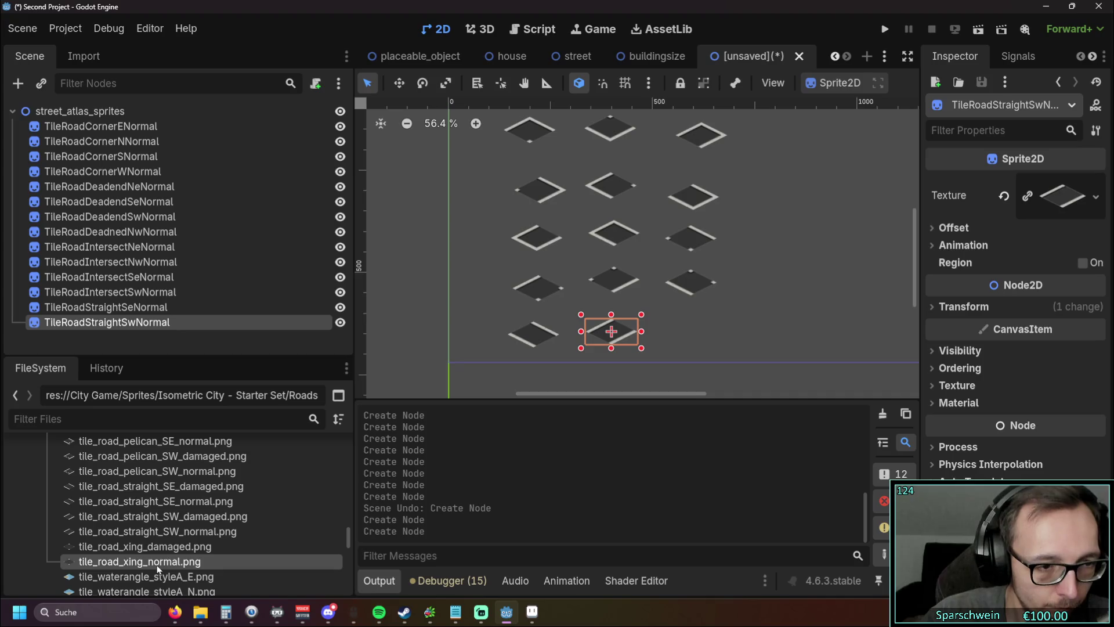
mouse_move(141, 571)
left_mouse_down()
mouse_move(697, 353)
mouse_move(699, 336)
left_mouse_up()
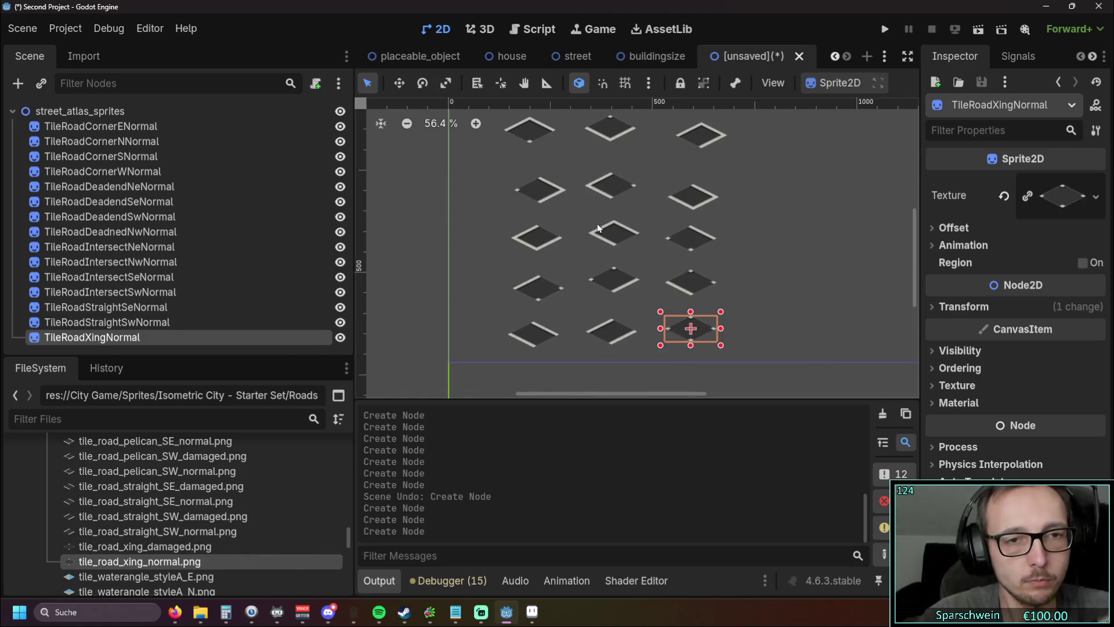
scroll(592, 230, "down", 1)
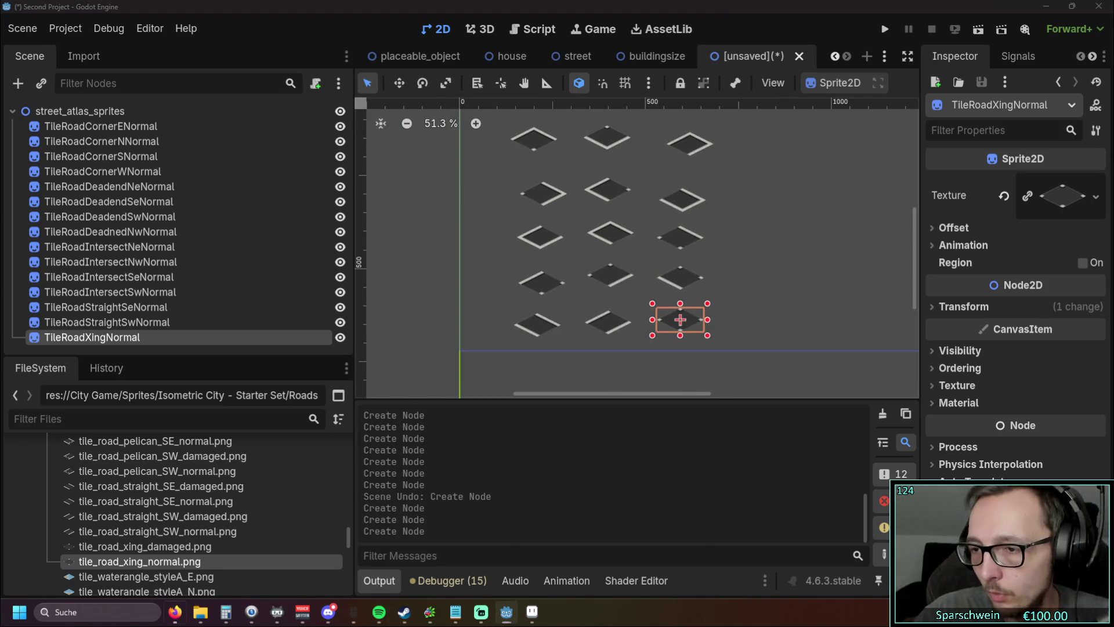
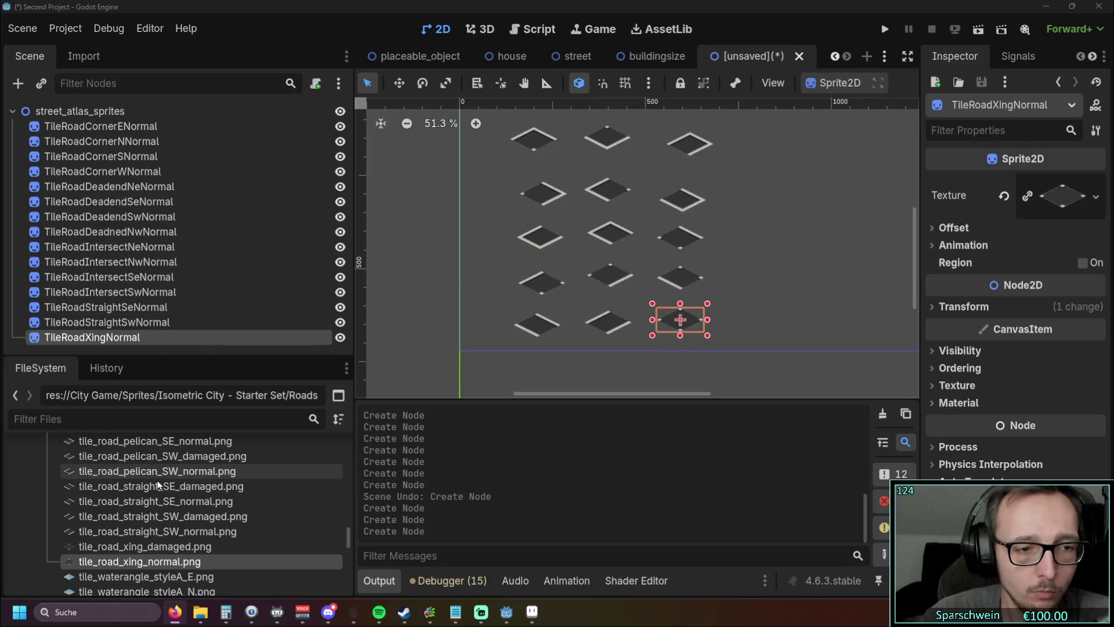
Step: Save the road tile scene as street_atlas_sprites.tscn in res://City Game/Sprites
scroll(162, 491, "down", 2)
scroll(162, 490, "up", 3)
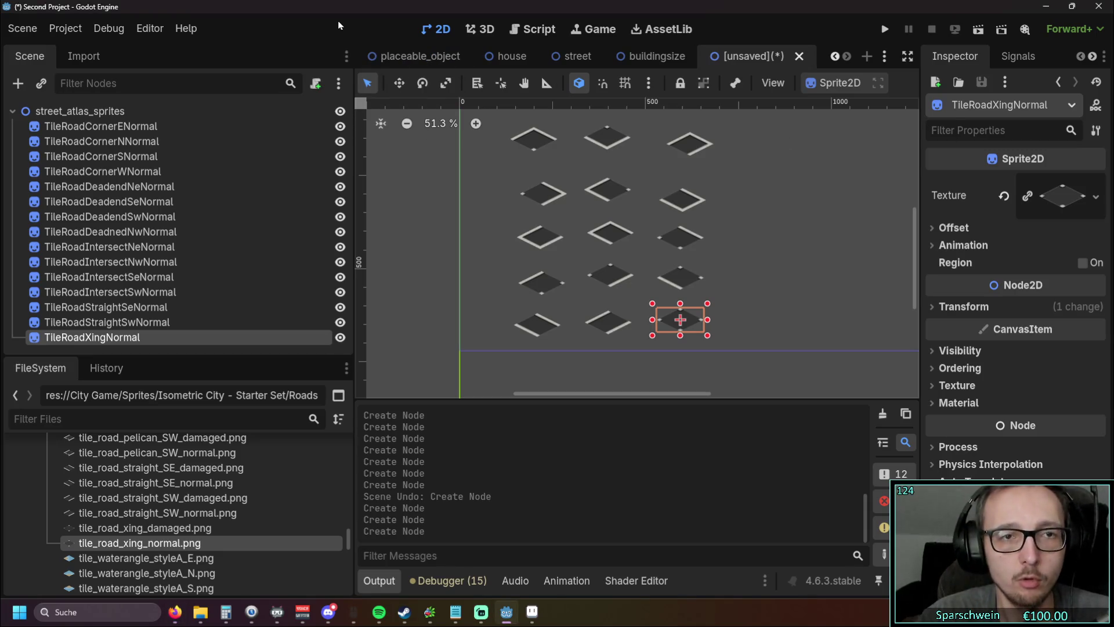
key("ctrl+s")
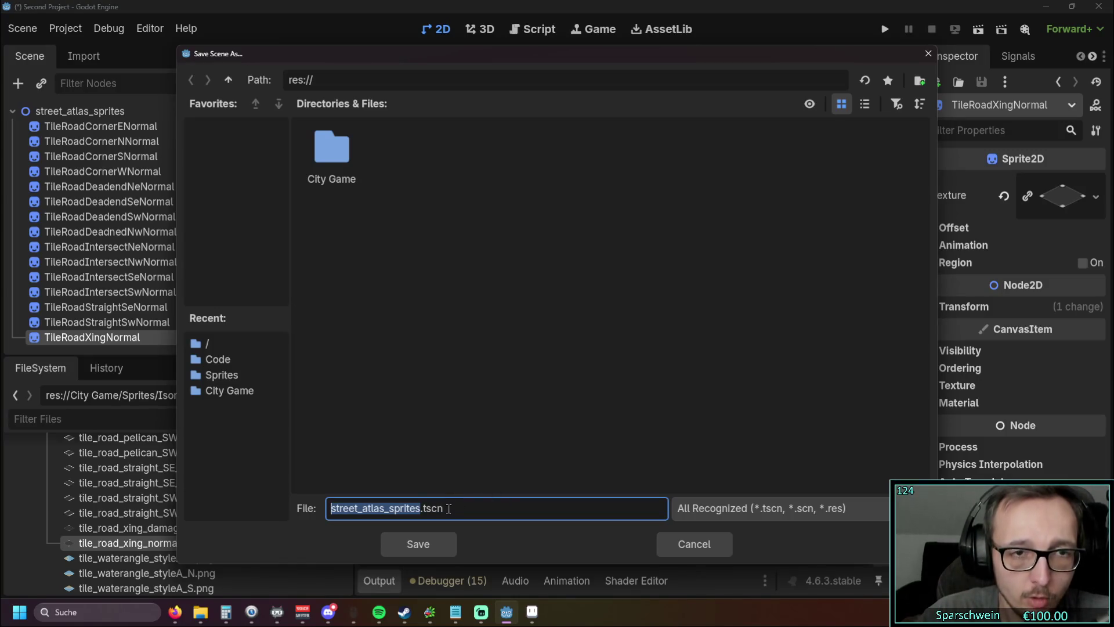
double_click(332, 153)
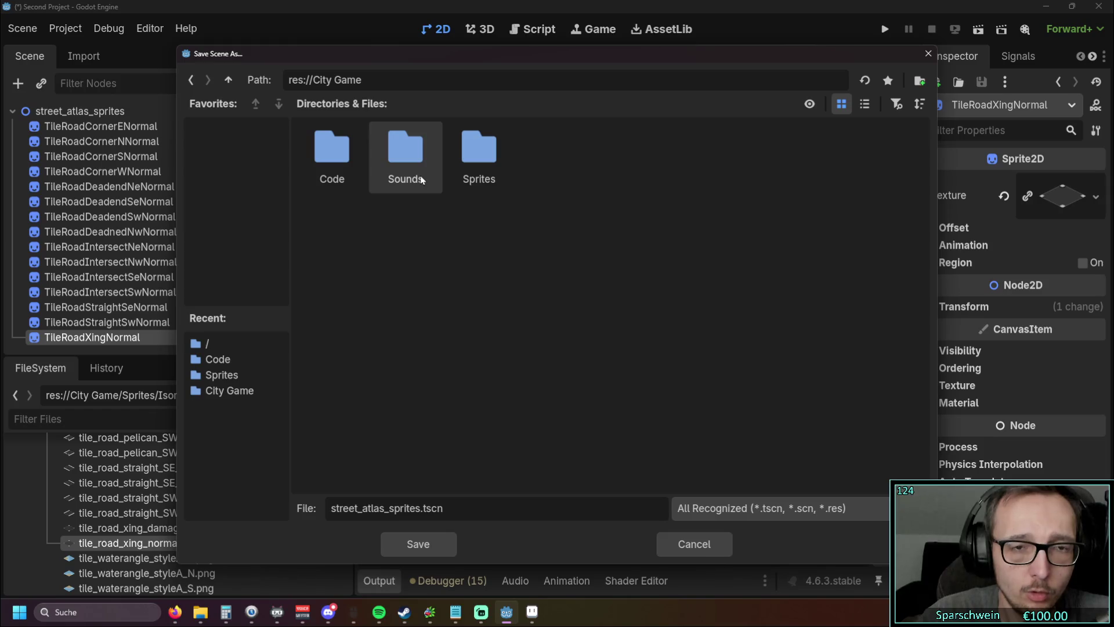
double_click(475, 155)
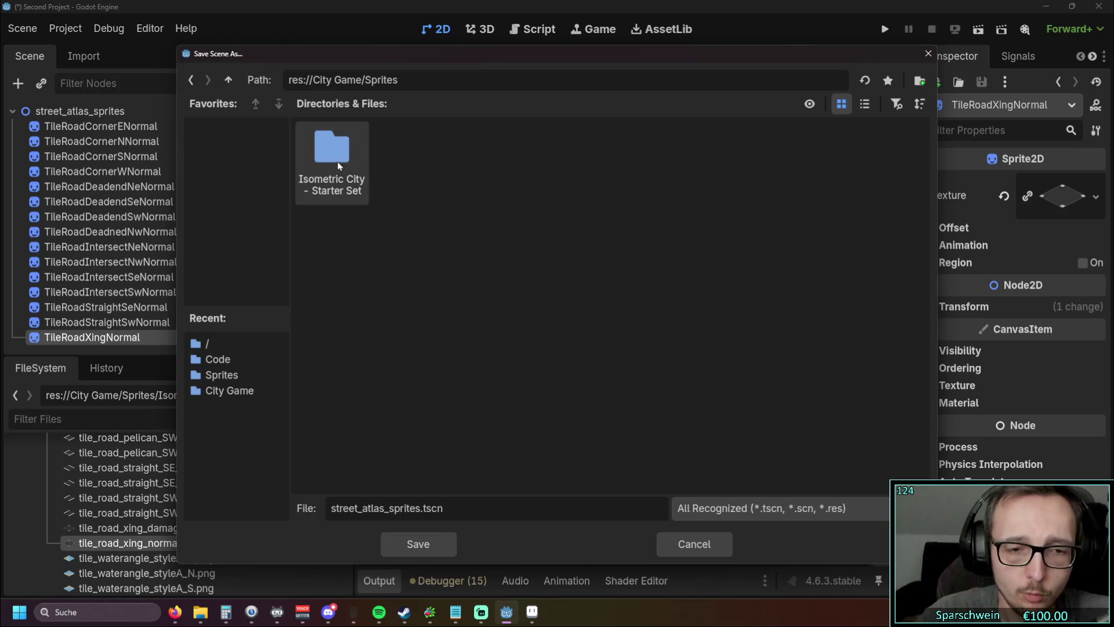
left_click(419, 544)
scroll(174, 511, "up", 10)
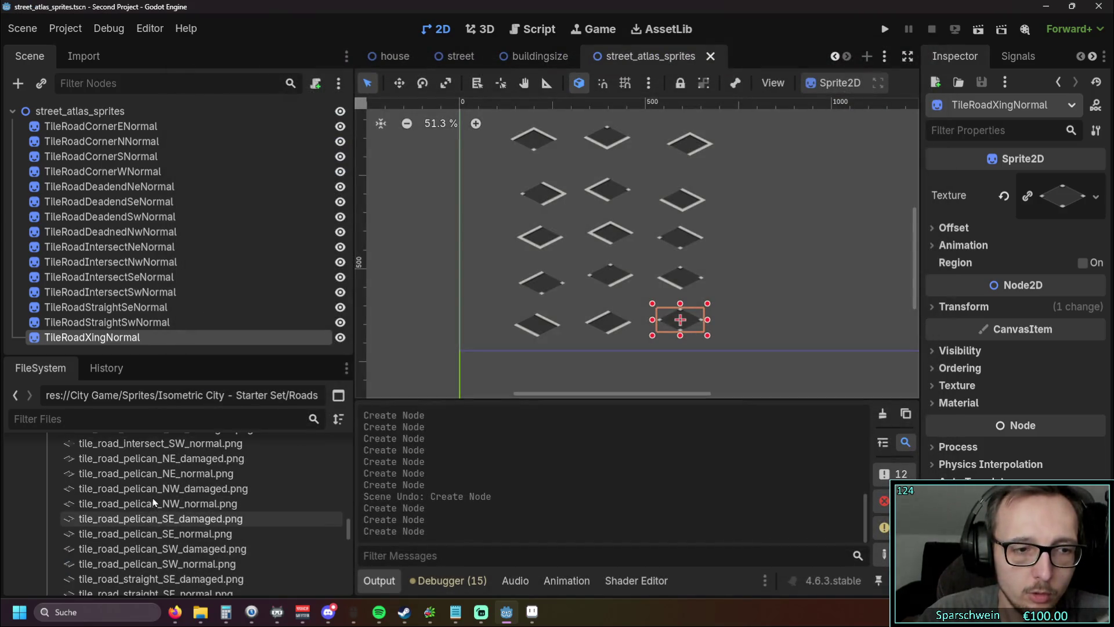
Step: Show level.gd in the script editor, narrowing the scene dock to widen the code
scroll(139, 506, "up", 10)
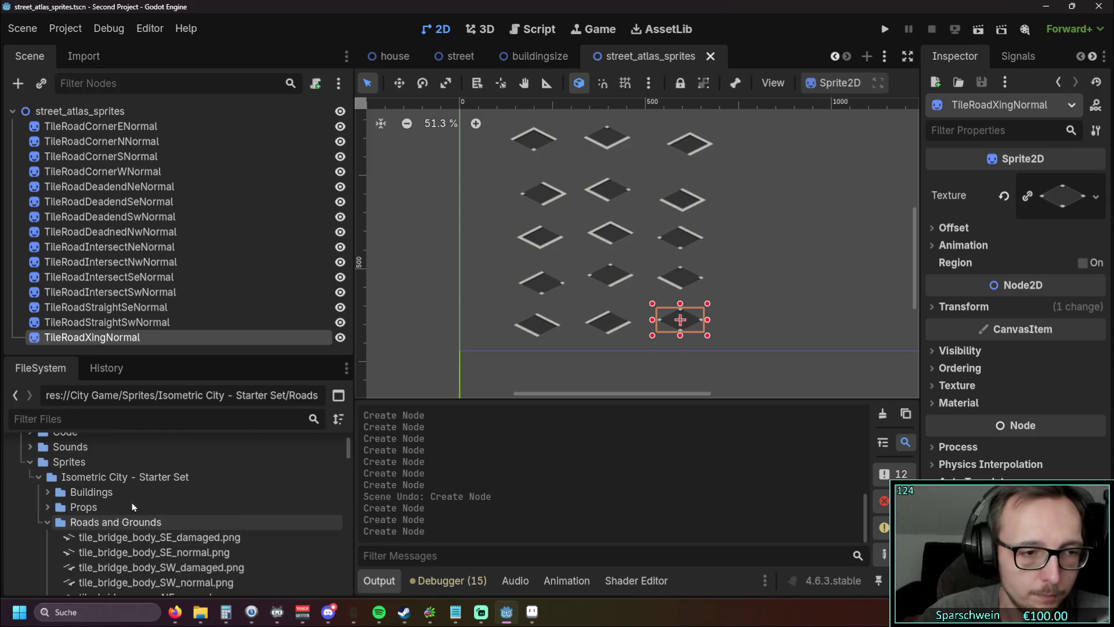
scroll(125, 502, "down", 5)
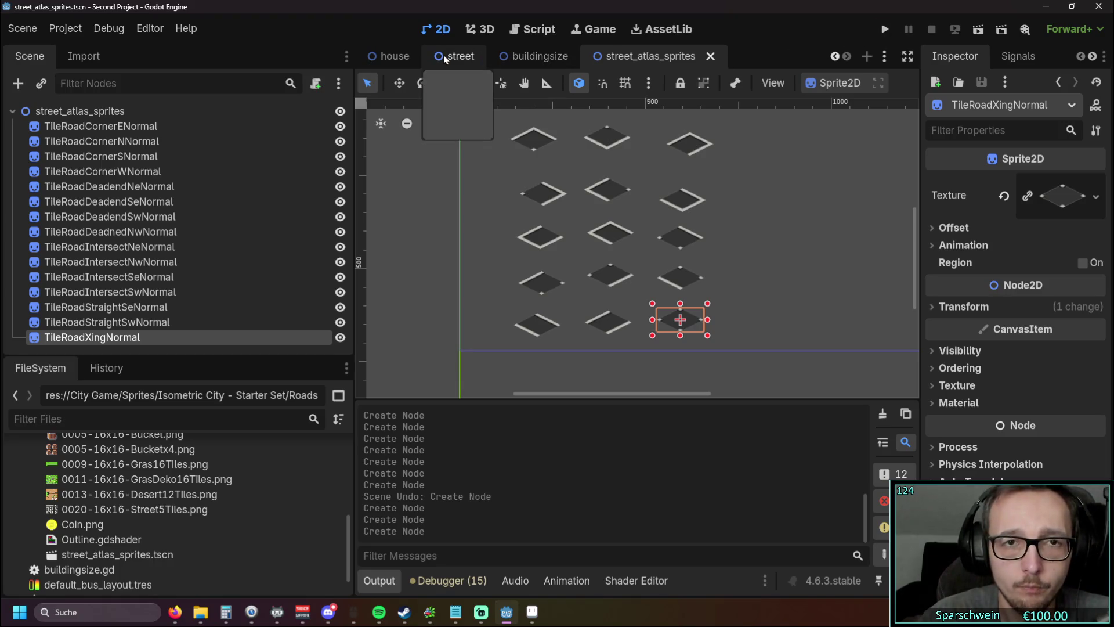
left_click(519, 31)
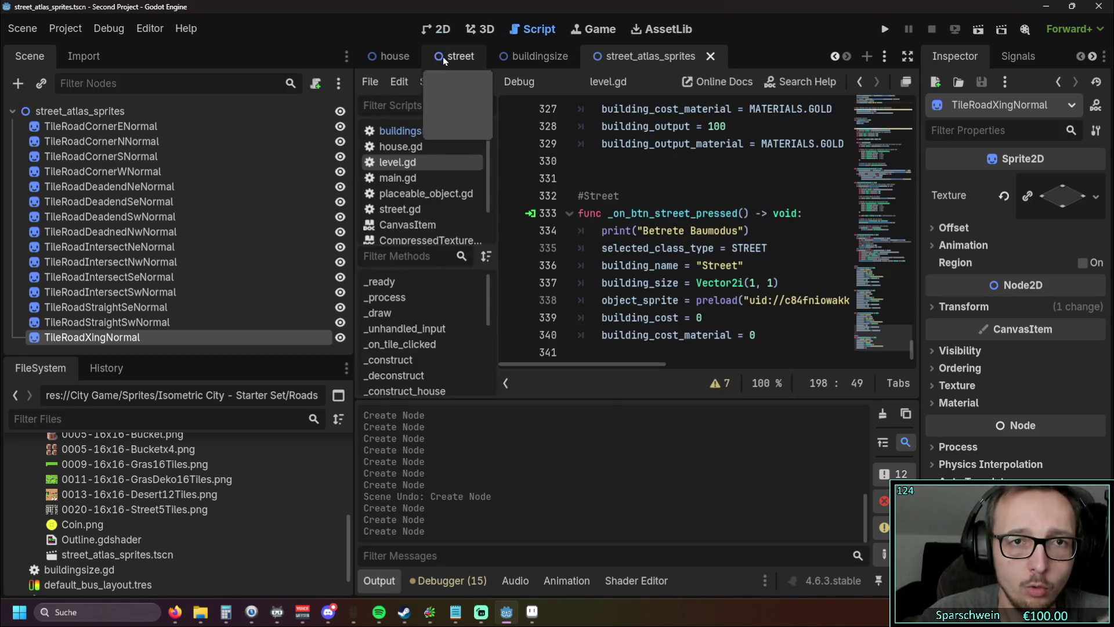
mouse_move(350, 107)
left_mouse_down()
mouse_move(271, 120)
mouse_move(128, 313)
mouse_move(184, 337)
left_mouse_up()
left_click(227, 56)
Step: Replace line 338's preload with street_atlas_sprites.tscn and run the game
left_click_drag(703, 320, 527, 321)
key("BackSpace")
left_click_drag(110, 554, 546, 311)
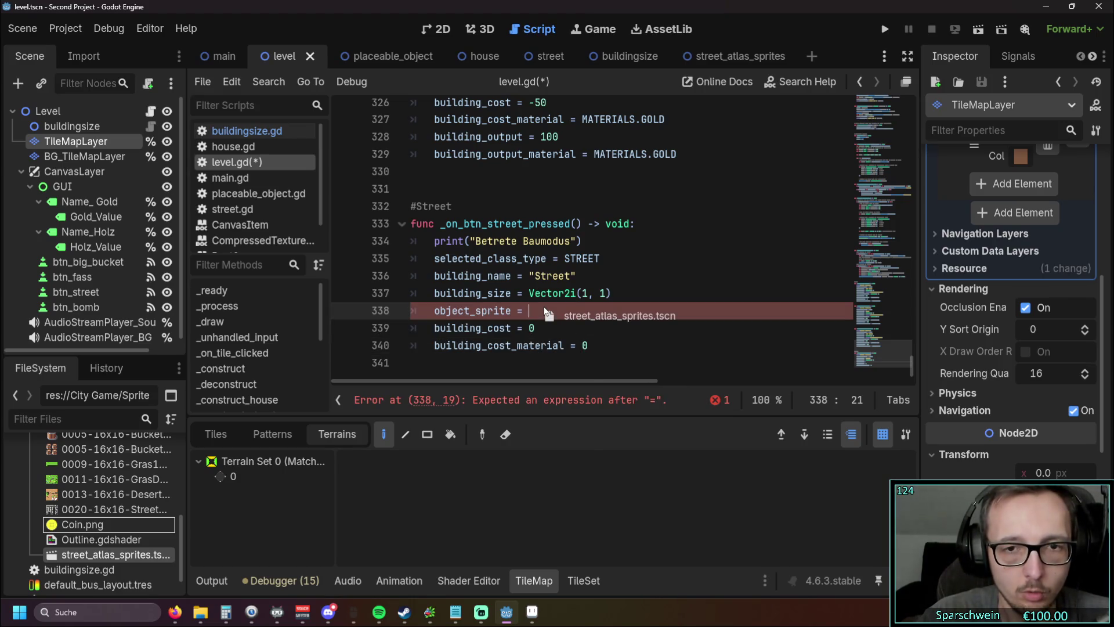
left_click_drag(546, 312, 545, 312)
key("Down")
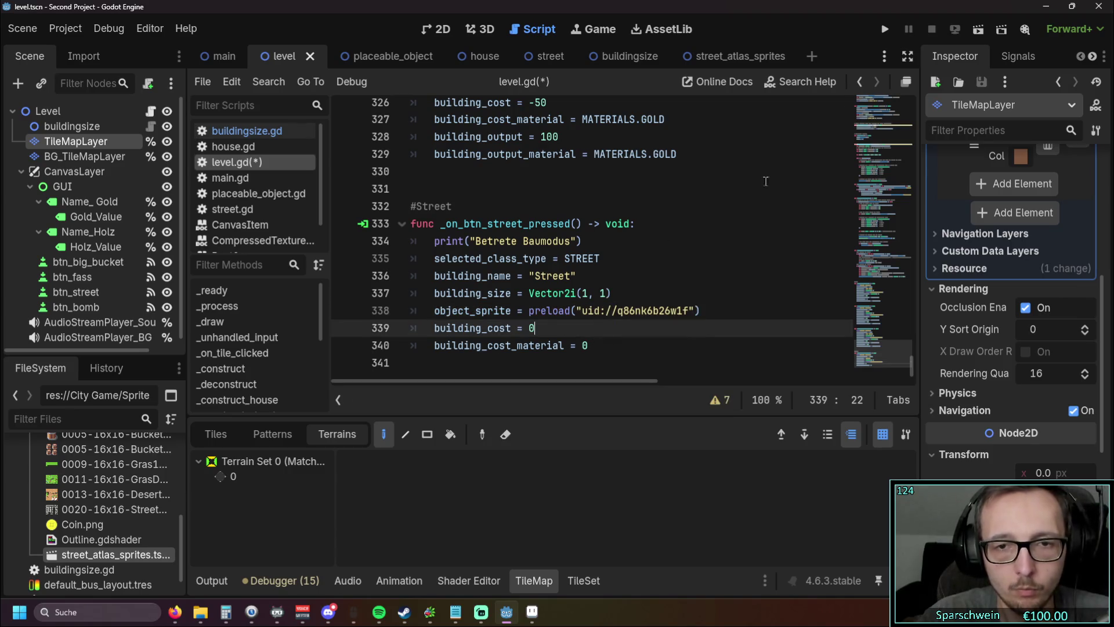
left_click(883, 32)
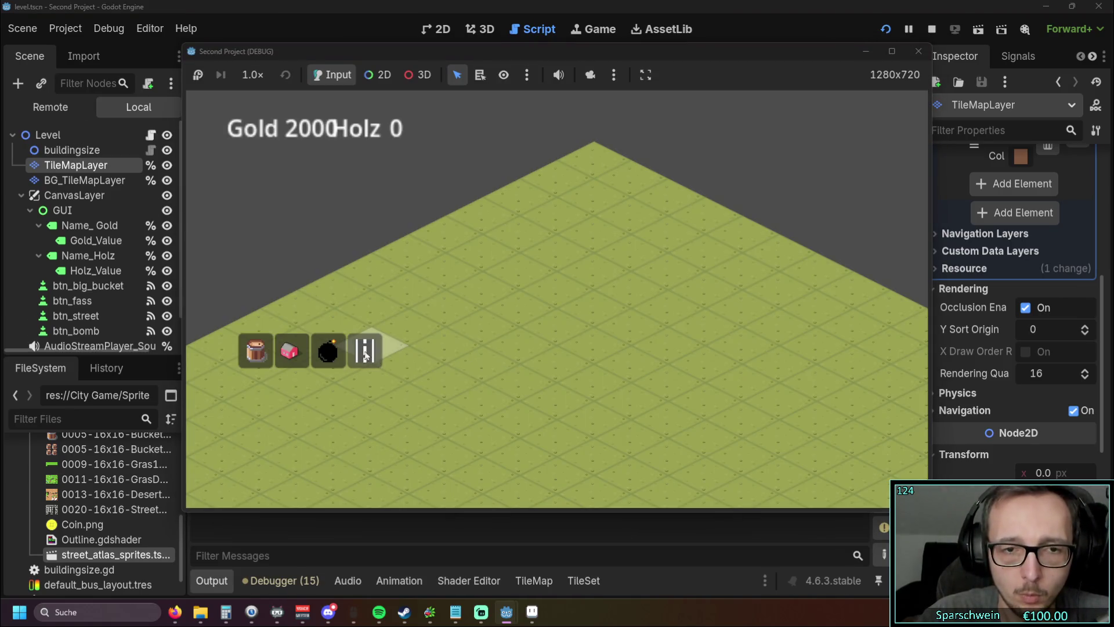
Step: Paint a diagonal street strip, extend it, and build another stretch of street
left_click_drag(490, 374, 583, 311)
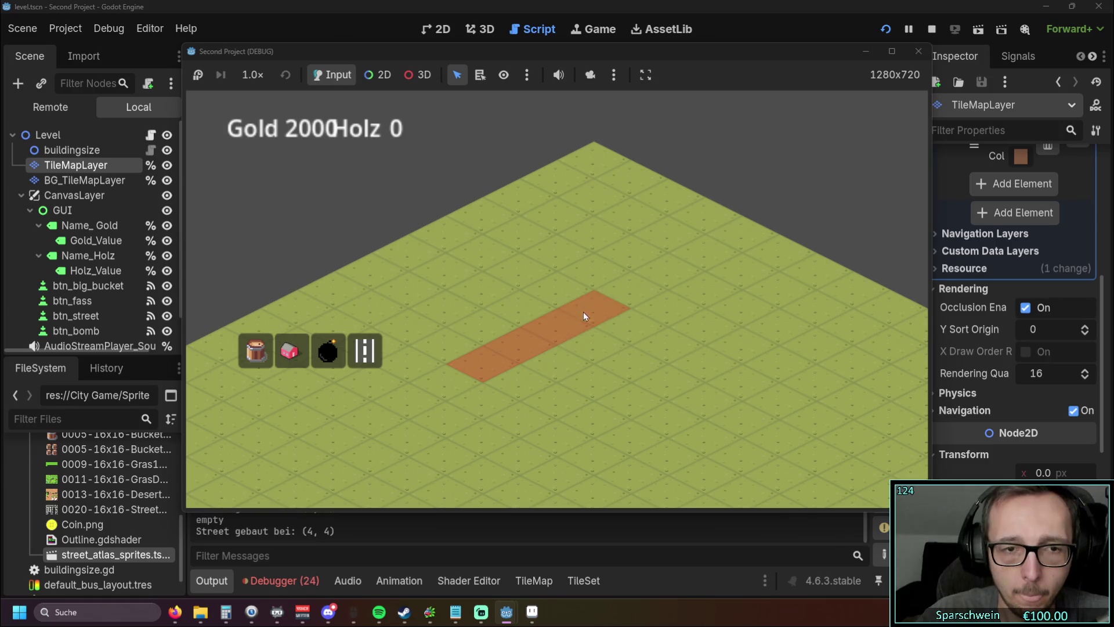
left_click_drag(685, 355, 749, 384)
left_click(365, 350)
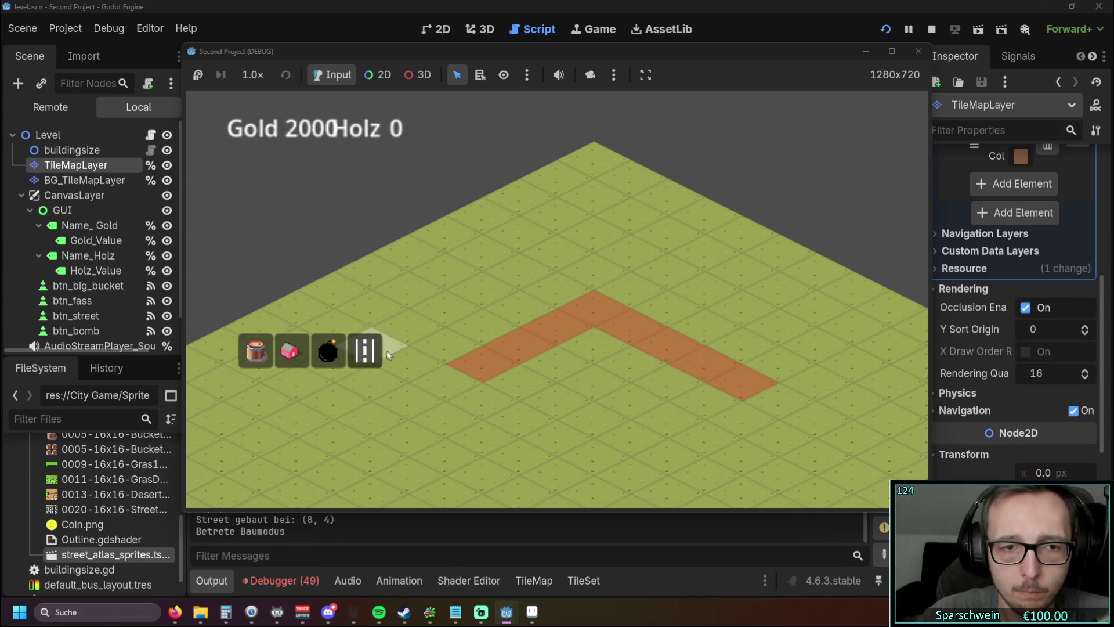
left_click(505, 356)
mouse_move(437, 388)
left_mouse_down()
mouse_move(427, 420)
mouse_move(505, 426)
mouse_move(521, 384)
left_mouse_up()
Step: Demolish the lower stretch and left arm, leaving one straight strip, and exit build mode
right_click(617, 412)
left_click(365, 351)
mouse_move(559, 399)
left_mouse_down()
mouse_move(502, 430)
mouse_move(444, 410)
left_mouse_up()
right_click(455, 383)
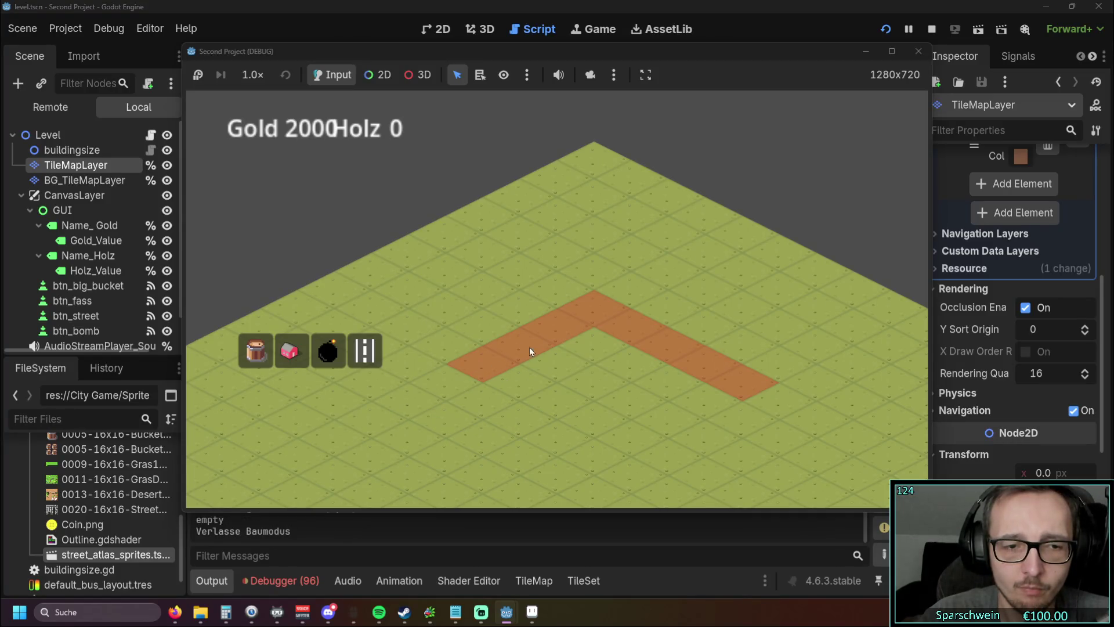
left_click(365, 350)
left_click_drag(478, 357, 589, 334)
right_click(590, 335)
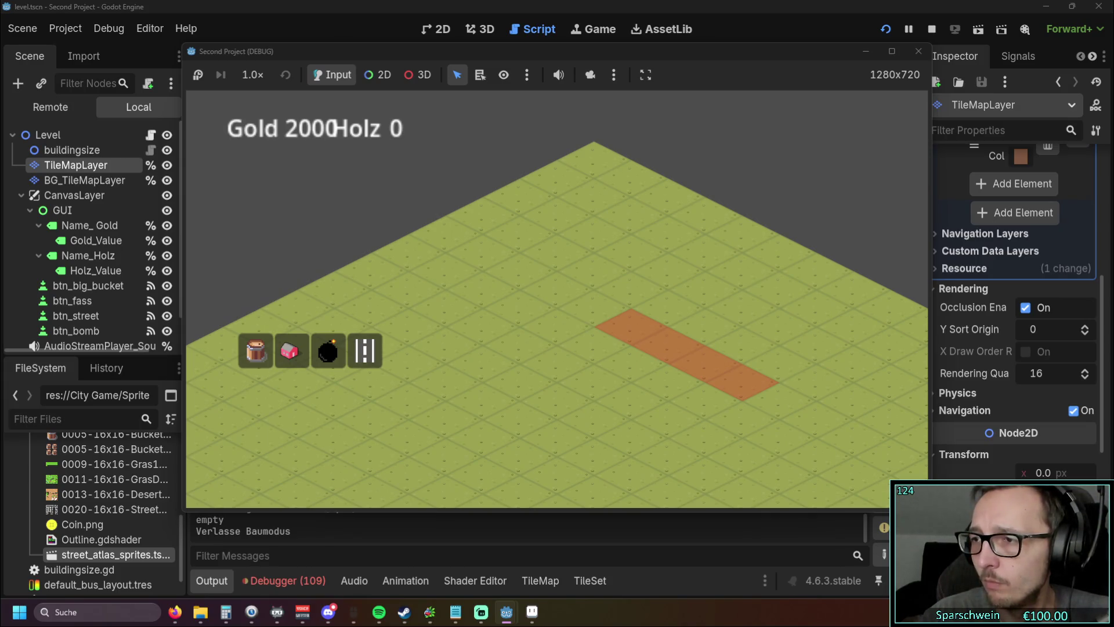
Step: Delete street_atlas_sprites.tscn and undo the line 338 preload change in level.gd
left_click(82, 555)
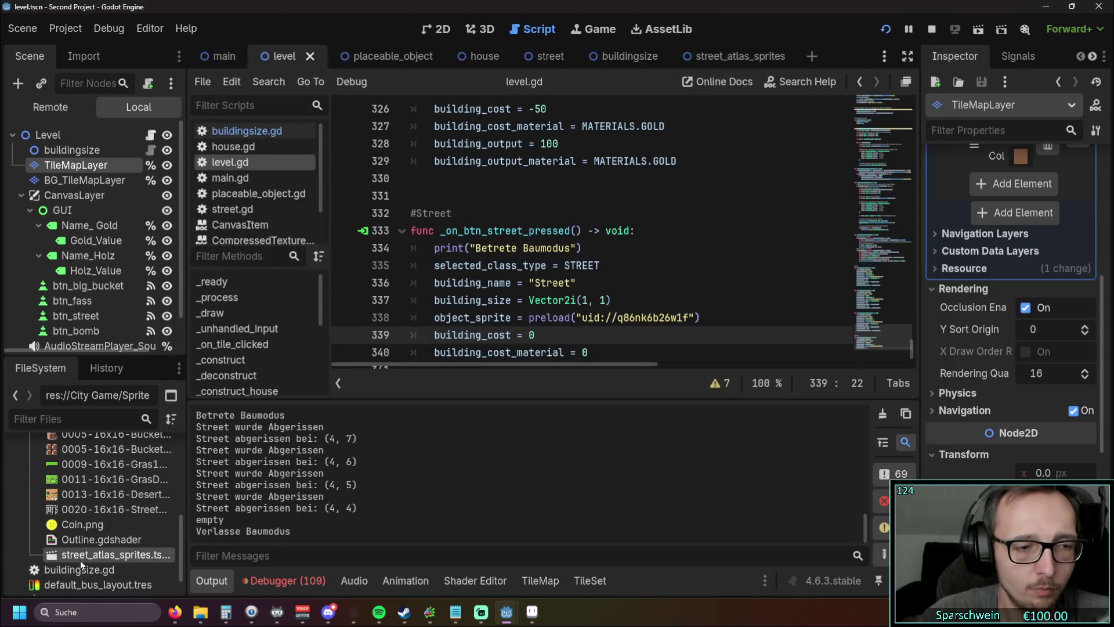
key("Delete")
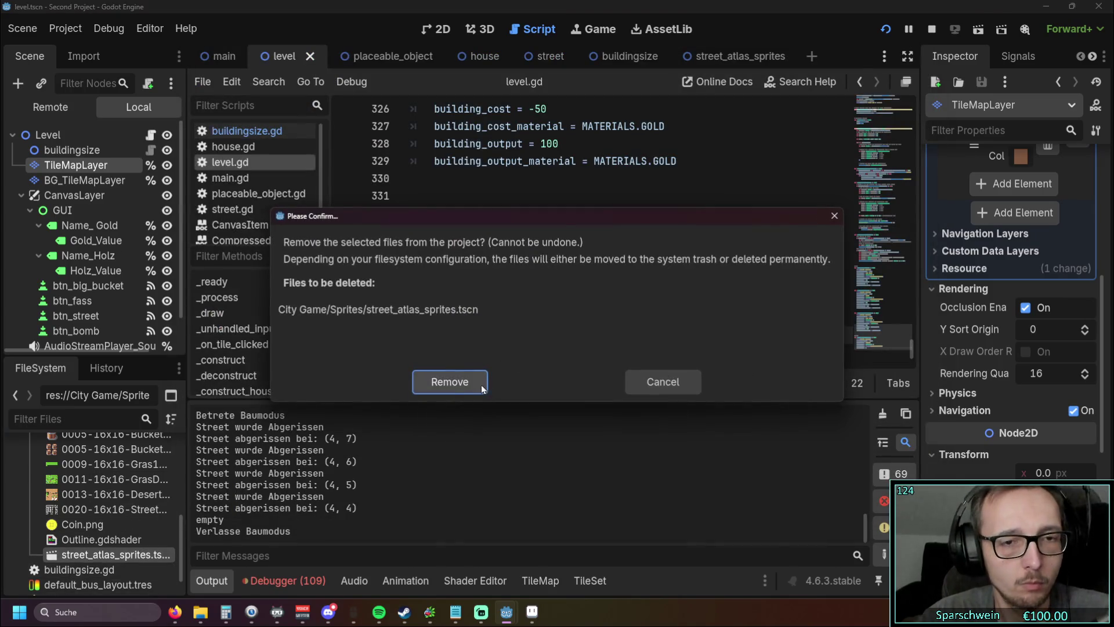
left_click(482, 388)
left_click(668, 260)
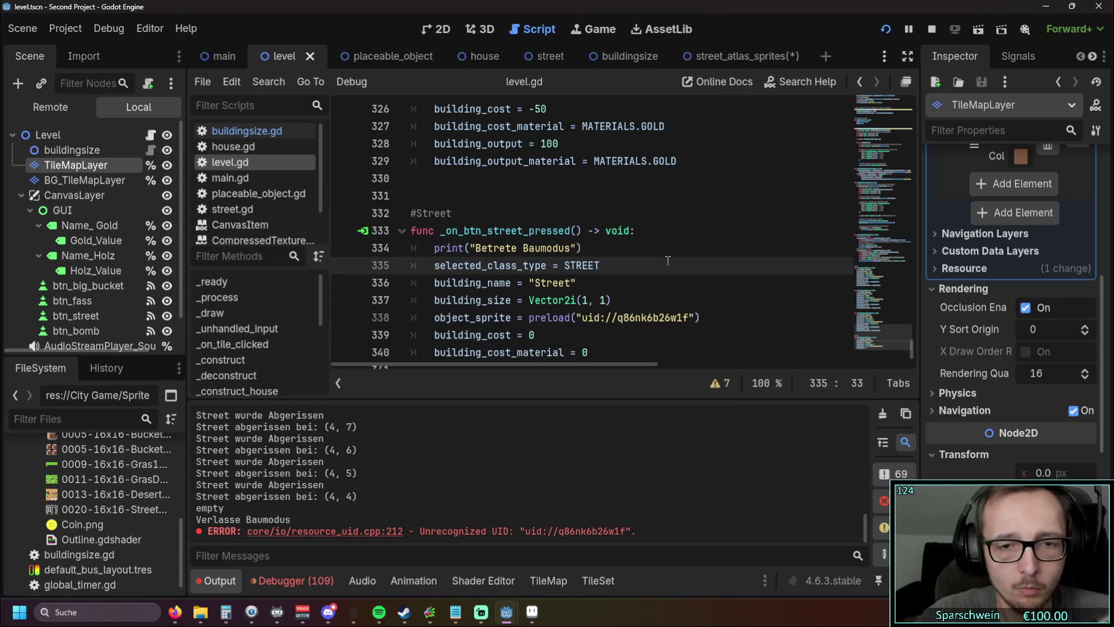
key("ctrl+z")
left_click(658, 283)
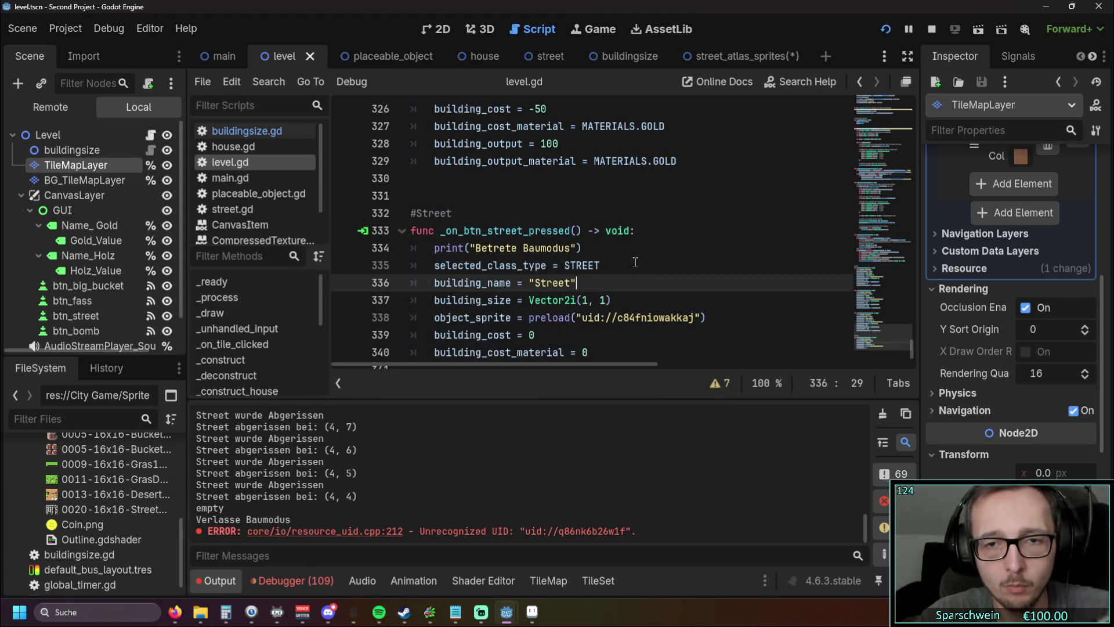
Step: Rerun the game, place a test street strip, then stop the game
mouse_move(505, 607)
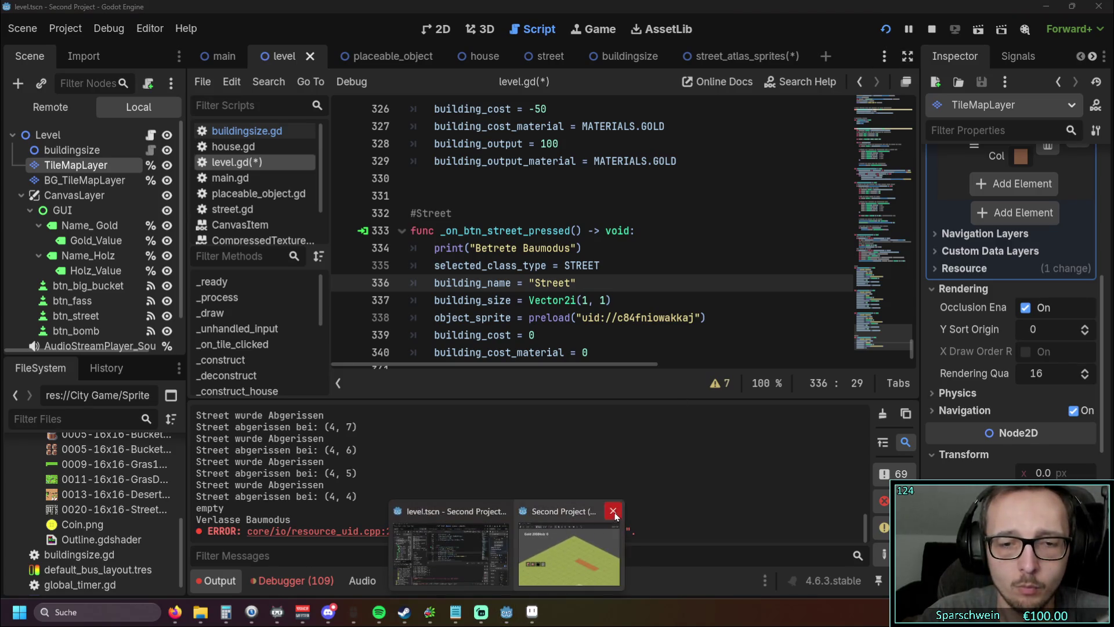
left_click(612, 512)
left_click(883, 29)
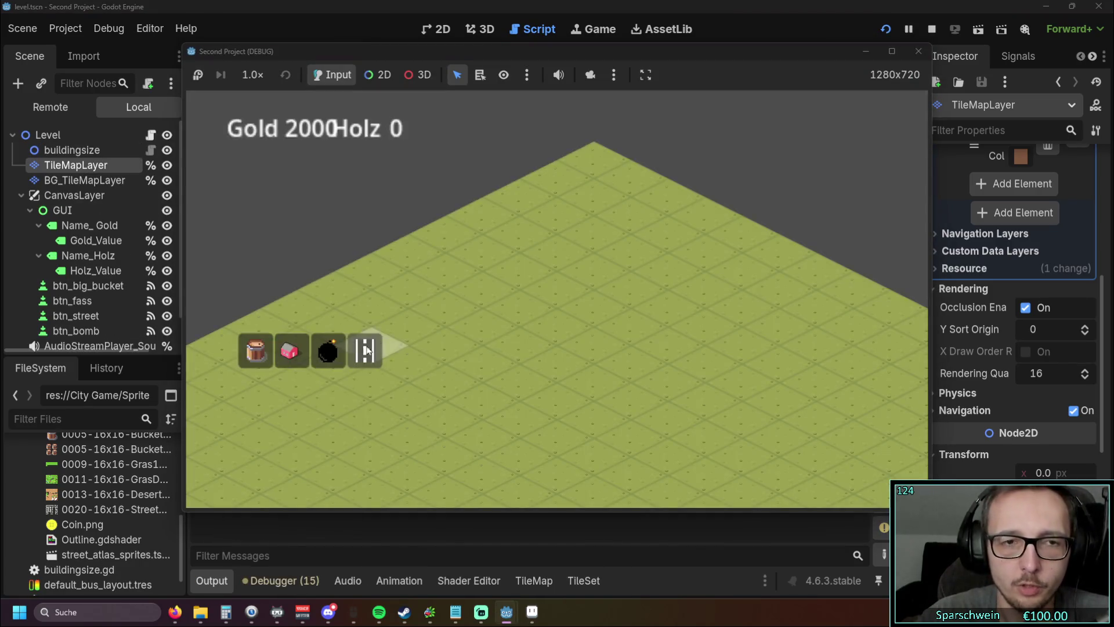
mouse_move(485, 371)
left_mouse_down()
mouse_move(533, 344)
mouse_move(469, 374)
left_mouse_up()
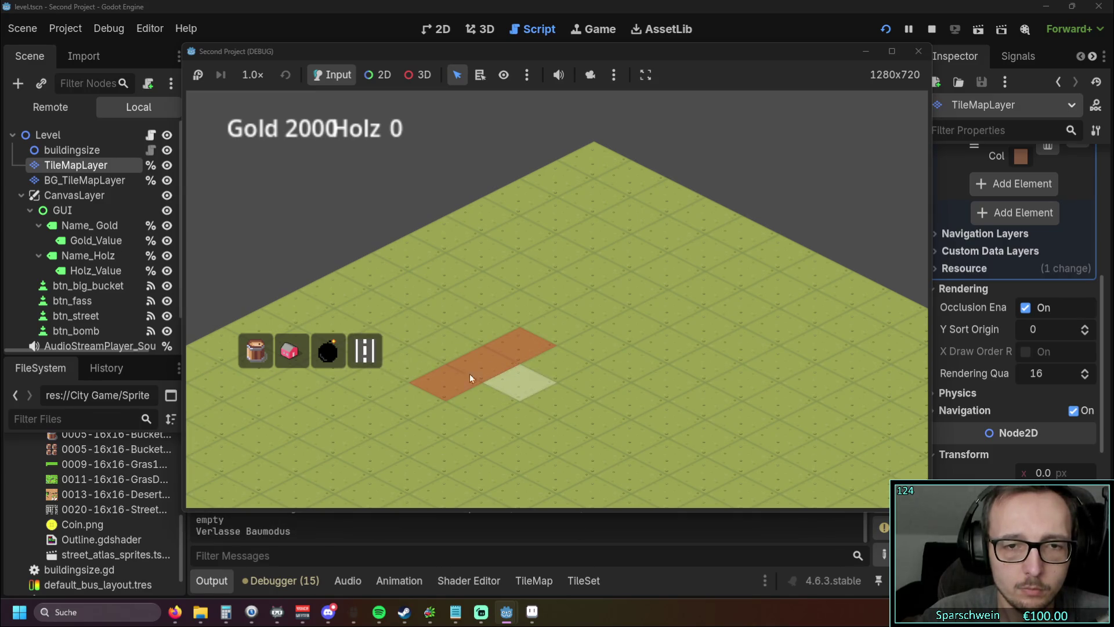
left_click(465, 366)
left_click(377, 356)
left_click(915, 57)
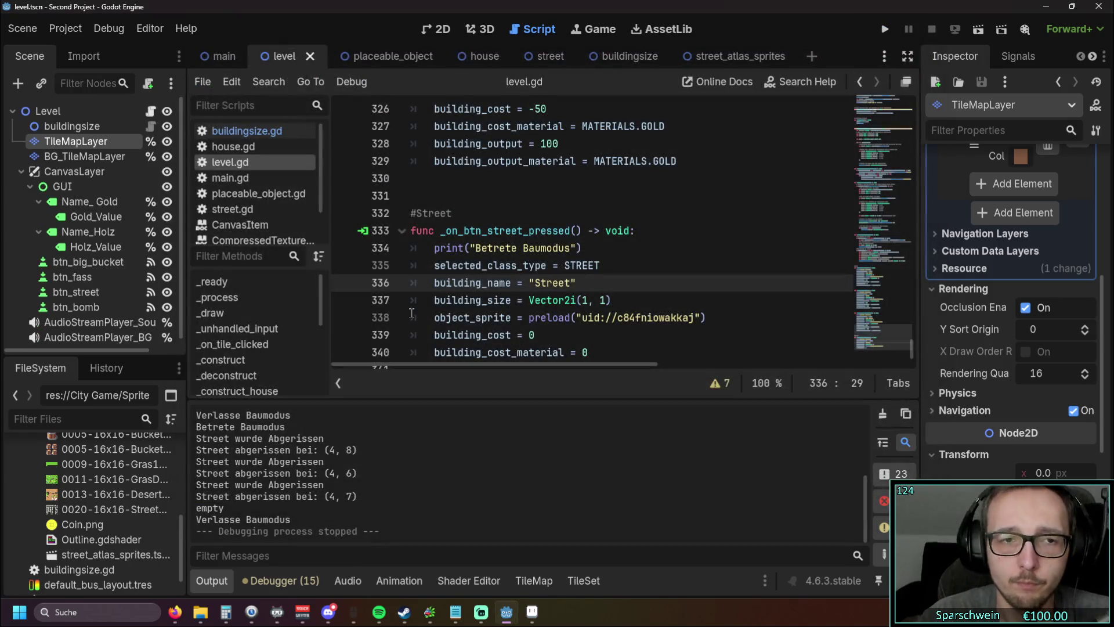
scroll(502, 295, "down", 1)
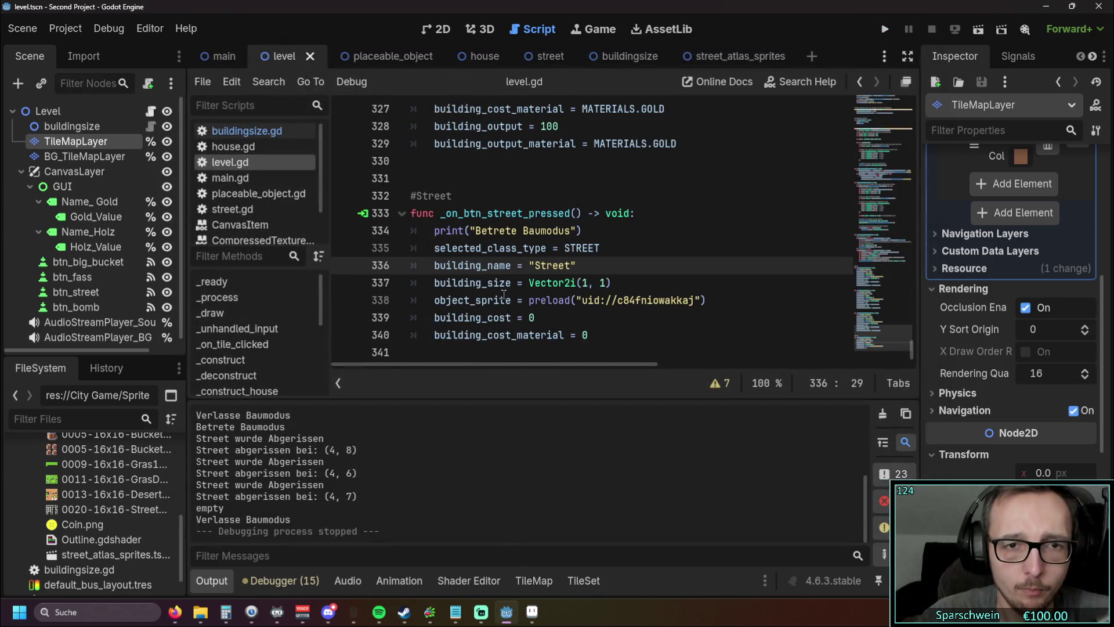
scroll(504, 293, "up", 3)
scroll(504, 293, "down", 2)
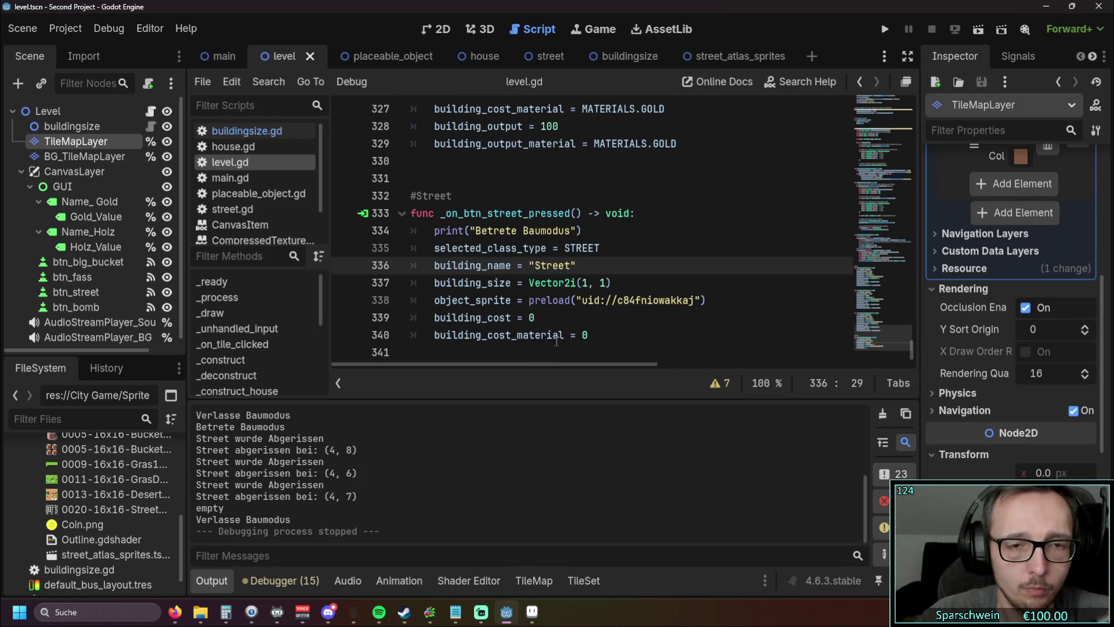
scroll(602, 328, "up", 18)
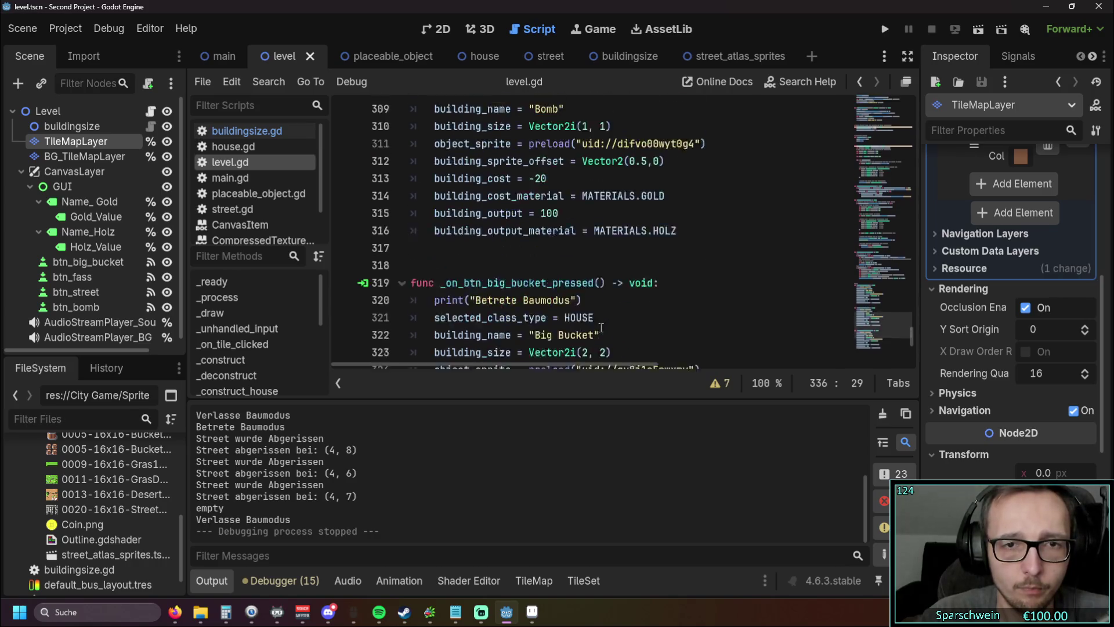
scroll(597, 325, "up", 1)
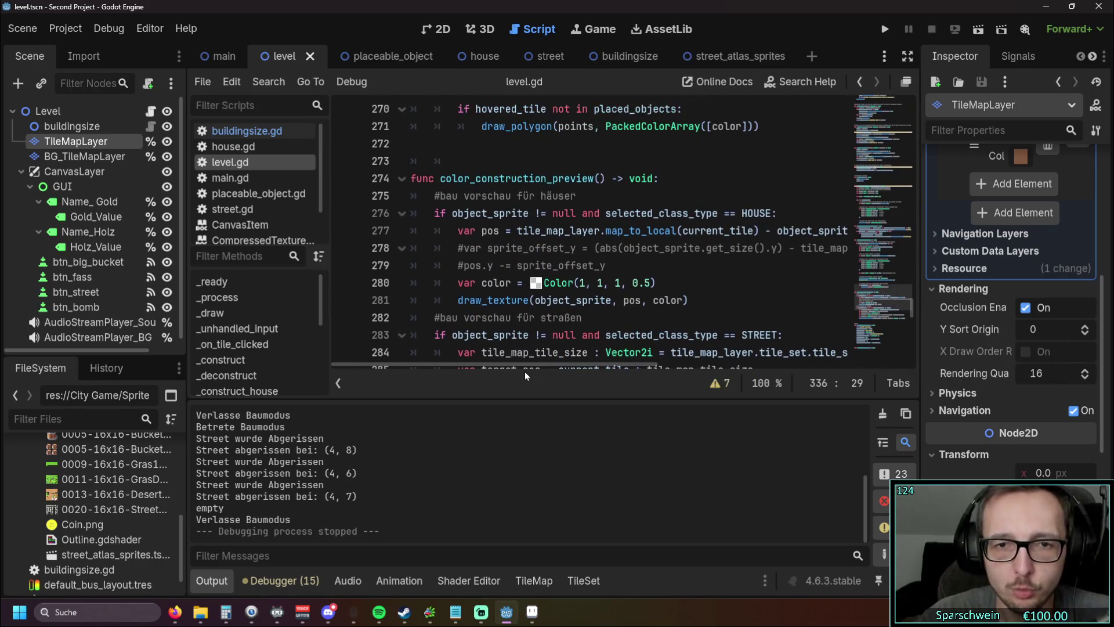
mouse_move(524, 363)
left_mouse_down()
mouse_move(561, 357)
mouse_move(511, 361)
left_mouse_up()
scroll(588, 296, "up", 1)
scroll(588, 296, "up", 12)
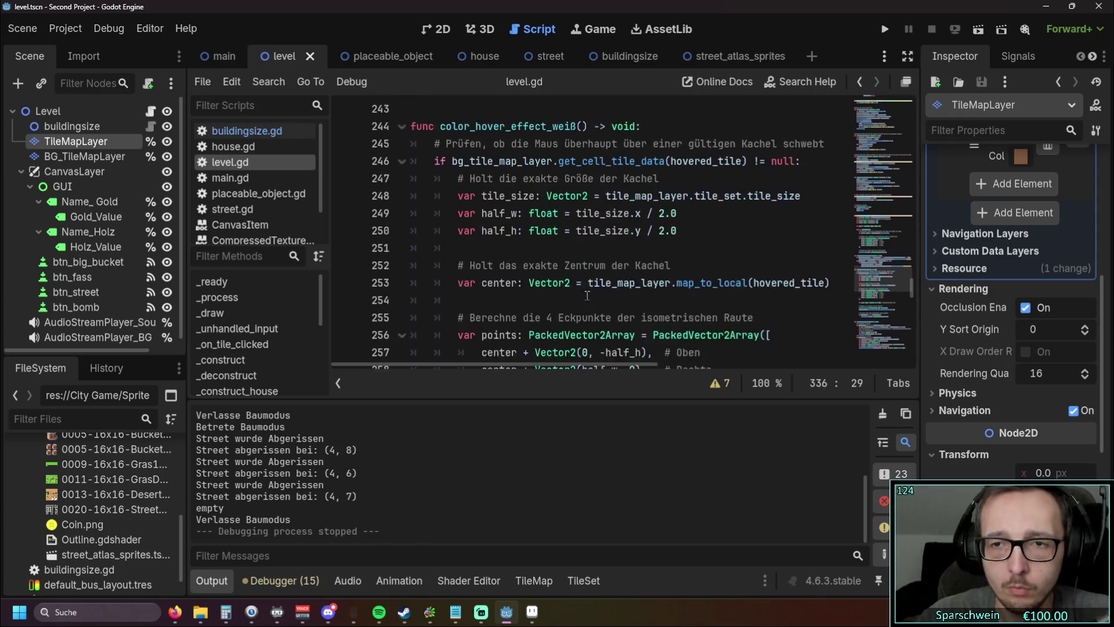
scroll(592, 292, "down", 3)
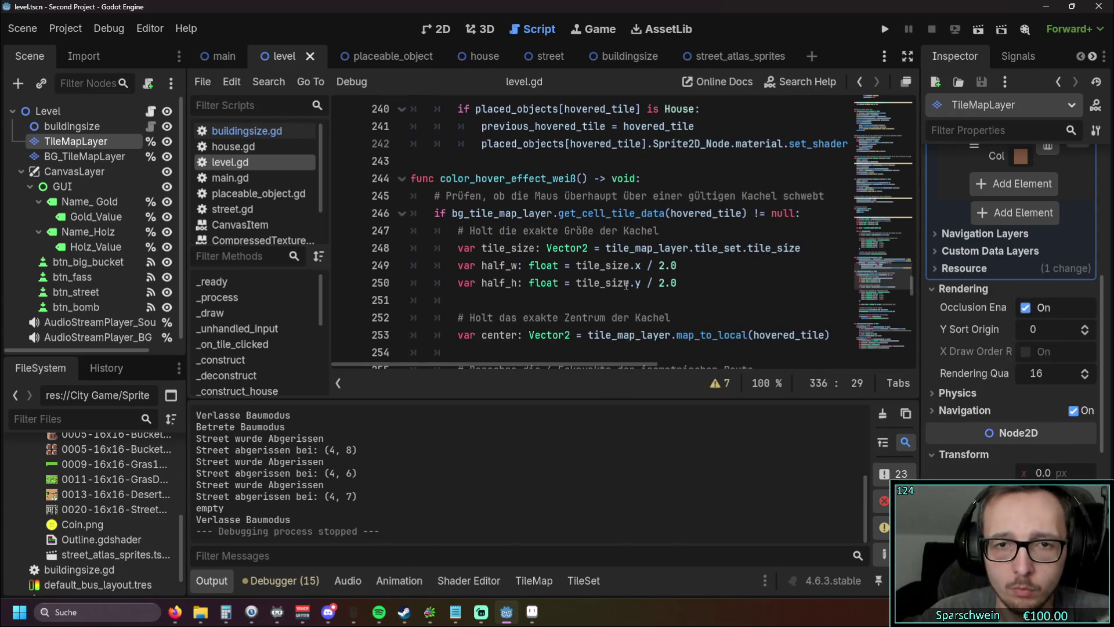
scroll(625, 284, "down", 1)
mouse_move(514, 366)
left_mouse_down()
mouse_move(557, 364)
mouse_move(511, 364)
left_mouse_up()
scroll(621, 249, "up", 1)
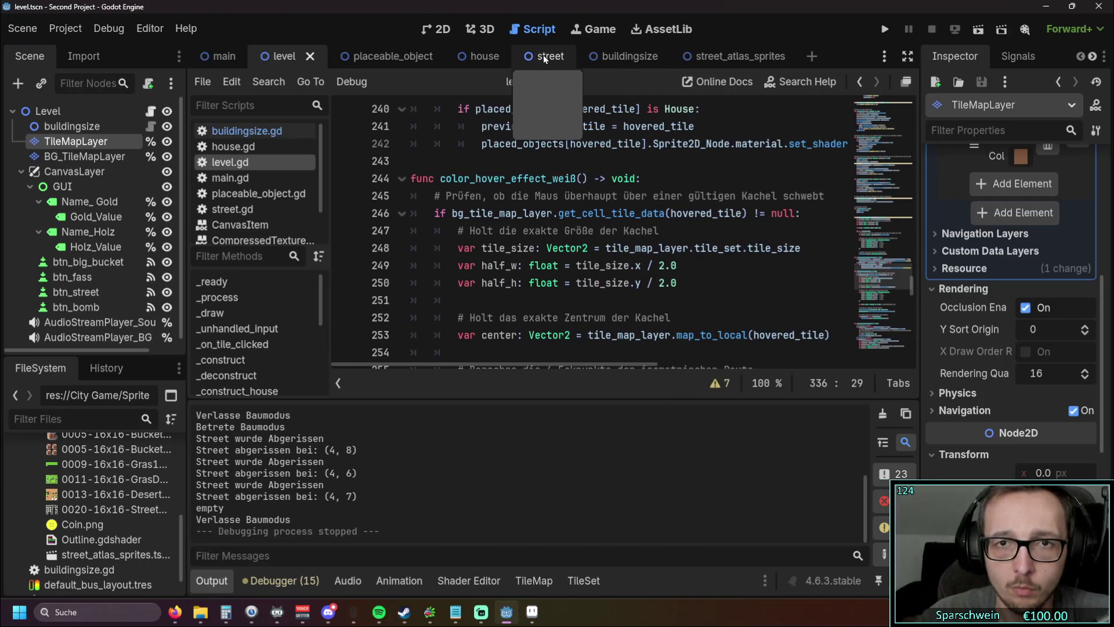
Step: Compare the street.gd and placeable_object.gd scripts side by side in turn
left_click(542, 58)
left_click(256, 210)
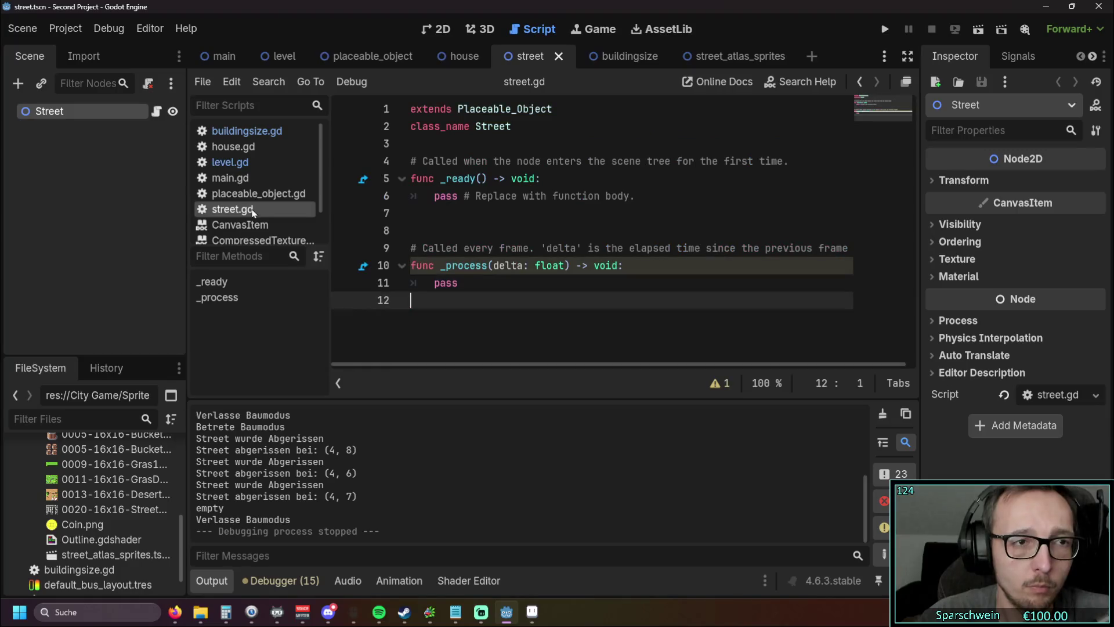
left_click(259, 192)
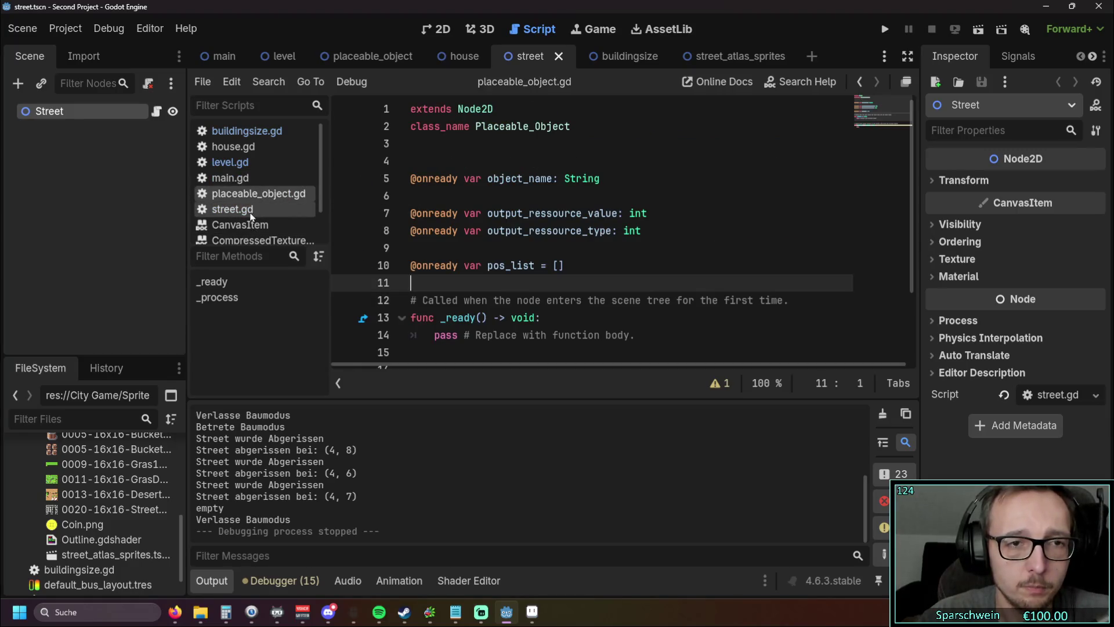
left_click(253, 206)
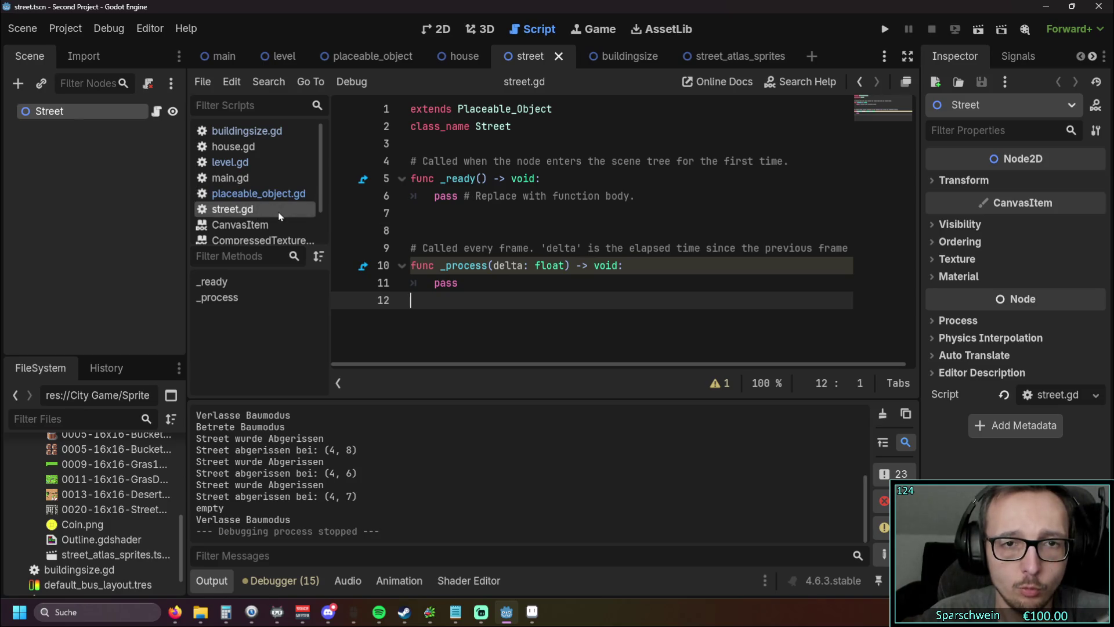
left_click(252, 196)
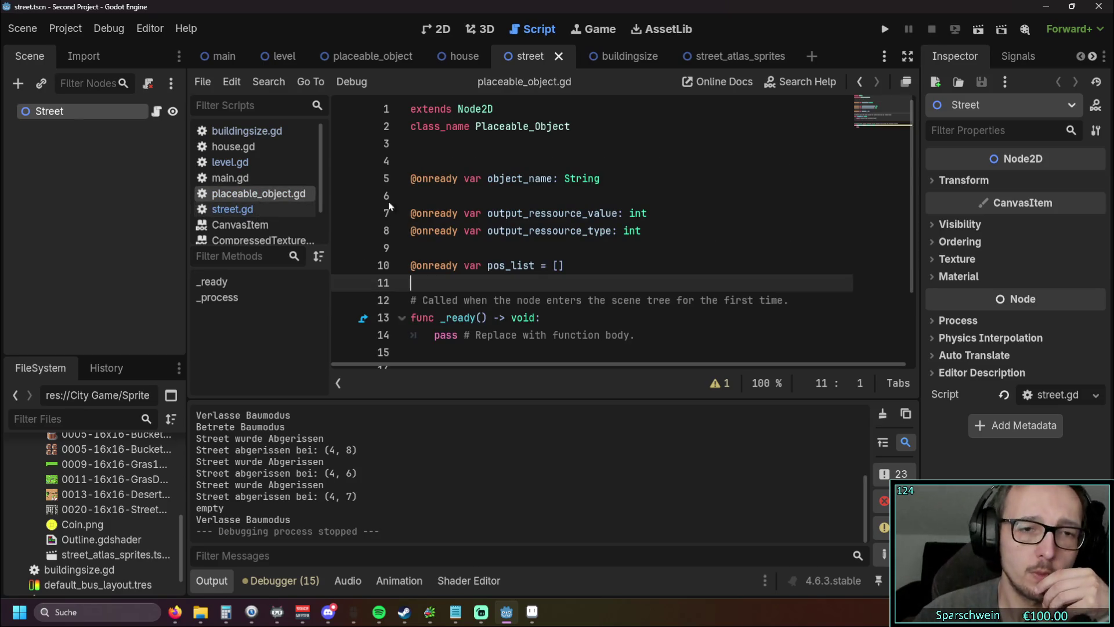
Step: Open buildingsize.gd and bring up the street_atlas_sprites.tscn file's context menu
scroll(559, 221, "down", 2)
scroll(560, 221, "up", 2)
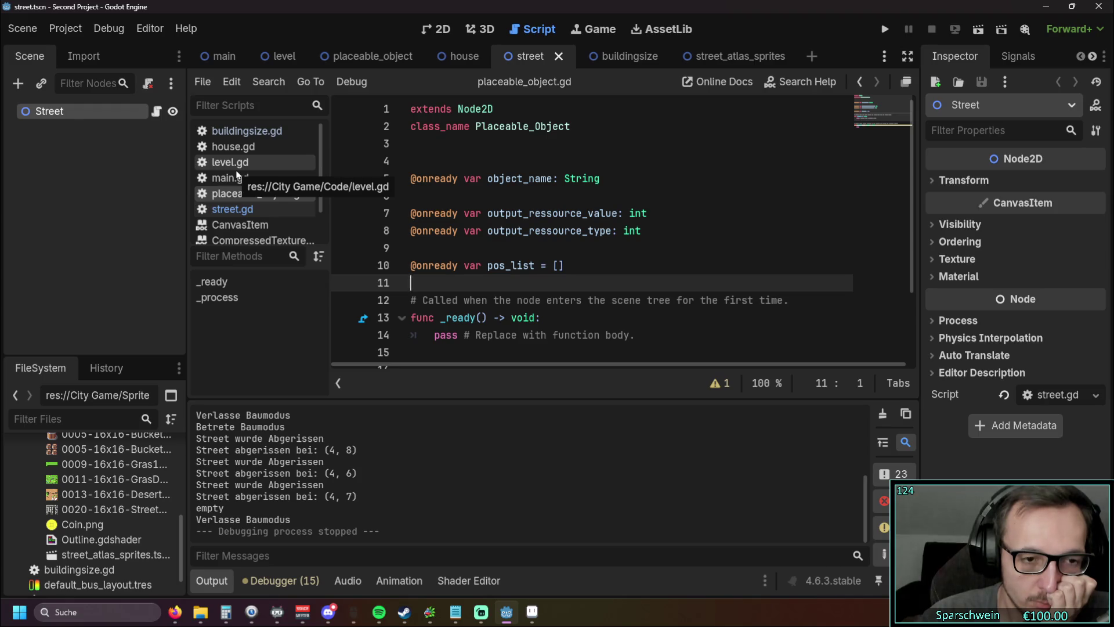
left_click(229, 132)
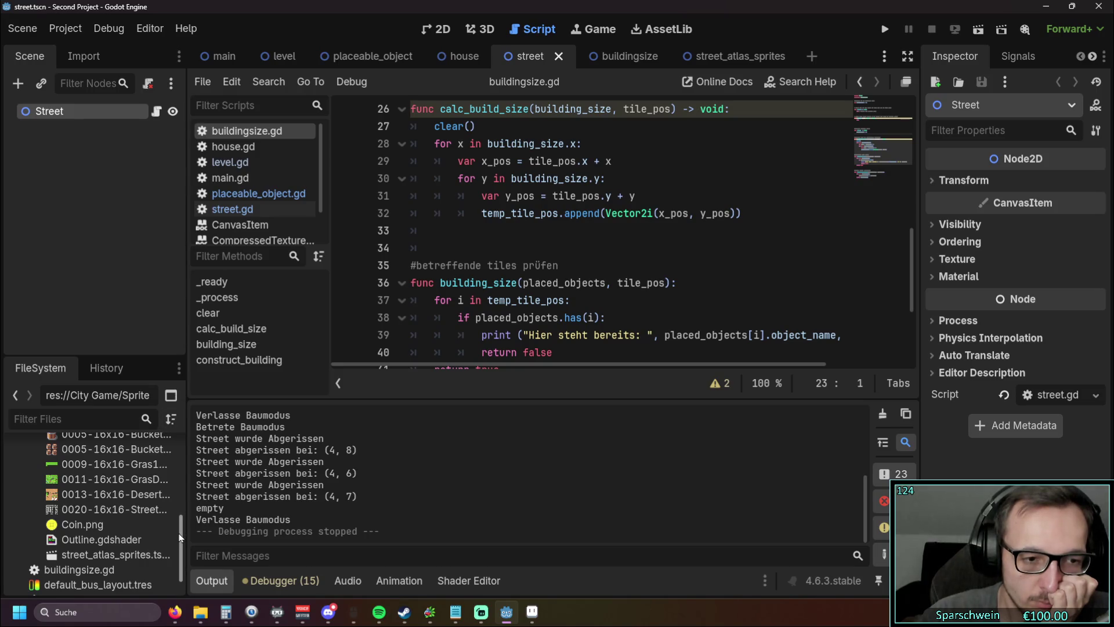
right_click(131, 556)
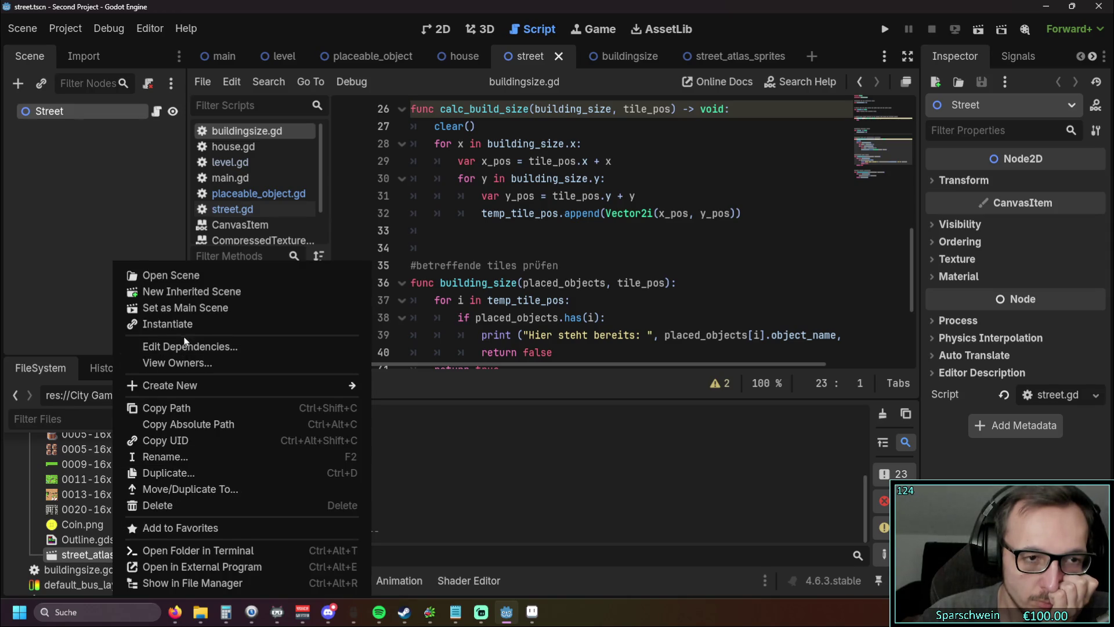
Step: Delete the street_atlas_sprites.tscn file from the FileSystem dock
left_click(174, 505)
left_click(459, 381)
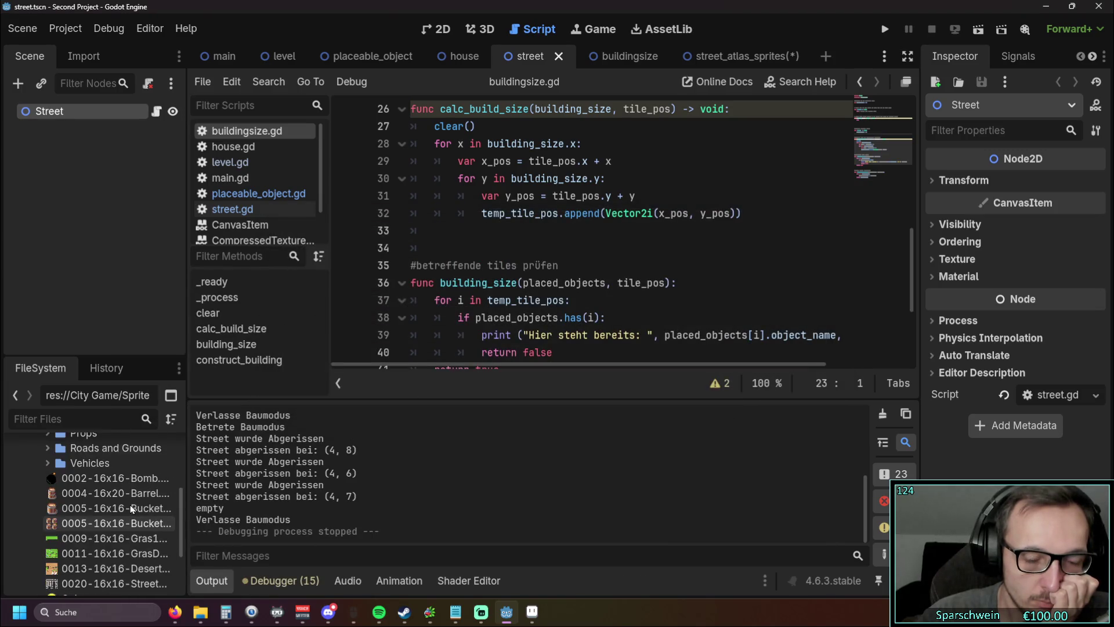
scroll(132, 509, "up", 1)
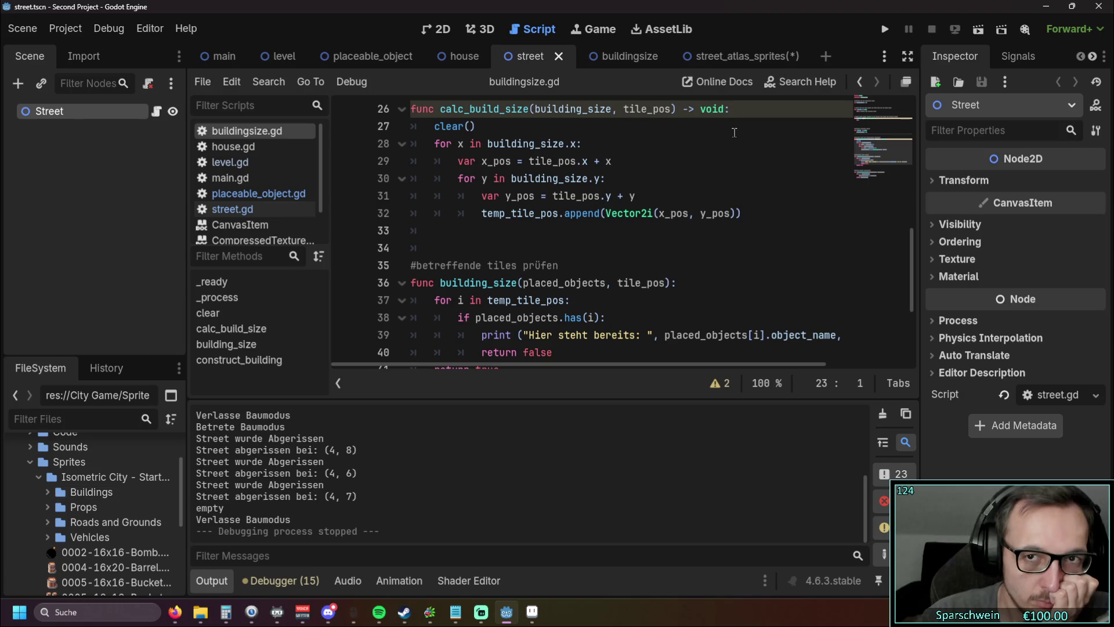
Step: Close the street_atlas_sprites scene tab, discarding its unsaved changes
right_click(751, 63)
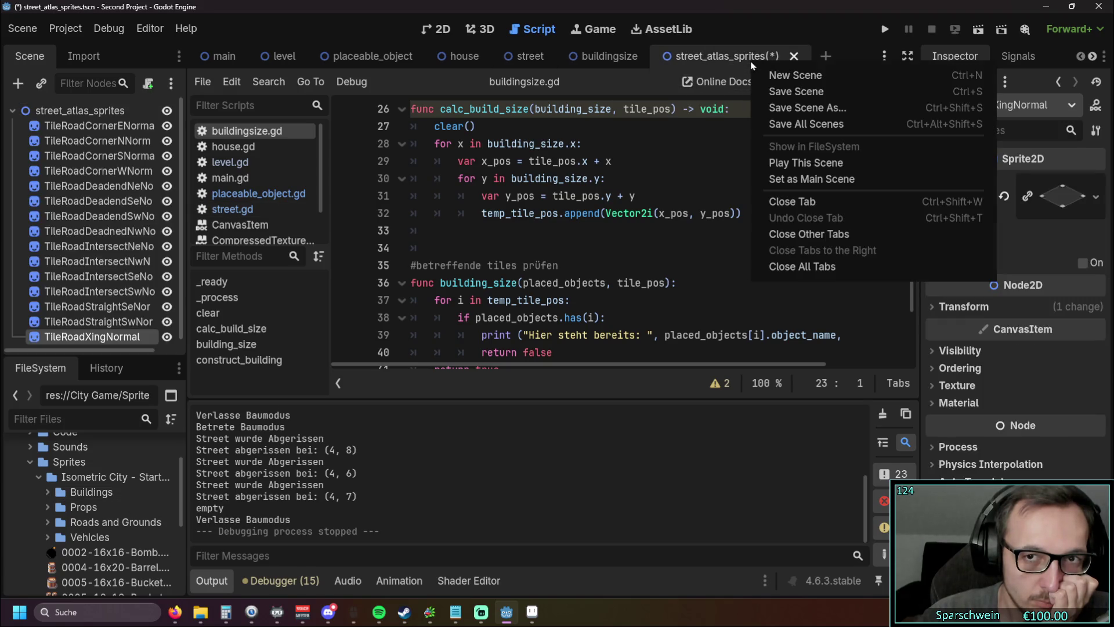
left_click(811, 203)
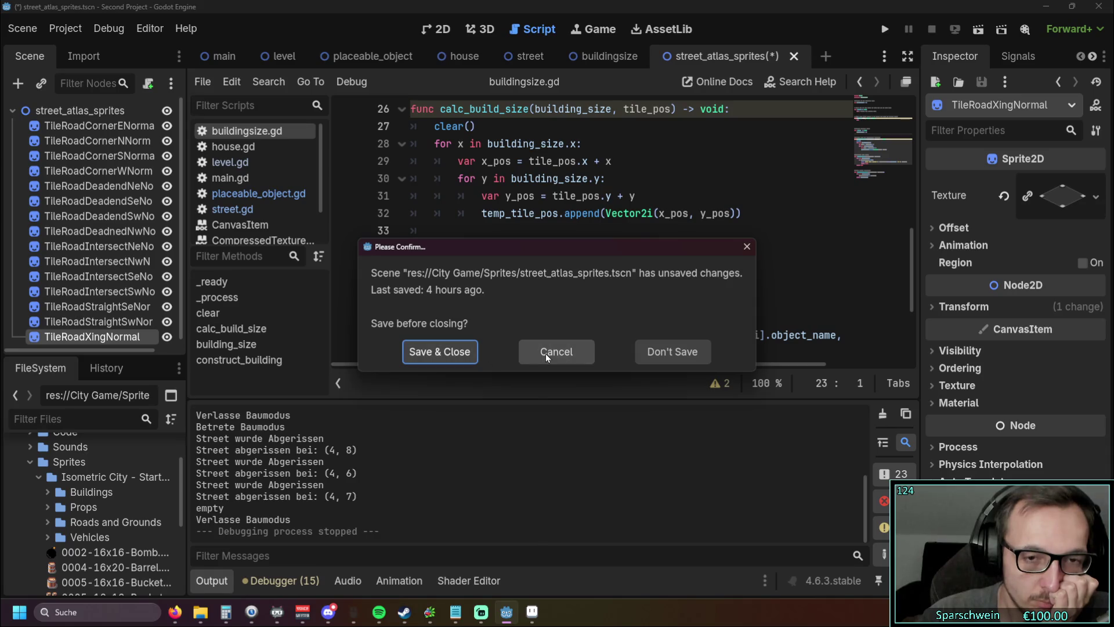
left_click(547, 355)
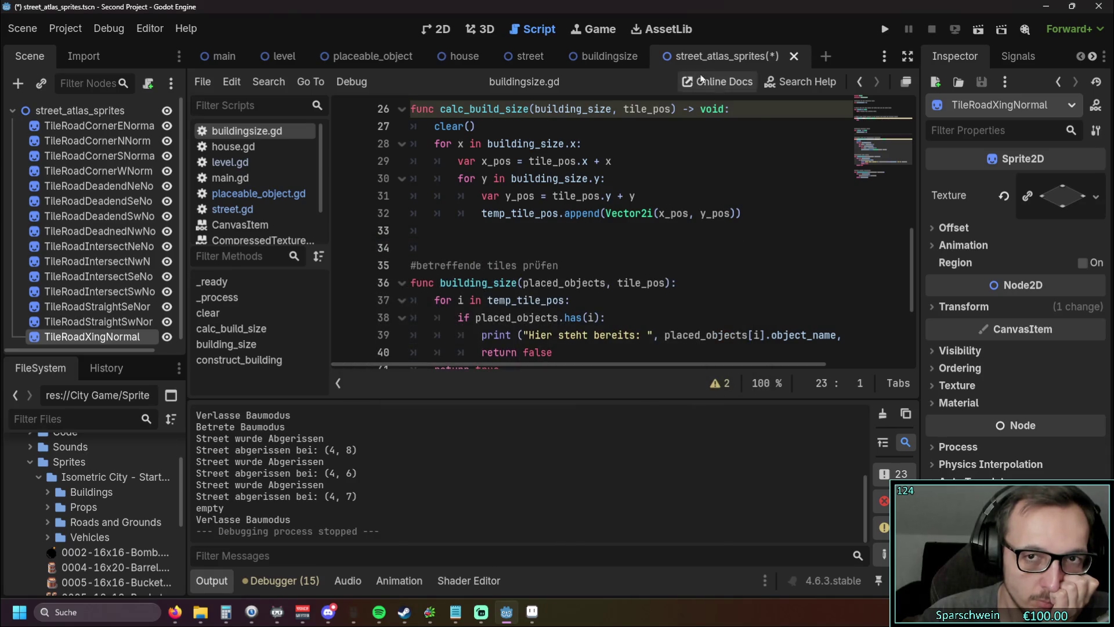
right_click(722, 58)
left_click(762, 197)
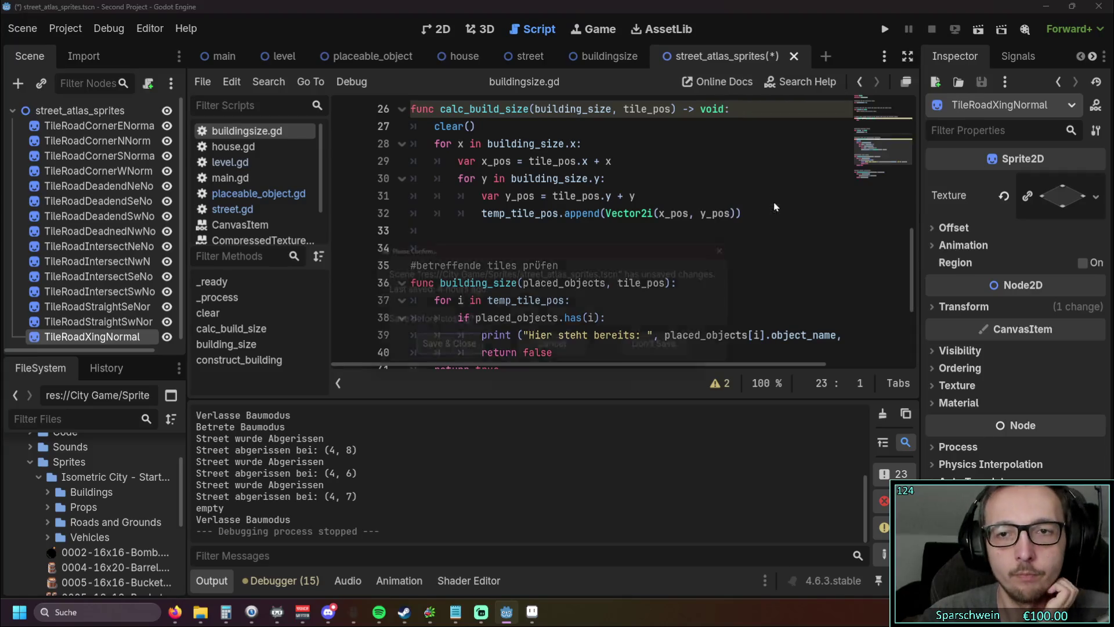
left_click(671, 350)
scroll(117, 492, "down", 5)
scroll(118, 491, "up", 3)
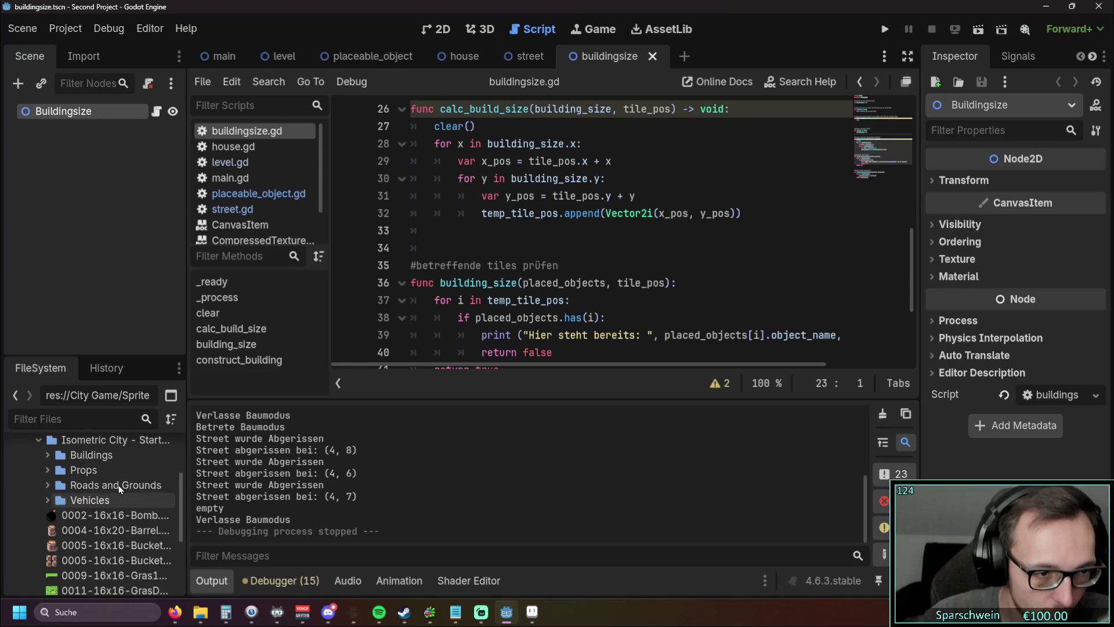
left_click(49, 503)
scroll(142, 498, "down", 6)
scroll(142, 498, "down", 5)
scroll(141, 492, "down", 3)
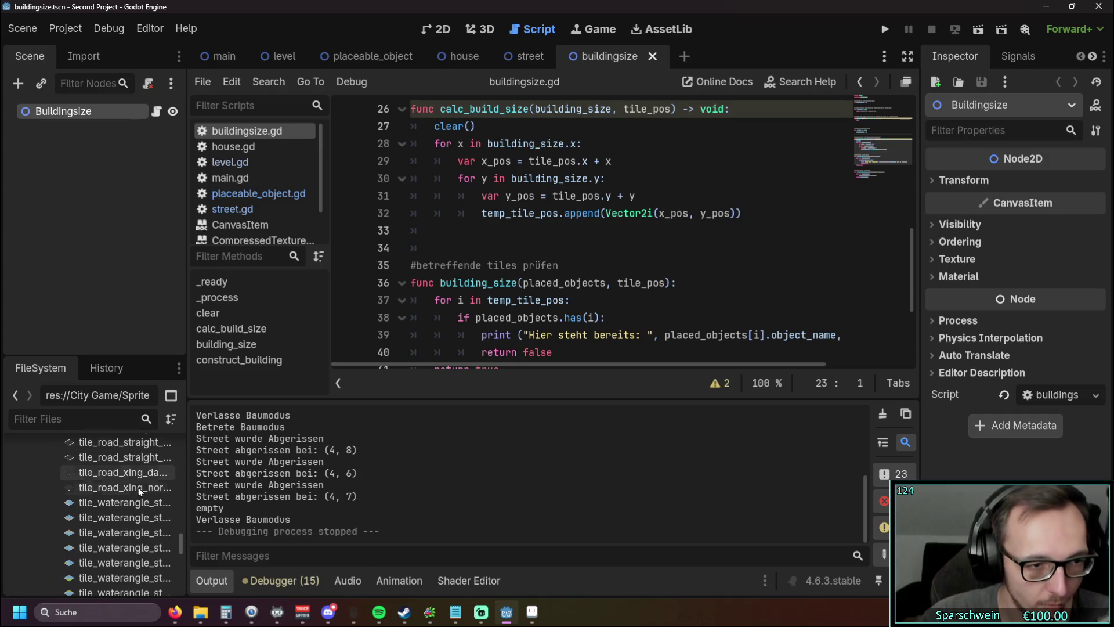
scroll(129, 493, "up", 8)
scroll(128, 494, "up", 6)
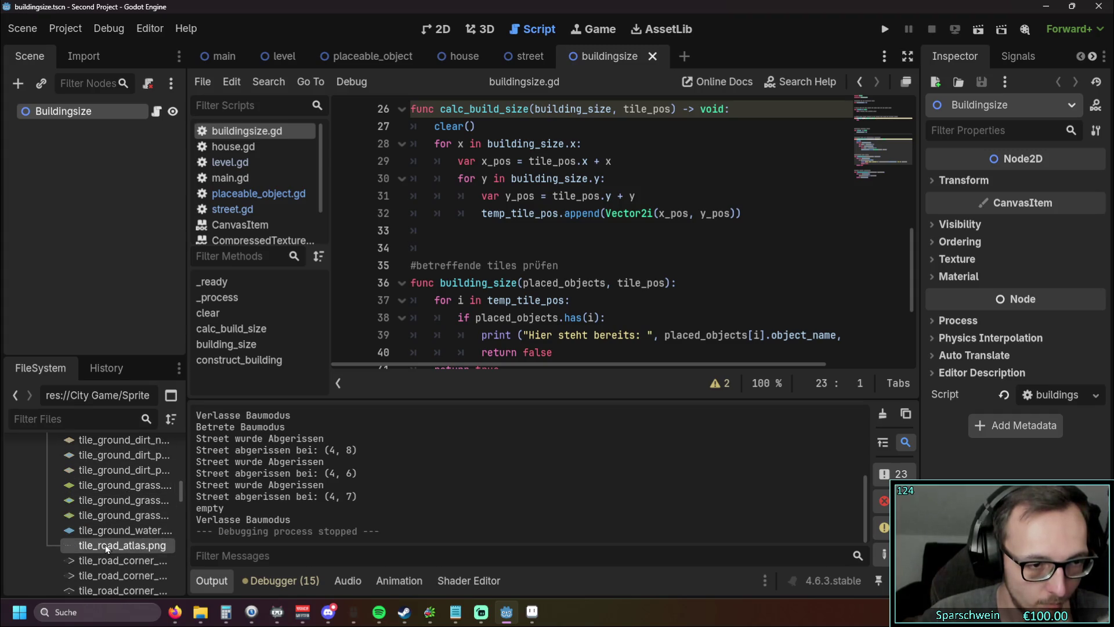
mouse_move(106, 548)
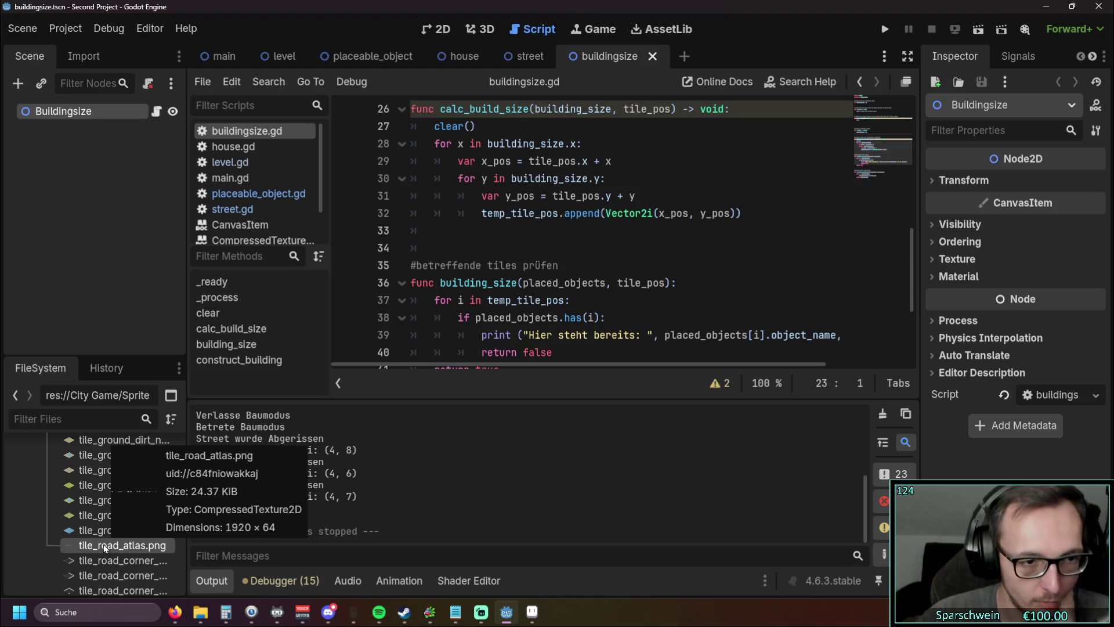
scroll(99, 548, "up", 10)
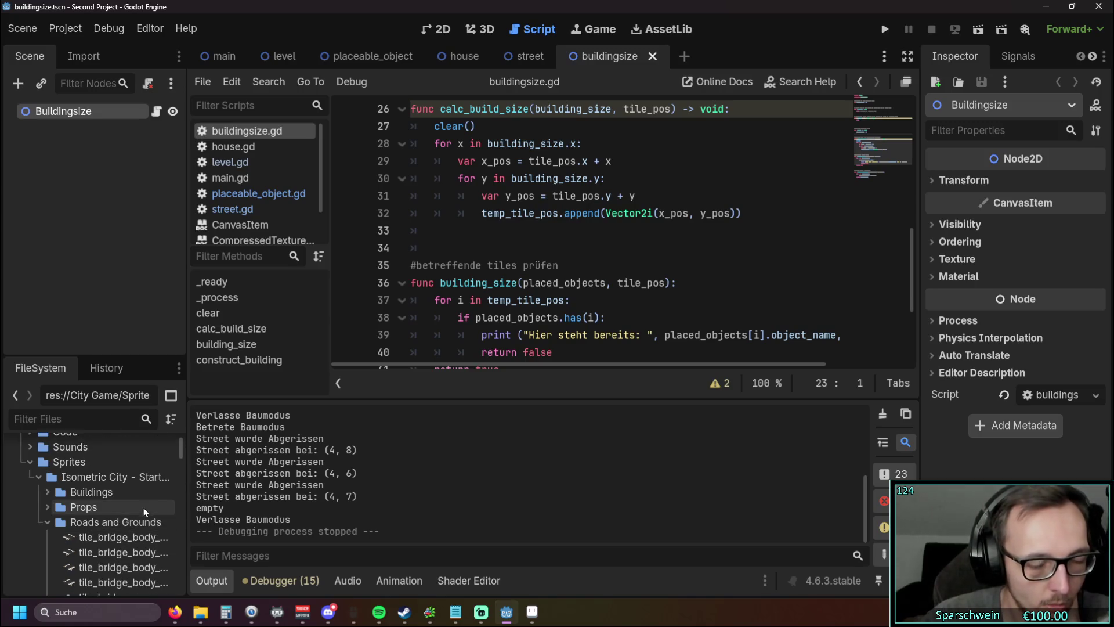
left_click_drag(181, 451, 169, 572)
scroll(169, 572, "down", 5)
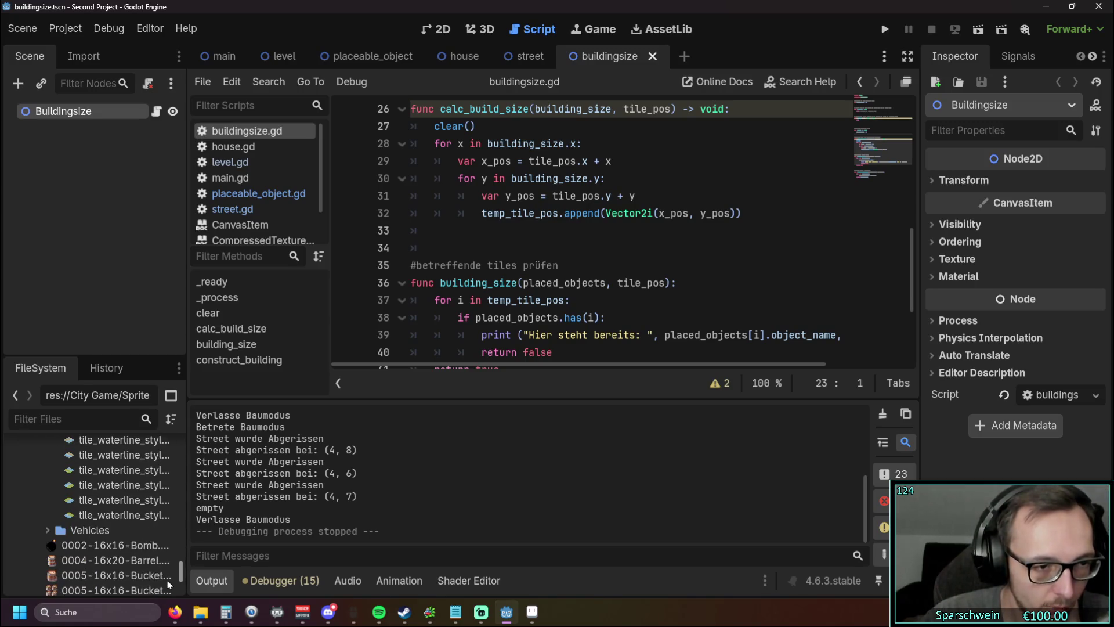
mouse_move(93, 518)
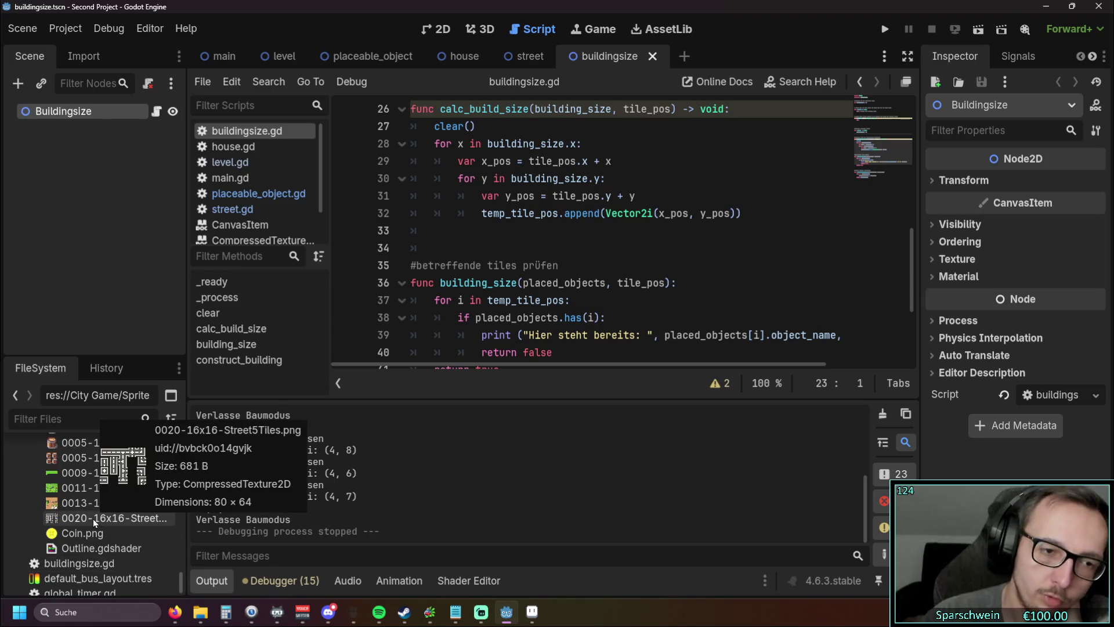
scroll(736, 318, "down", 3)
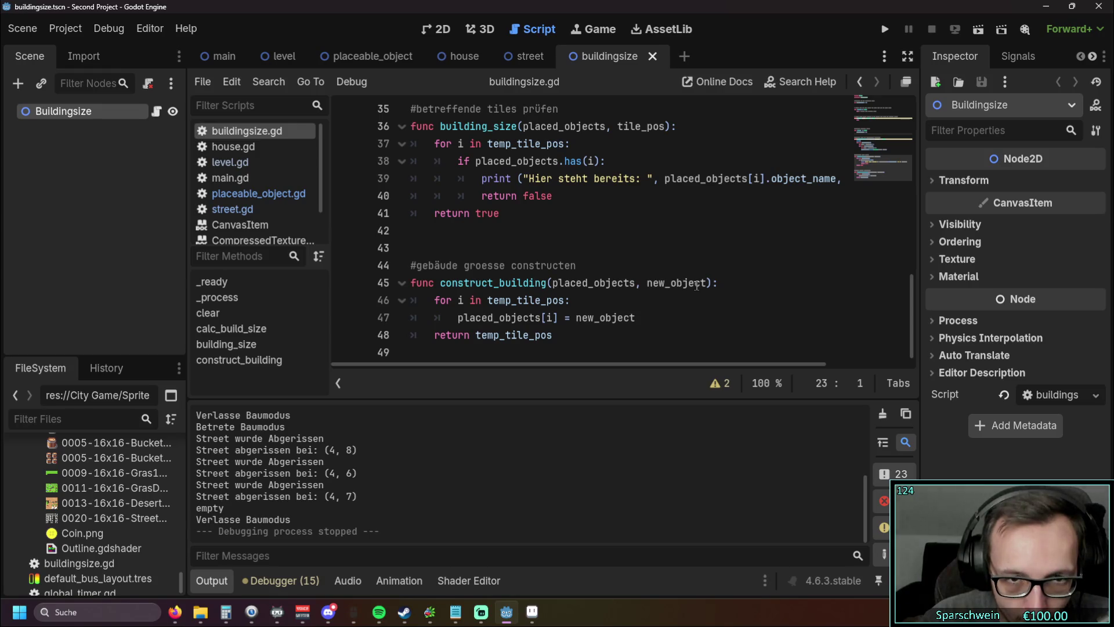
scroll(696, 285, "up", 1)
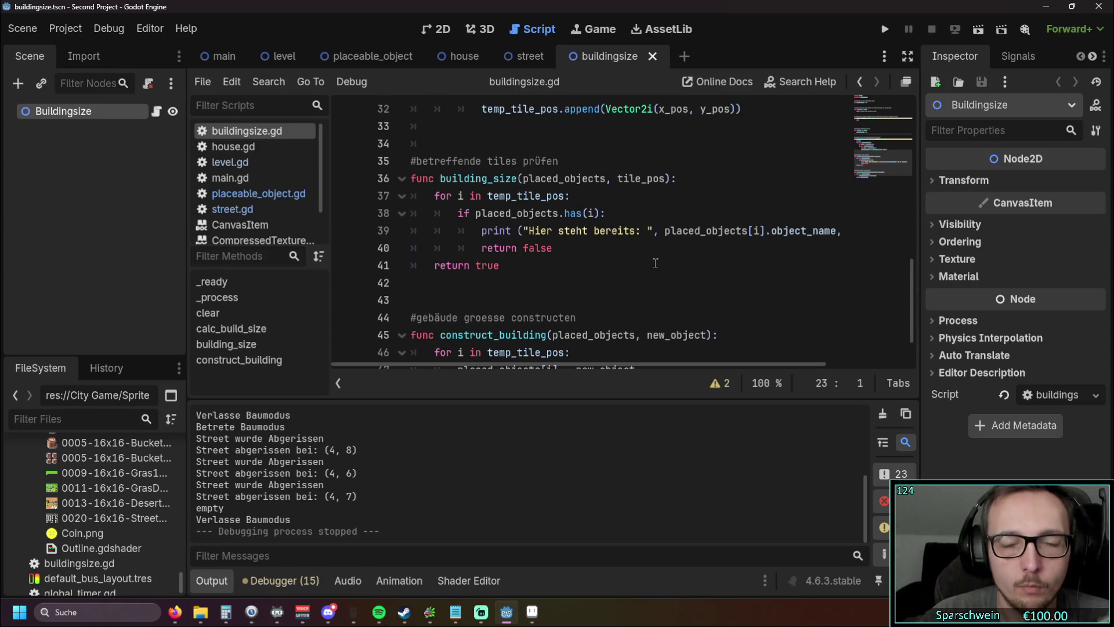
left_click(885, 29)
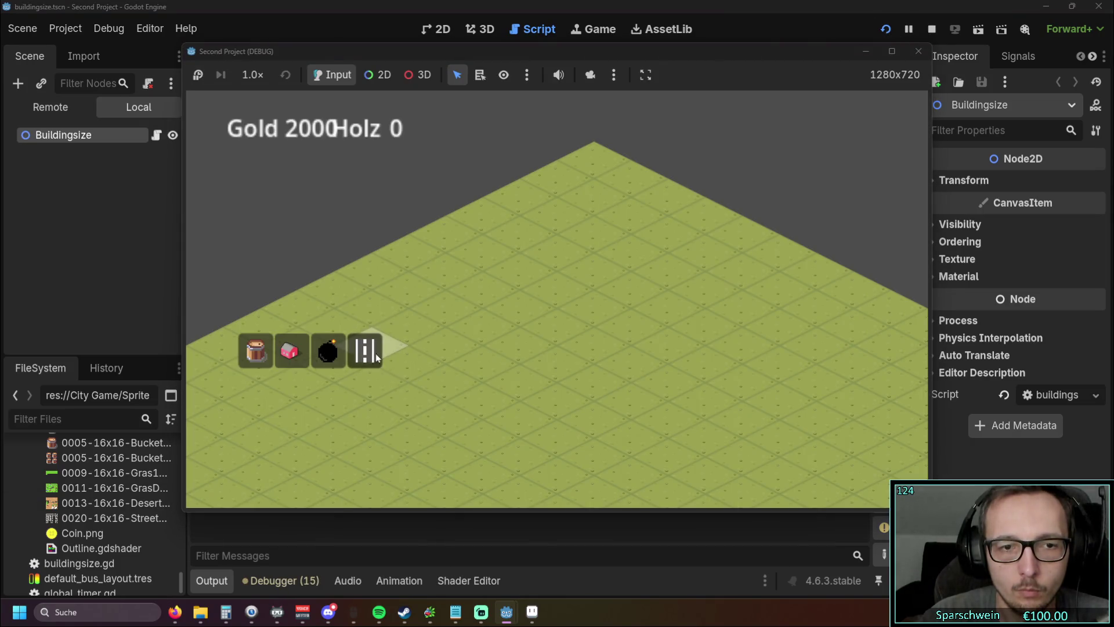
Step: Build a four-tile street from (4, 5) to (4, 8), exit build mode, and stop the game
left_click_drag(513, 350, 562, 336)
right_click(582, 371)
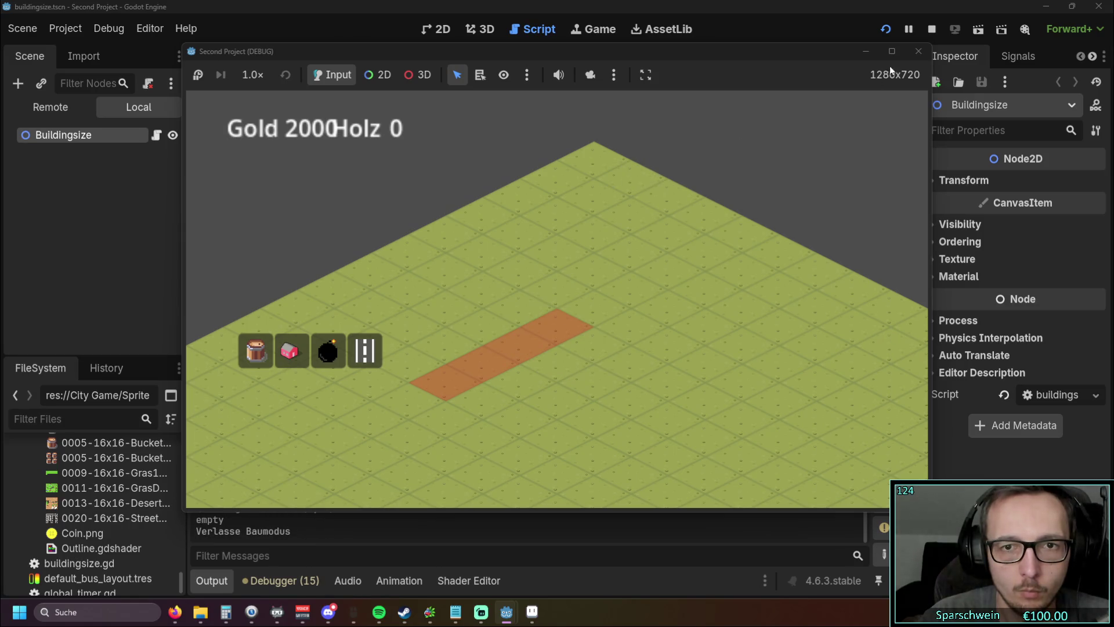
left_click(911, 55)
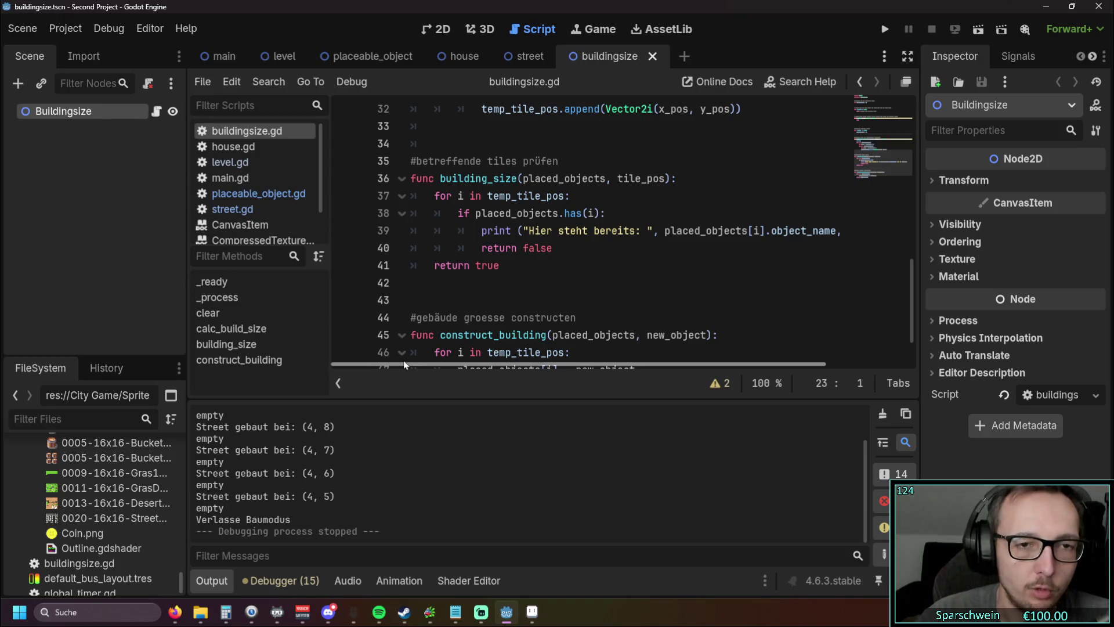
Step: Open Editor Settings from the main scene and clear the leftover filter
left_click(281, 59)
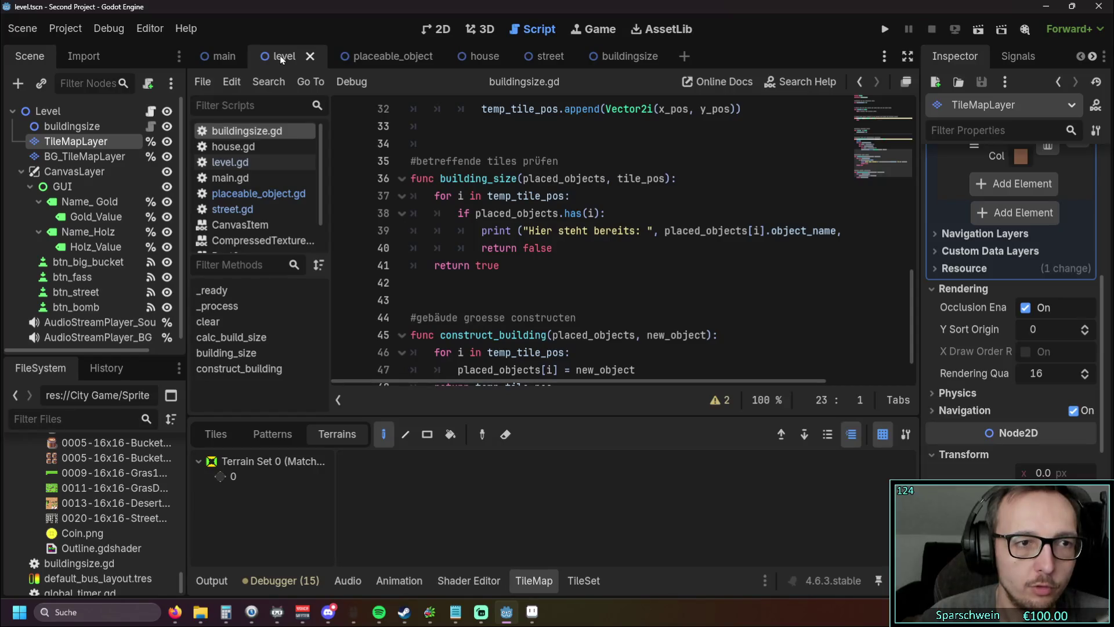
left_click(224, 55)
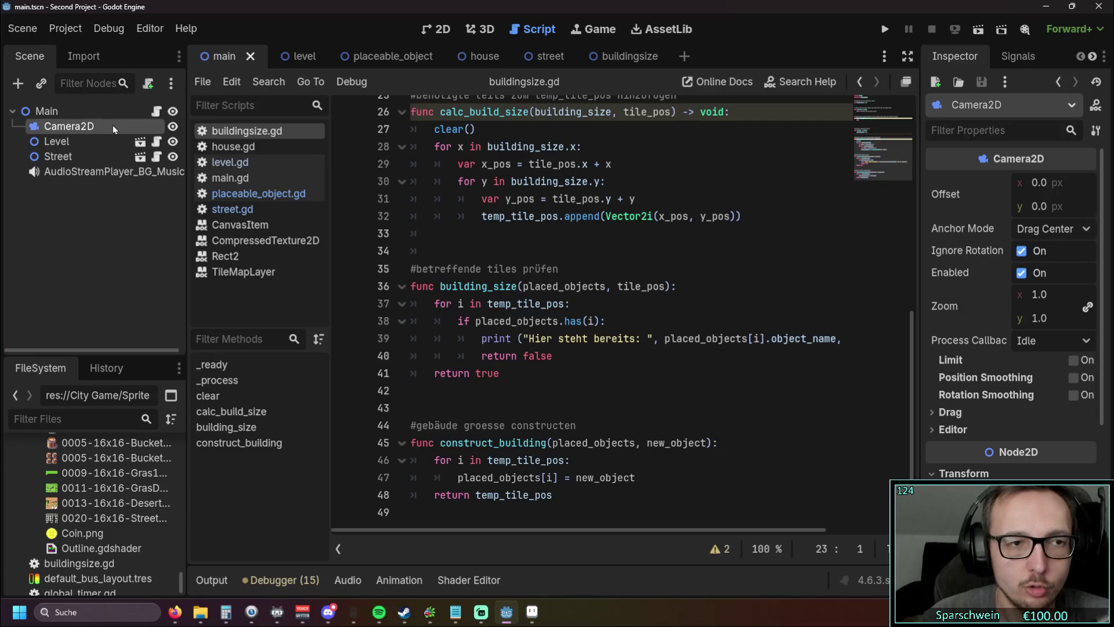
left_click(158, 39)
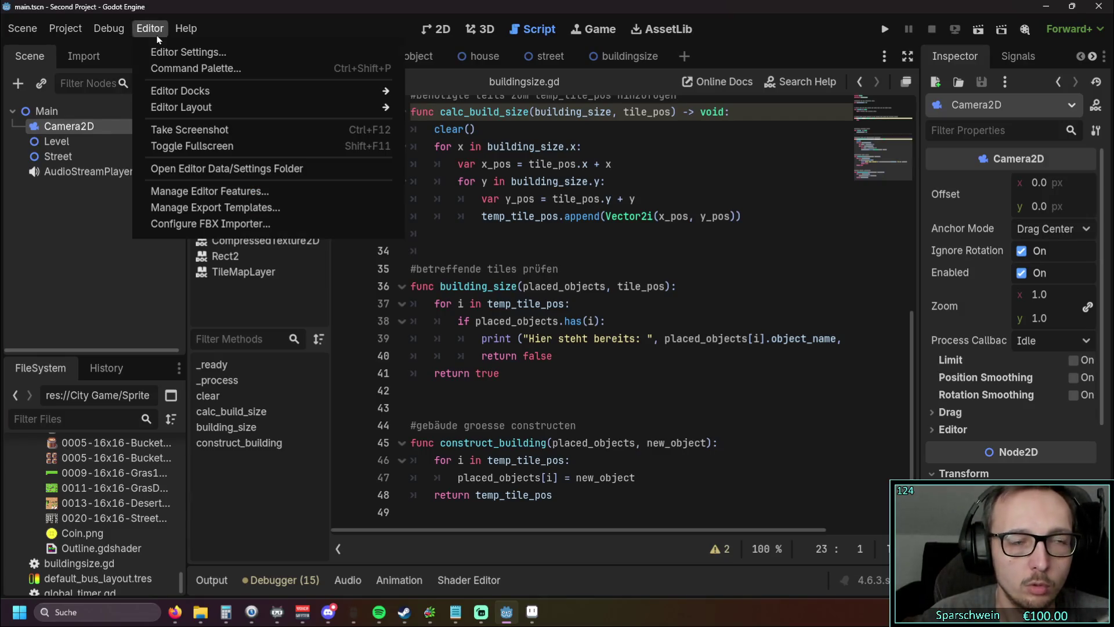
left_click(204, 58)
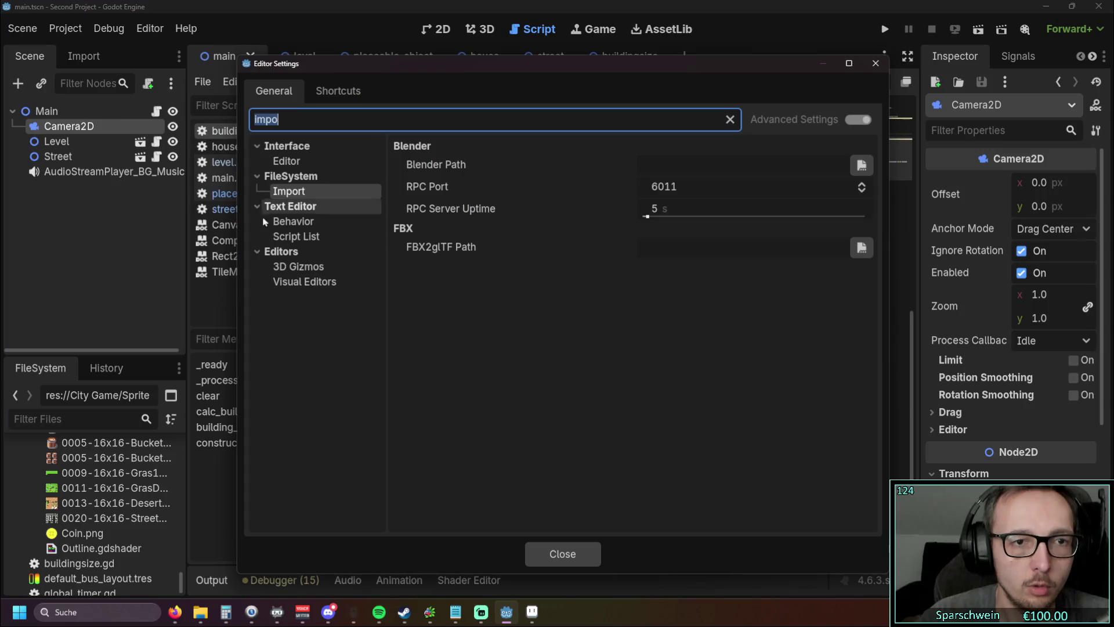
key("BackSpace")
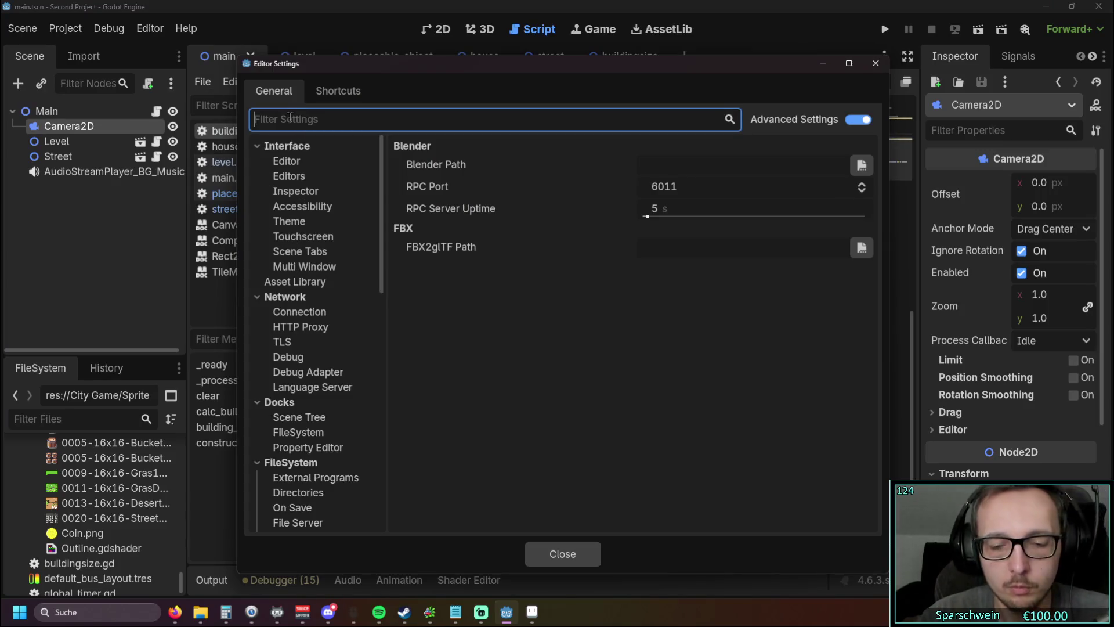
Step: Browse the Grid Map, 3D, 2D and 3D gizmo settings categories
scroll(296, 290, "down", 7)
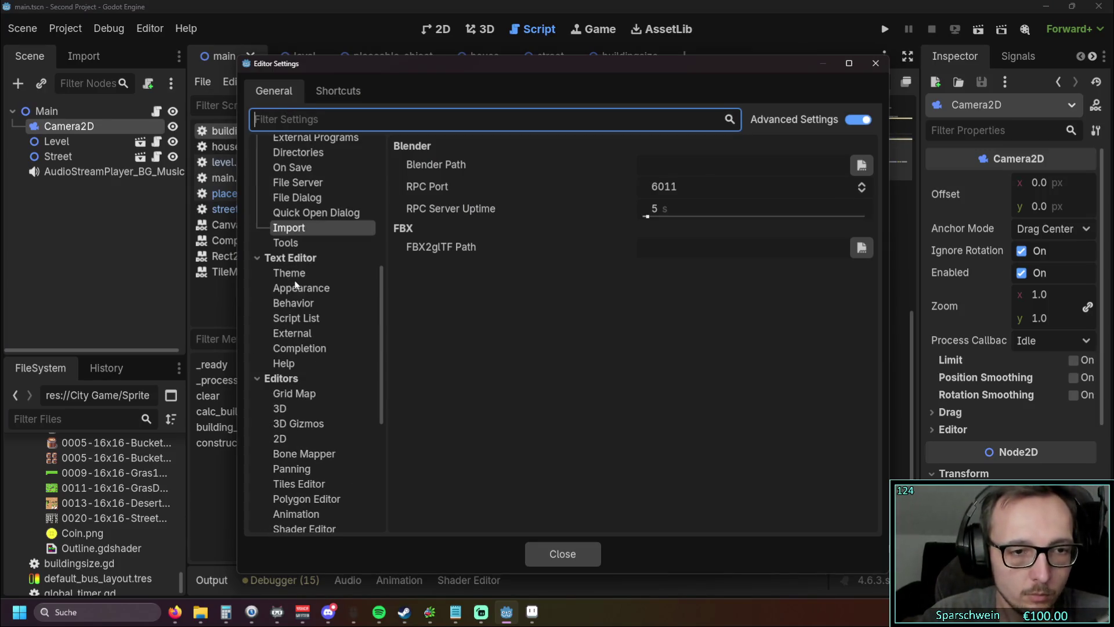
left_click(294, 395)
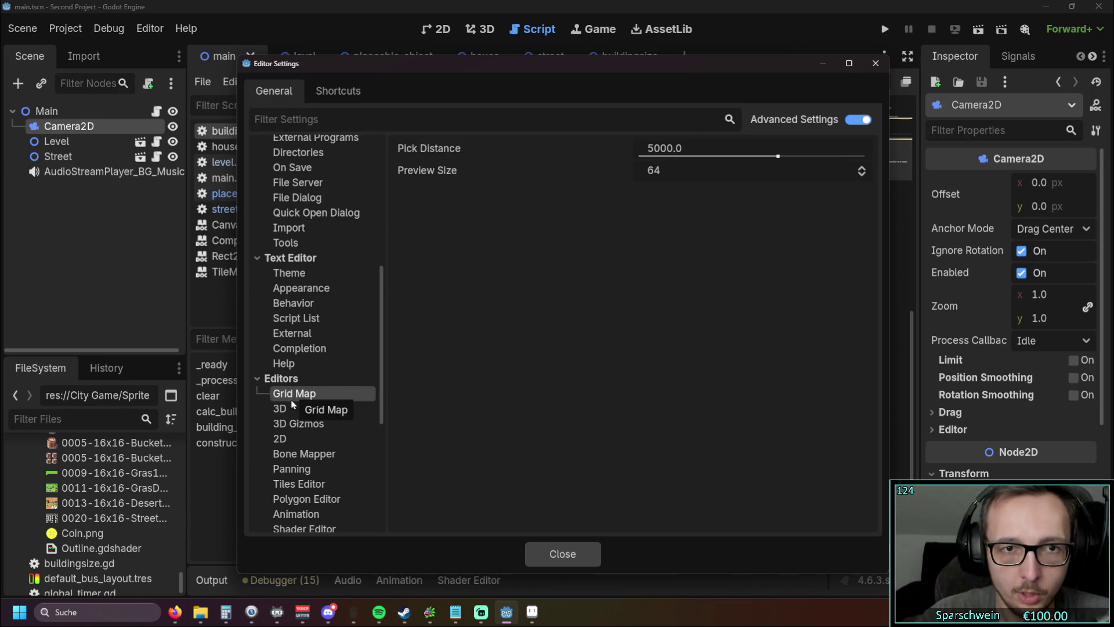
left_click(307, 409)
left_click(305, 436)
left_click(308, 424)
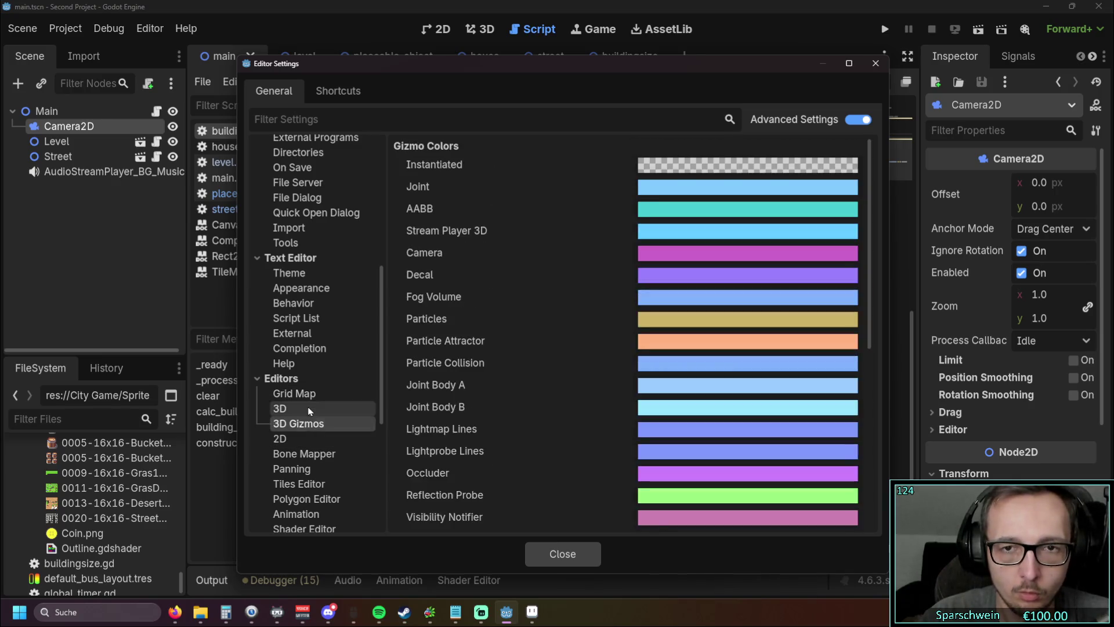
left_click(309, 409)
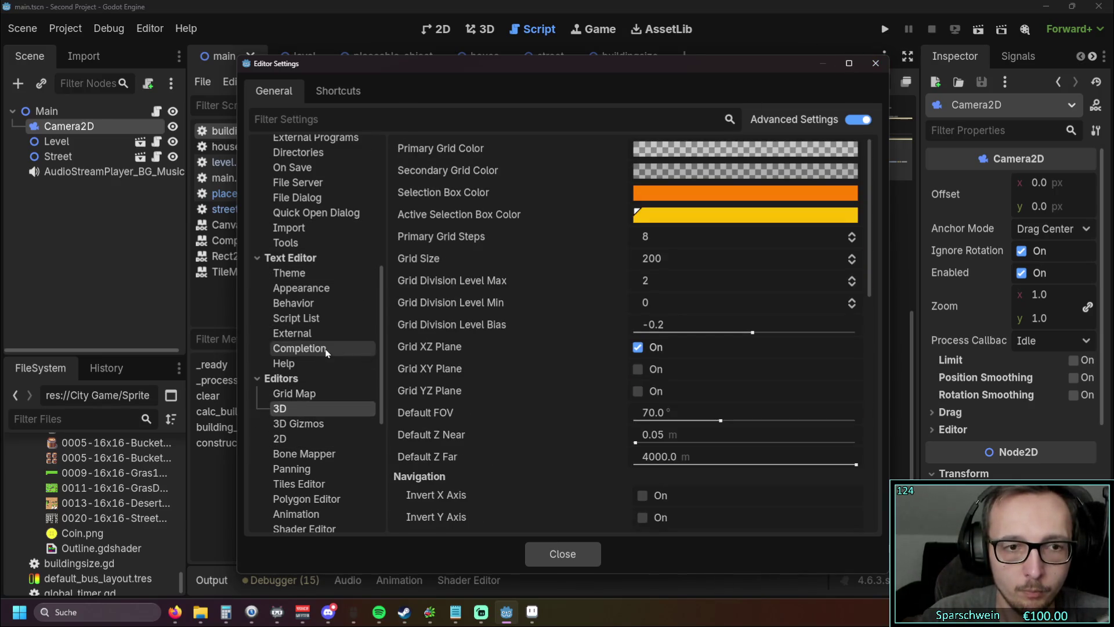
scroll(326, 353, "up", 5)
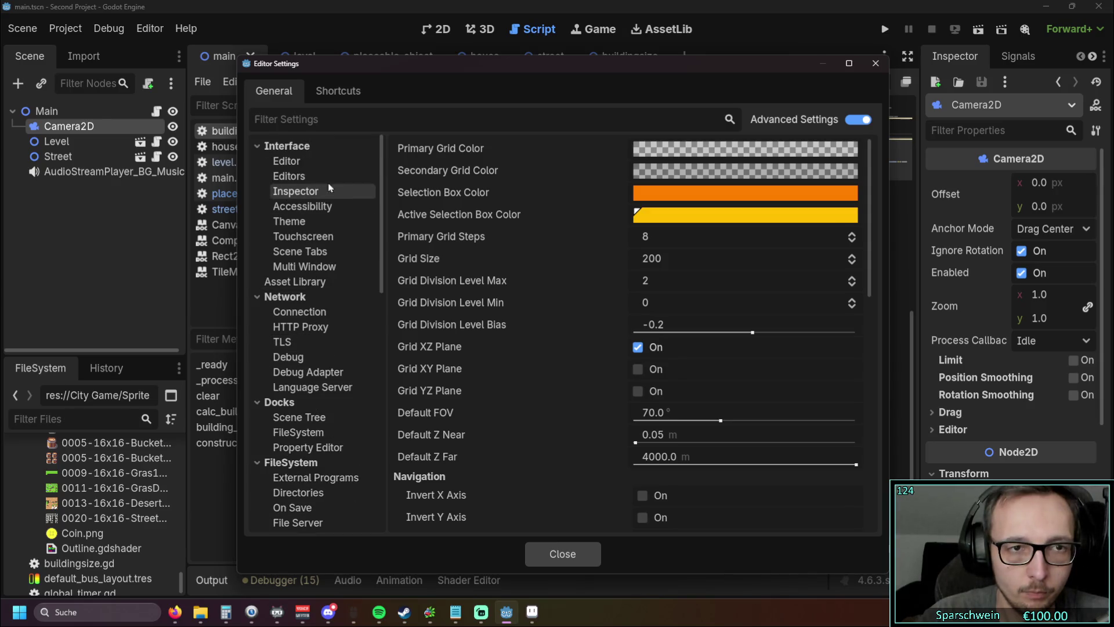
Step: Browse the interface, Editors, scene tree dock and language server settings
left_click(320, 162)
left_click(319, 176)
left_click(319, 161)
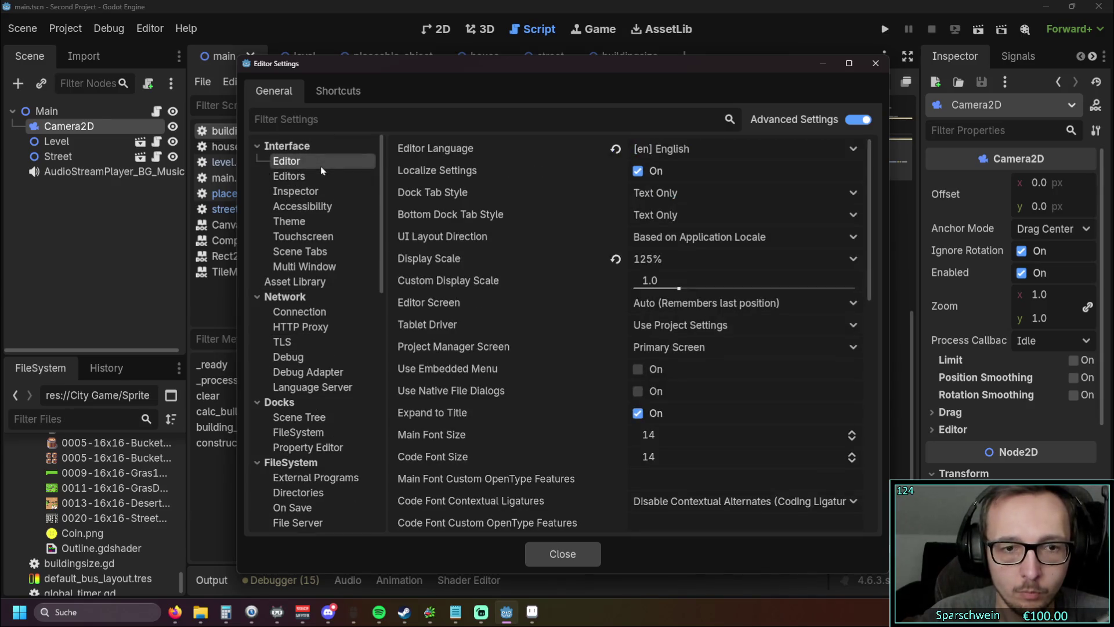
left_click(306, 418)
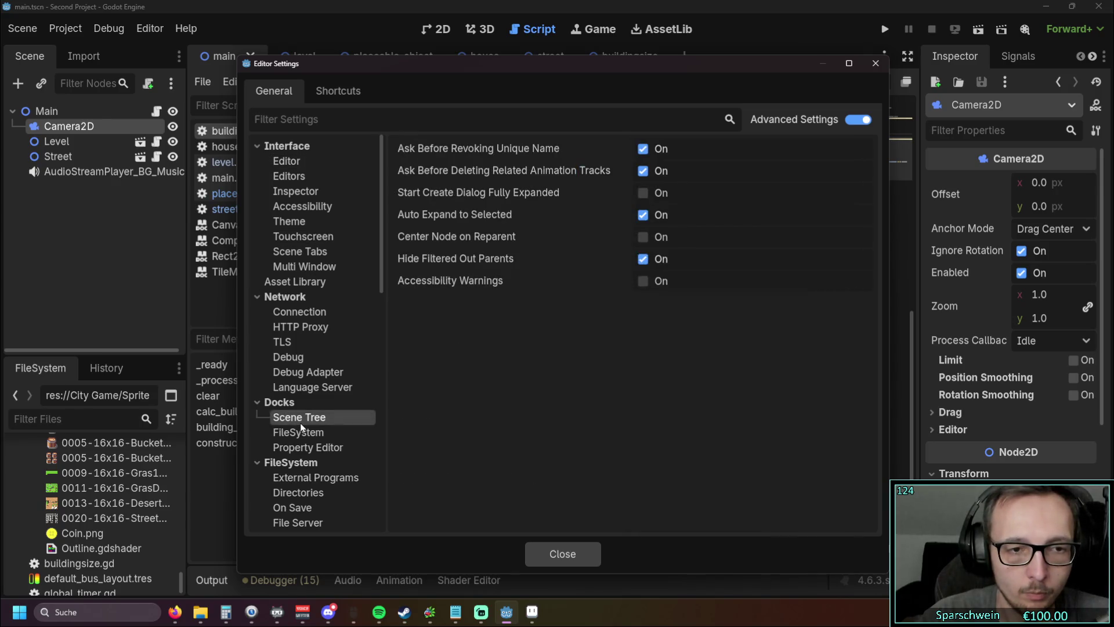
left_click(328, 388)
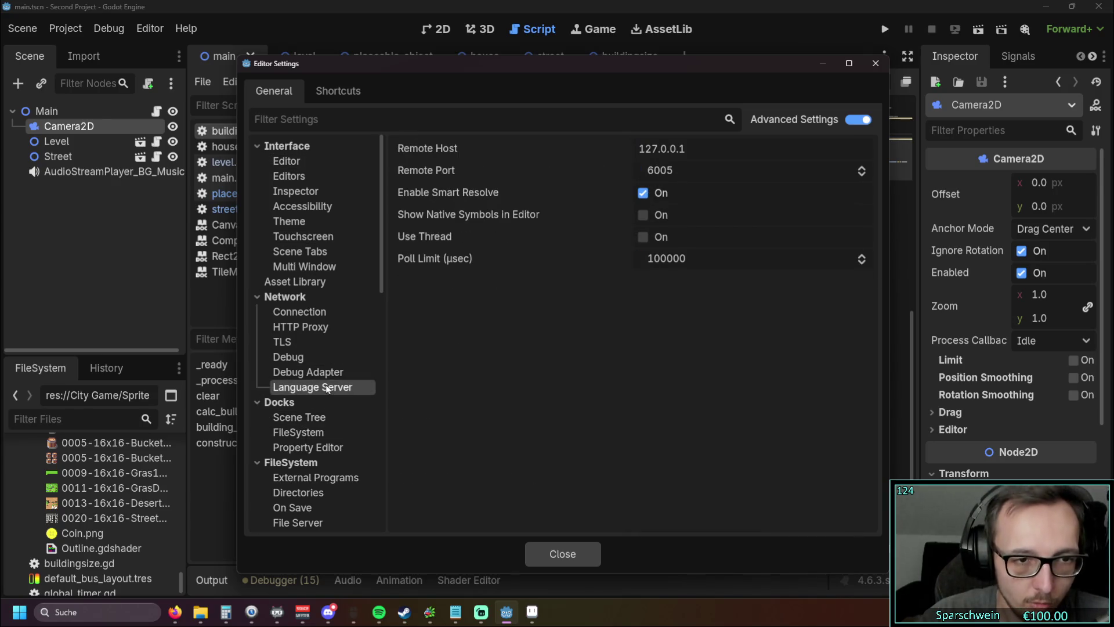
Step: Review the scene tree and Run settings, close Editor Settings, and open Project Settings
scroll(325, 359, "down", 4)
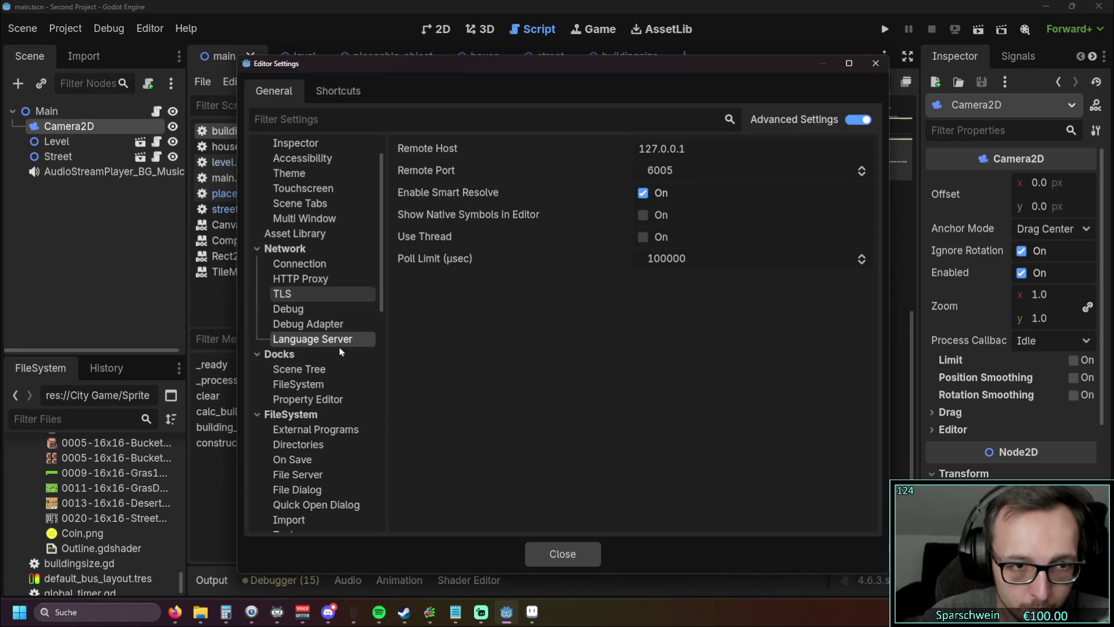
left_click(334, 325)
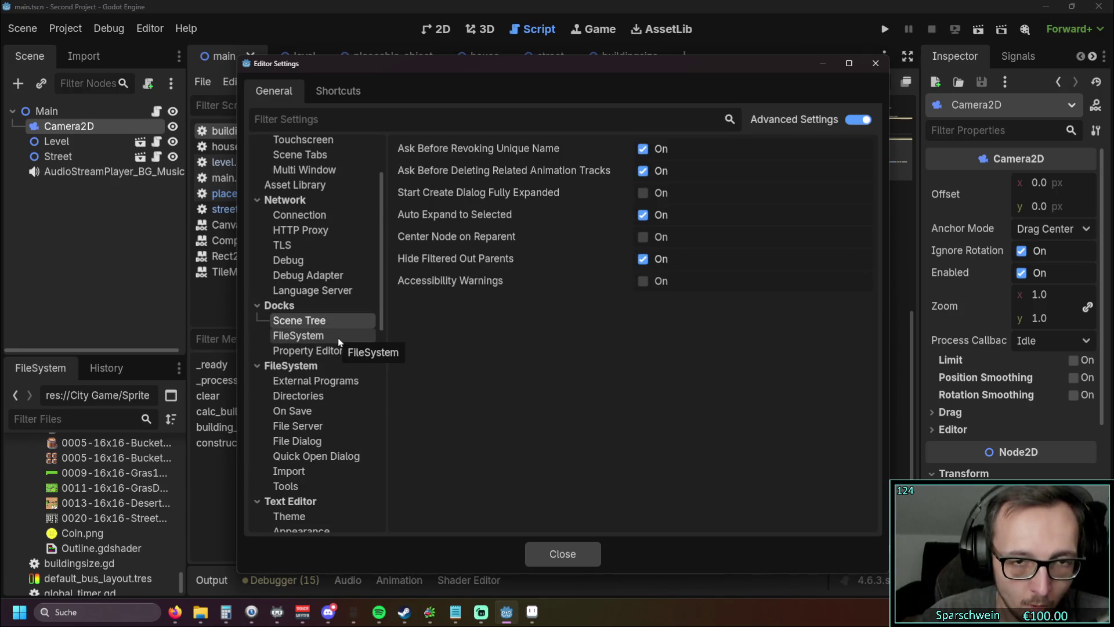
scroll(340, 342, "down", 5)
scroll(325, 342, "down", 4)
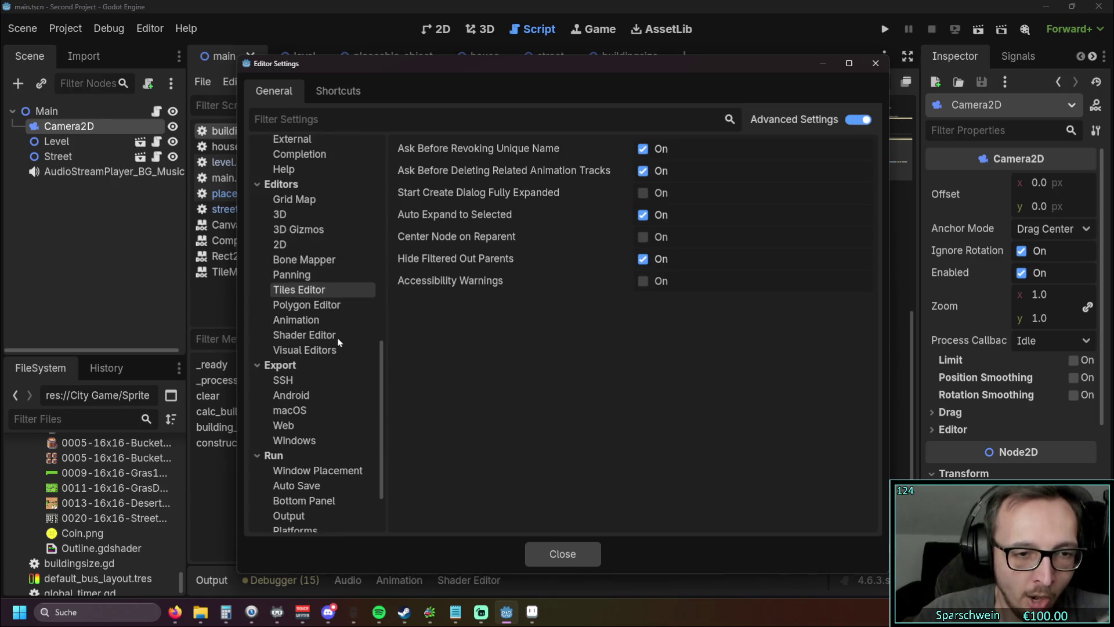
left_click(313, 390)
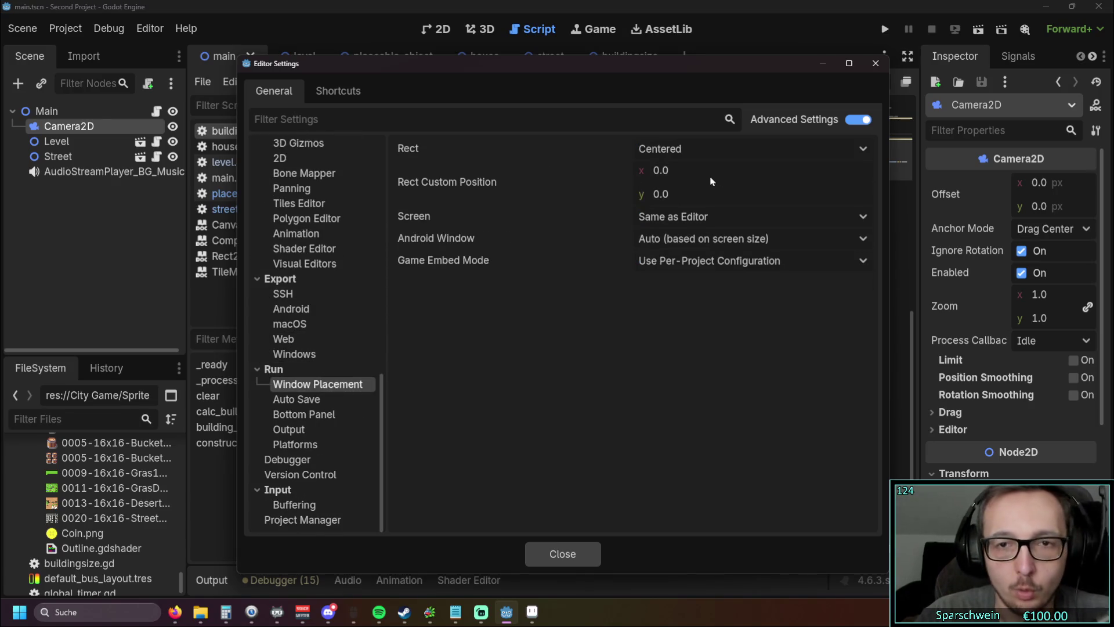
left_click(317, 401)
left_click(317, 414)
key("Escape")
left_click(66, 28)
left_click(82, 52)
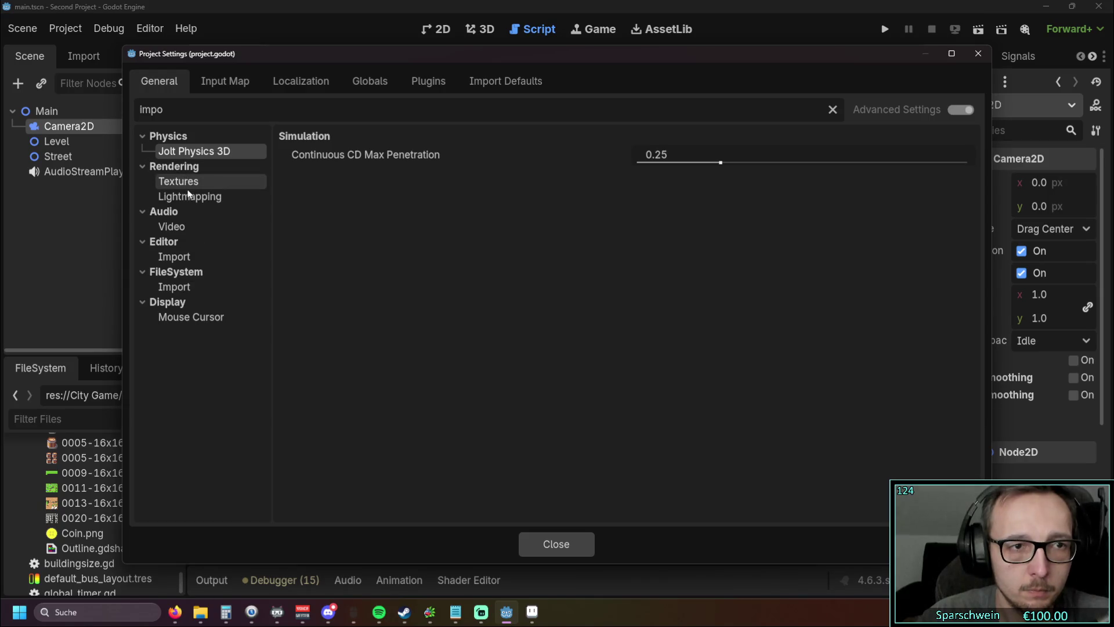
Step: Clear the 'impo' filter and navigate to the Display › Window page
left_click(185, 262)
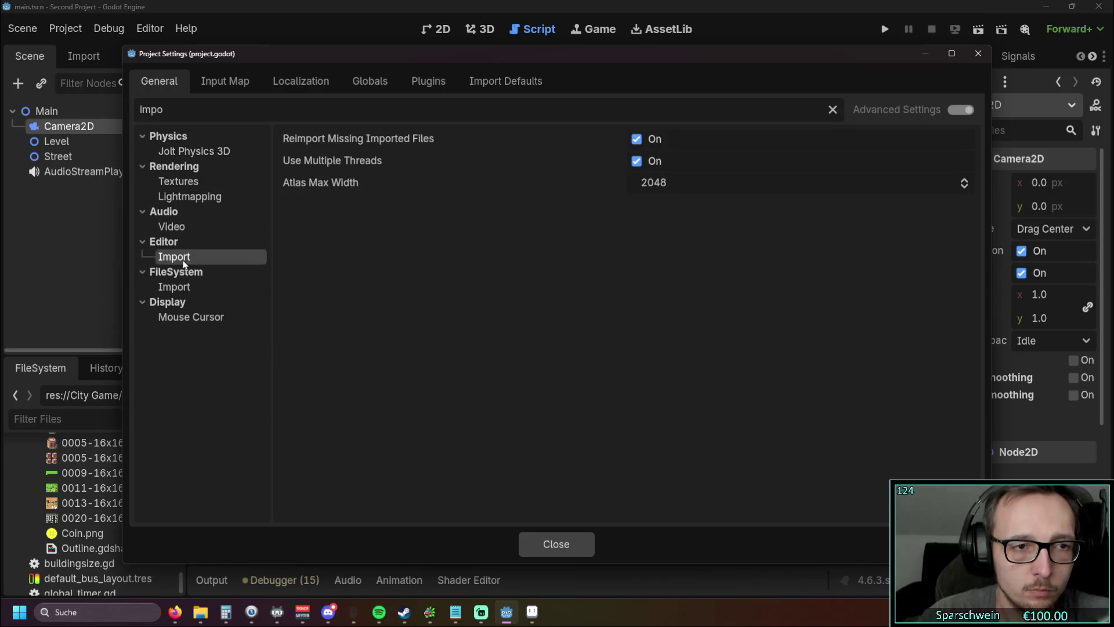
left_click(191, 114)
key("BackSpace")
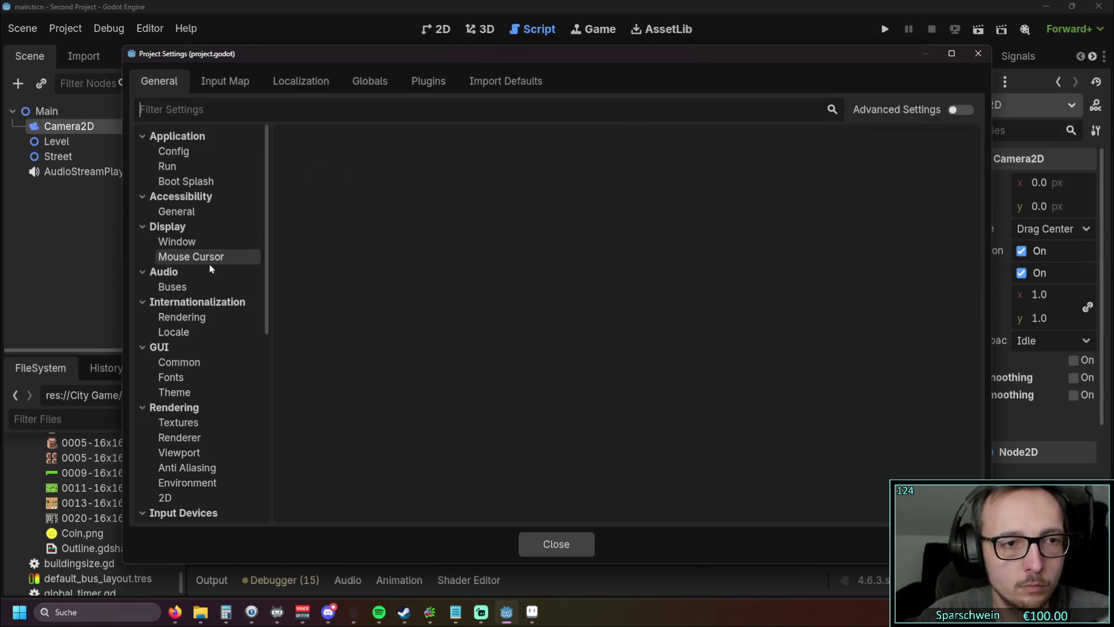
scroll(207, 262, "down", 8)
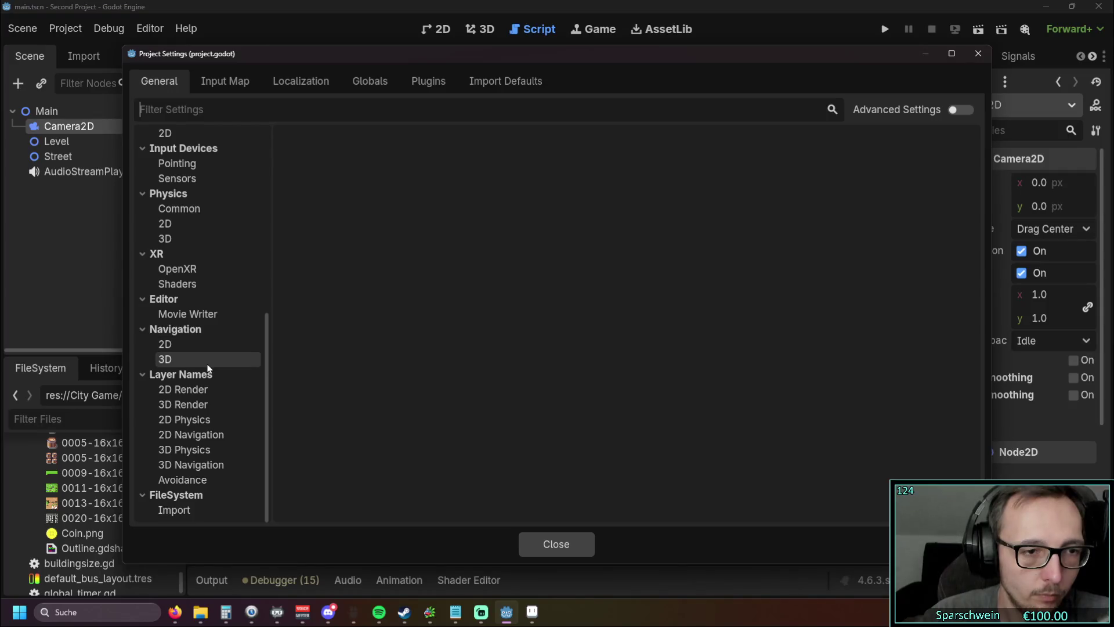
scroll(203, 318, "up", 6)
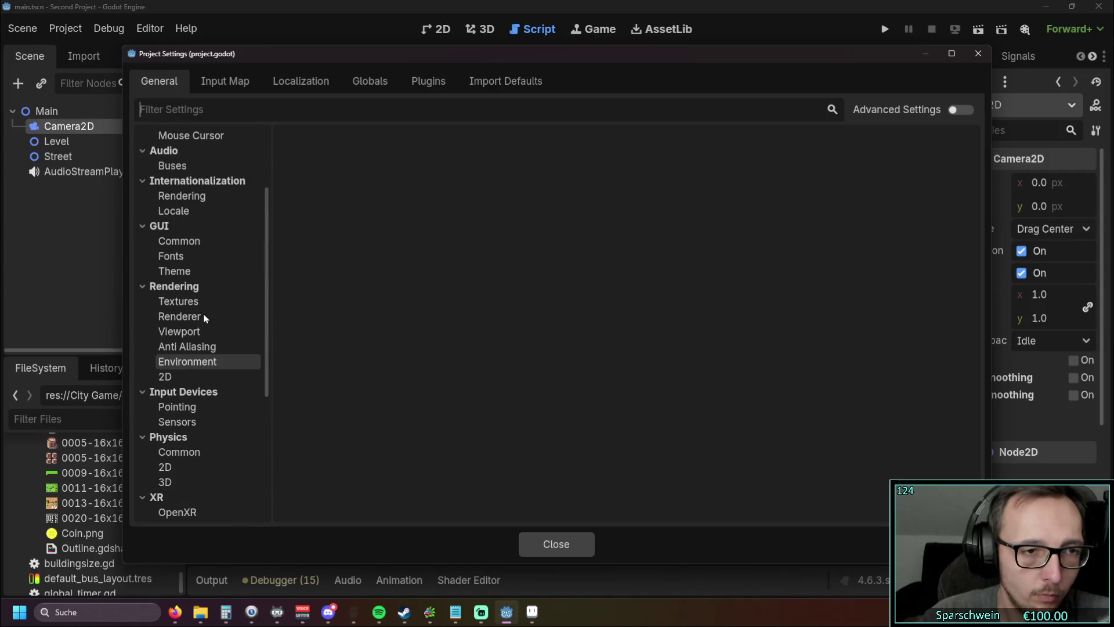
scroll(203, 318, "up", 1)
left_click(177, 242)
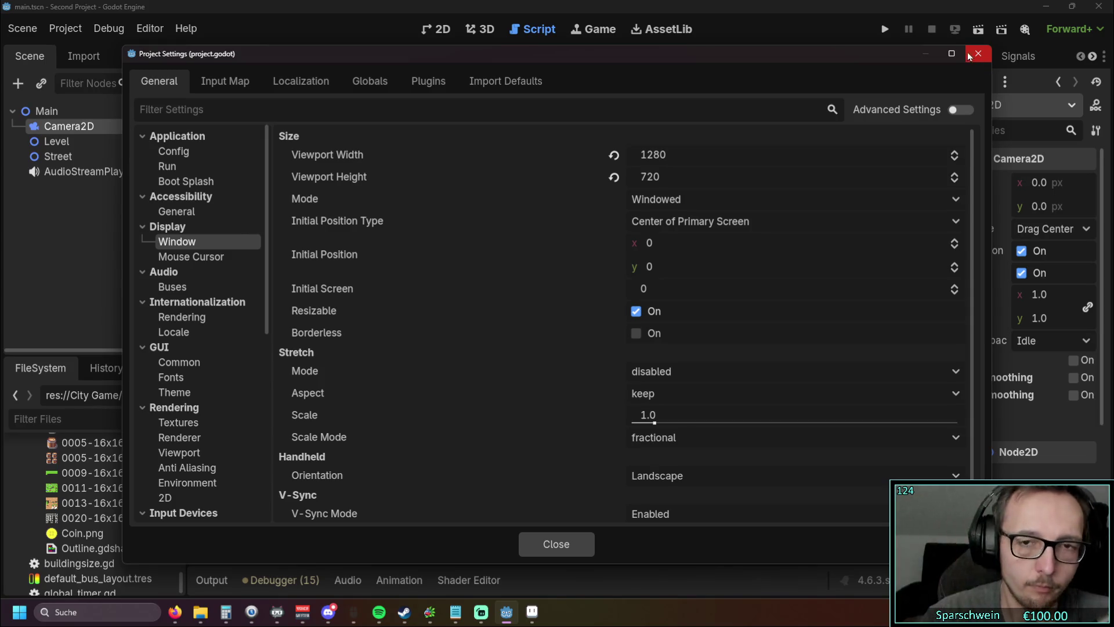
Step: Set Viewport Width to 12800 and Viewport Height to 7200 in Display › Window
left_click(689, 156)
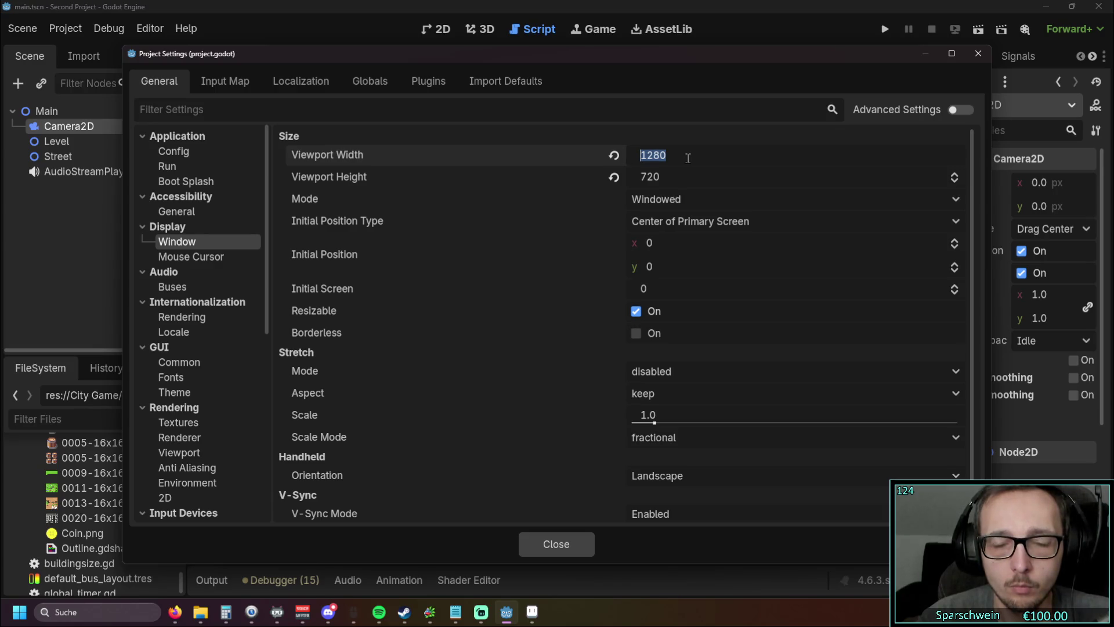
left_click(688, 157)
type("0")
left_click(675, 176)
type("0")
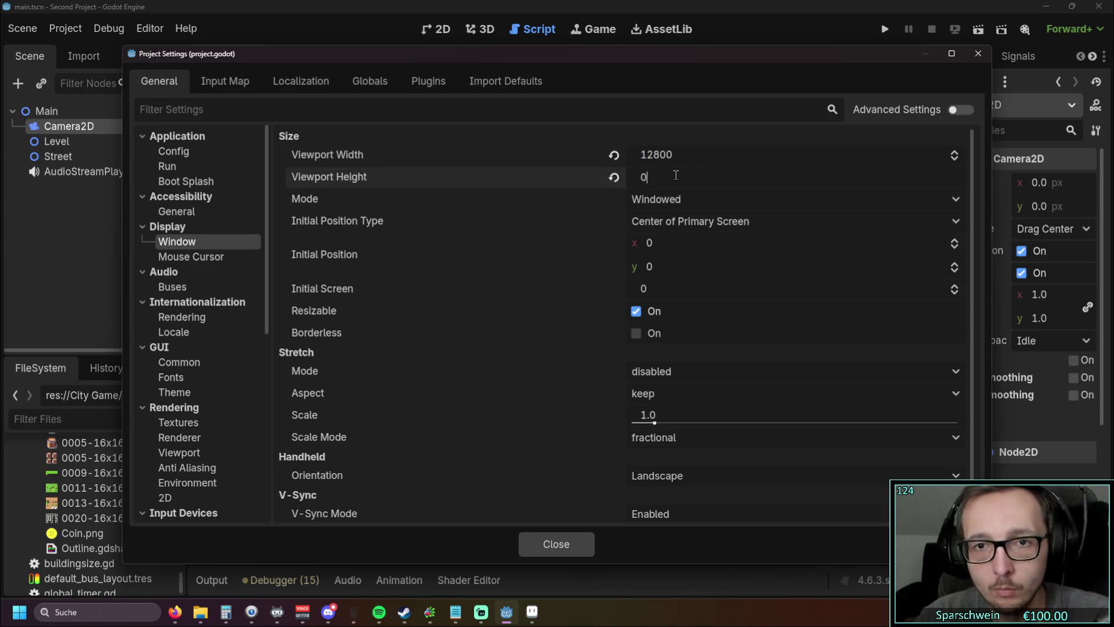
key("BackSpace")
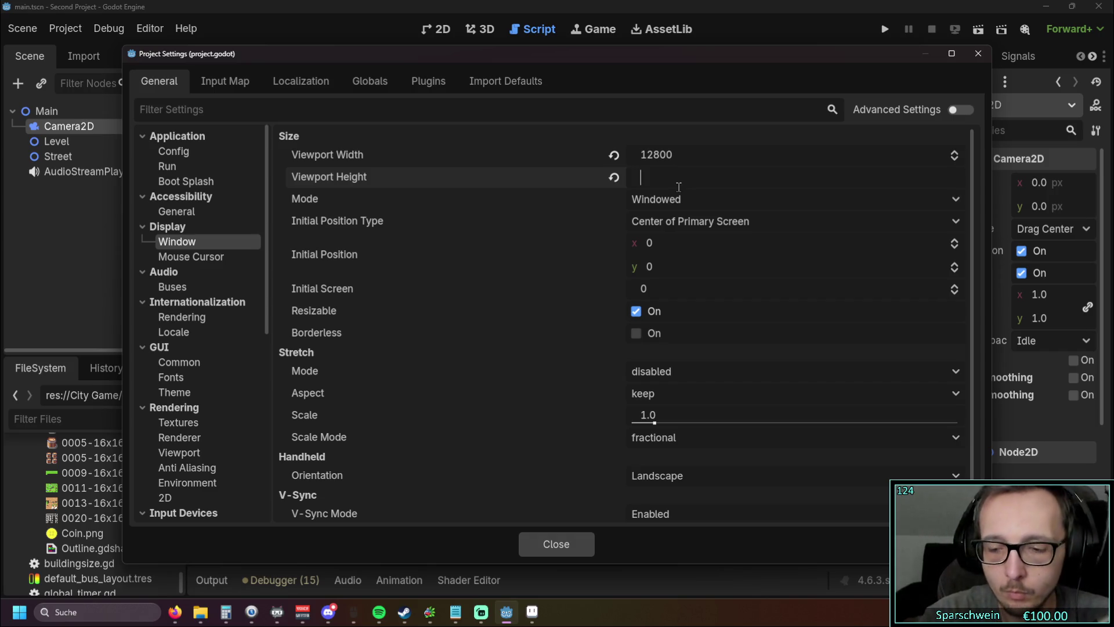
type("7200")
key("Return")
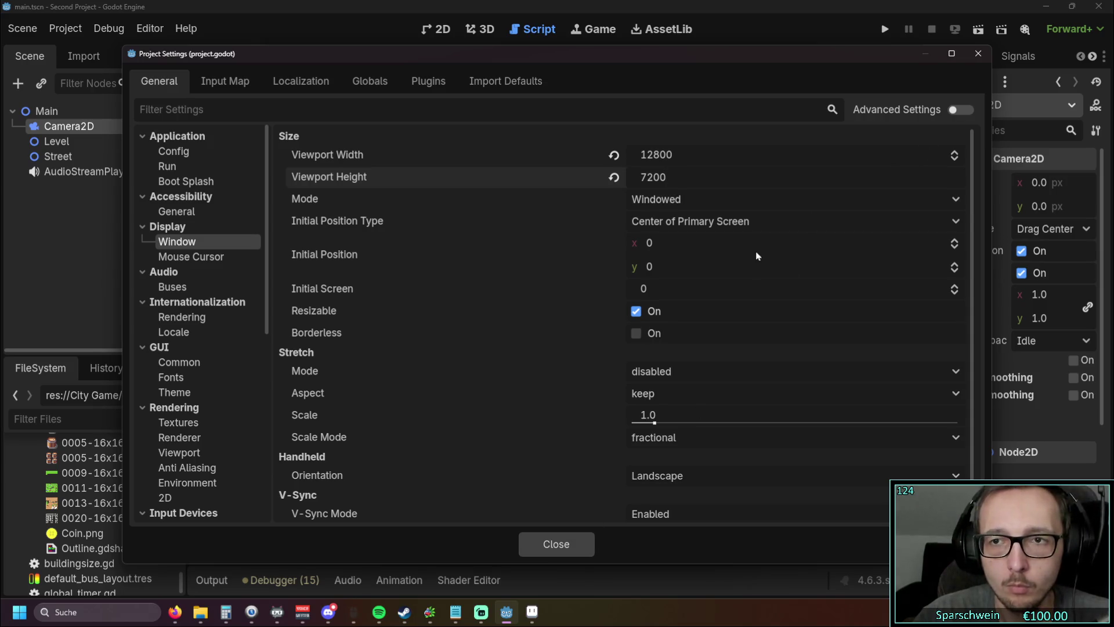
Step: Close Project Settings, test-run the game at the larger viewport, then close the game window
left_click(568, 545)
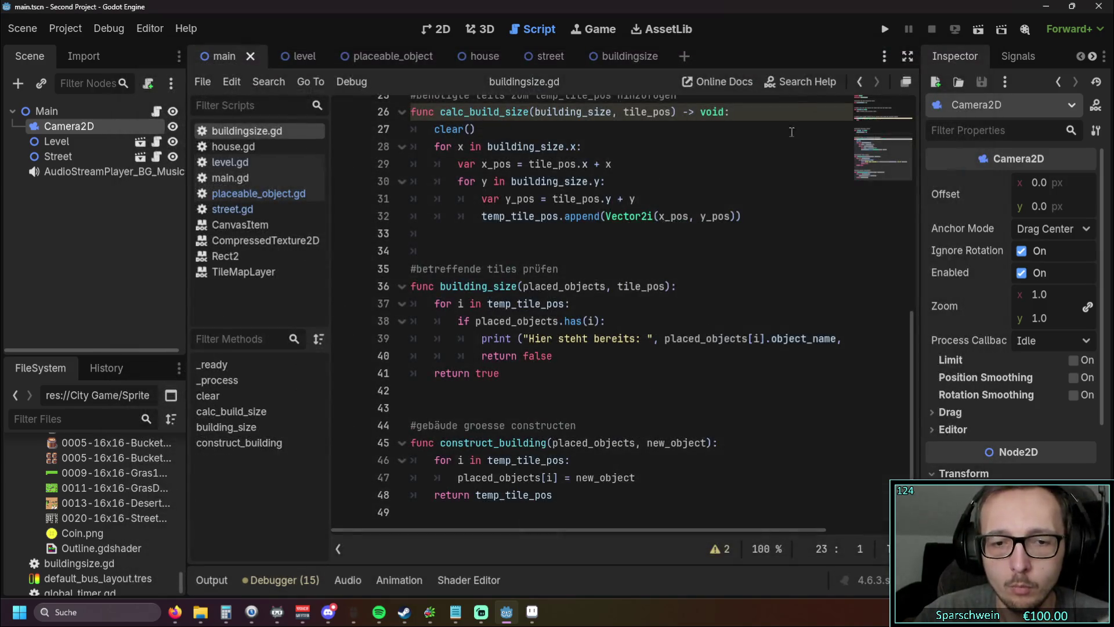
left_click(886, 30)
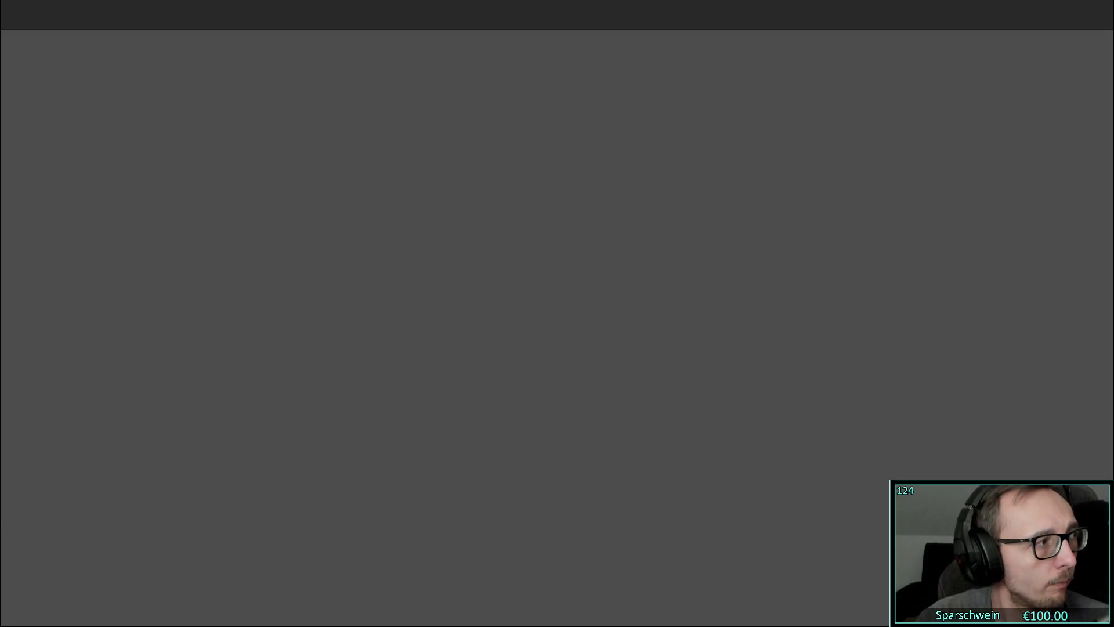
key("alt+Tab")
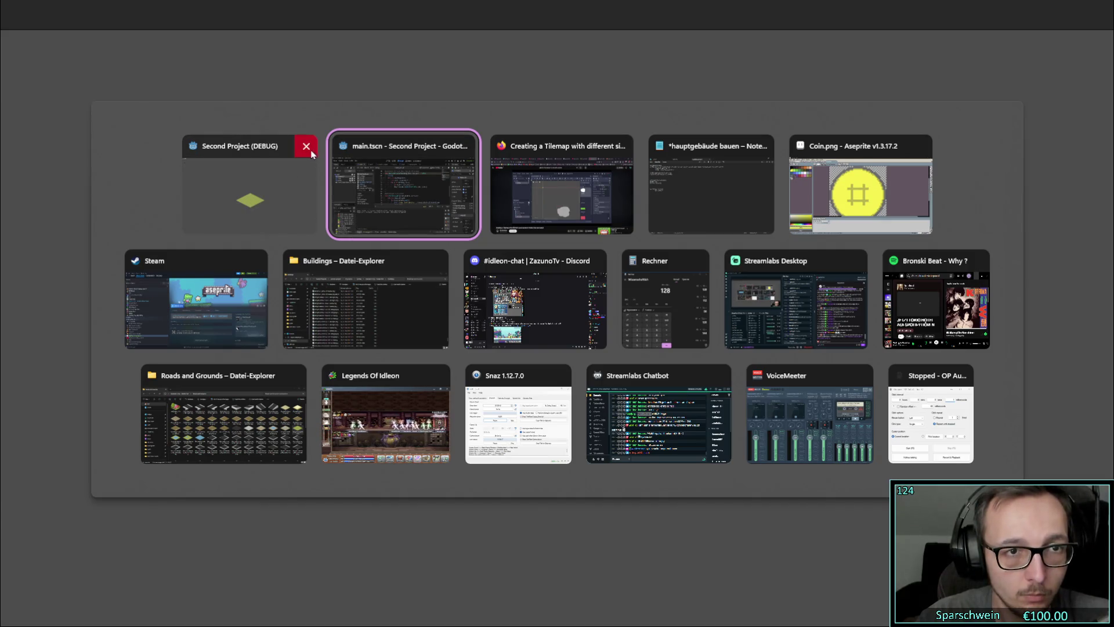
left_click(307, 147)
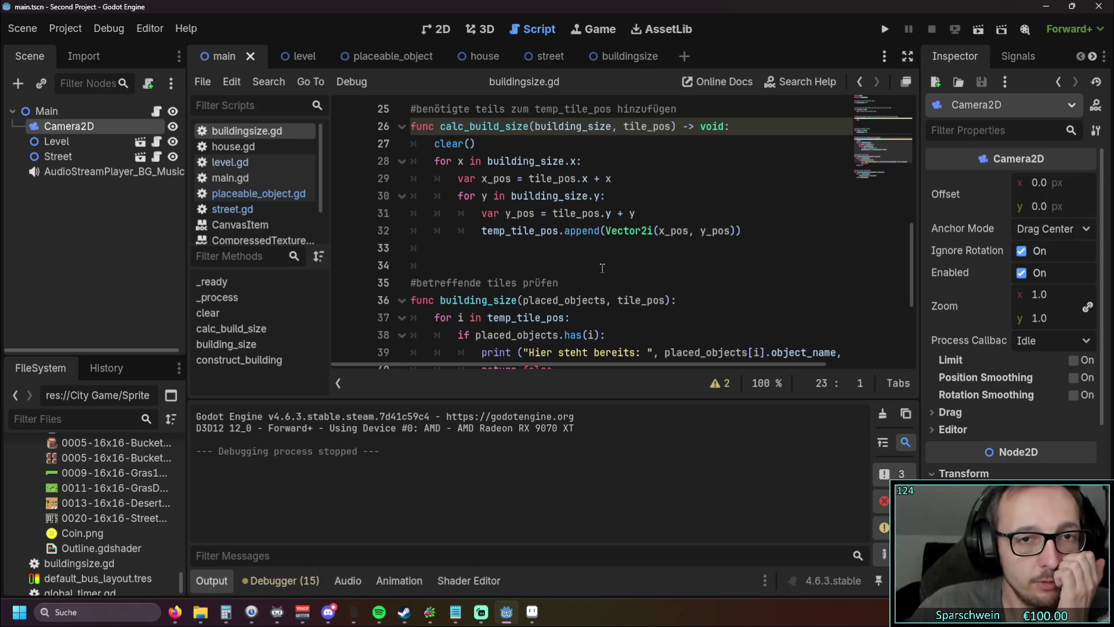
scroll(603, 268, "up", 8)
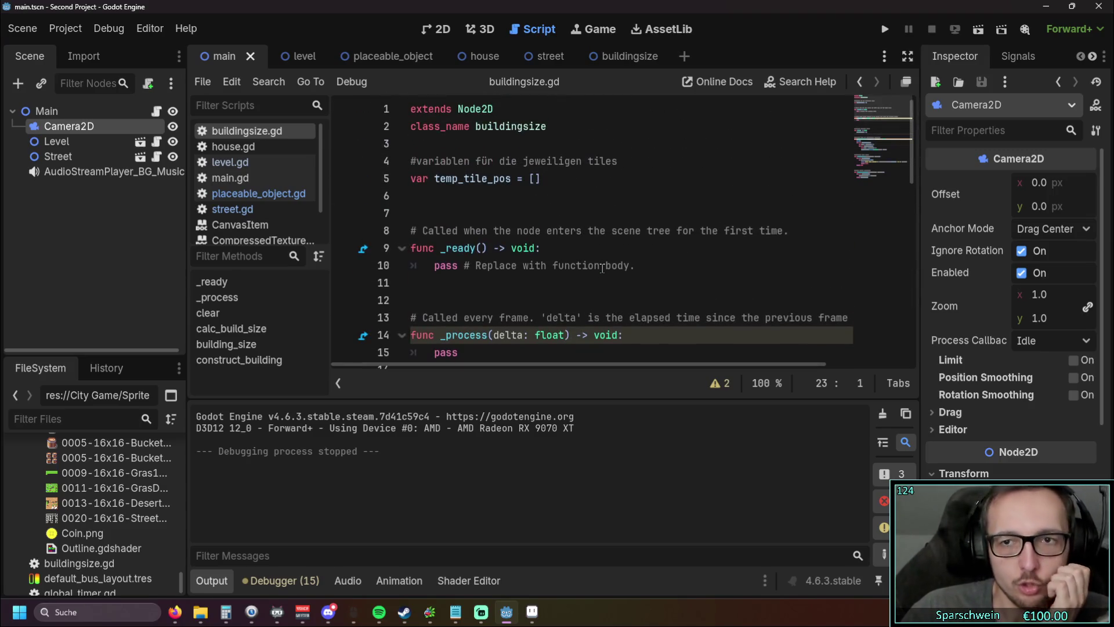
left_click(380, 56)
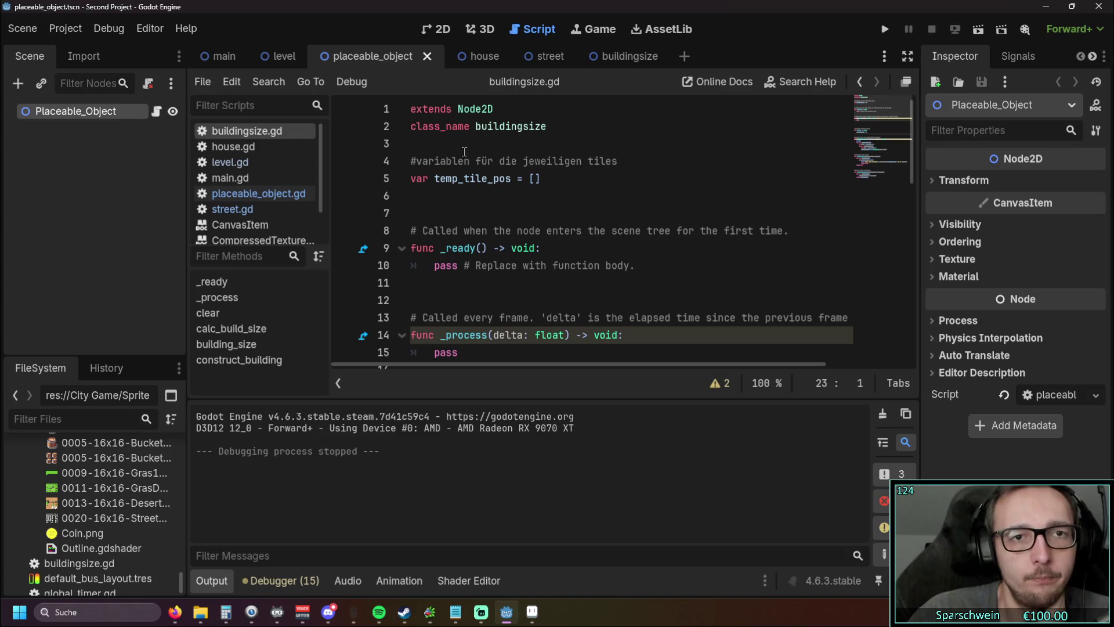
scroll(401, 133, "down", 3)
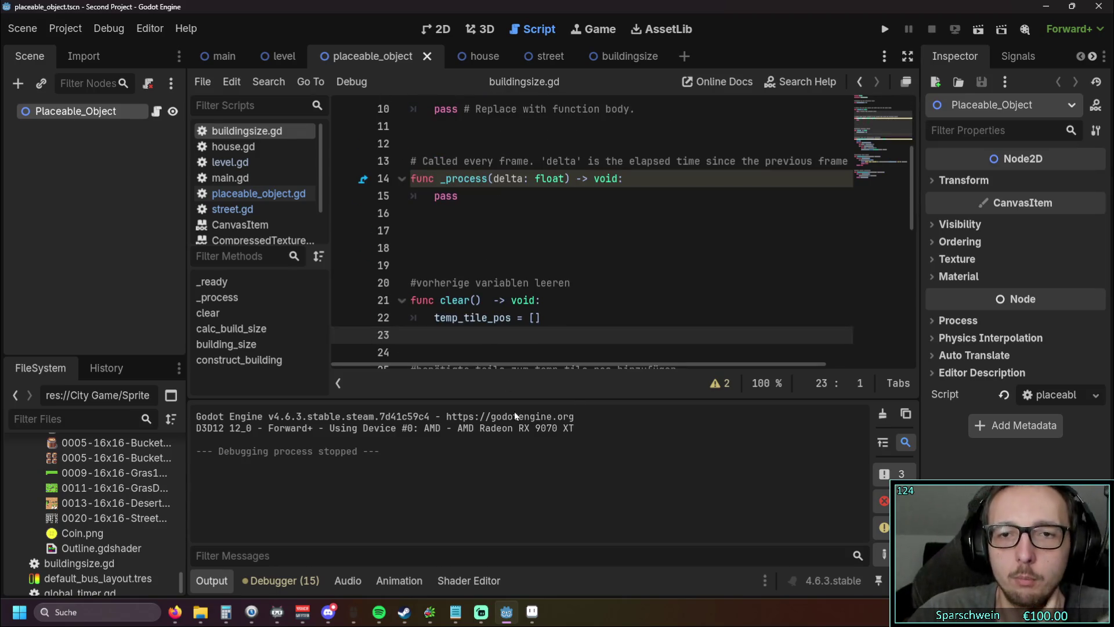
scroll(524, 267, "up", 3)
scroll(524, 266, "down", 11)
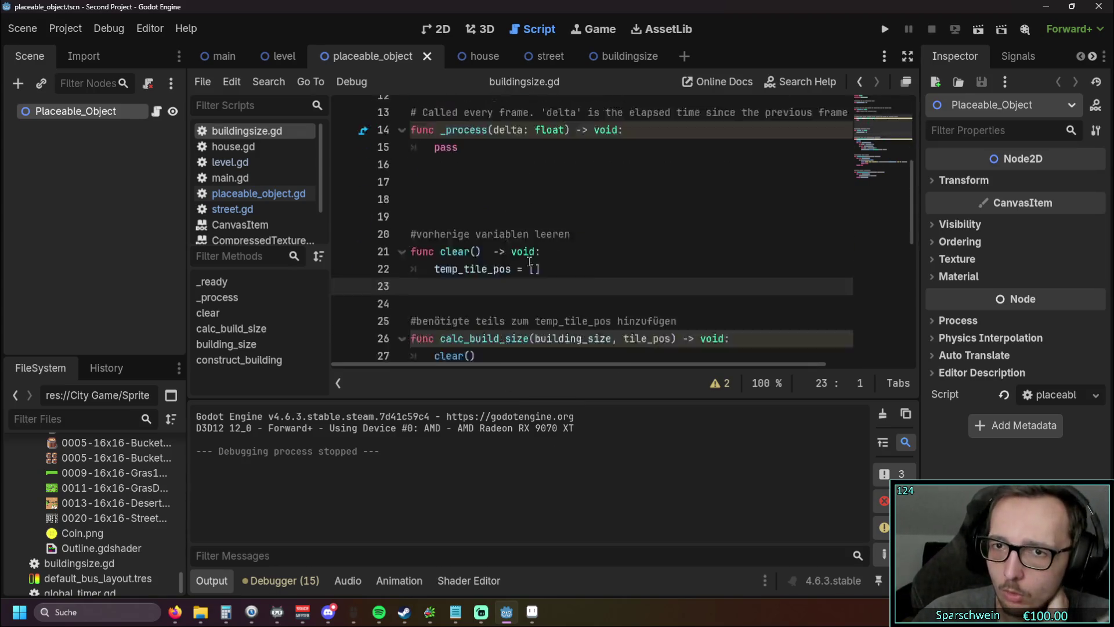
scroll(524, 267, "up", 6)
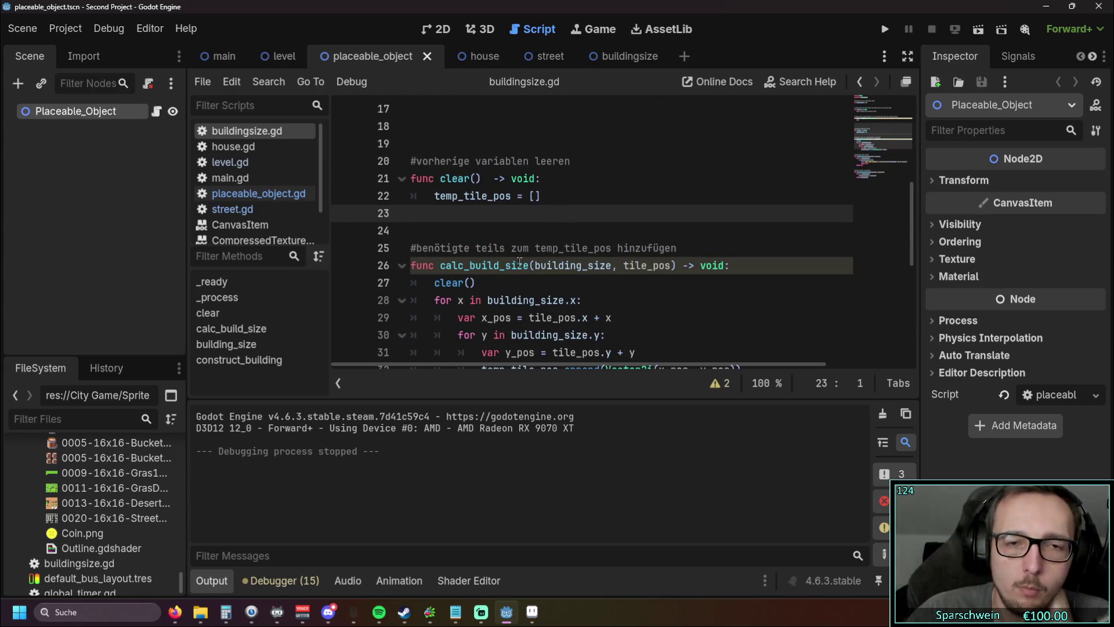
scroll(518, 259, "up", 3)
scroll(518, 259, "down", 9)
left_click(223, 55)
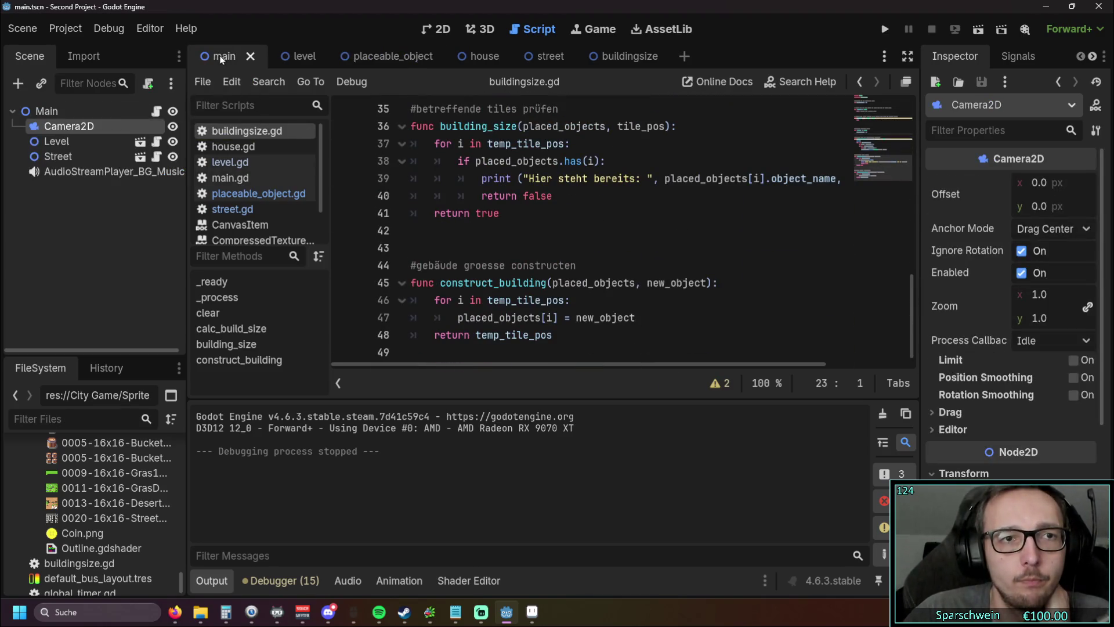
scroll(426, 174, "up", 2)
scroll(426, 179, "down", 2)
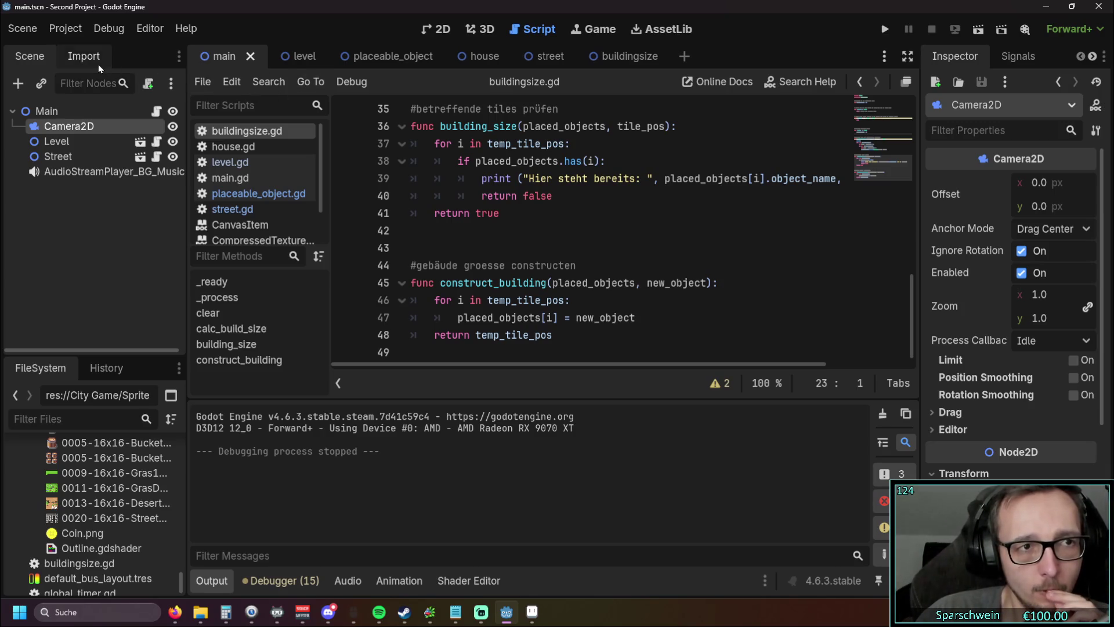
Step: Lower the Camera2D zoom to 0.125, test-run the game, then close it and return to Godot
left_click_drag(1048, 301, 978, 302)
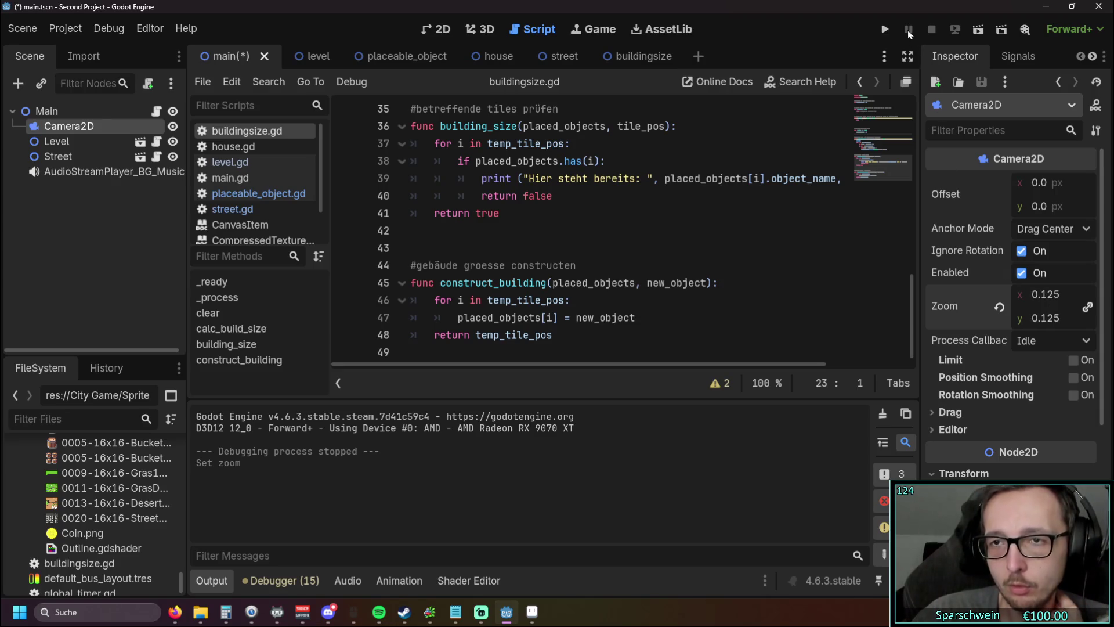
left_click(884, 29)
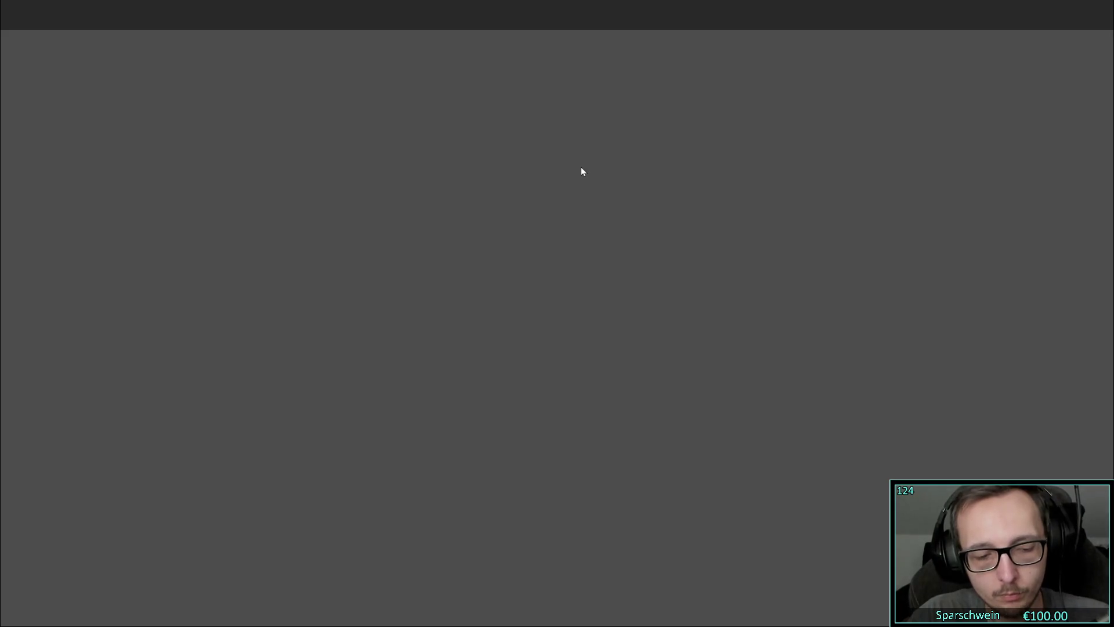
key("super+Tab")
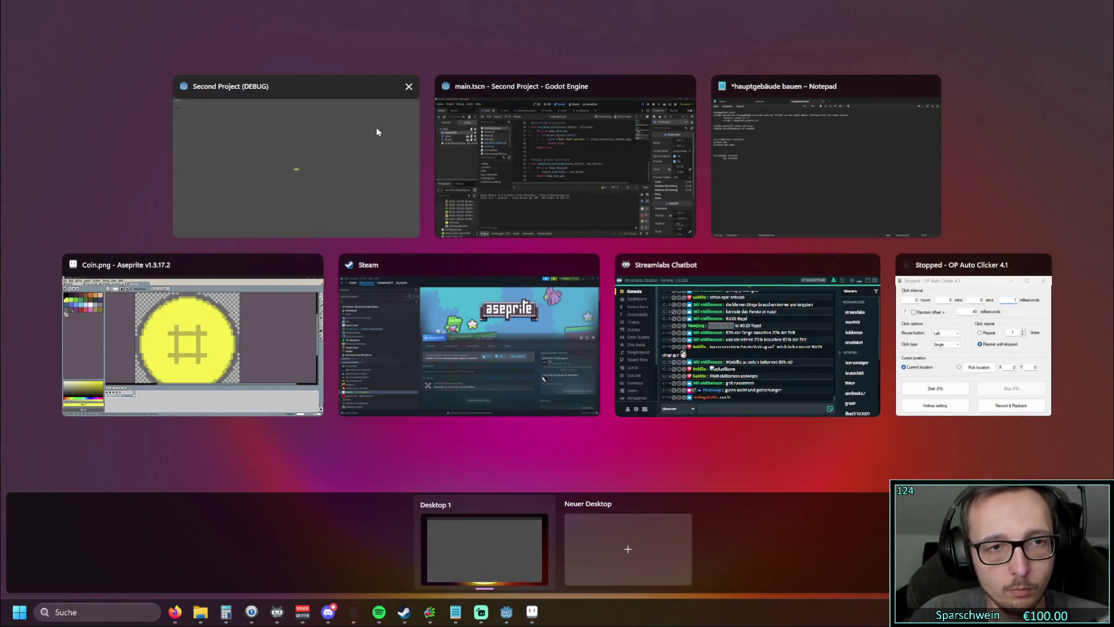
left_click(407, 88)
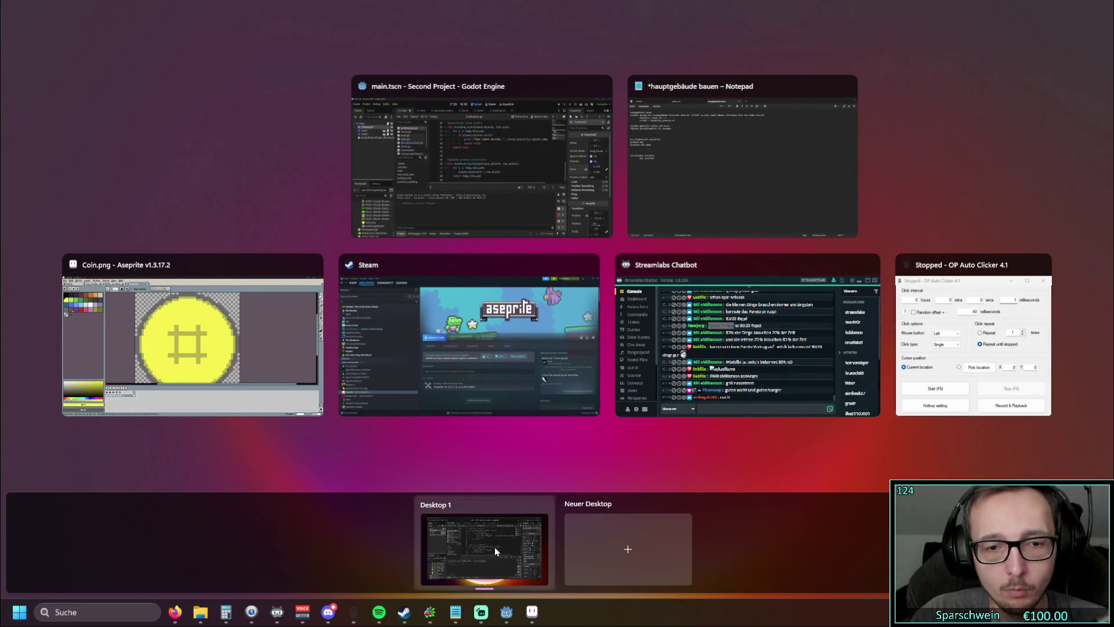
left_click(511, 171)
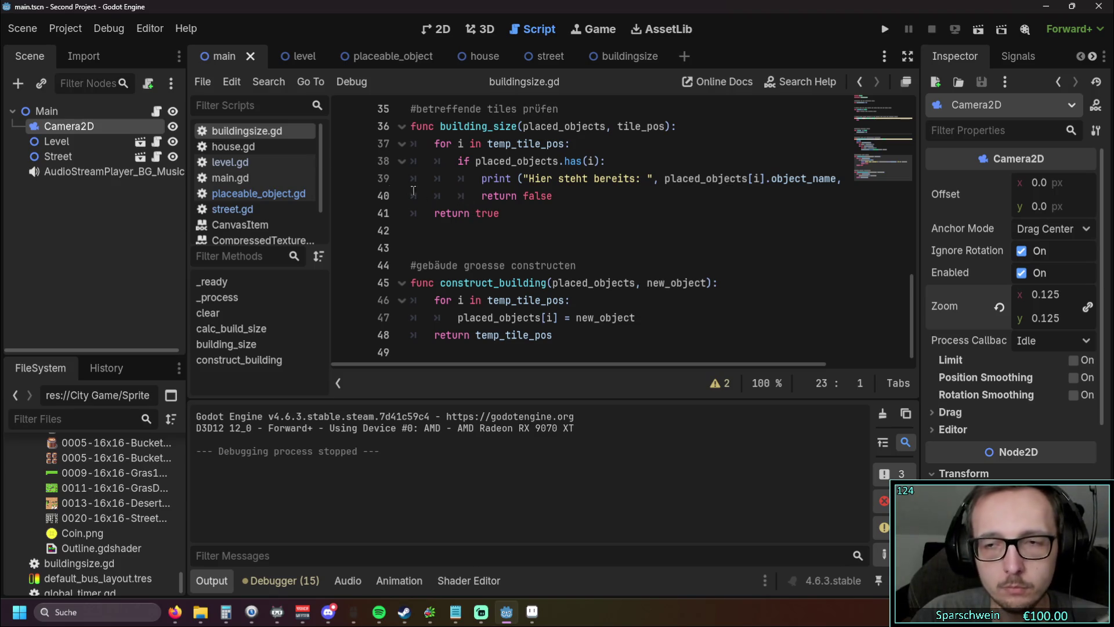
left_click(109, 28)
Step: Set the viewport width to 1280 and height to 720 in Project Settings, then run the game
mouse_move(82, 27)
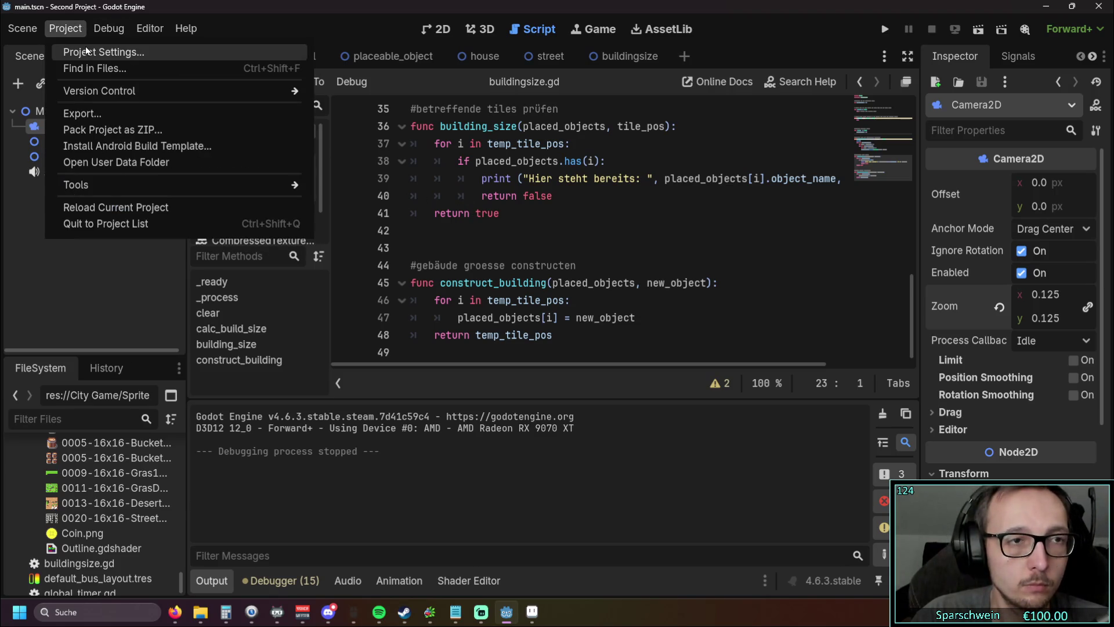
left_click(86, 51)
left_click(686, 161)
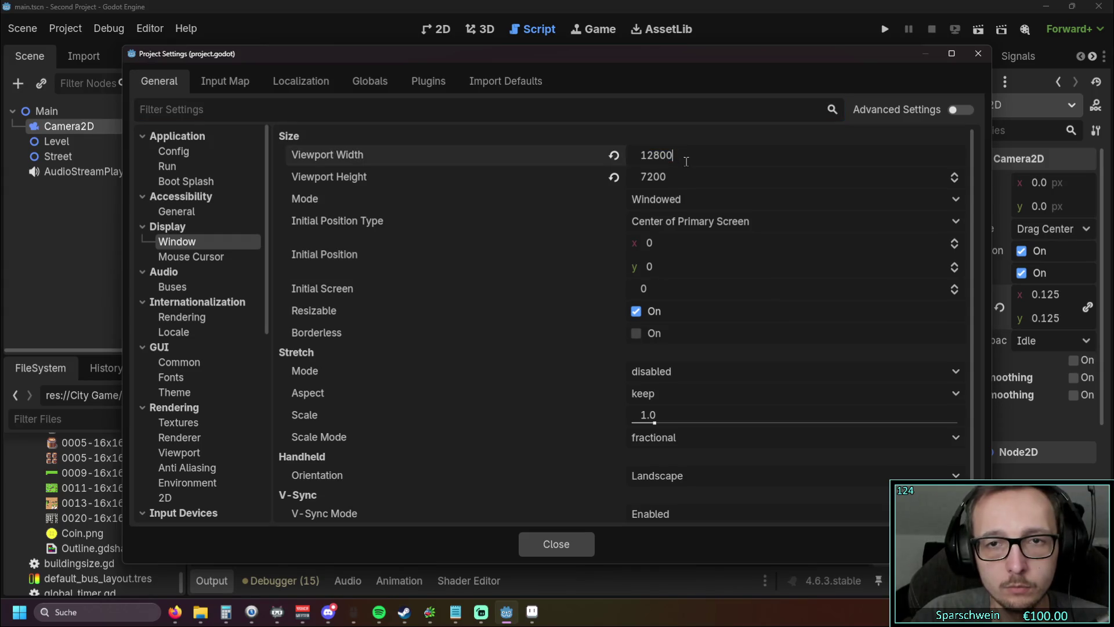
key("BackSpace")
left_click(674, 178)
key("BackSpace")
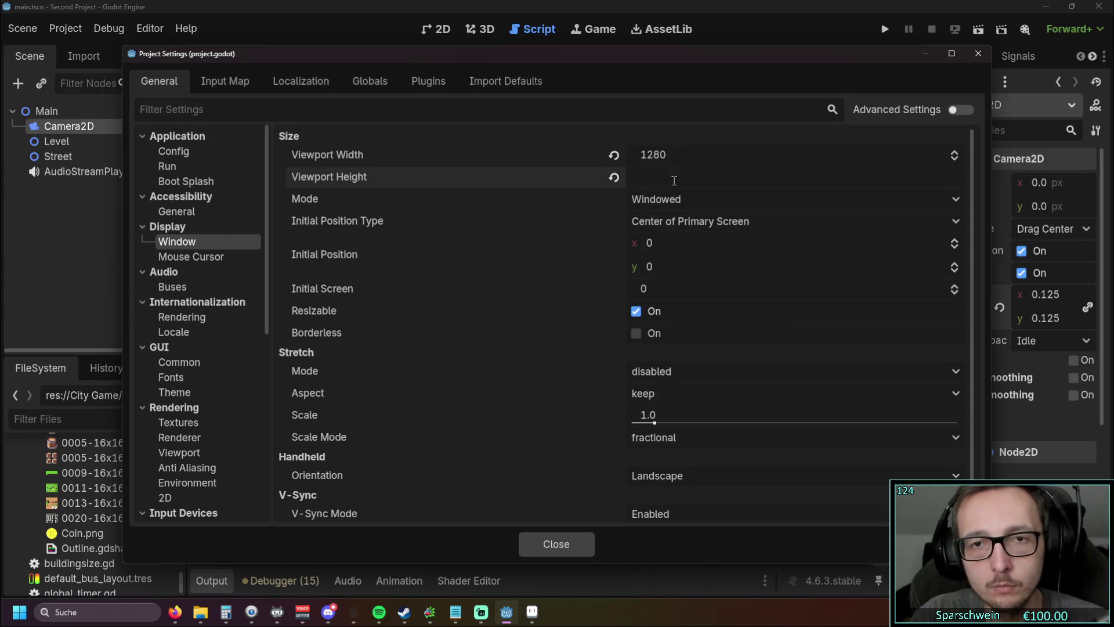
type("720")
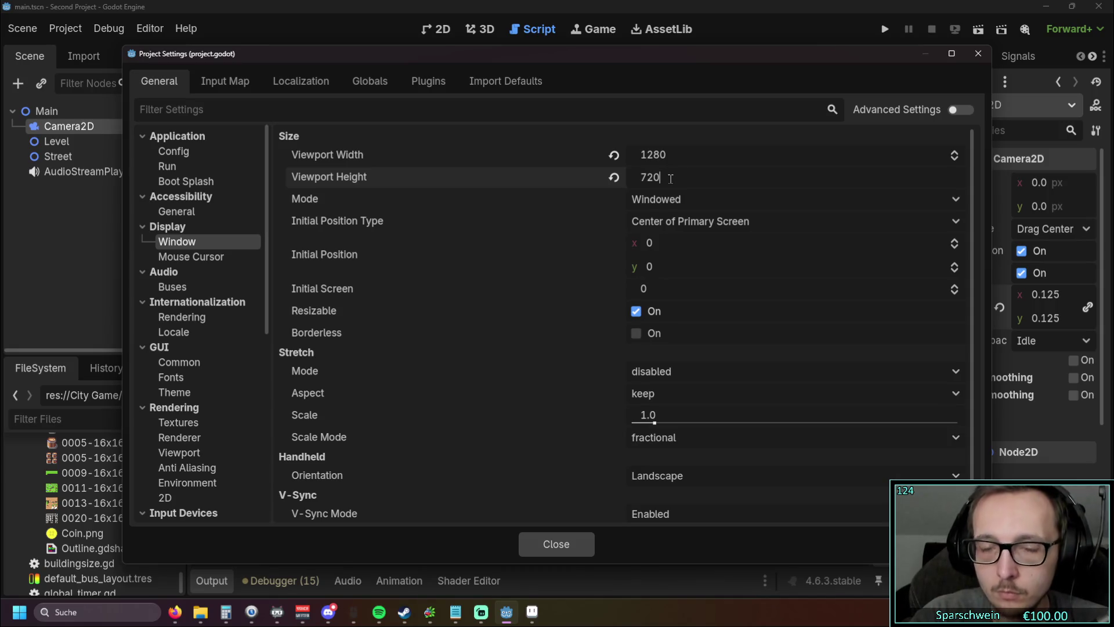
left_click(703, 165)
left_click(567, 240)
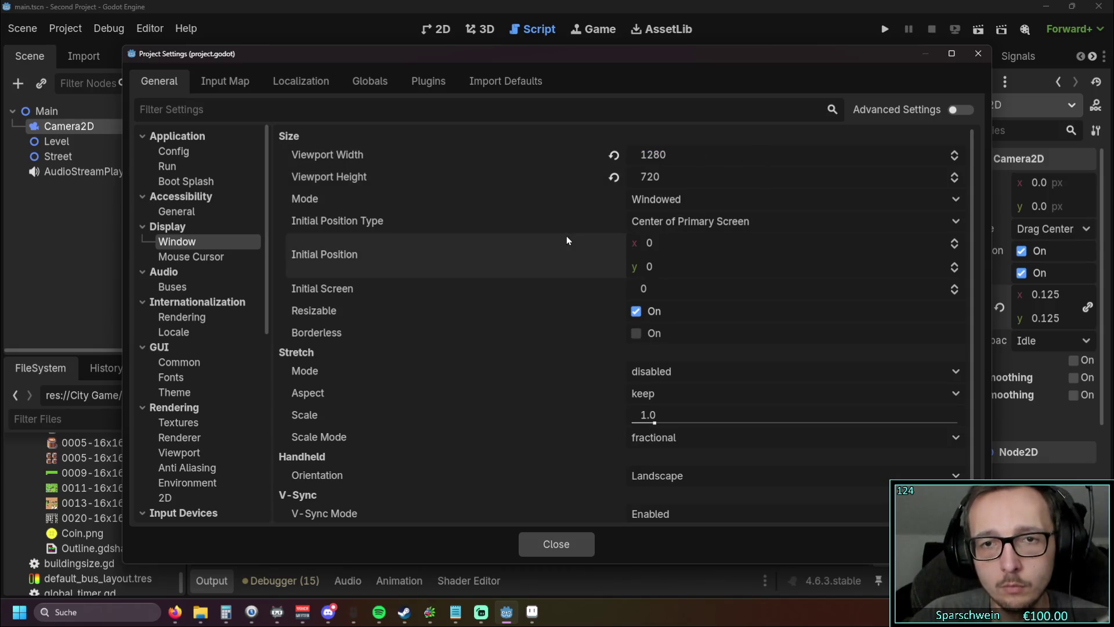
left_click(978, 53)
key("F5")
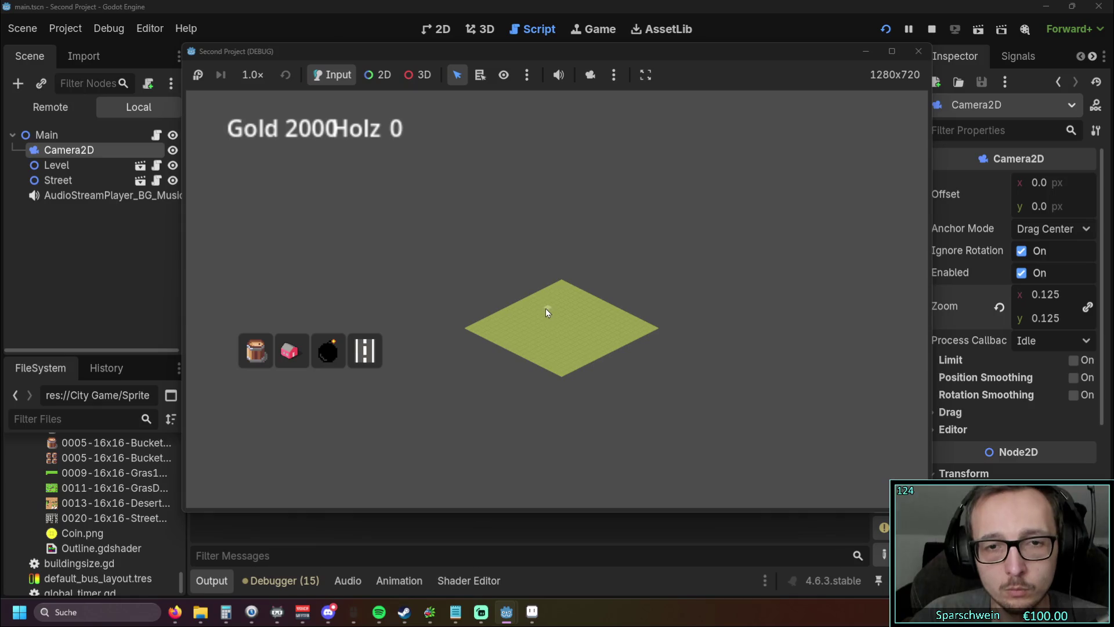
Step: In the running game, place two street tiles and a red house
left_click(534, 315)
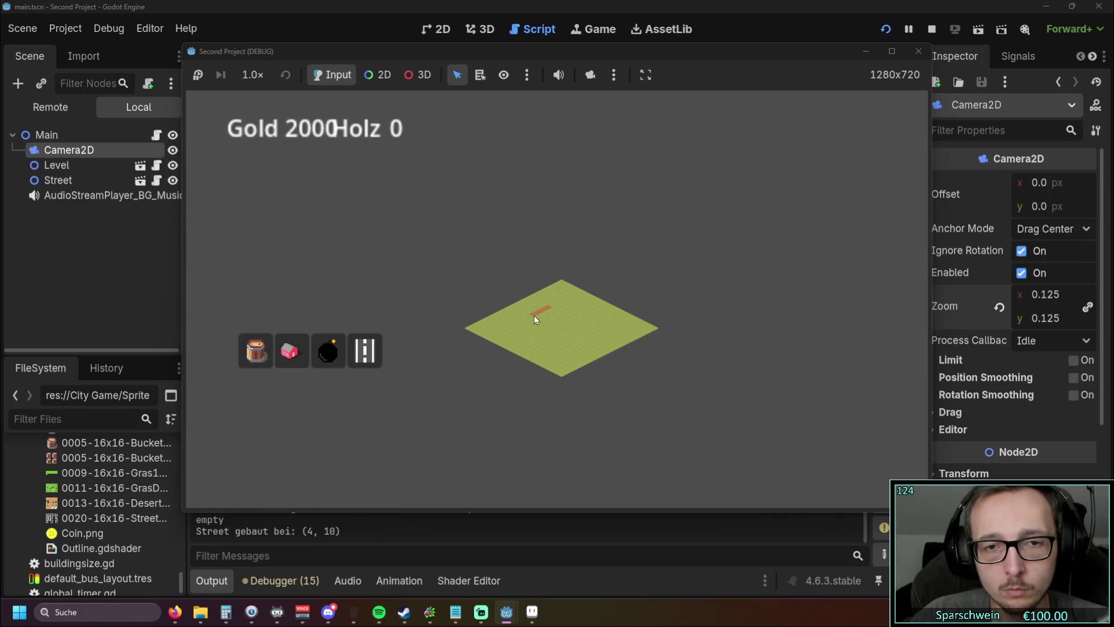
left_click(556, 303)
left_click(299, 350)
left_click(541, 308)
Step: Leave build mode, collect the house's resources, and stop the game
right_click(542, 327)
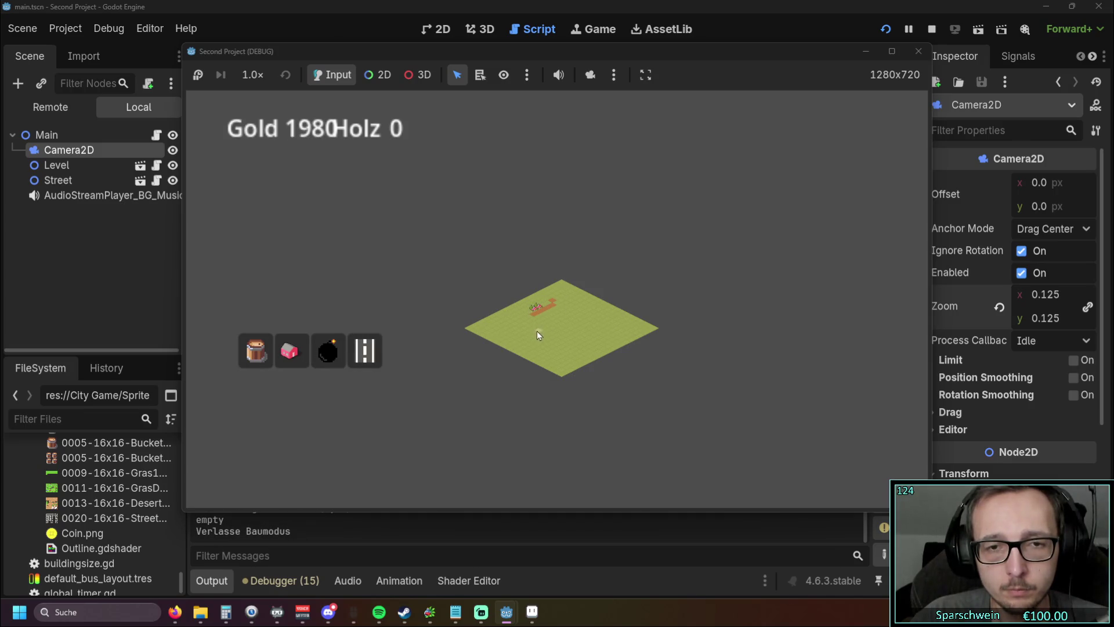
left_click(537, 307)
left_click(917, 51)
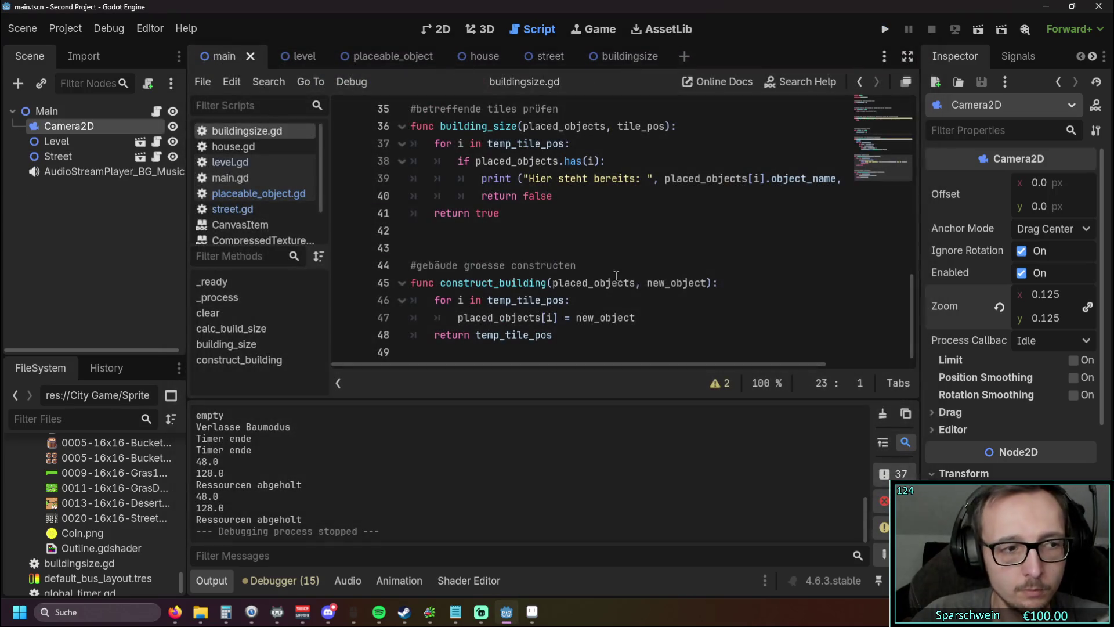
Step: Look over the script, then switch to the placeable_object and house scenes
scroll(567, 273, "up", 2)
left_click(563, 273)
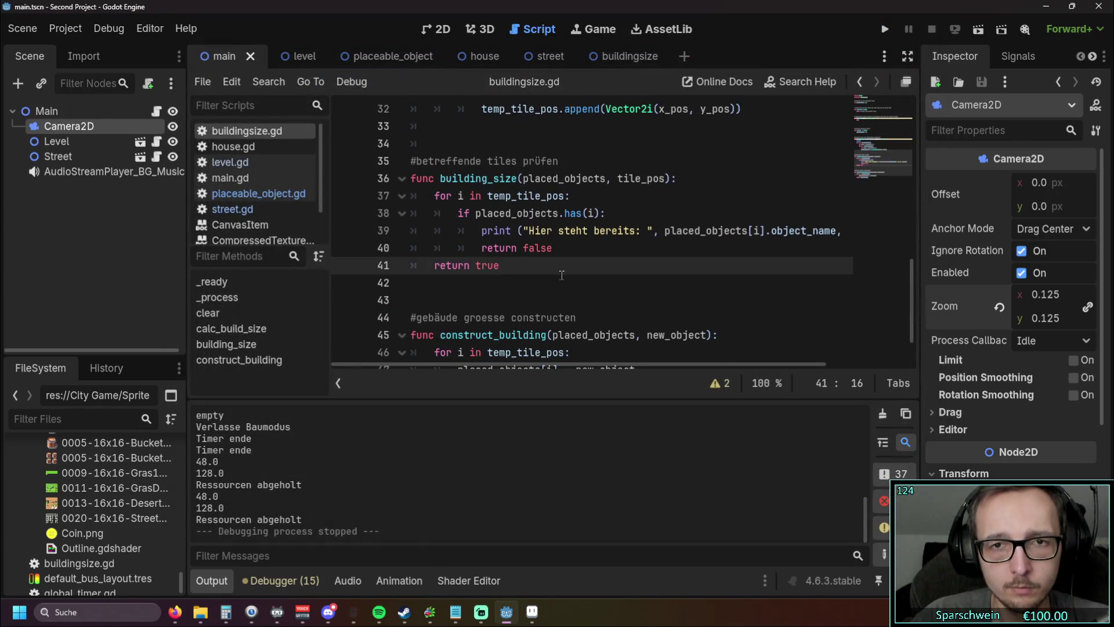
scroll(562, 275, "up", 1)
scroll(563, 277, "down", 2)
scroll(564, 279, "up", 1)
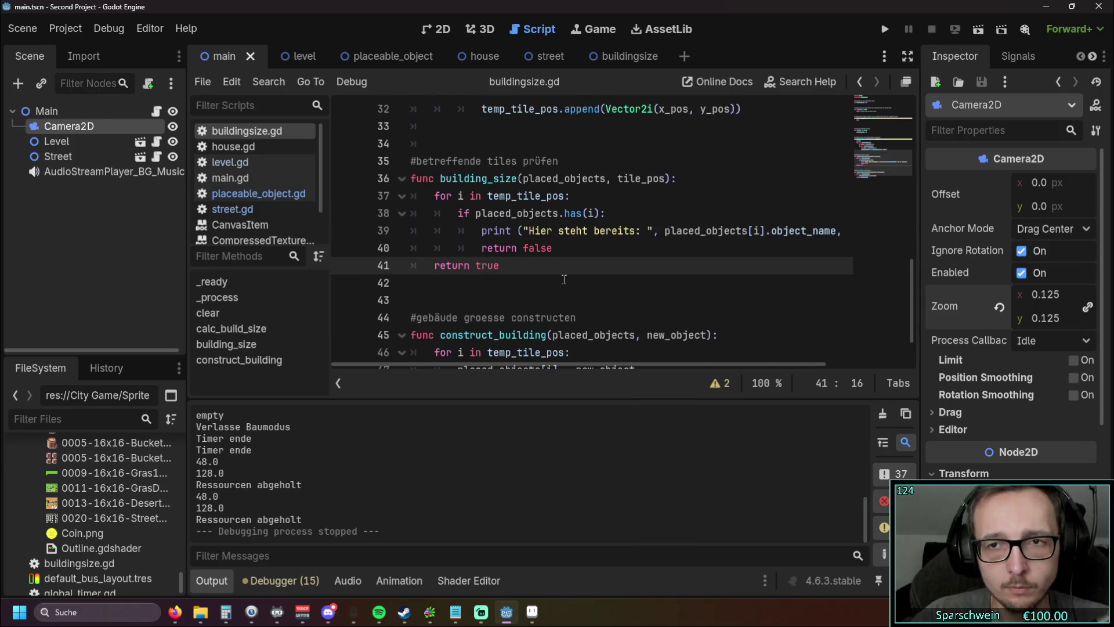
scroll(564, 280, "up", 2)
left_click(381, 62)
left_click(486, 56)
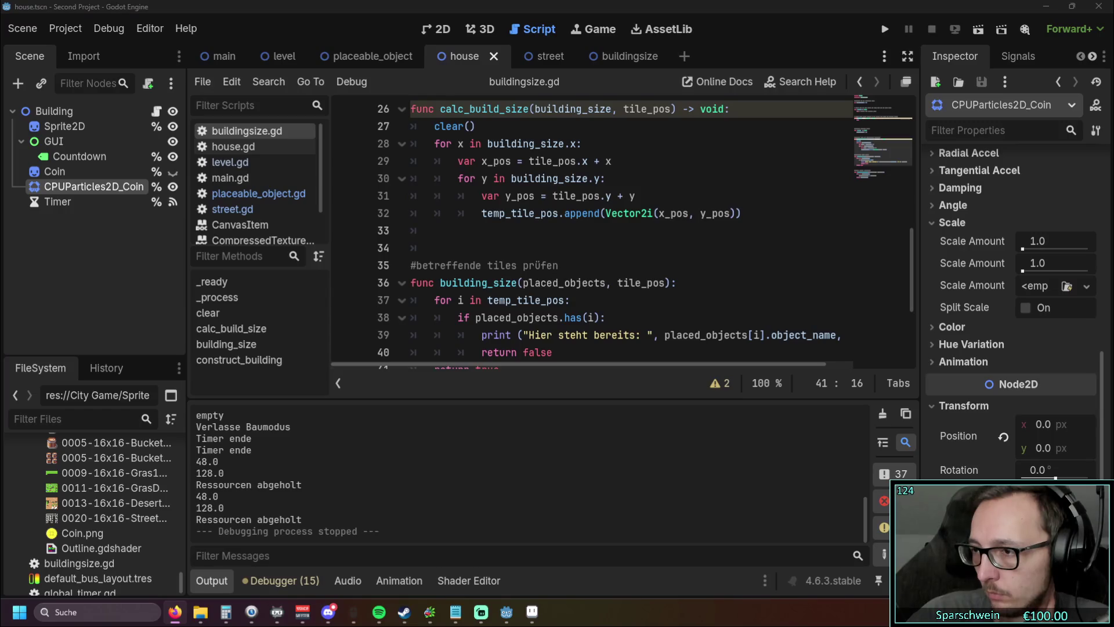
Step: Collapse the output log, switch to the level scene, and open level.gd
left_click(586, 254)
scroll(586, 254, "up", 2)
scroll(587, 254, "up", 6)
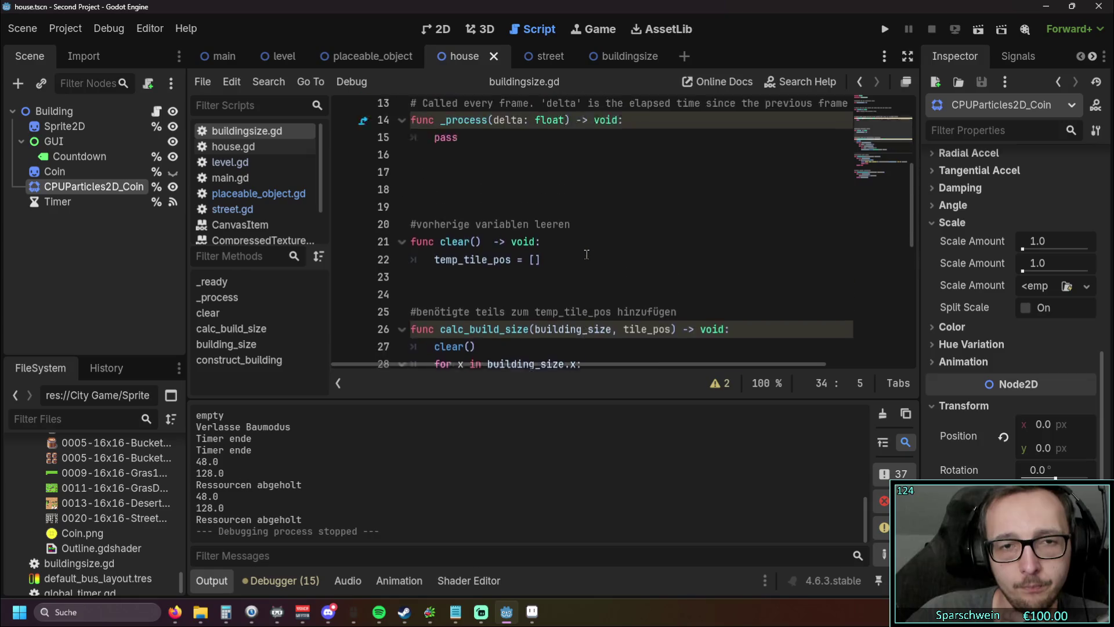
left_click(211, 582)
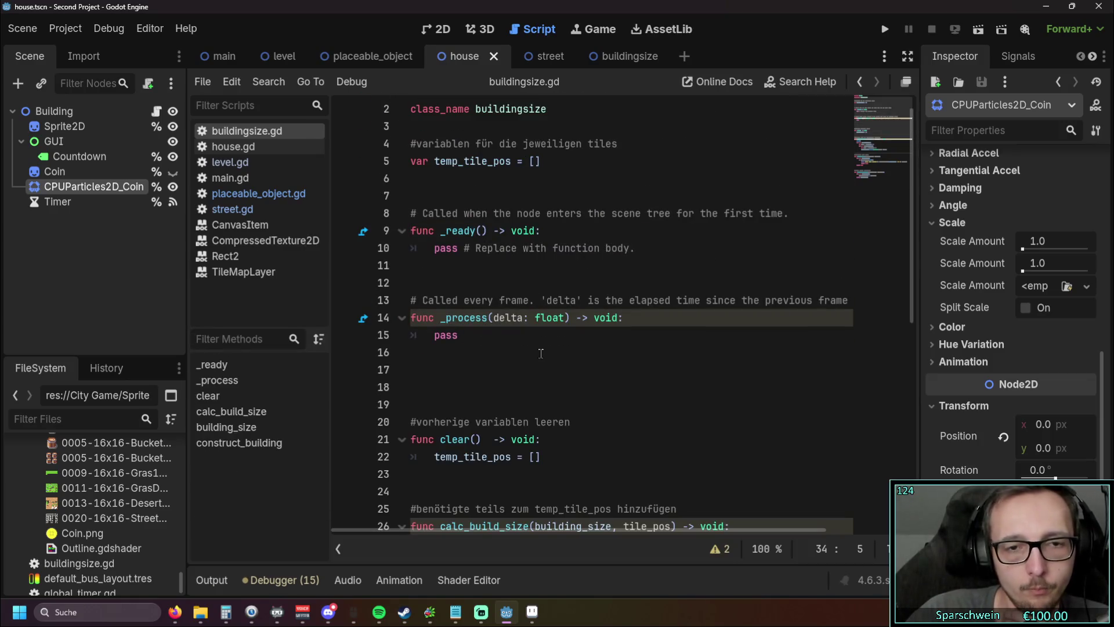
scroll(329, 152, "down", 6)
left_click(284, 56)
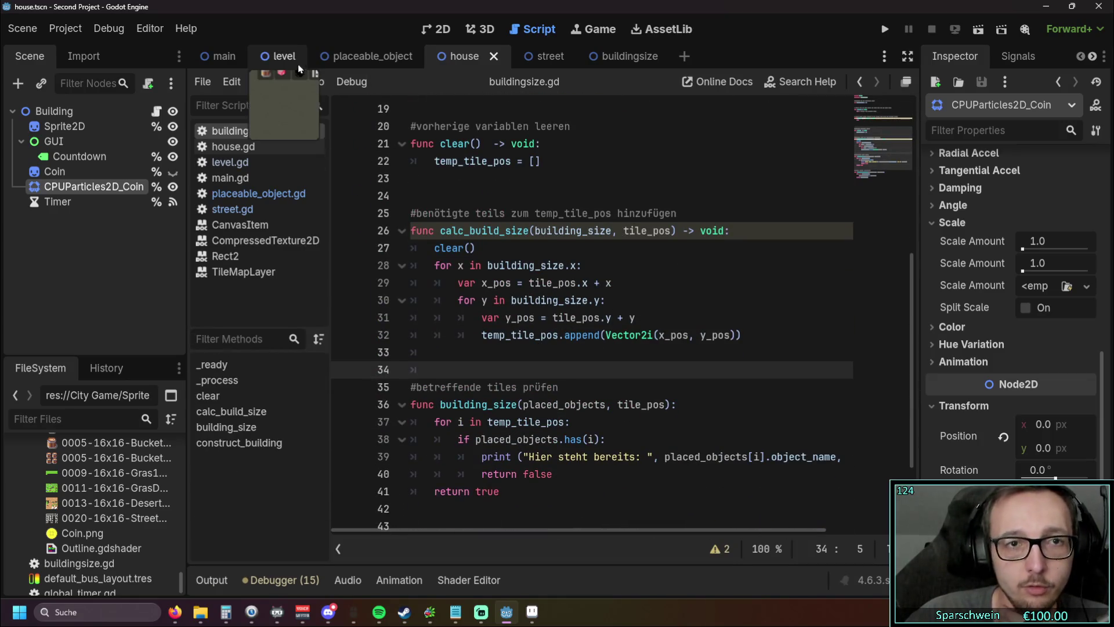
left_click(230, 162)
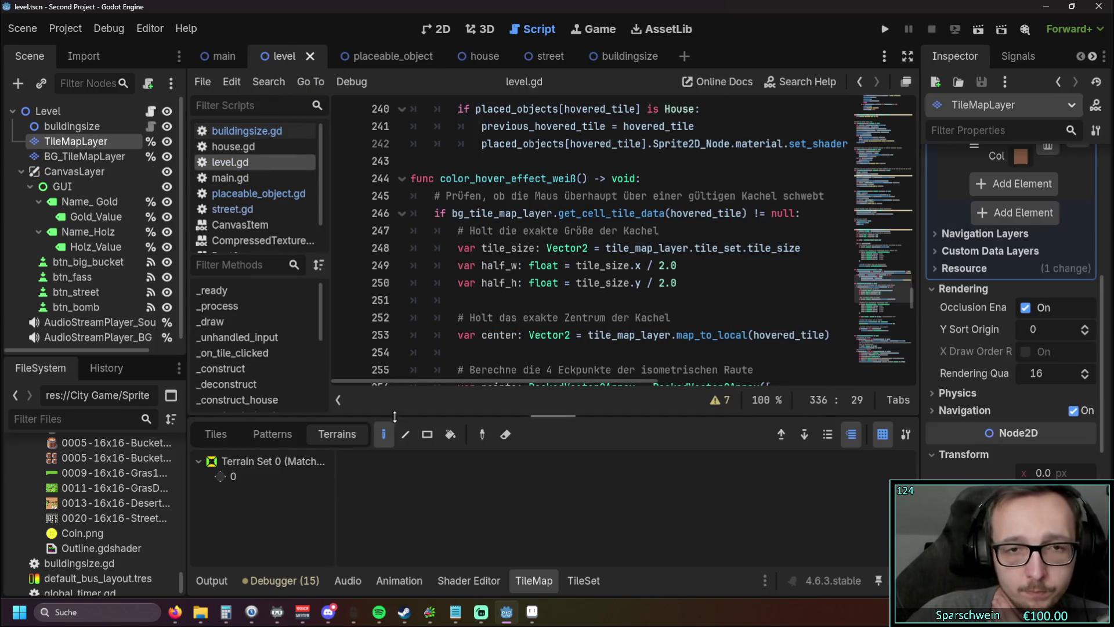
Step: Collapse the TileMap panel and scroll level.gd to the Bomb handler's building_size line
left_click(533, 580)
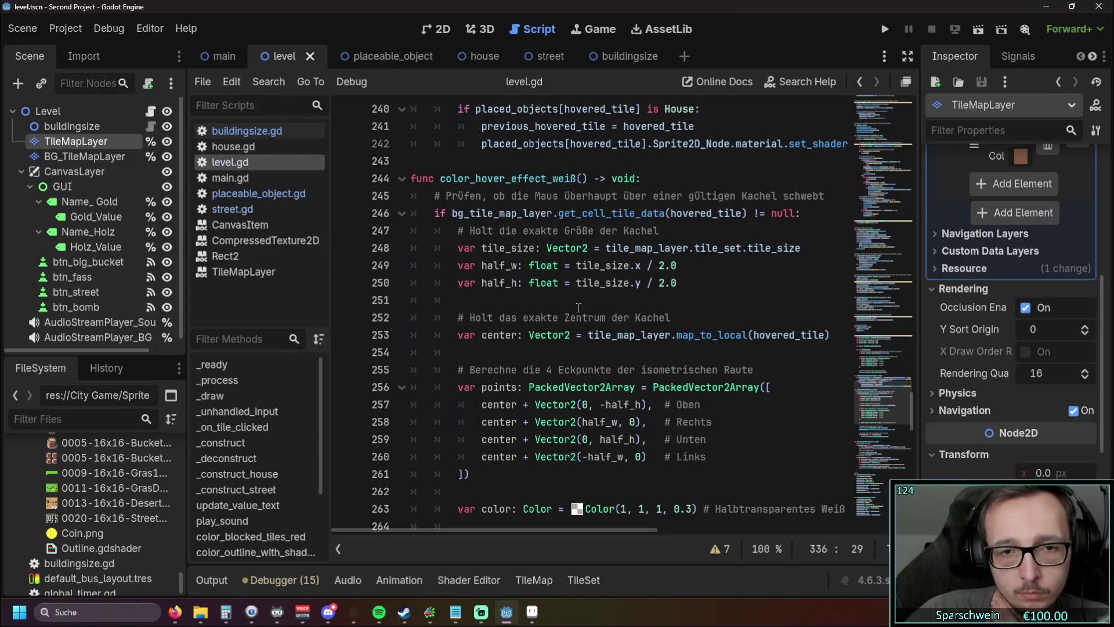
scroll(645, 311, "down", 1)
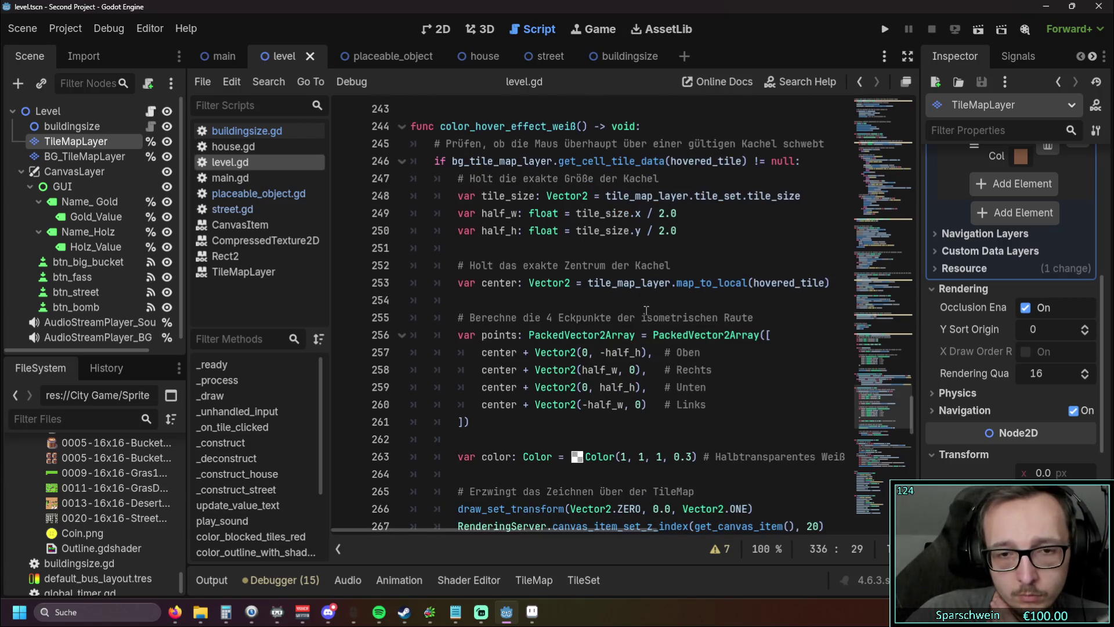
scroll(645, 310, "up", 9)
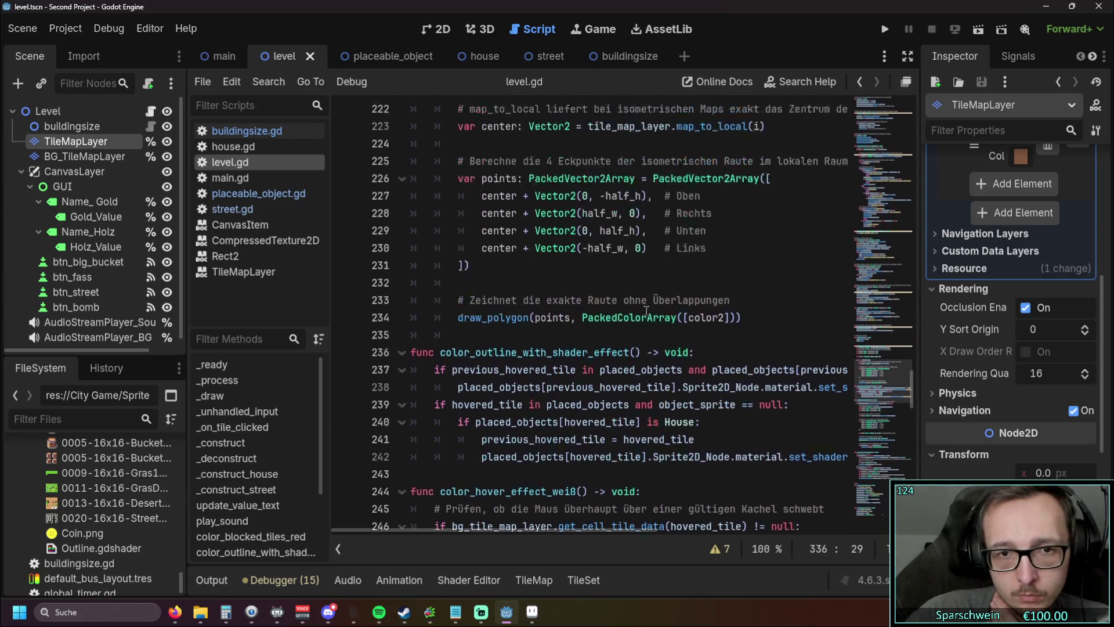
scroll(645, 311, "up", 5)
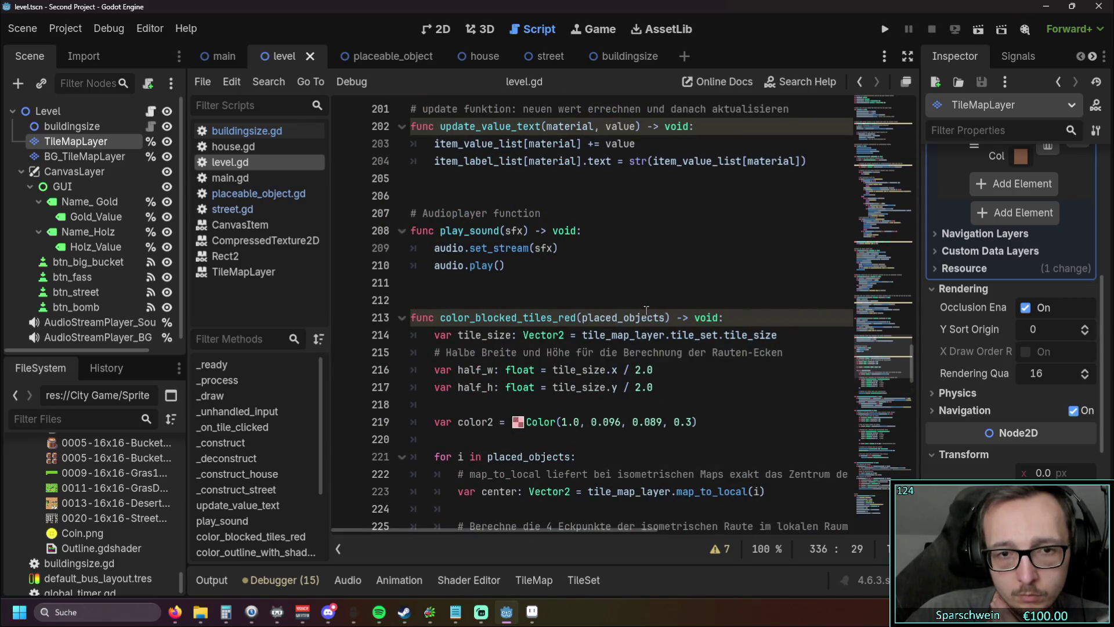
scroll(646, 311, "up", 2)
scroll(646, 310, "down", 14)
scroll(646, 308, "down", 11)
scroll(646, 305, "down", 6)
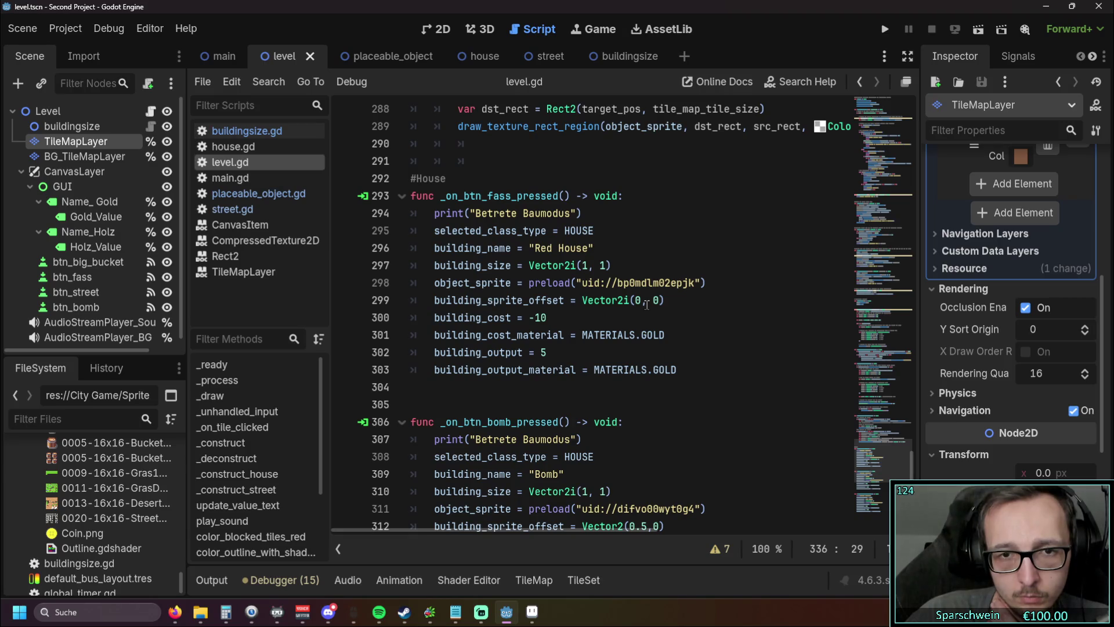
scroll(678, 299, "down", 4)
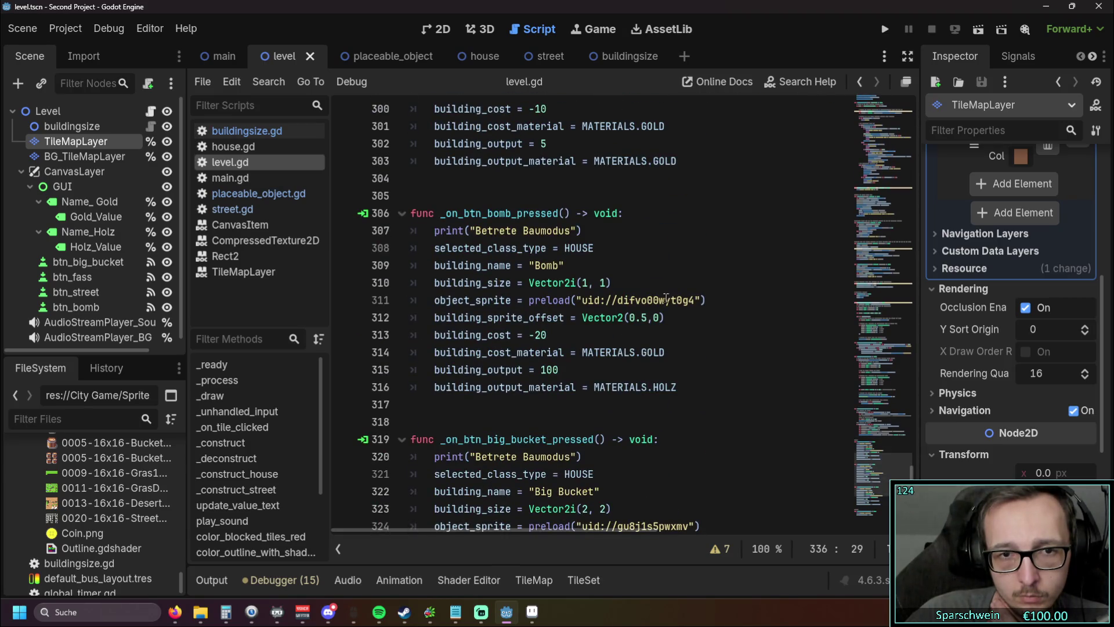
scroll(653, 297, "up", 4)
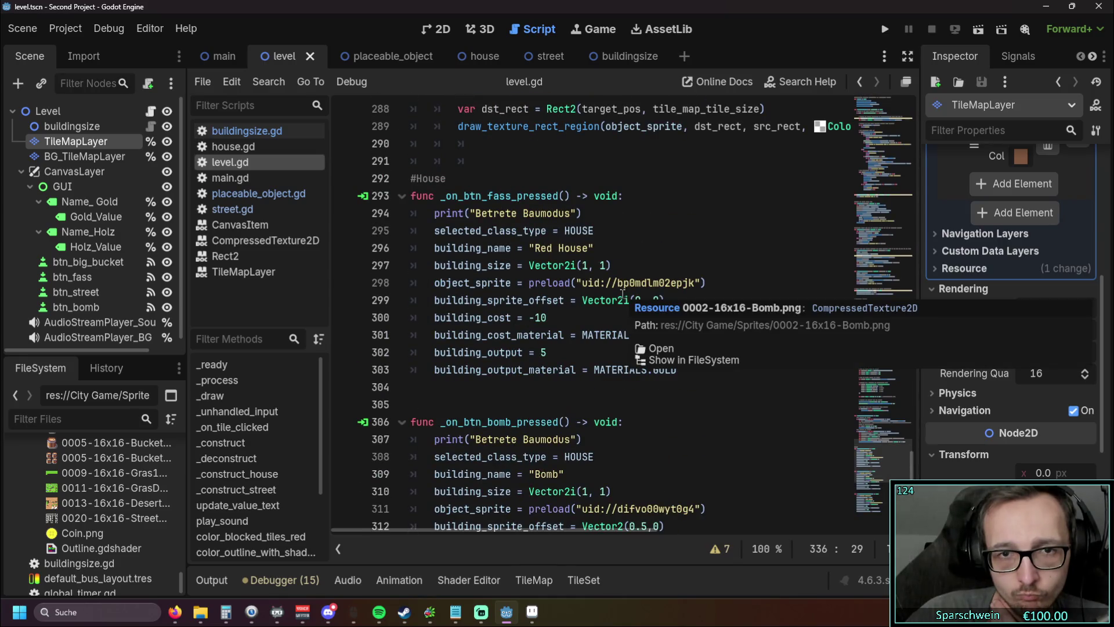
scroll(585, 280, "down", 3)
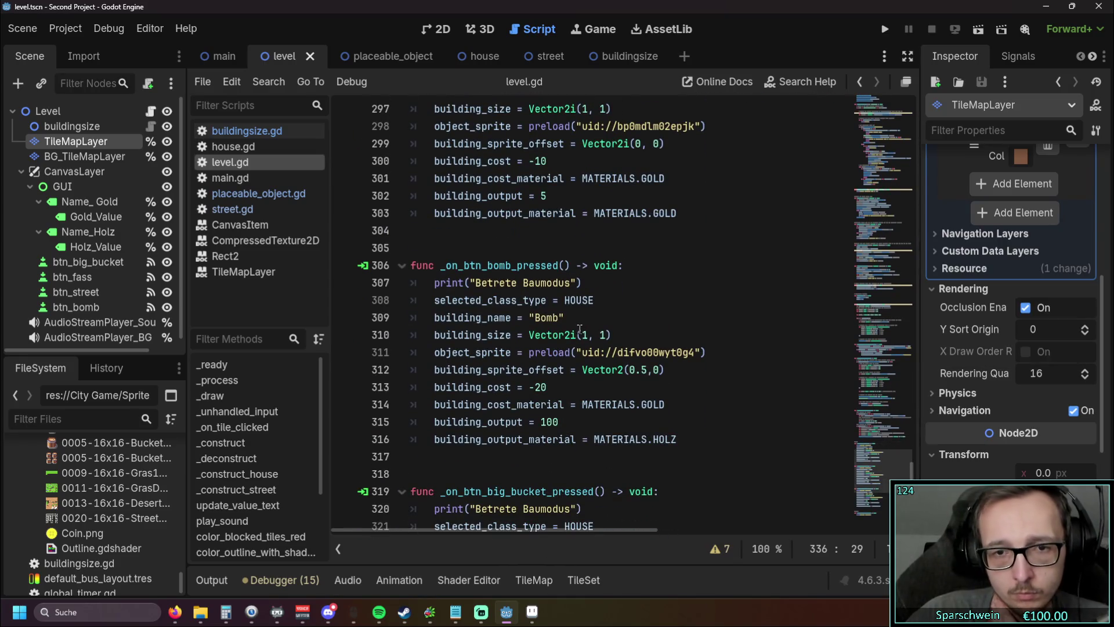
left_click(579, 335)
scroll(584, 339, "down", 3)
scroll(585, 340, "up", 8)
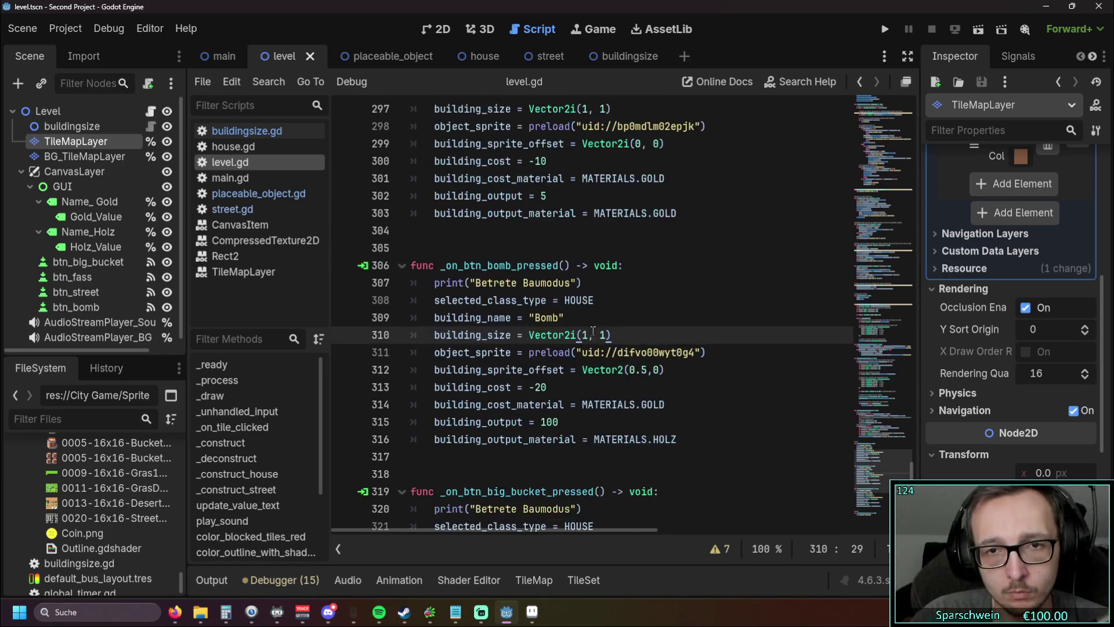
Step: Change Vector2 to Vector2i on line 325 (Big Bucket offset) and line 337 (Street size)
scroll(641, 333, "down", 7)
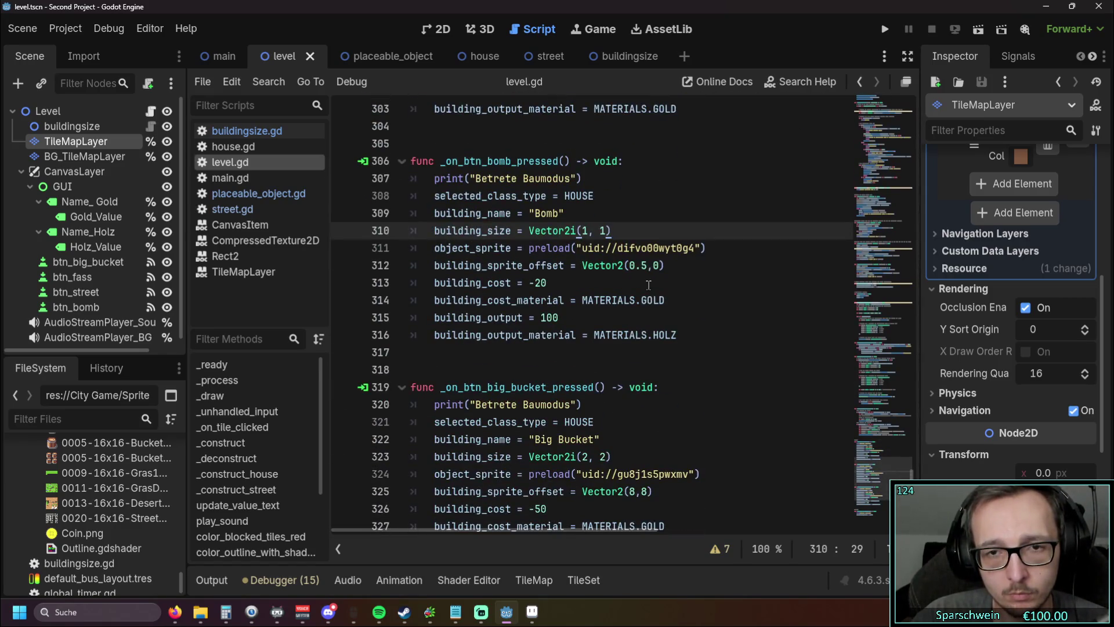
scroll(642, 334, "down", 3)
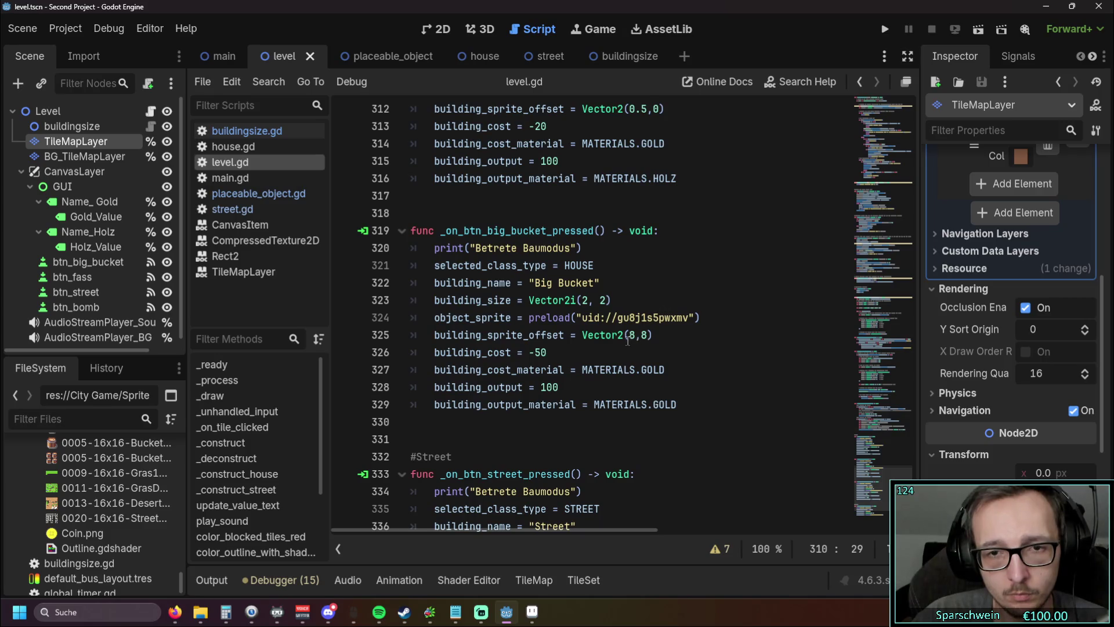
left_click(625, 335)
type("i")
scroll(638, 318, "down", 2)
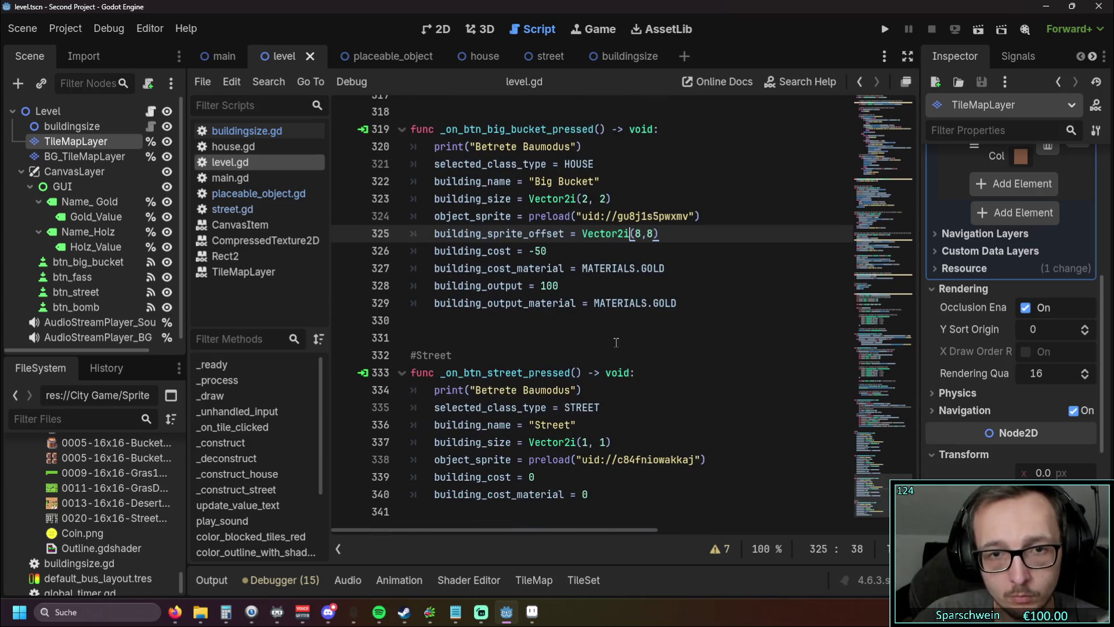
left_click(571, 441)
type("i")
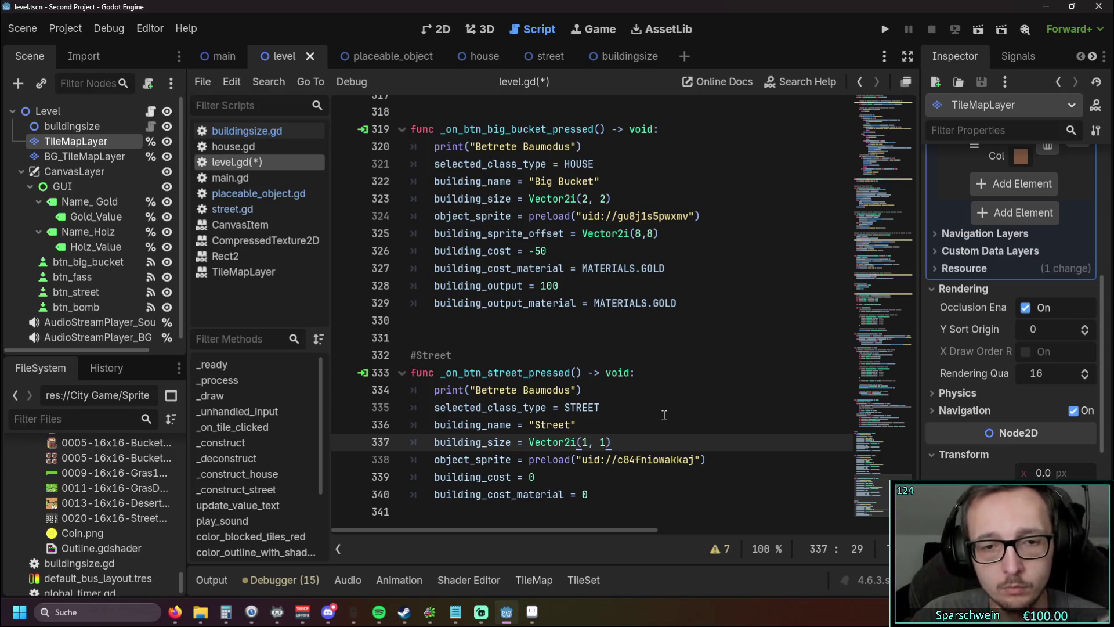
Step: Copy the Red House sprite offset line into the Street handler as building_sprite_offset Vector2i(0, 0)
left_click(628, 406)
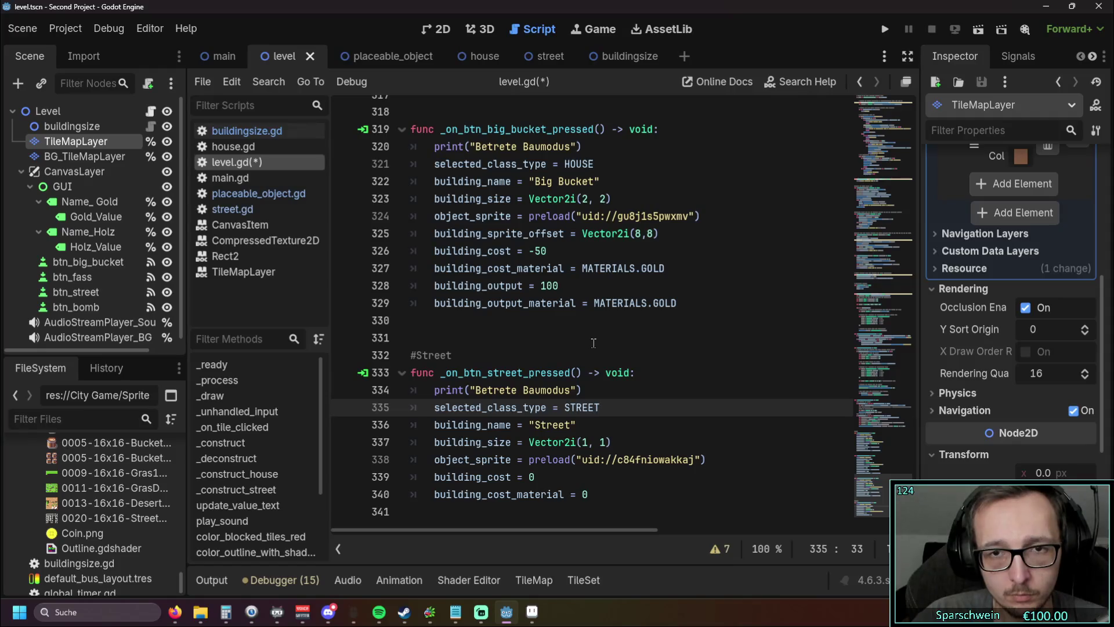
scroll(593, 343, "up", 10)
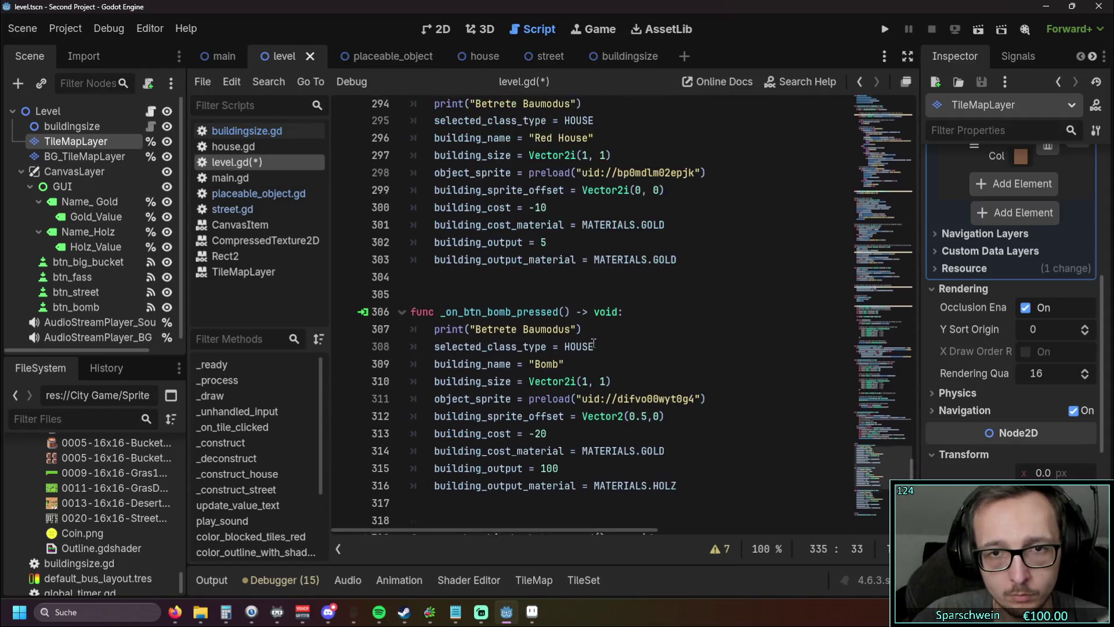
left_click_drag(664, 303, 377, 303)
key("ctrl+c")
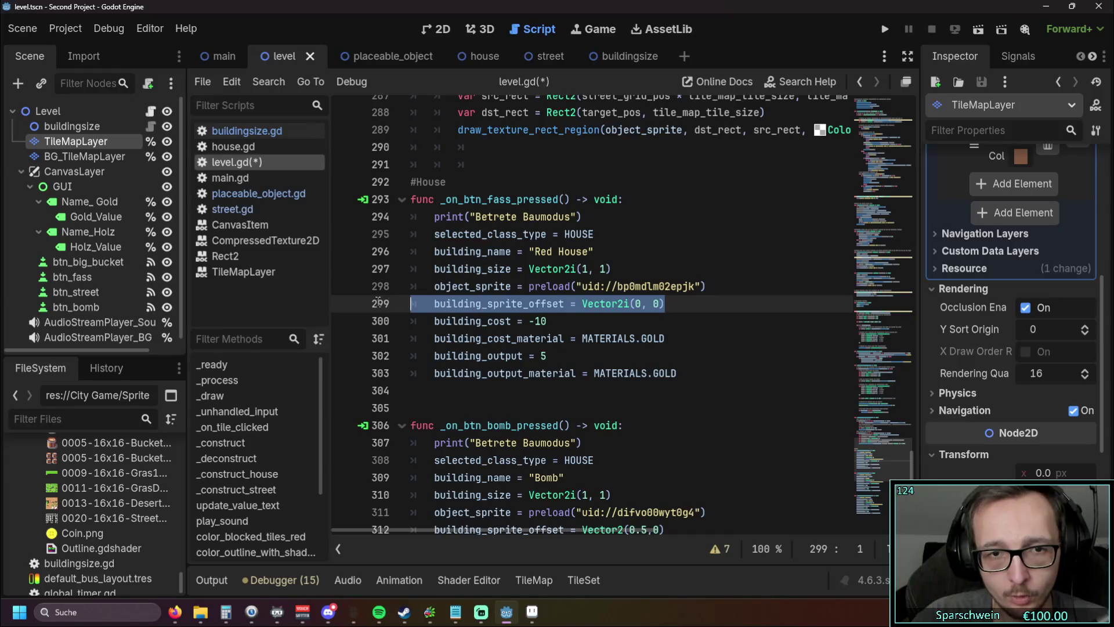
scroll(566, 318, "down", 10)
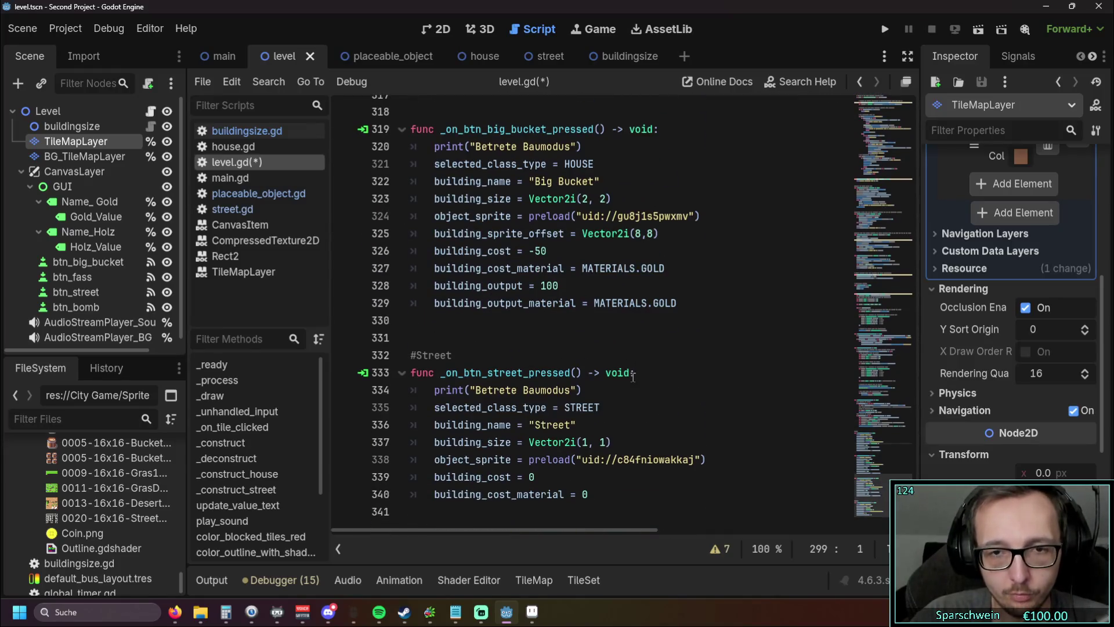
left_click(707, 458)
key("Return")
key("ctrl+v")
key("Home")
key("BackSpace")
left_click(577, 424)
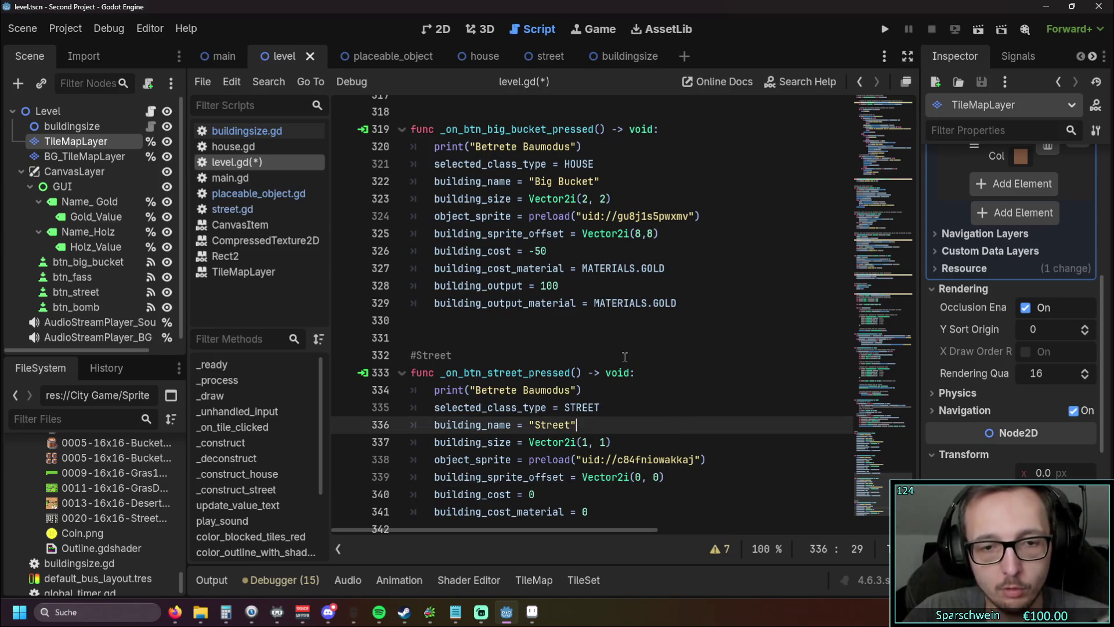
Step: Test-run the game, place a street tile on the grass map, and stop it
left_click(884, 29)
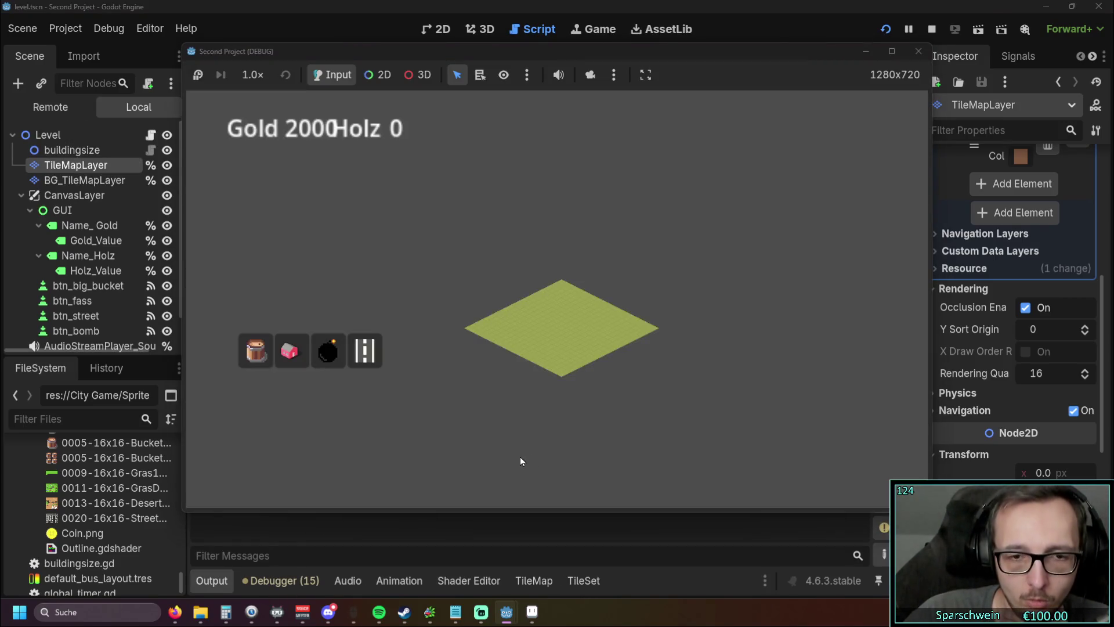
left_click(554, 319)
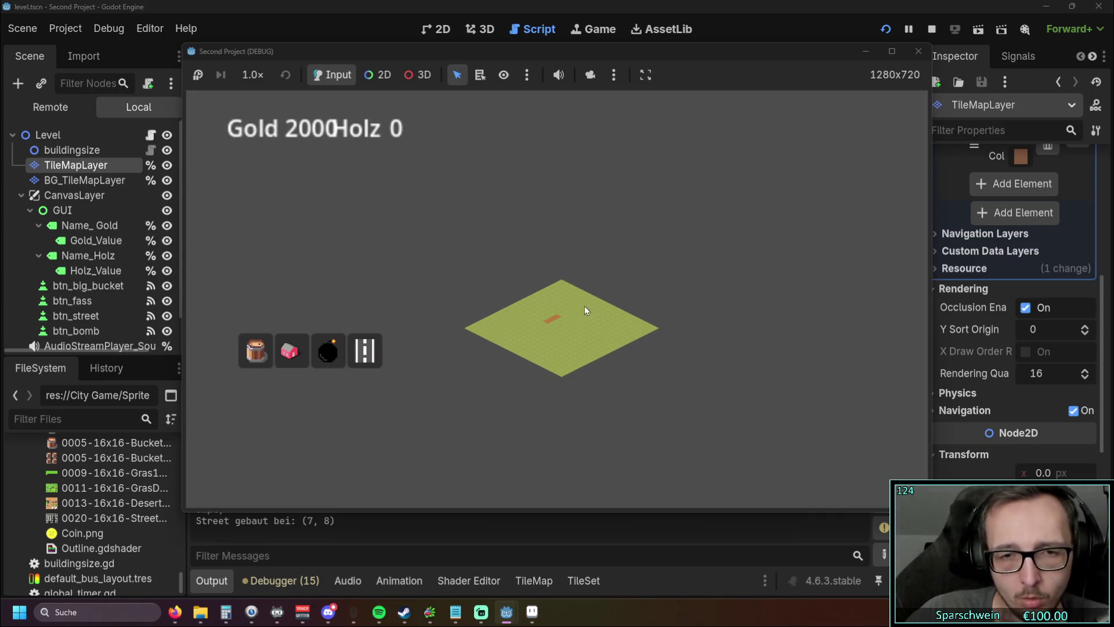
left_click(918, 51)
scroll(675, 284, "down", 4)
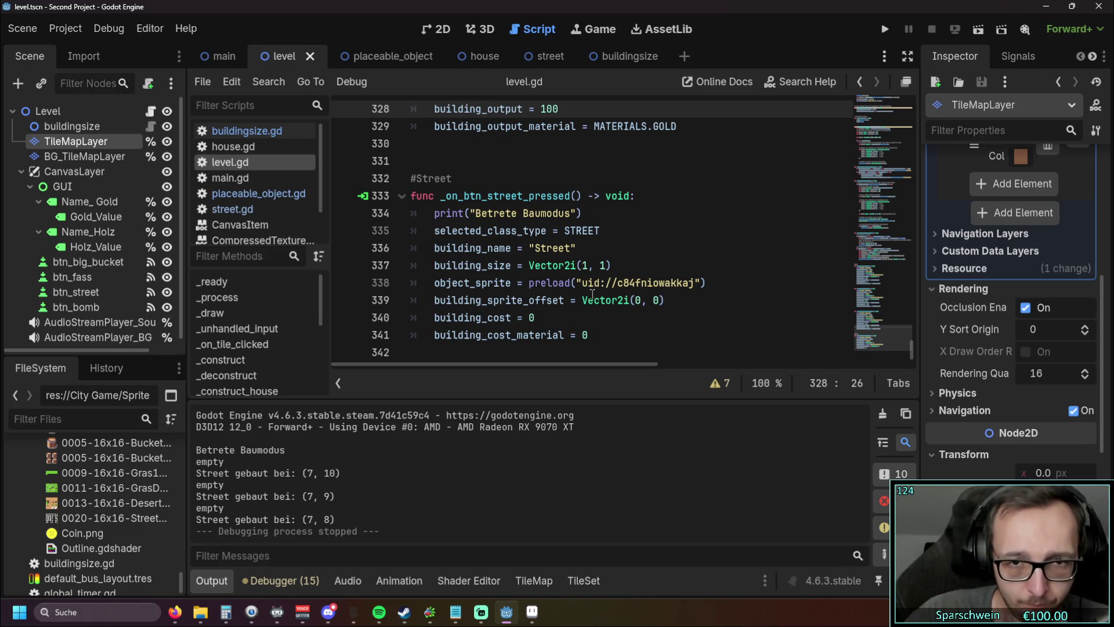
Step: Collapse the output panel and jump to the _construct_street function in level.gd
scroll(519, 249, "up", 20)
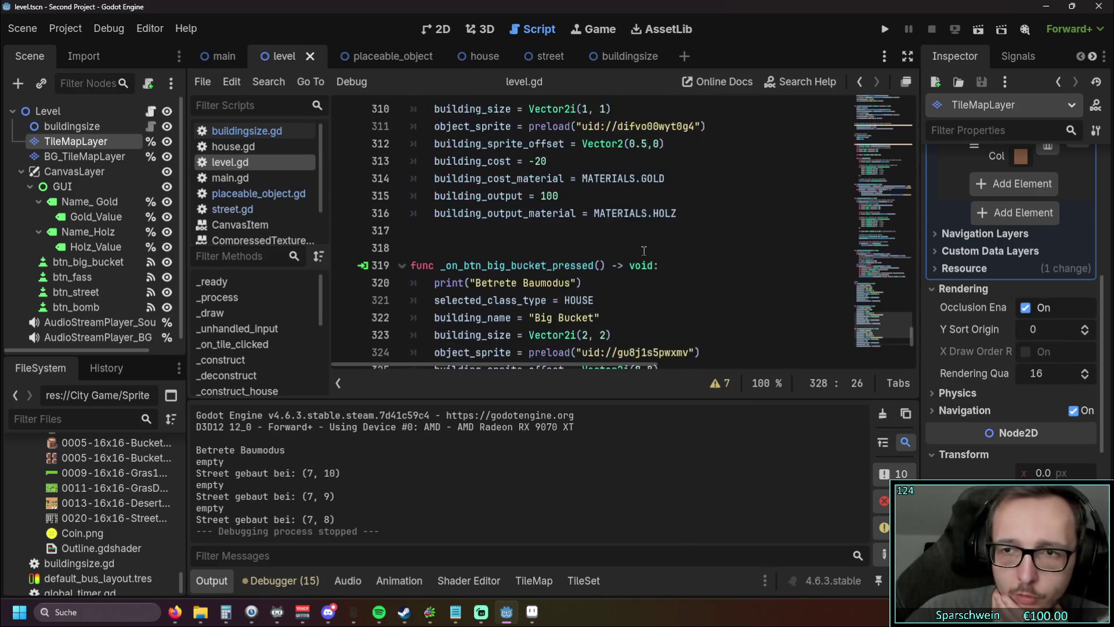
left_click(212, 580)
scroll(560, 274, "up", 10)
scroll(560, 275, "up", 4)
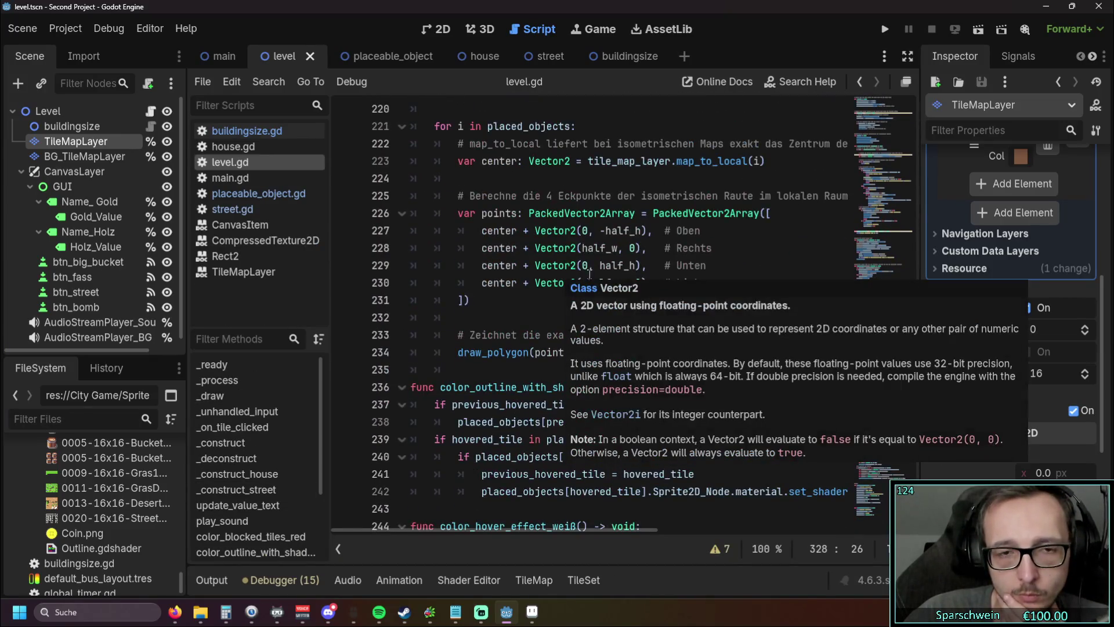
scroll(284, 422, "down", 2)
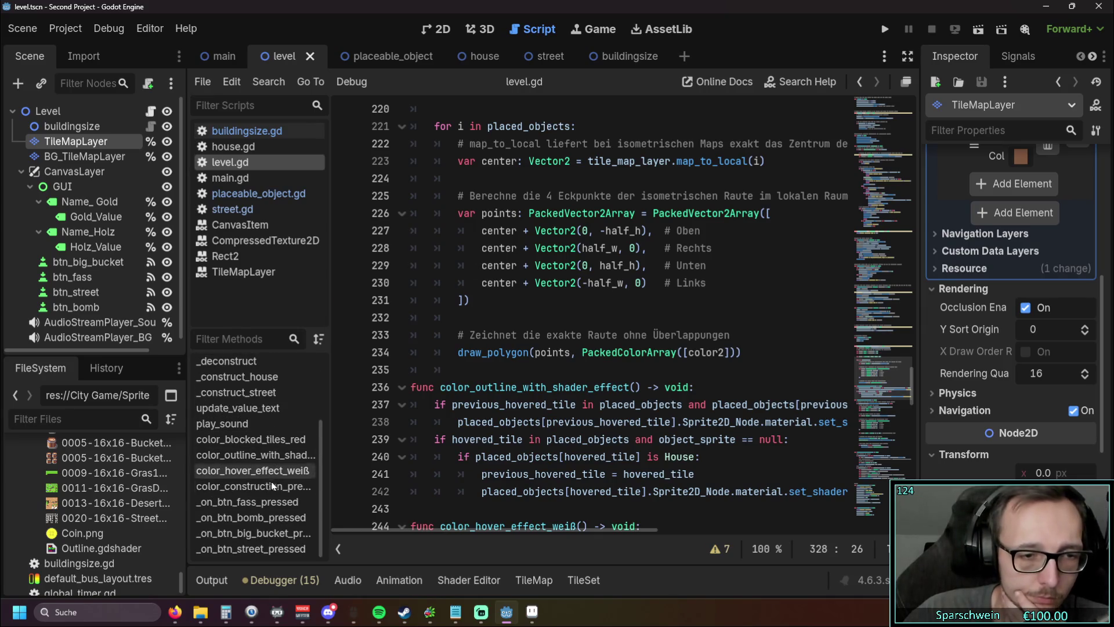
scroll(267, 458, "up", 3)
left_click(261, 468)
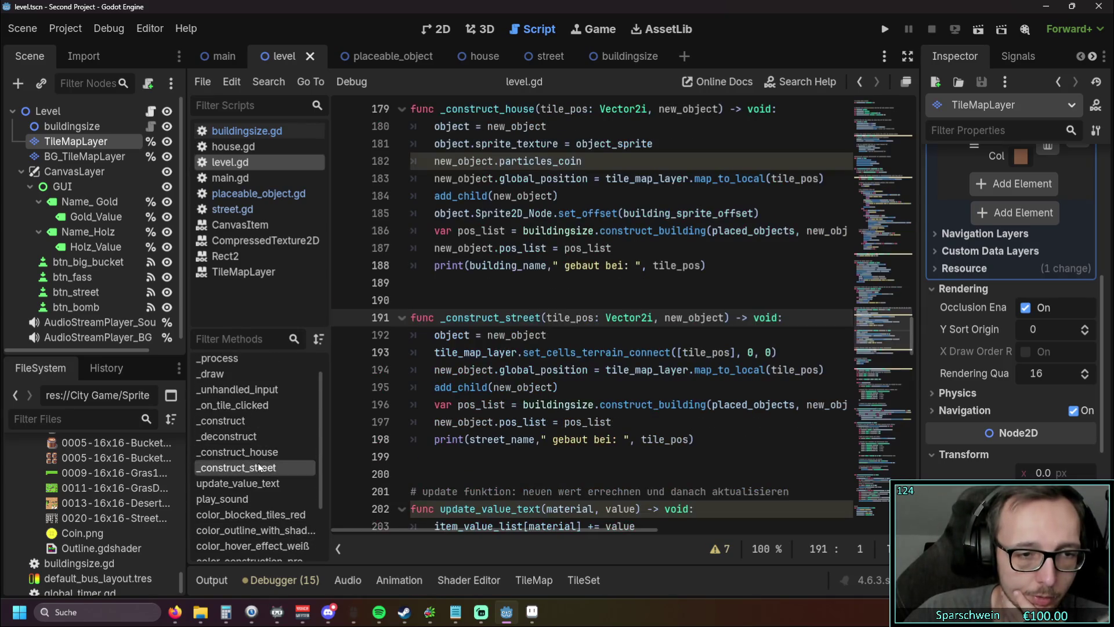
scroll(590, 393, "down", 1)
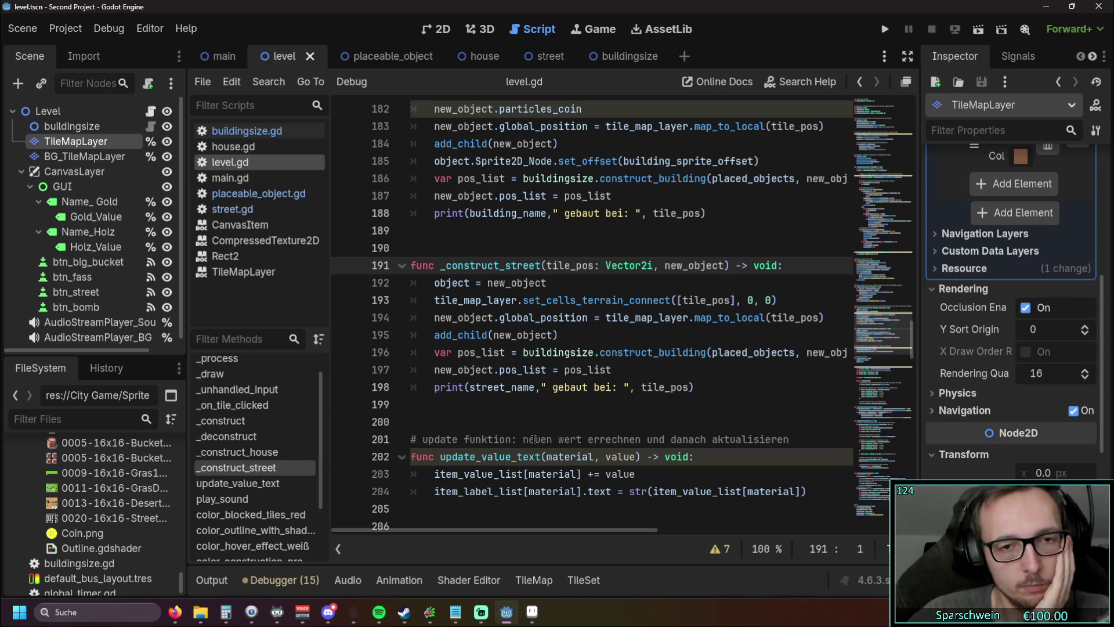
mouse_move(481, 528)
left_mouse_down()
mouse_move(499, 529)
mouse_move(468, 528)
left_mouse_up()
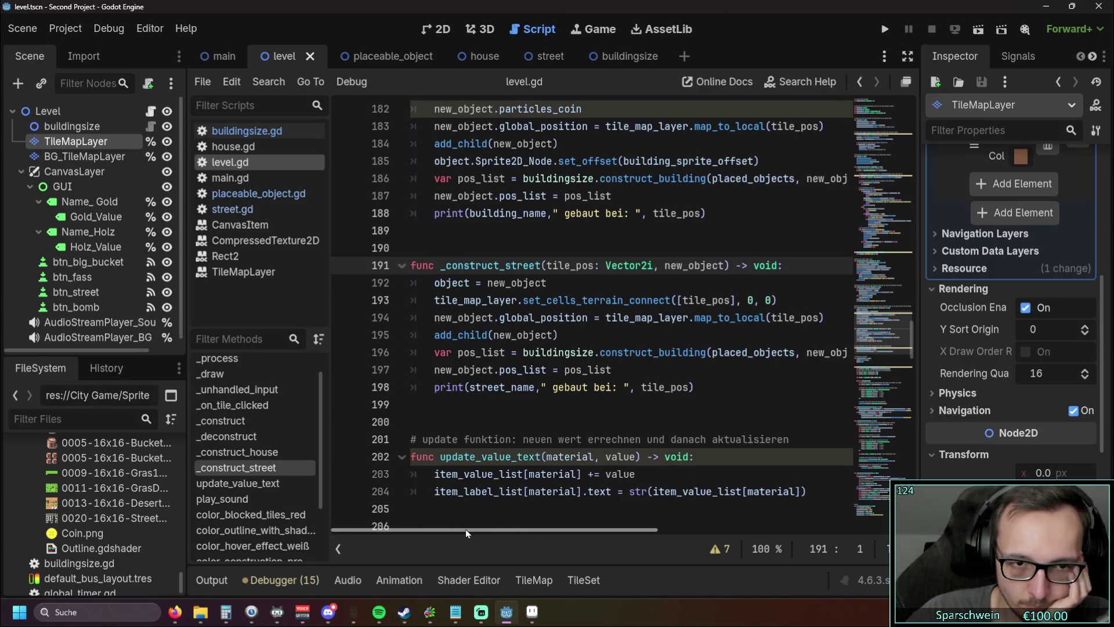
mouse_move(465, 529)
left_mouse_down()
mouse_move(486, 529)
mouse_move(475, 529)
left_mouse_up()
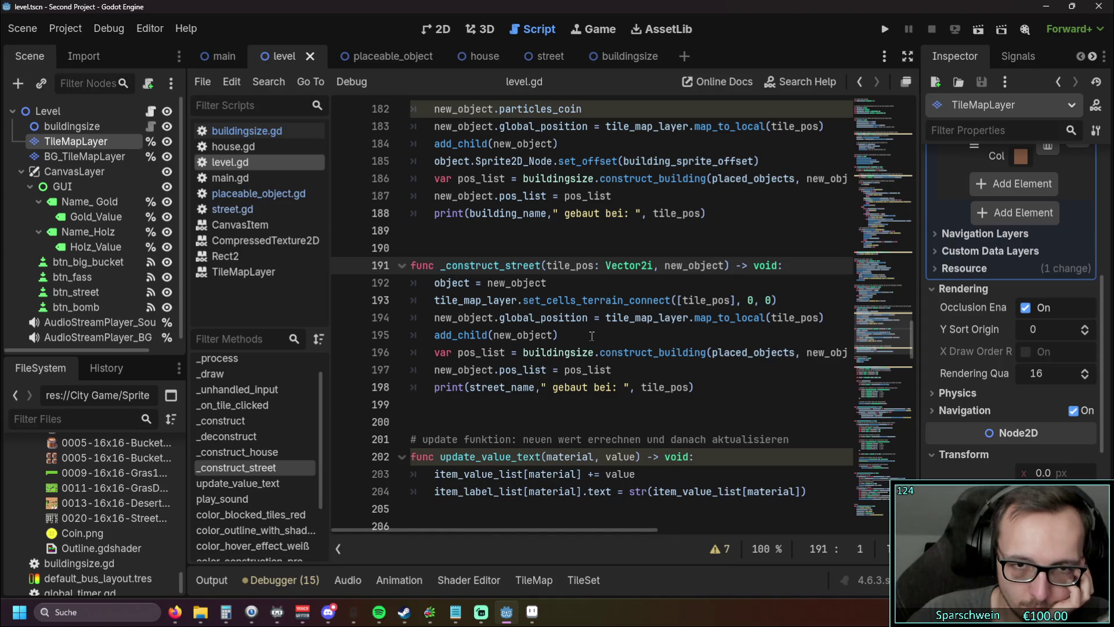
mouse_move(478, 528)
left_mouse_down()
mouse_move(513, 524)
mouse_move(468, 526)
left_mouse_up()
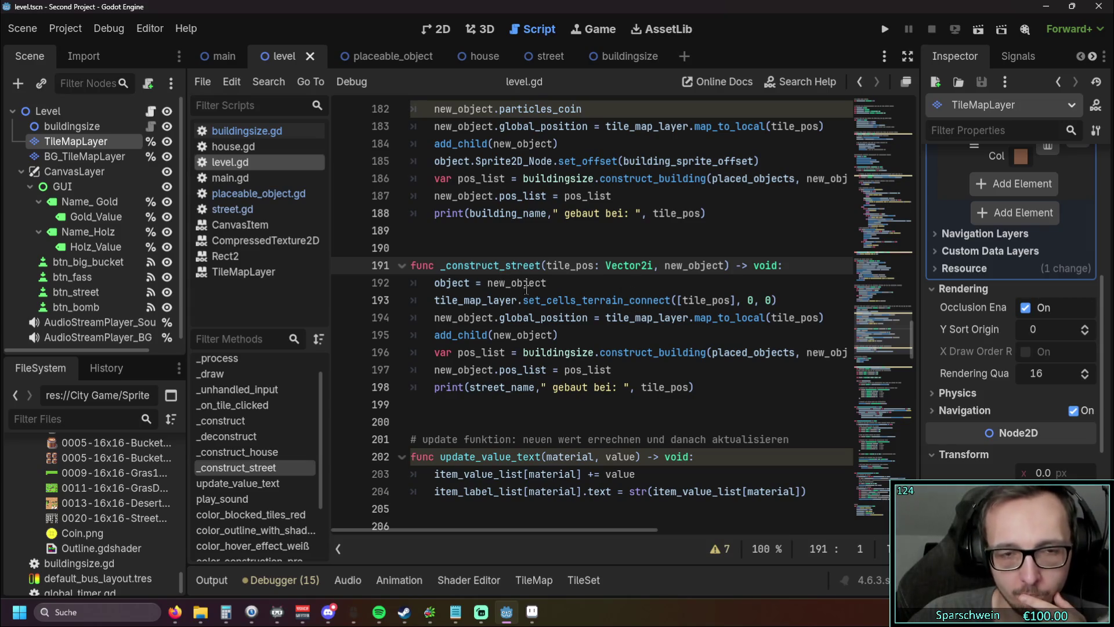
scroll(525, 290, "up", 7)
scroll(538, 295, "up", 4)
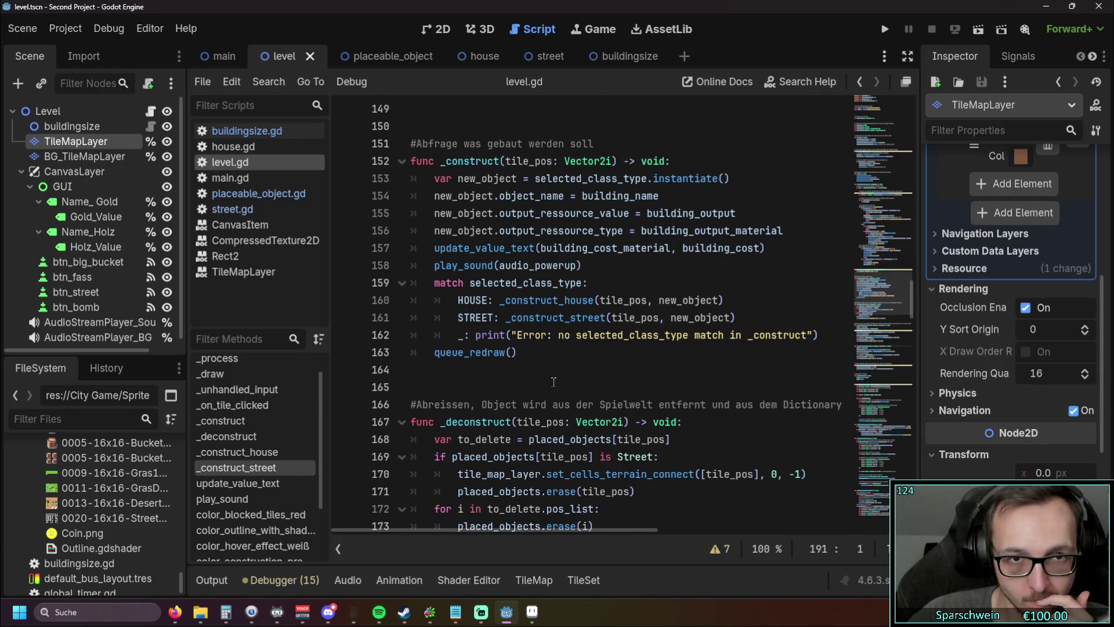
scroll(557, 401, "up", 1)
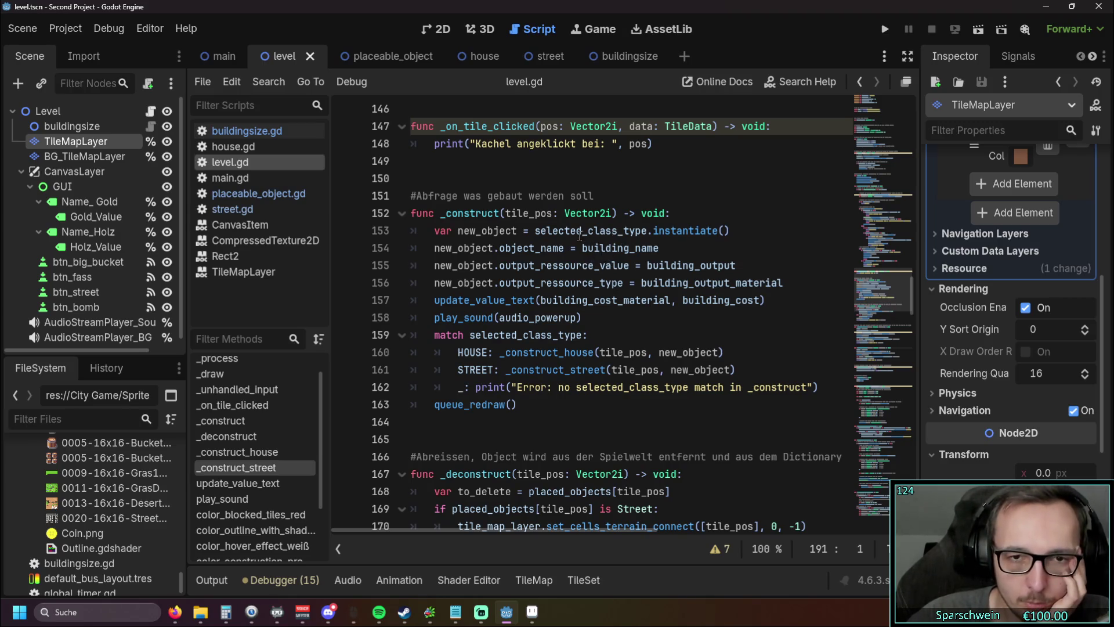
mouse_move(548, 231)
scroll(555, 347, "down", 20)
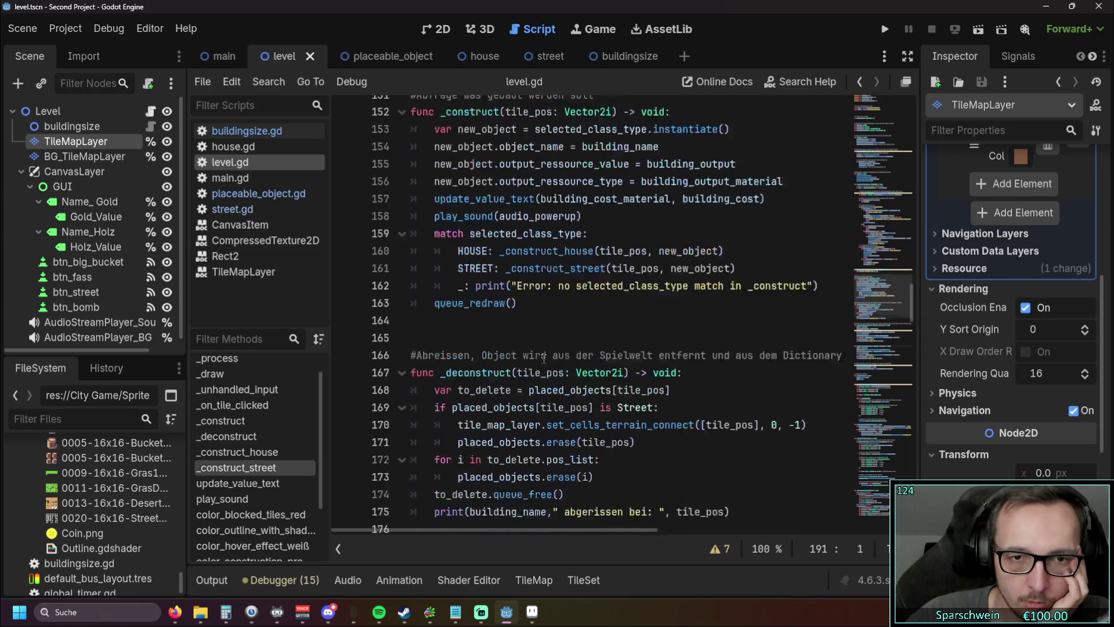
scroll(555, 347, "down", 19)
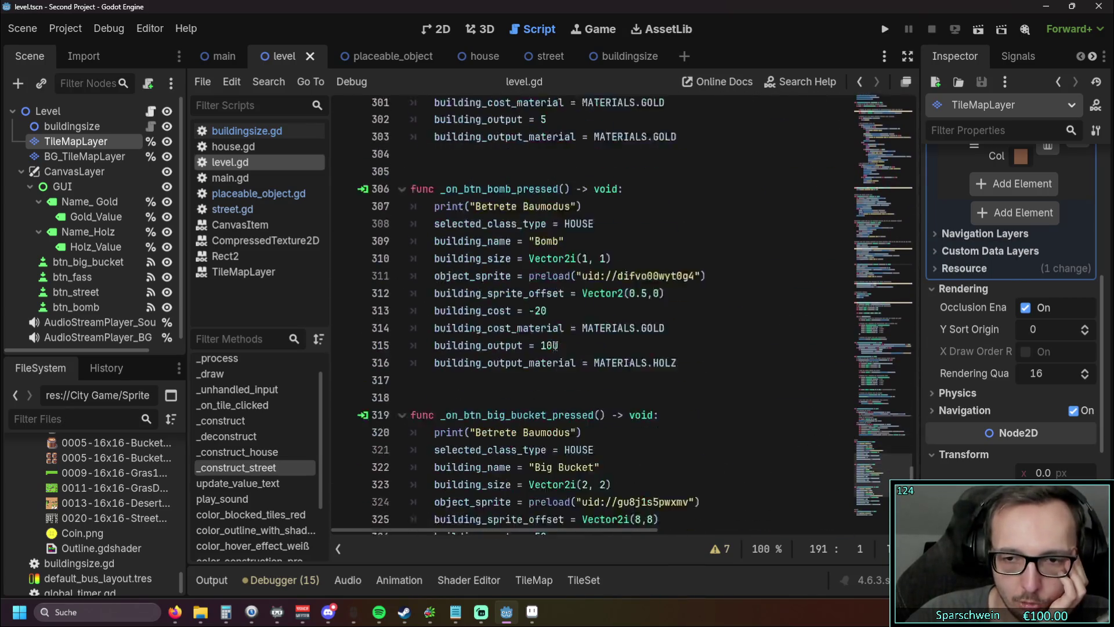
scroll(619, 366, "down", 1)
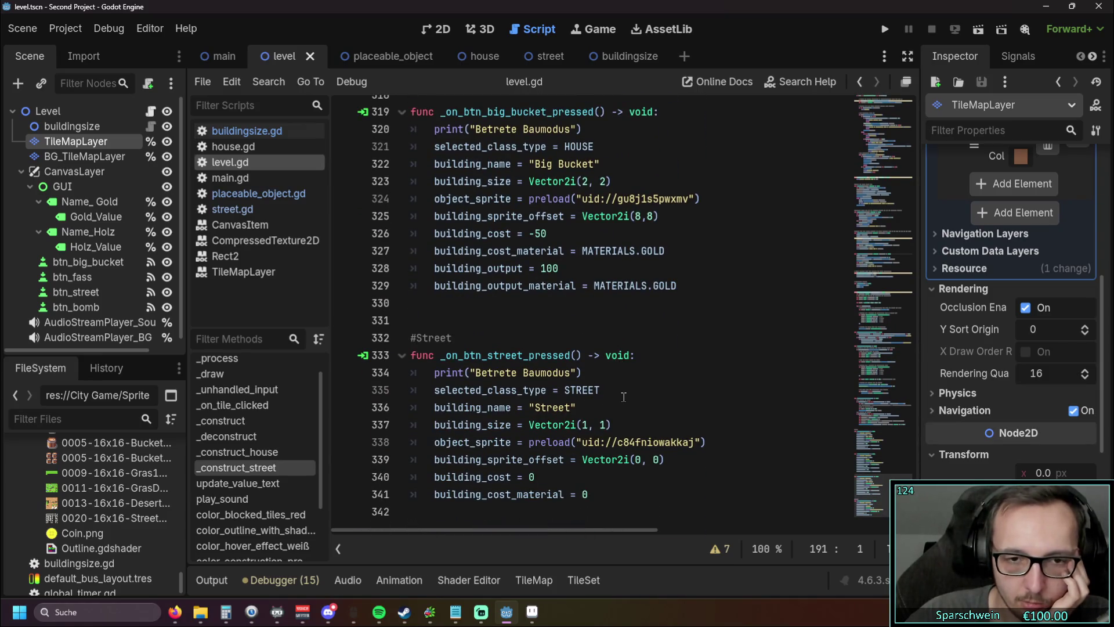
scroll(623, 396, "up", 20)
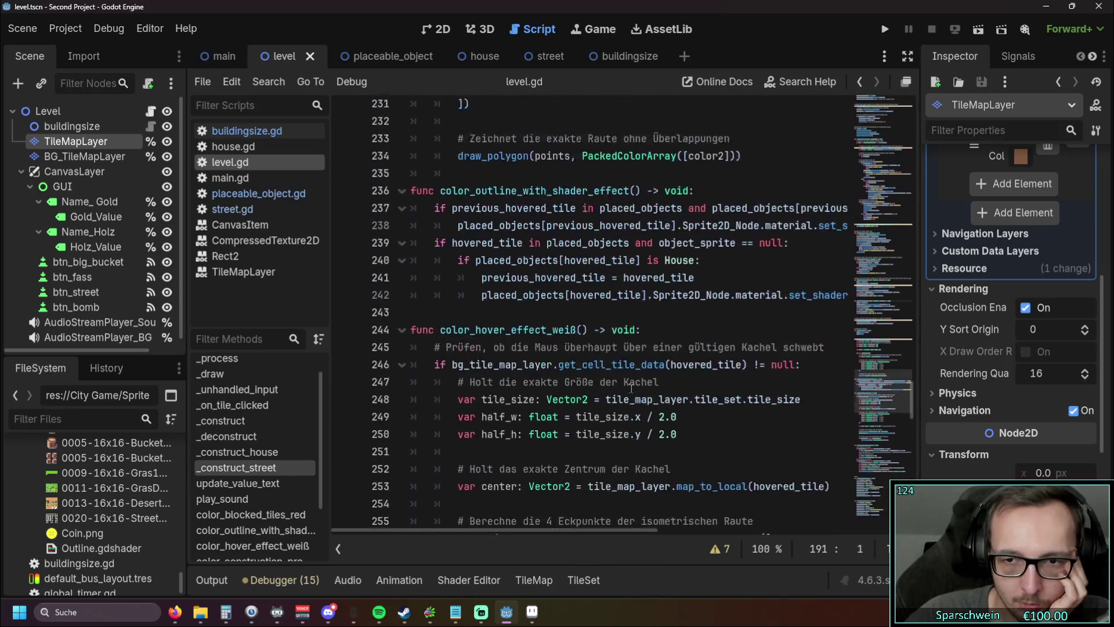
scroll(631, 388, "up", 16)
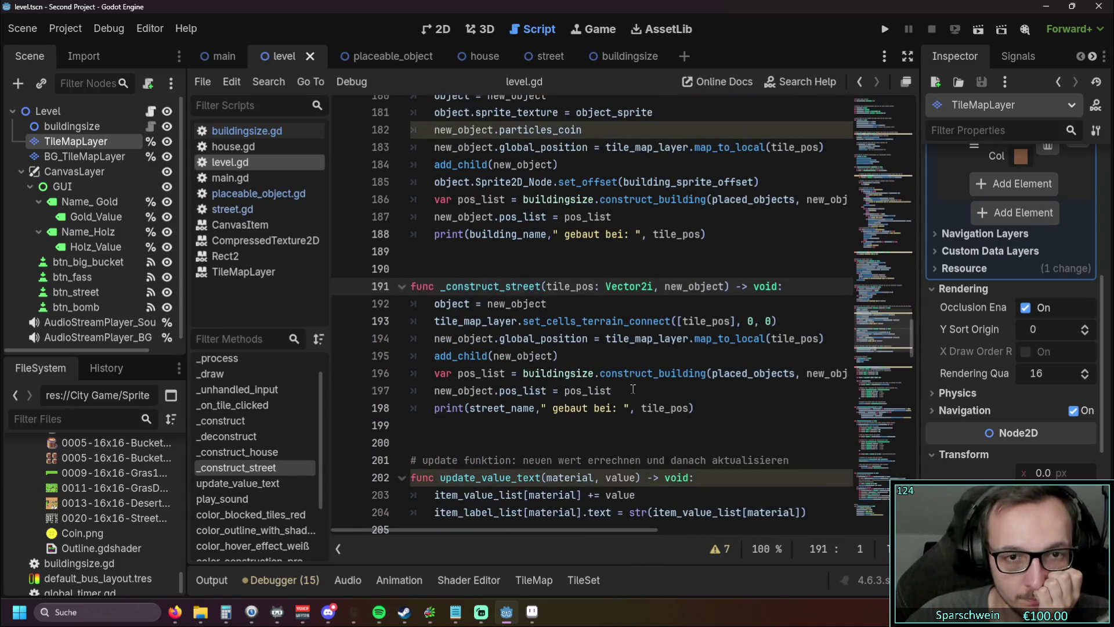
scroll(633, 389, "up", 1)
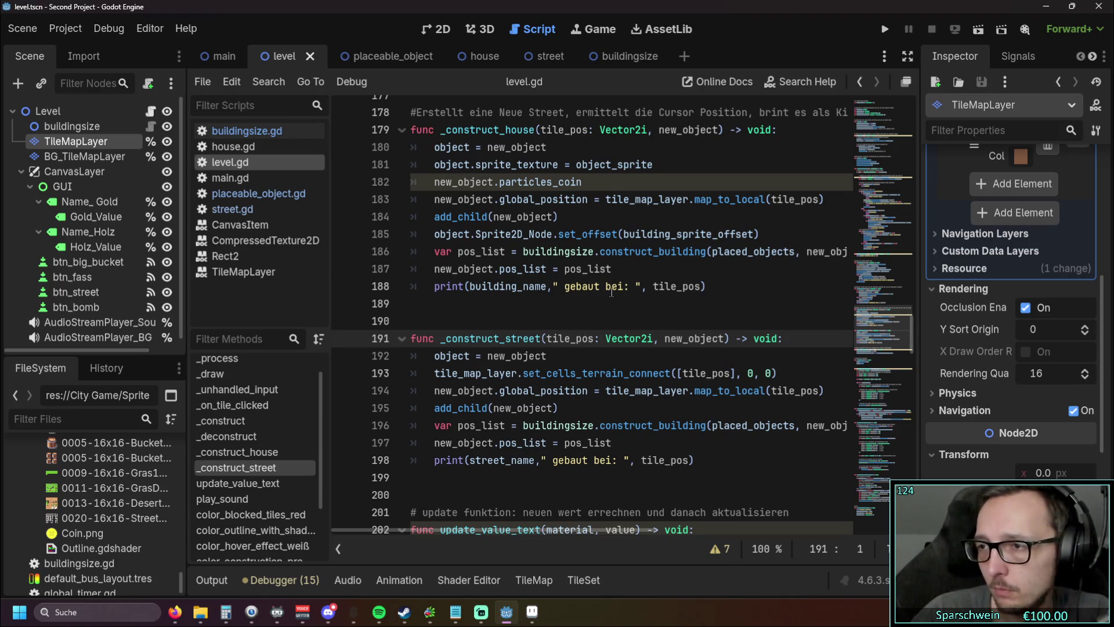
scroll(619, 284, "down", 14)
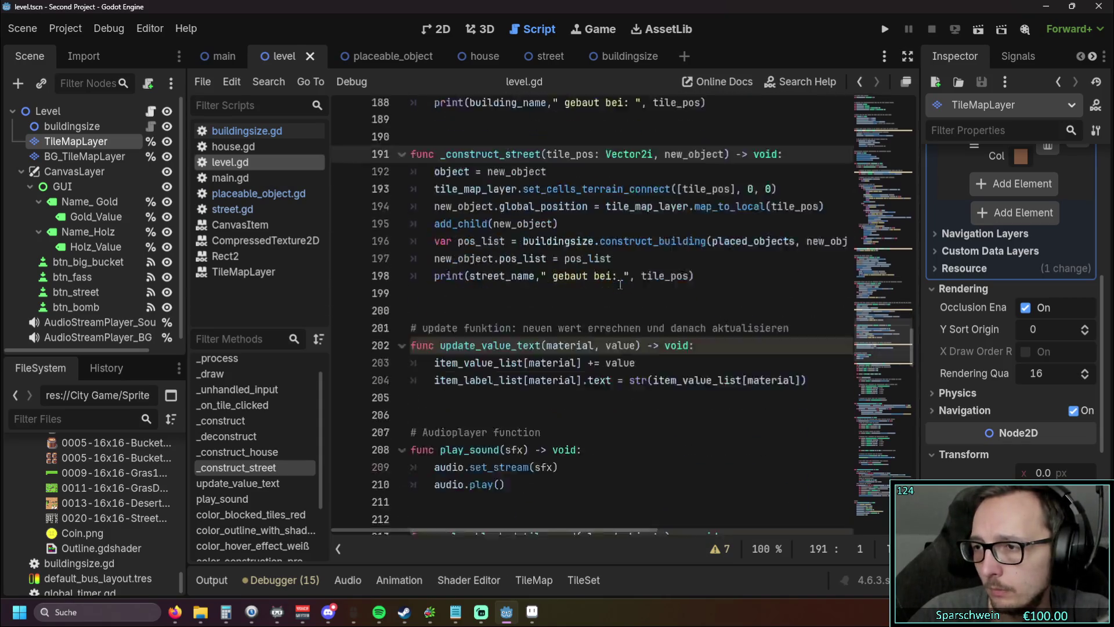
scroll(619, 284, "down", 17)
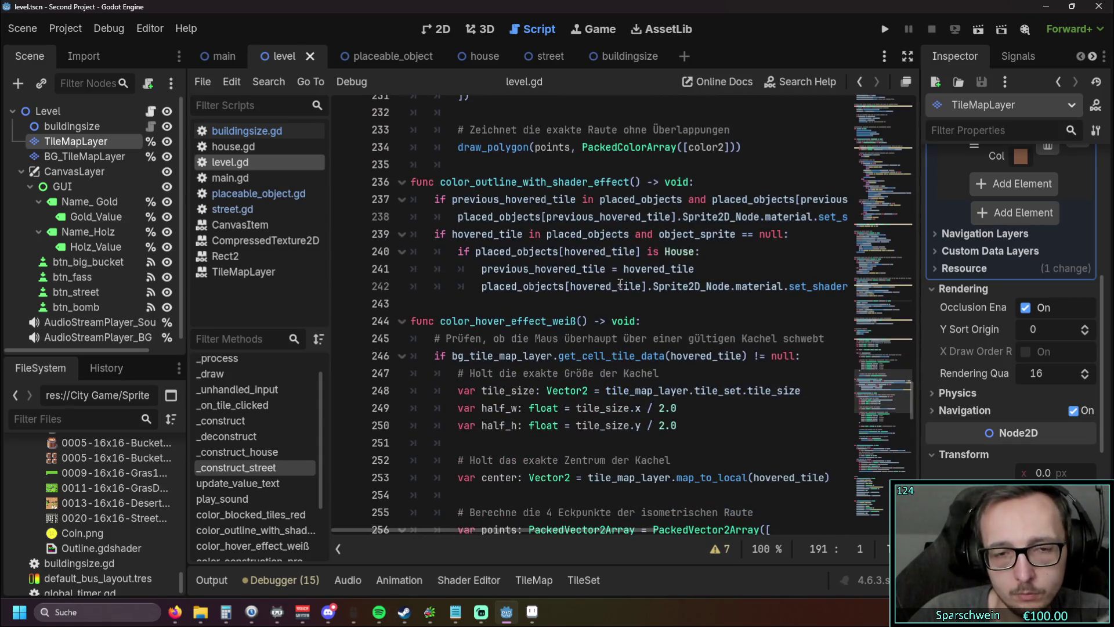
scroll(620, 283, "down", 1)
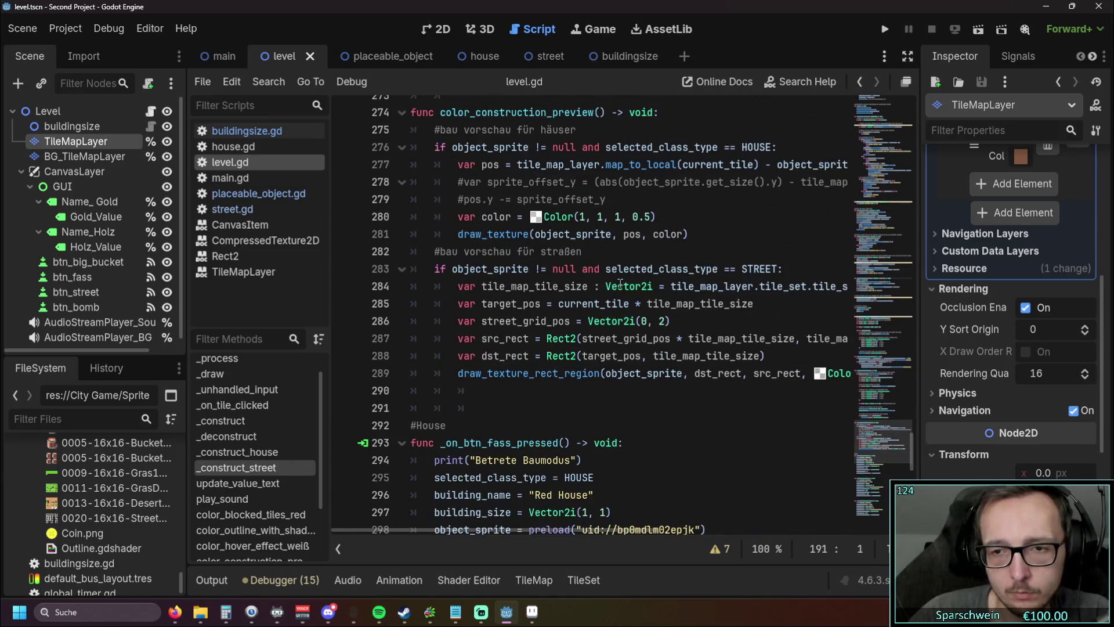
scroll(620, 279, "up", 3)
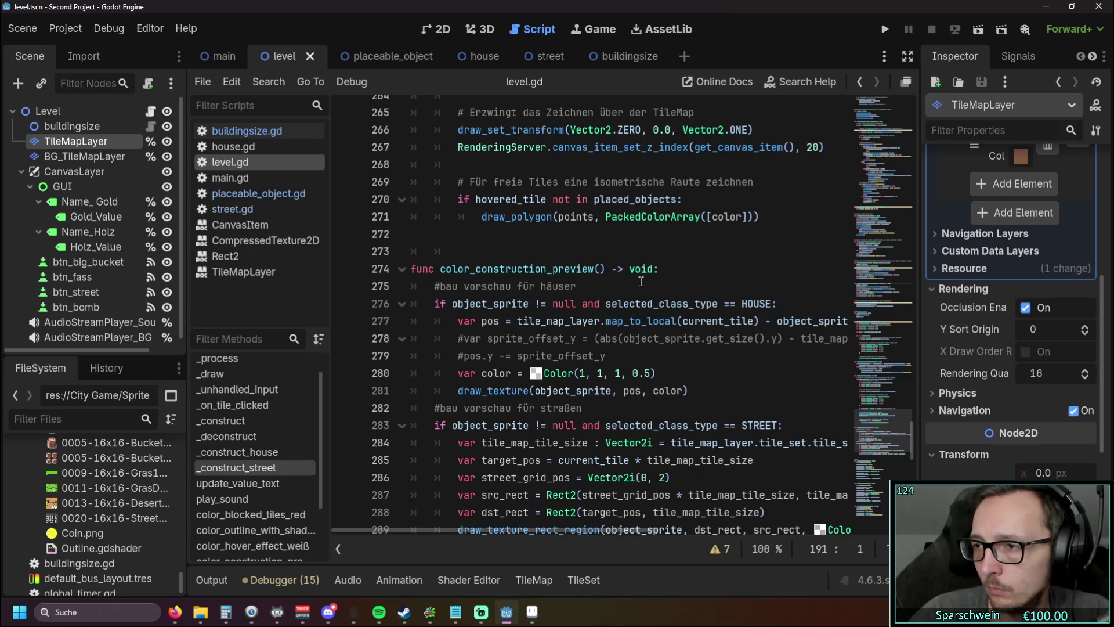
scroll(641, 280, "down", 2)
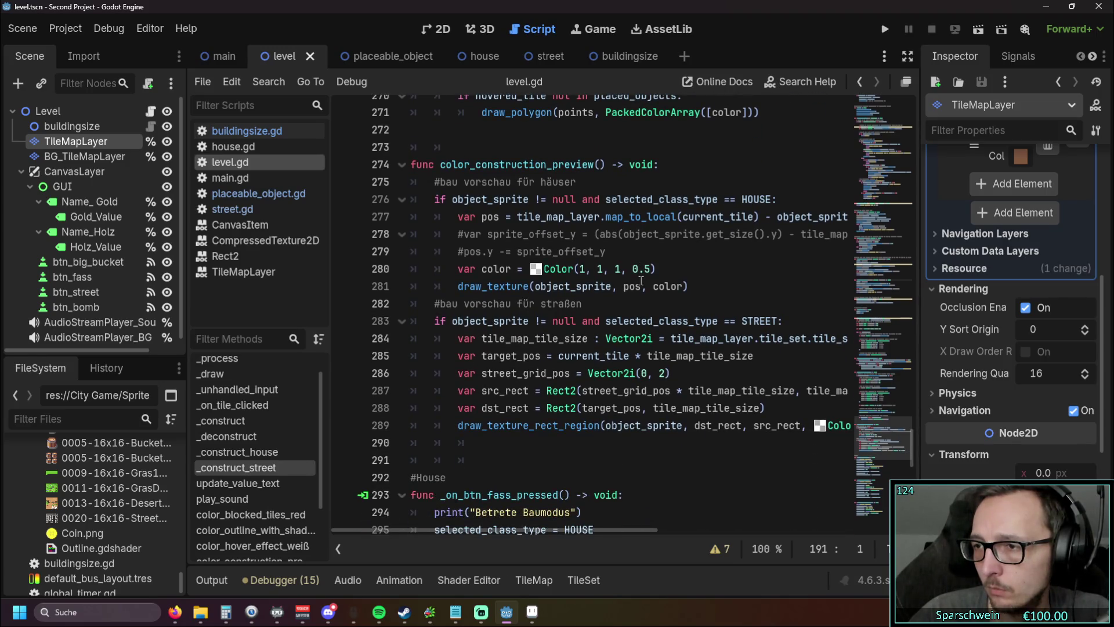
scroll(641, 280, "up", 12)
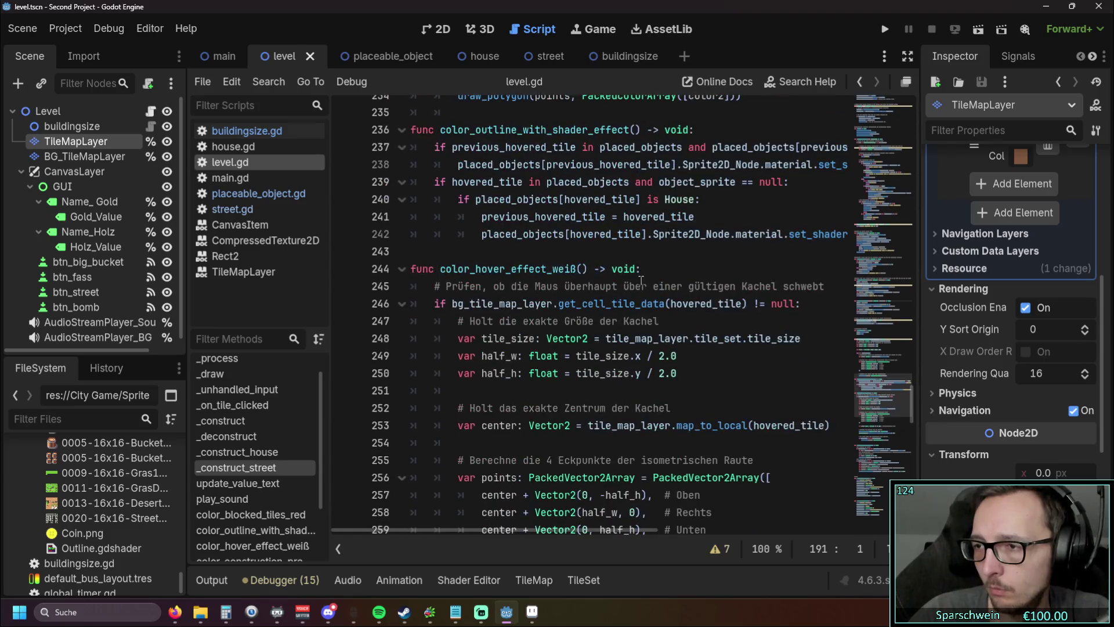
scroll(641, 281, "up", 2)
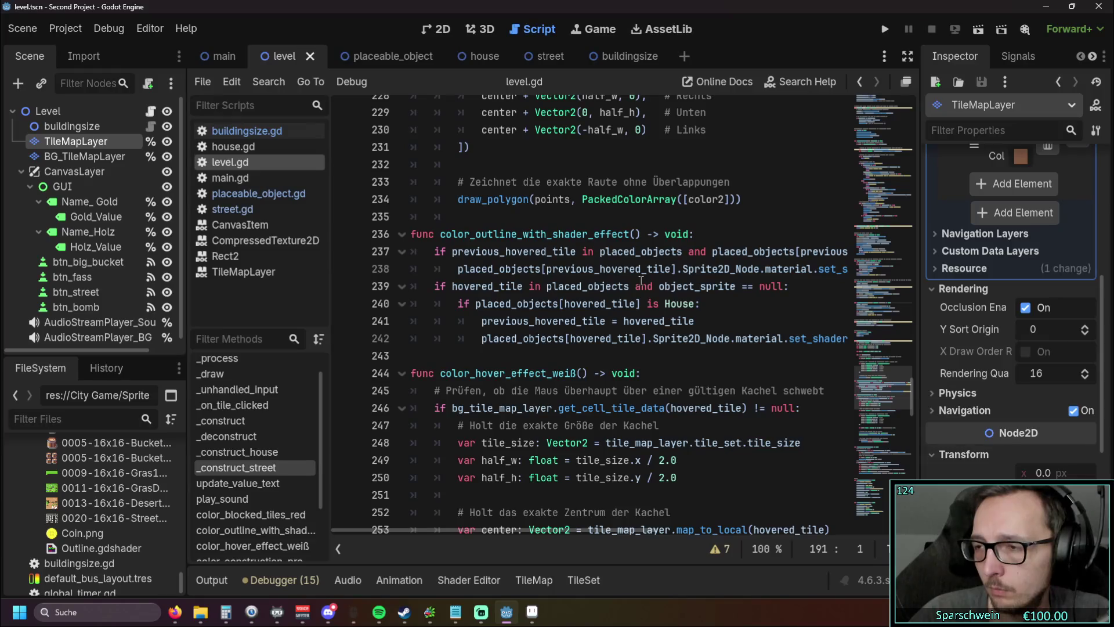
key("alt+Tab")
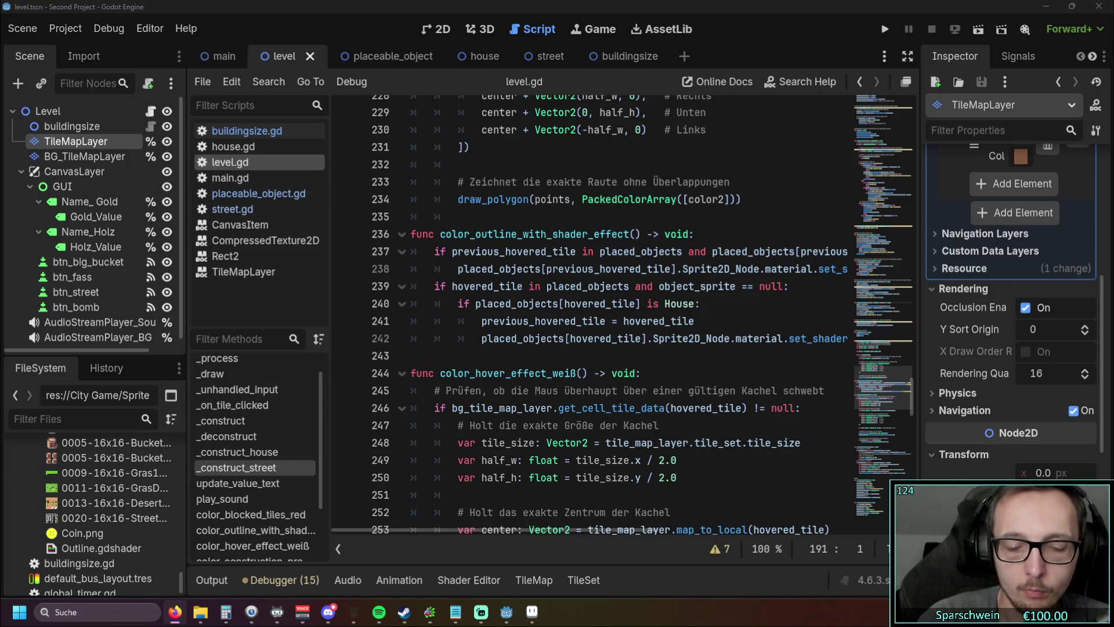
scroll(513, 278, "up", 20)
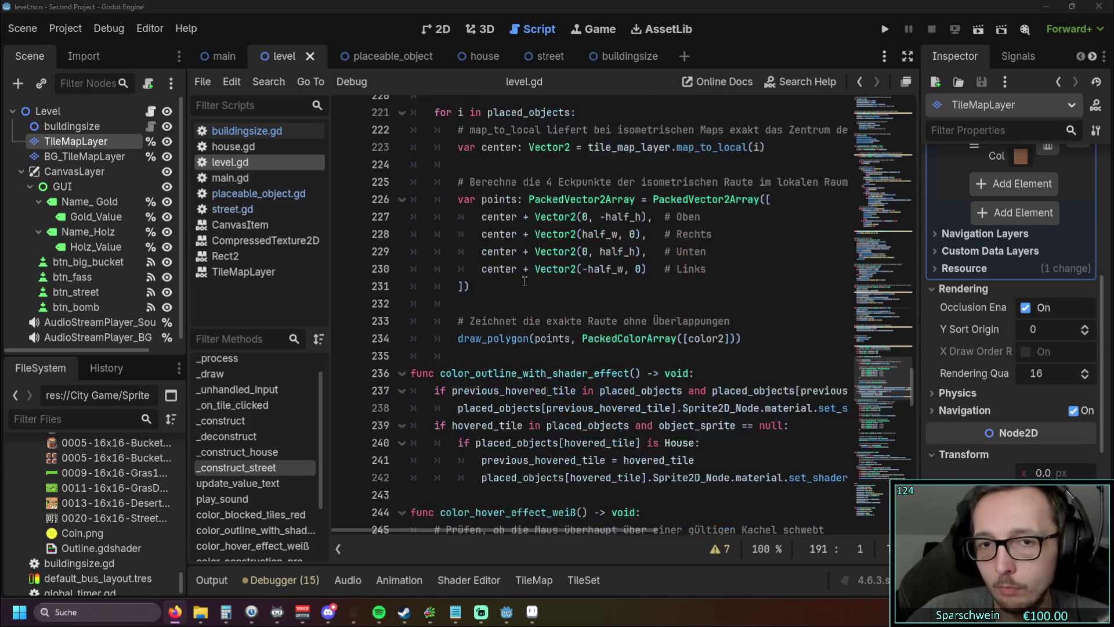
Step: Select the scene preload lines 53–55 in level.gd and switch to the browser
scroll(508, 278, "up", 20)
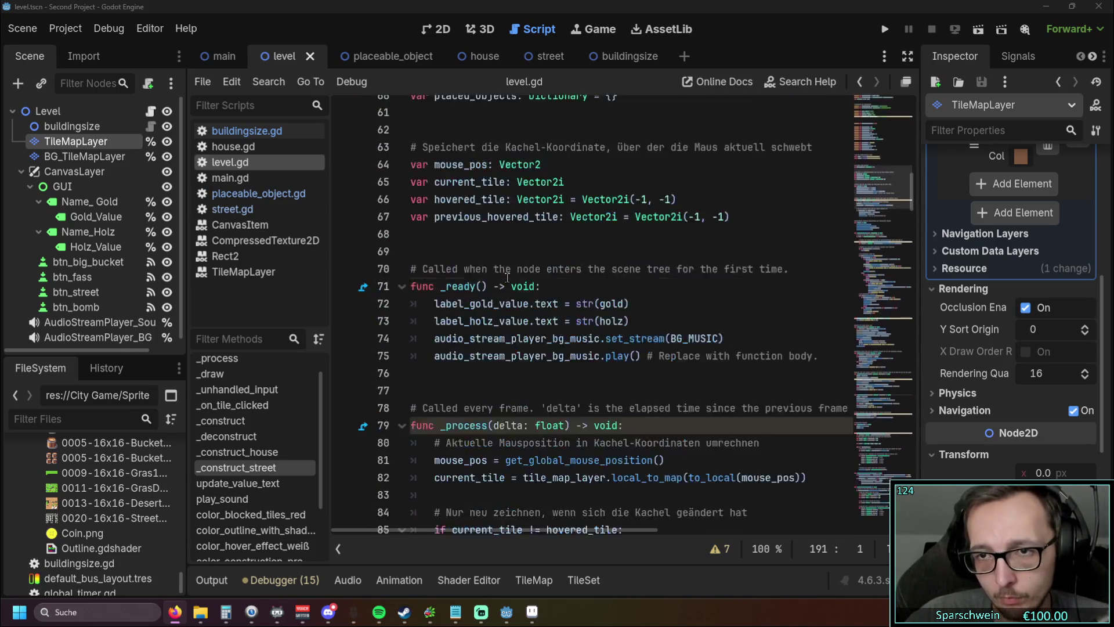
scroll(615, 280, "down", 5)
scroll(615, 280, "down", 4)
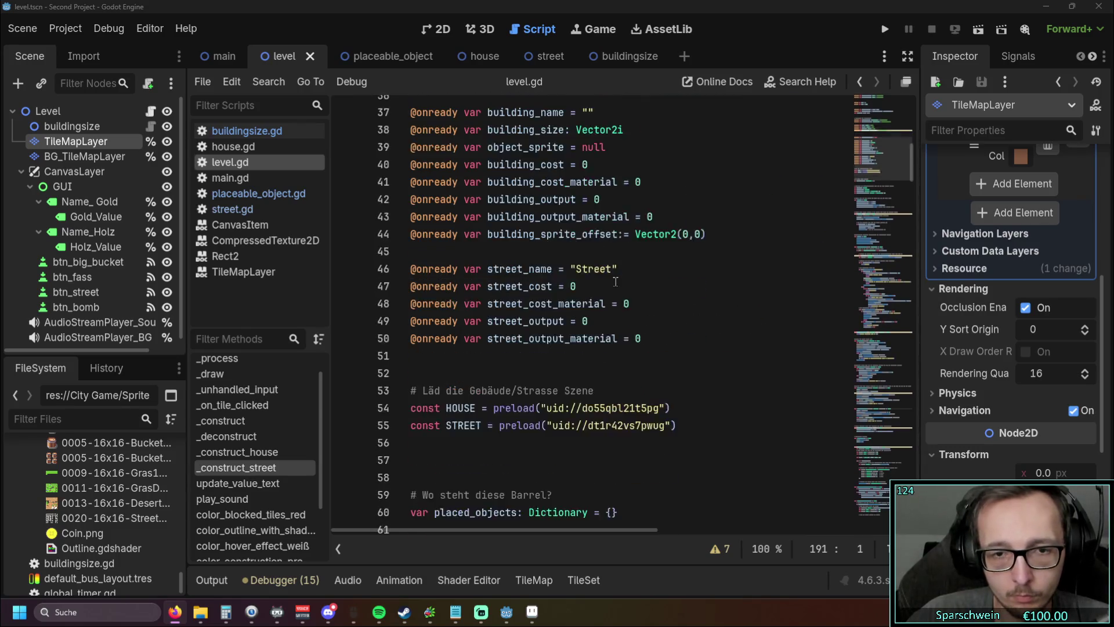
left_click_drag(681, 322, 410, 286)
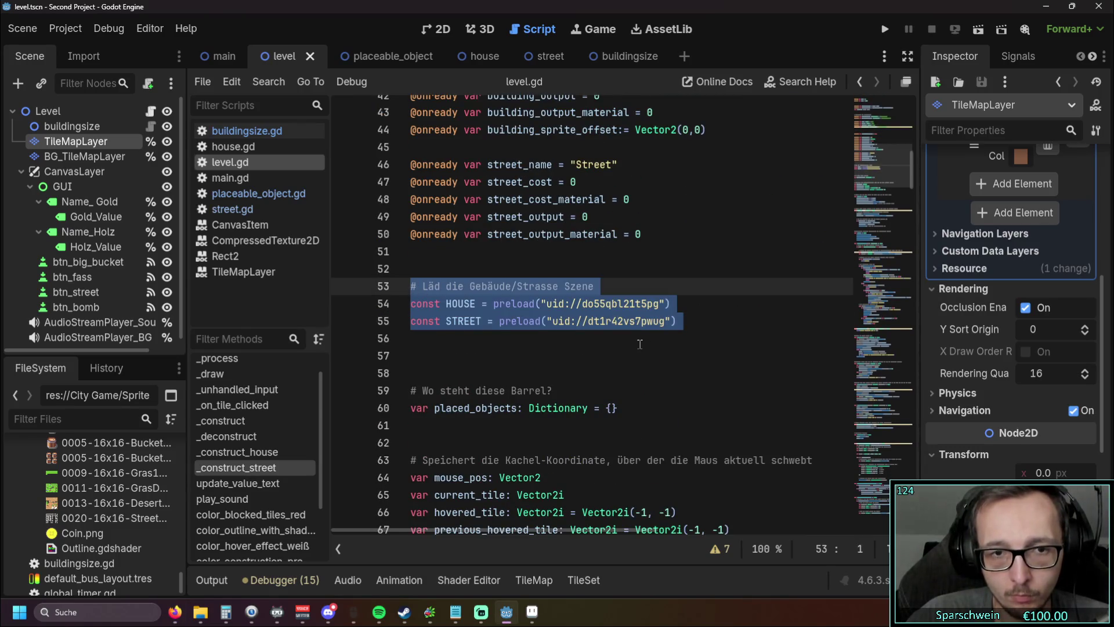
key("alt+Tab")
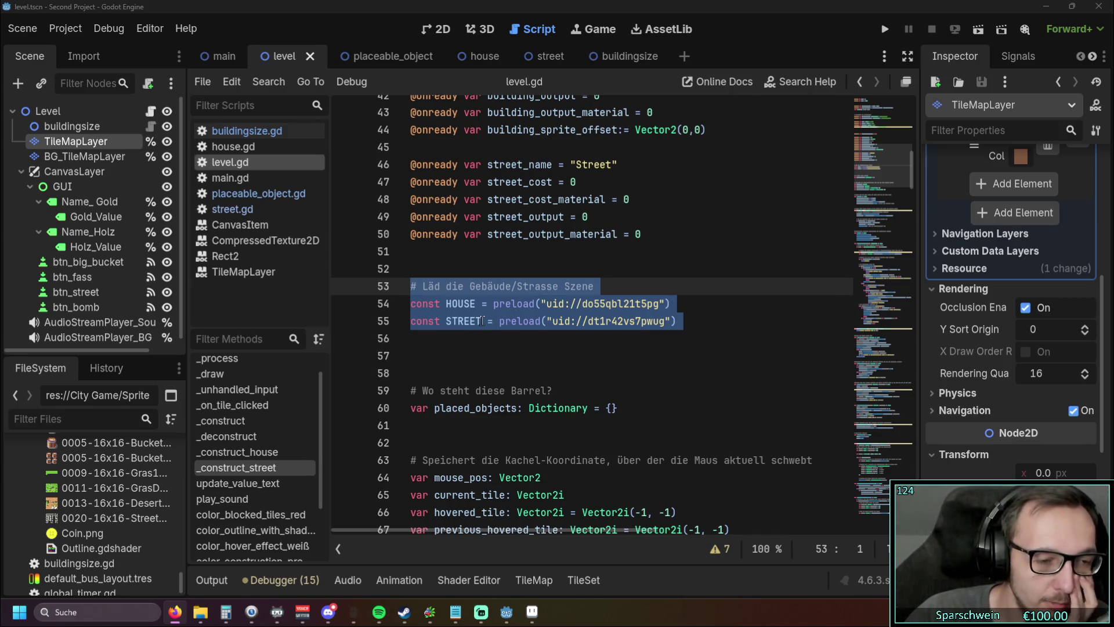
Step: Pick the 0020 street sprite in the FileSystem dock and make the file list taller
scroll(482, 320, "down", 7)
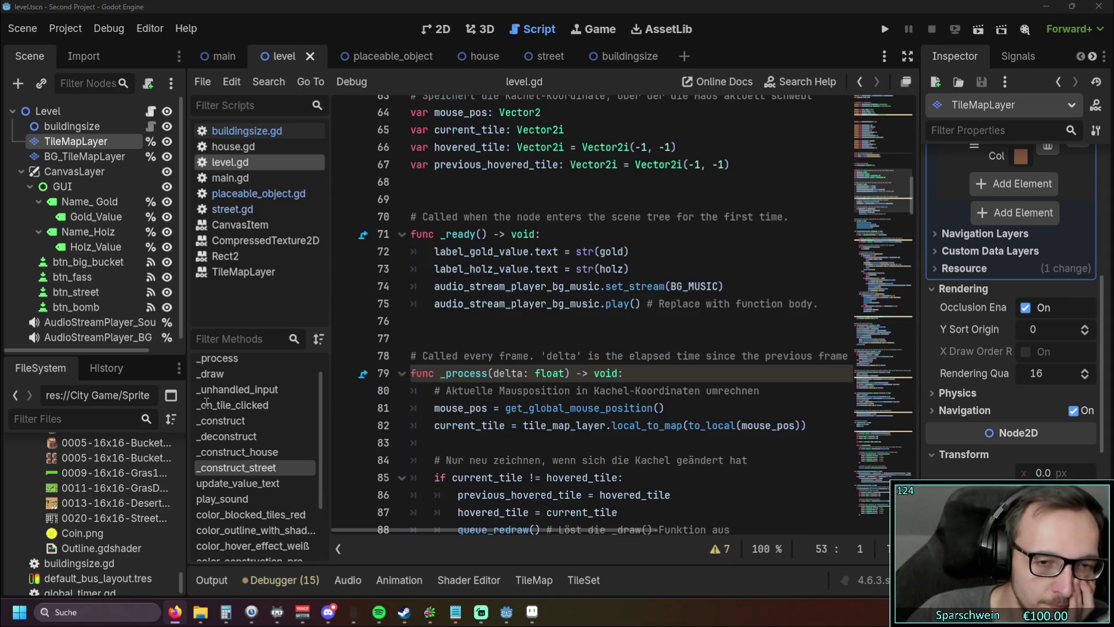
scroll(99, 475, "down", 2)
left_click(99, 489)
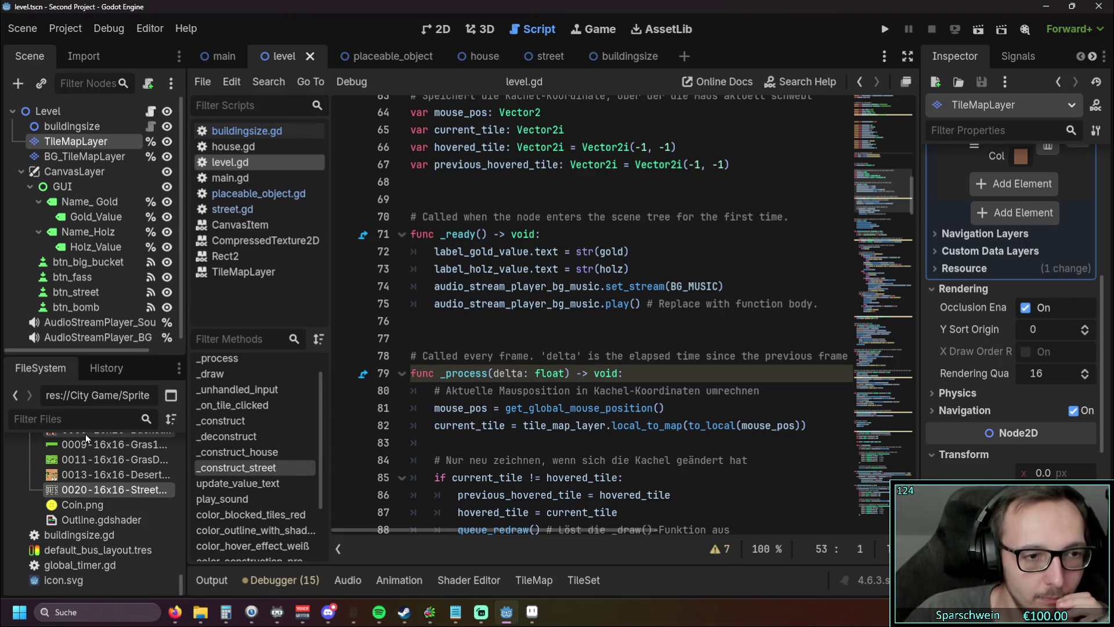
mouse_move(85, 353)
left_mouse_down()
mouse_move(87, 268)
mouse_move(96, 376)
left_mouse_up()
left_click(578, 579)
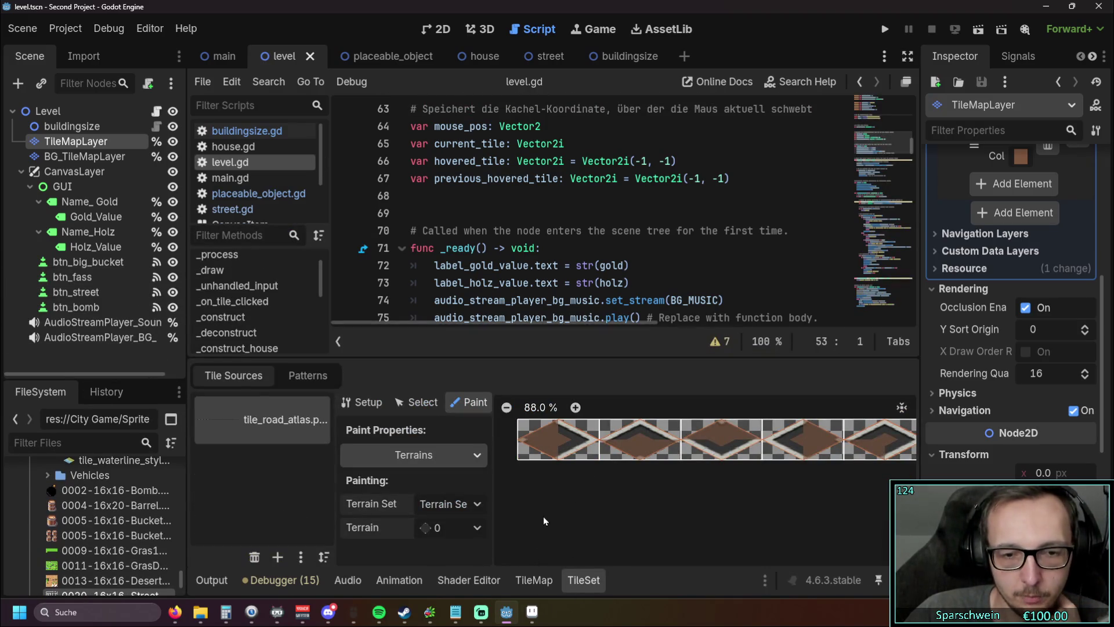
Step: Paint terrain 0 bits on road atlas tile (14, 0), then test-run and choose streets
mouse_move(562, 506)
left_mouse_down()
mouse_move(584, 506)
mouse_move(519, 502)
mouse_move(592, 503)
left_mouse_up()
left_click_drag(875, 494, 766, 491)
left_click(731, 434)
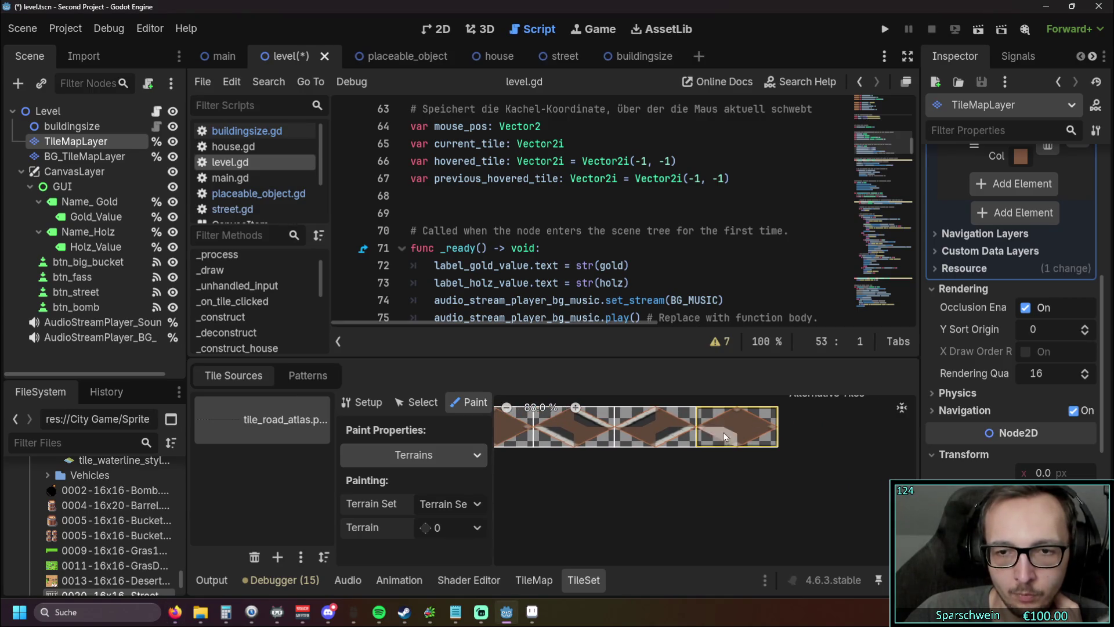
left_click(717, 438)
left_click(718, 418)
left_click(755, 416)
left_click(758, 439)
left_click(754, 425)
left_click(746, 432)
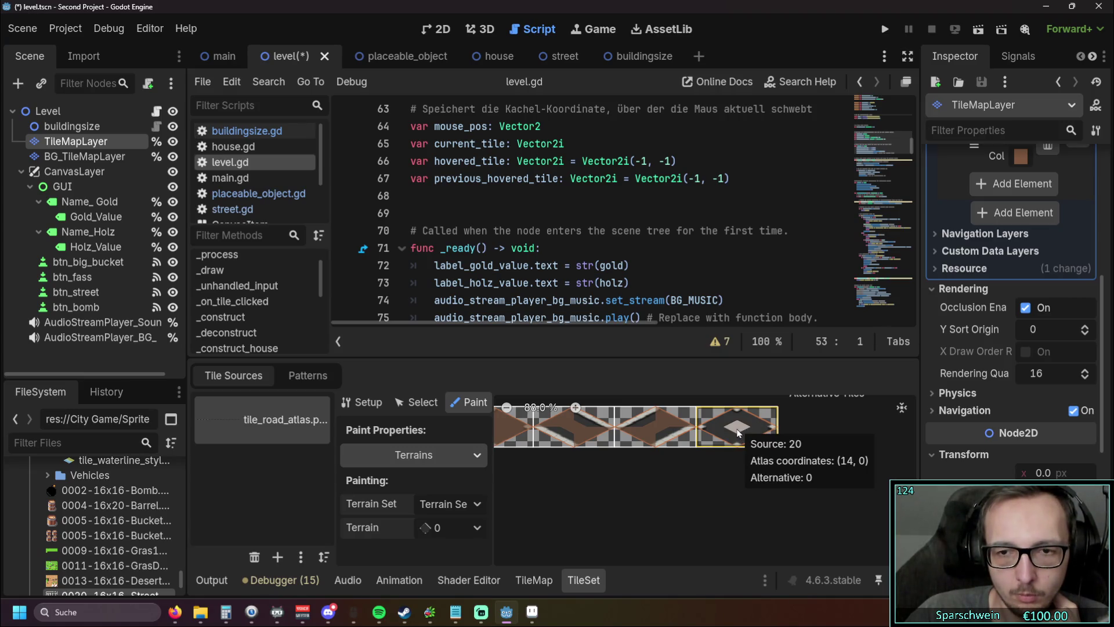
left_click(886, 30)
left_click(348, 354)
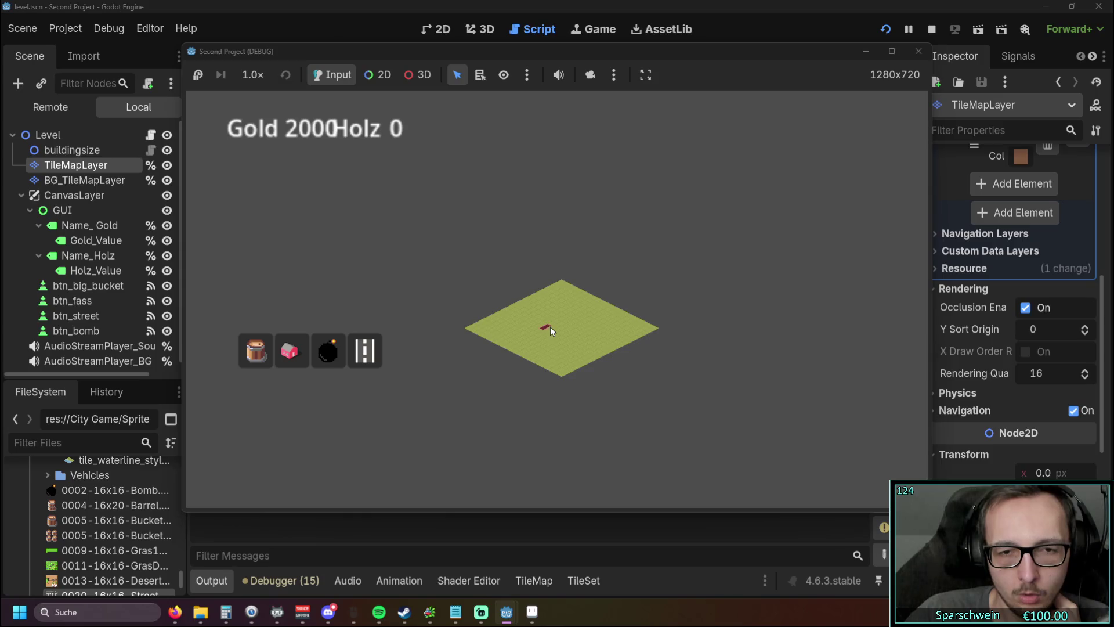
Step: Build street tiles at (8, 9) and (8, 10), then stop the running game
left_click(556, 322)
left_click(554, 326)
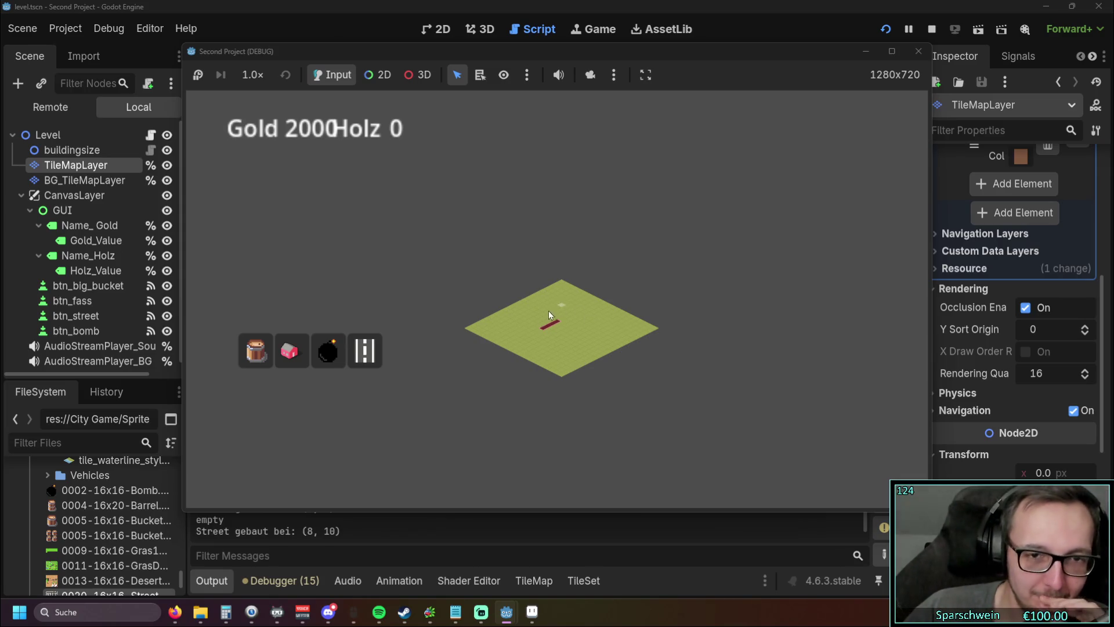
left_click(918, 51)
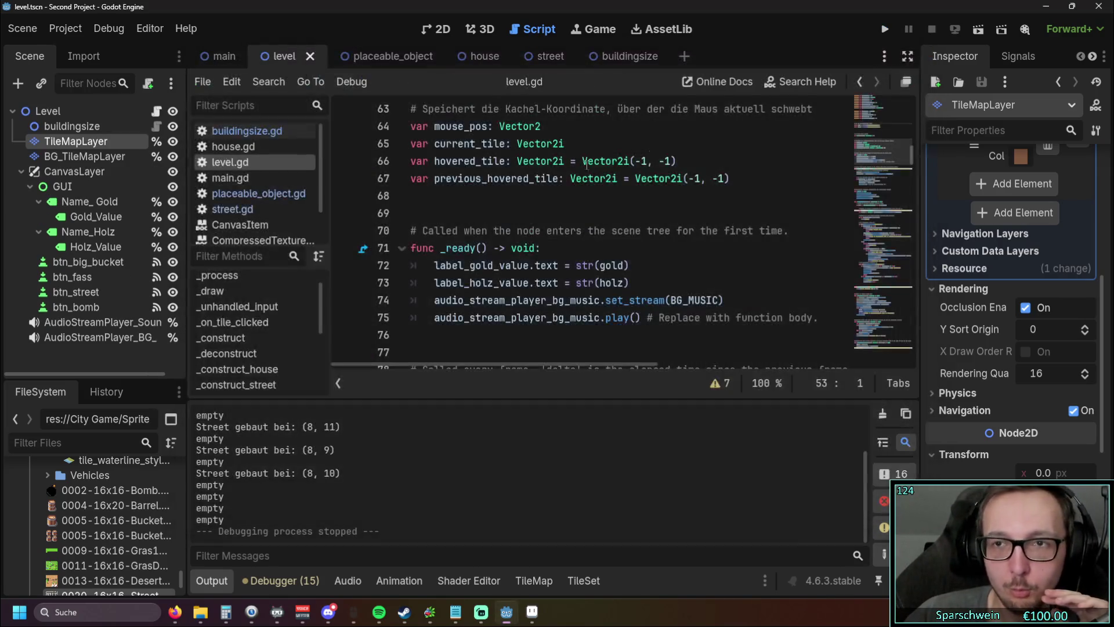
Step: Revert the main scene's Camera2D zoom from 0.125 to 1.0, then switch to Firefox
left_click(219, 55)
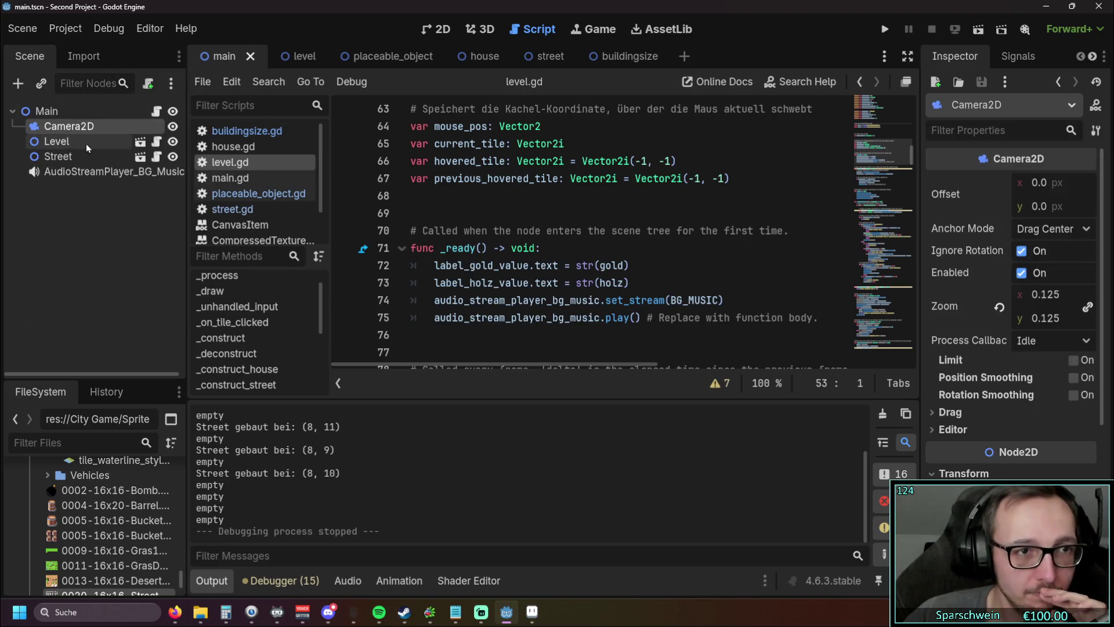
left_click(82, 156)
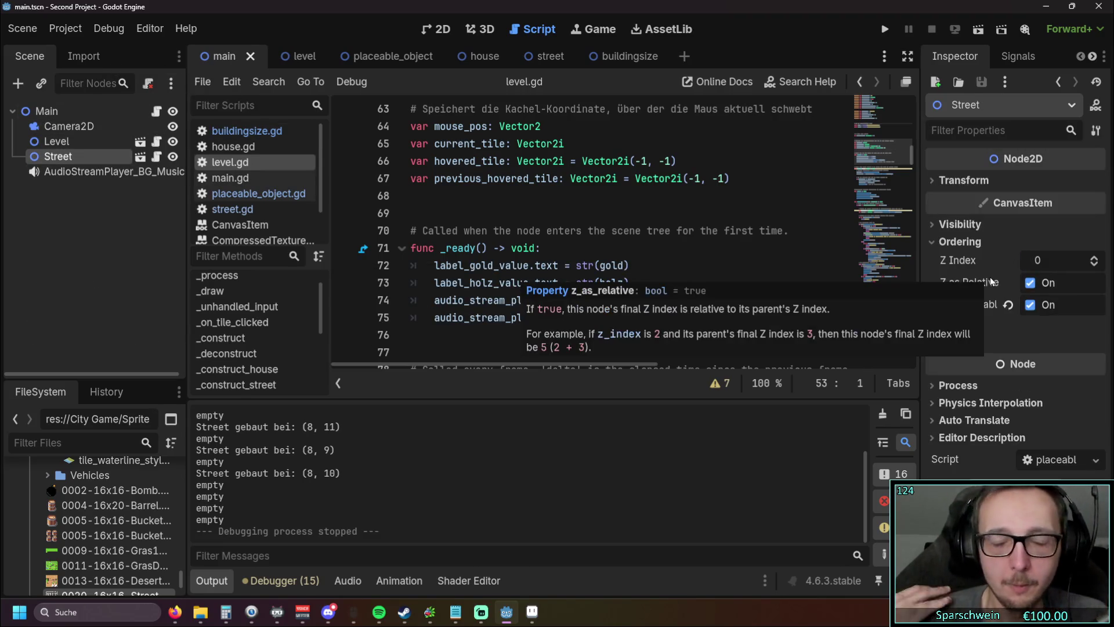
left_click(68, 126)
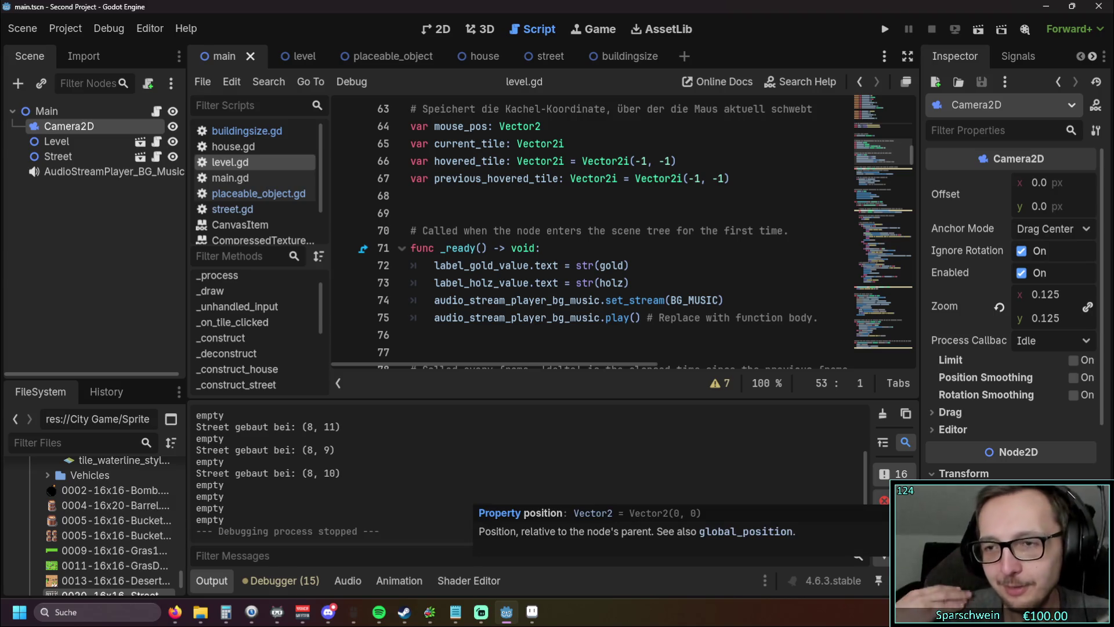
left_click(1000, 307)
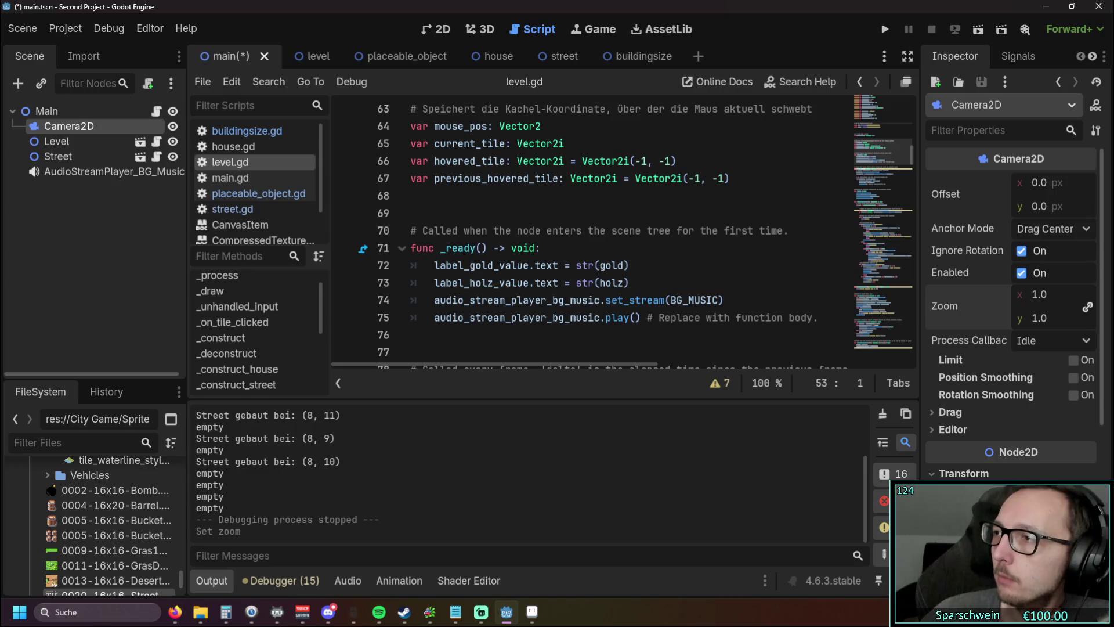
key("alt+Tab")
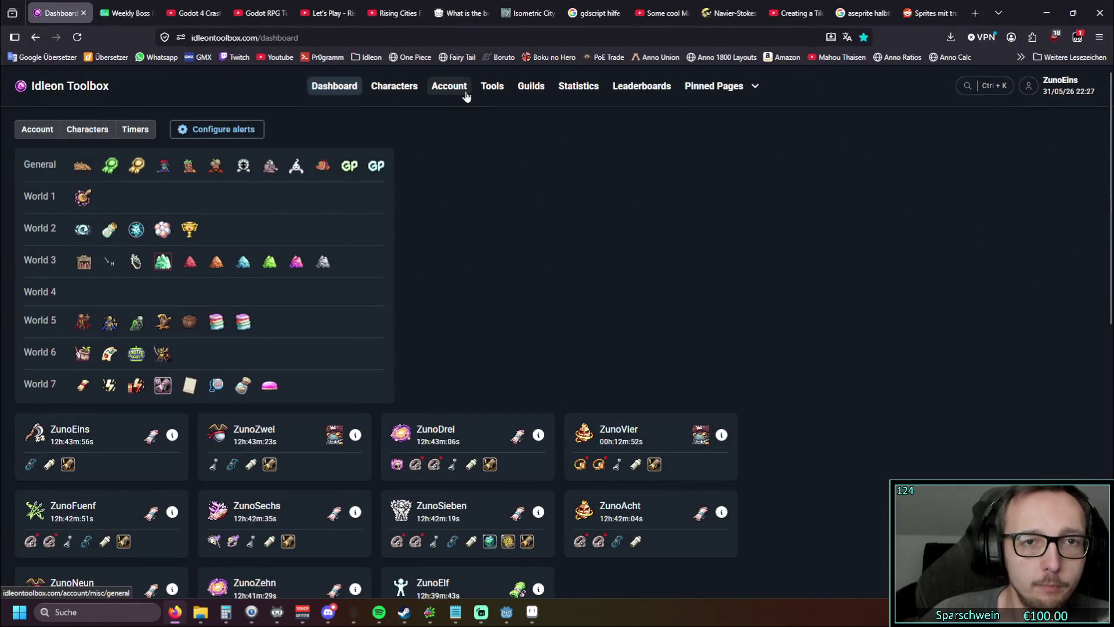
Step: Filter the Characters overview to Talents and review the Arcane Cultist talent presets
left_click(466, 96)
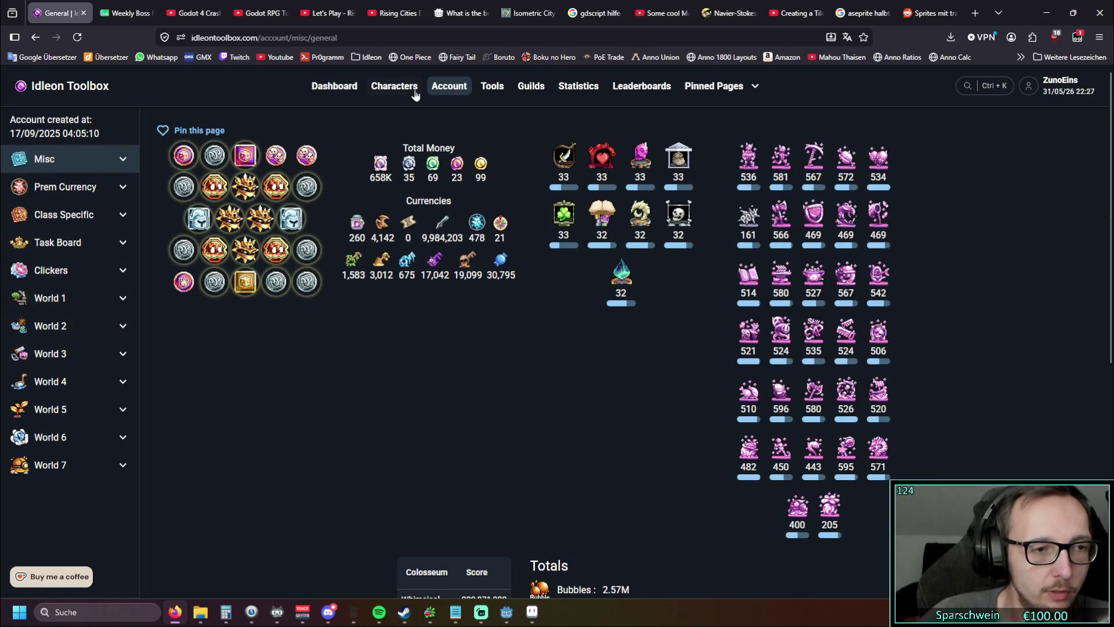
left_click(394, 86)
scroll(81, 485, "down", 1)
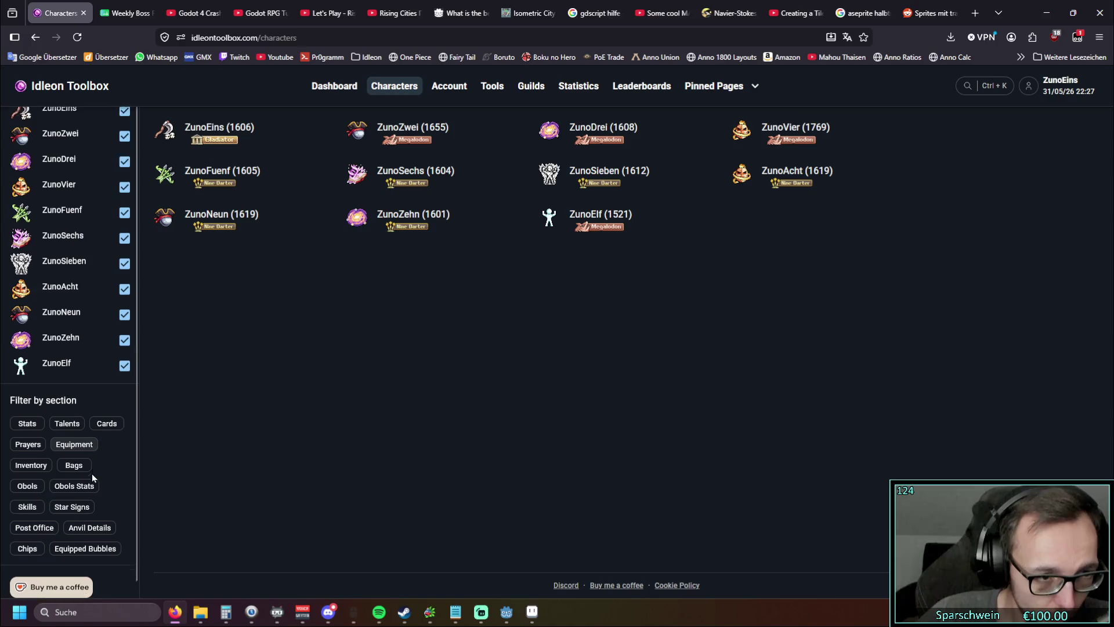
left_click(68, 413)
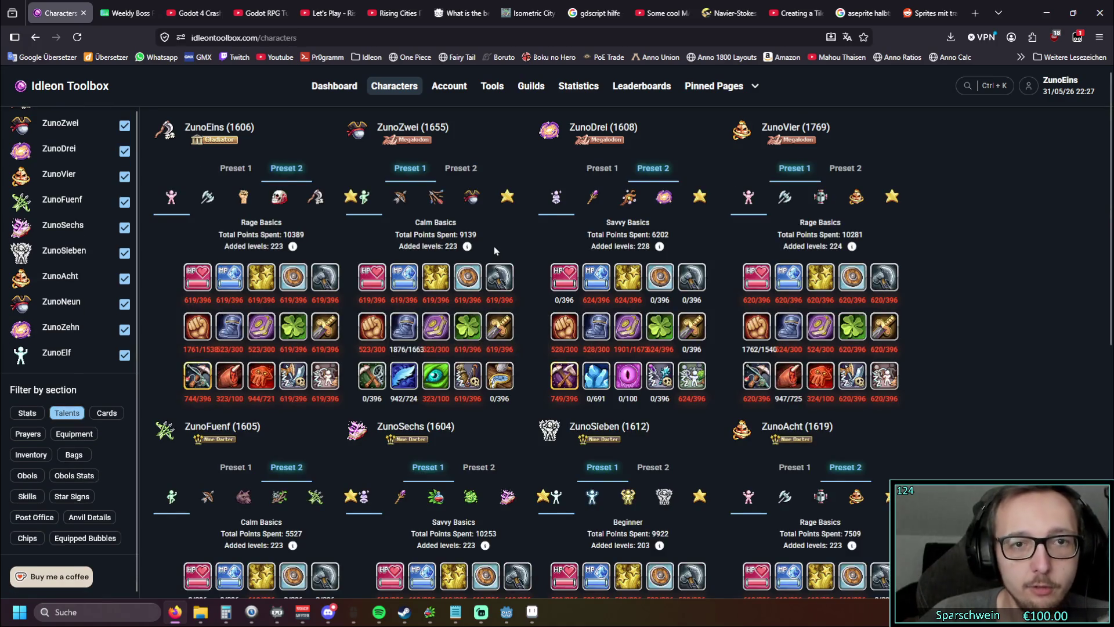
scroll(493, 246, "down", 5)
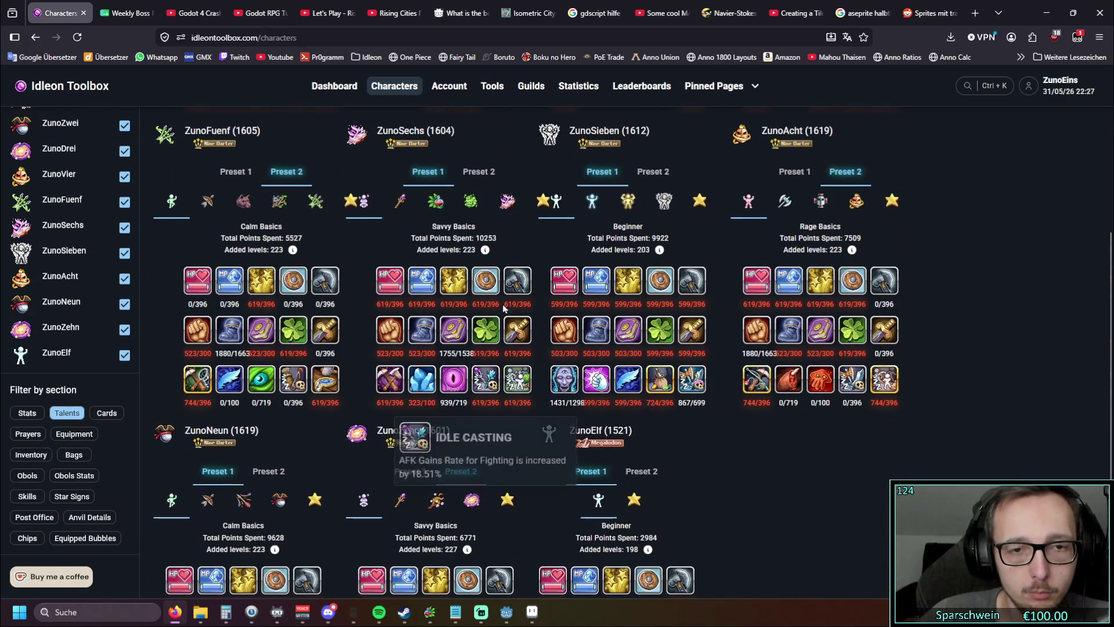
left_click(507, 201)
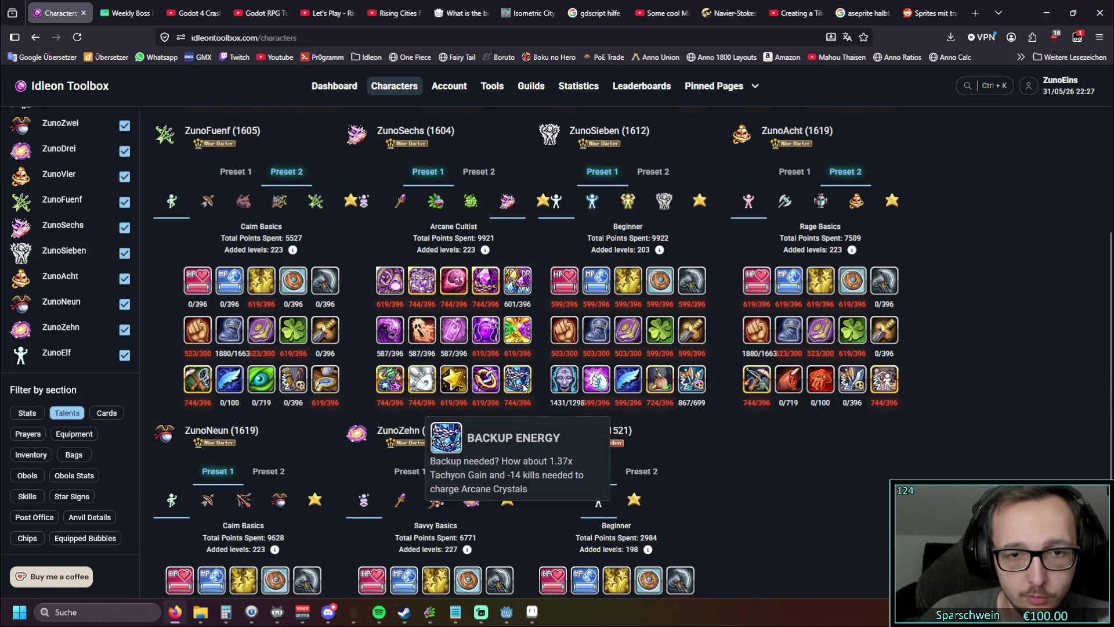
mouse_move(495, 287)
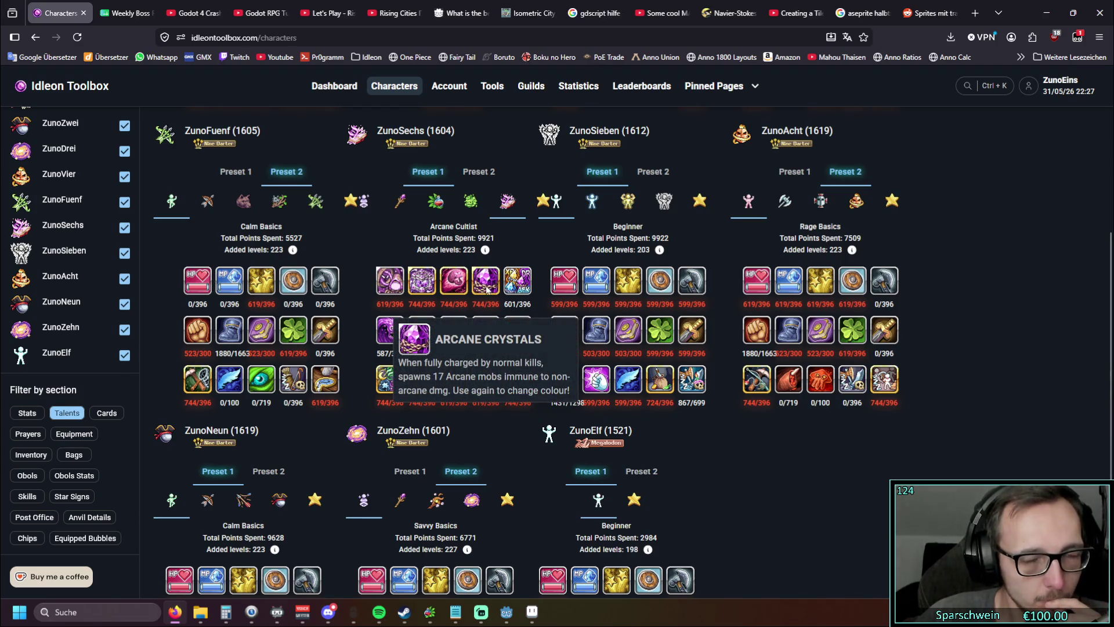
scroll(261, 235, "up", 4)
scroll(281, 237, "up", 1)
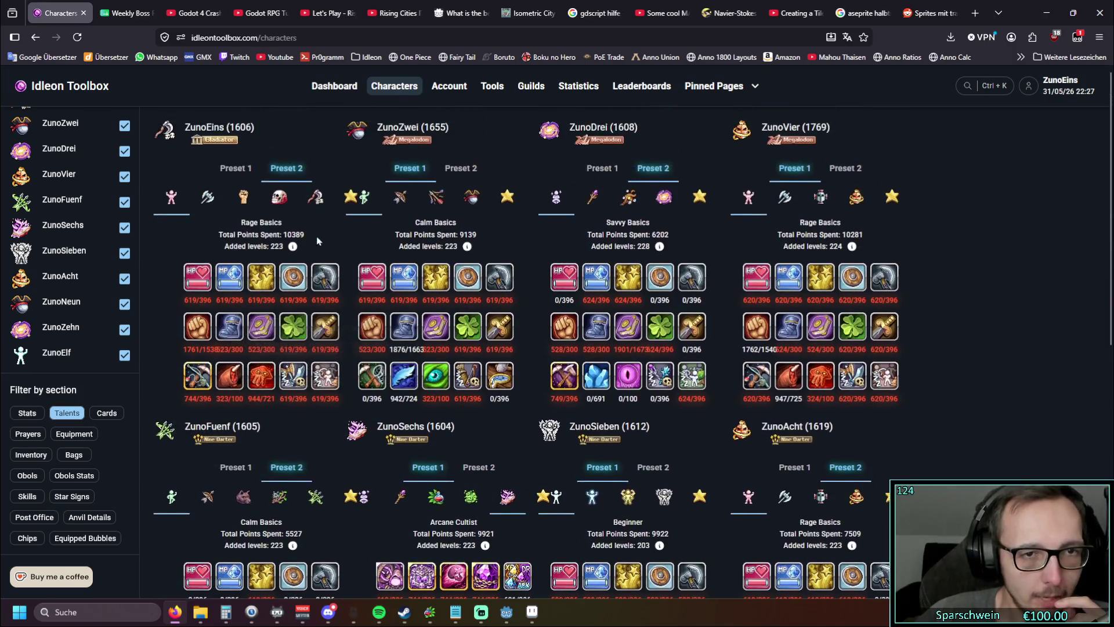
scroll(281, 237, "down", 3)
Step: Open the Tesseract upgrades page under Class Specific and scroll through its upgrades
left_click(448, 86)
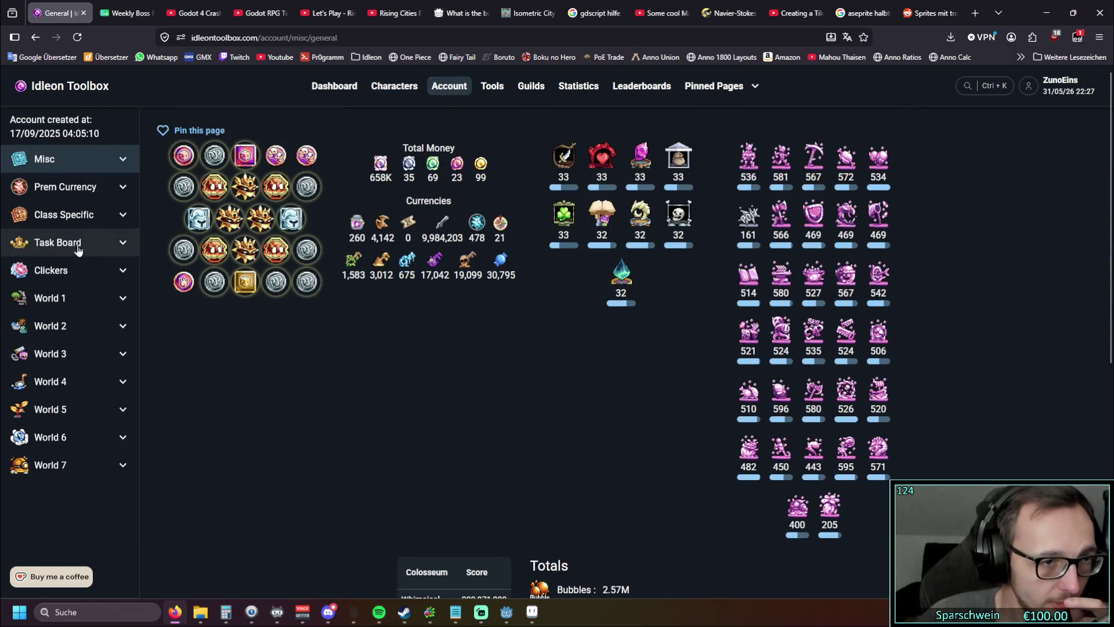
left_click(111, 219)
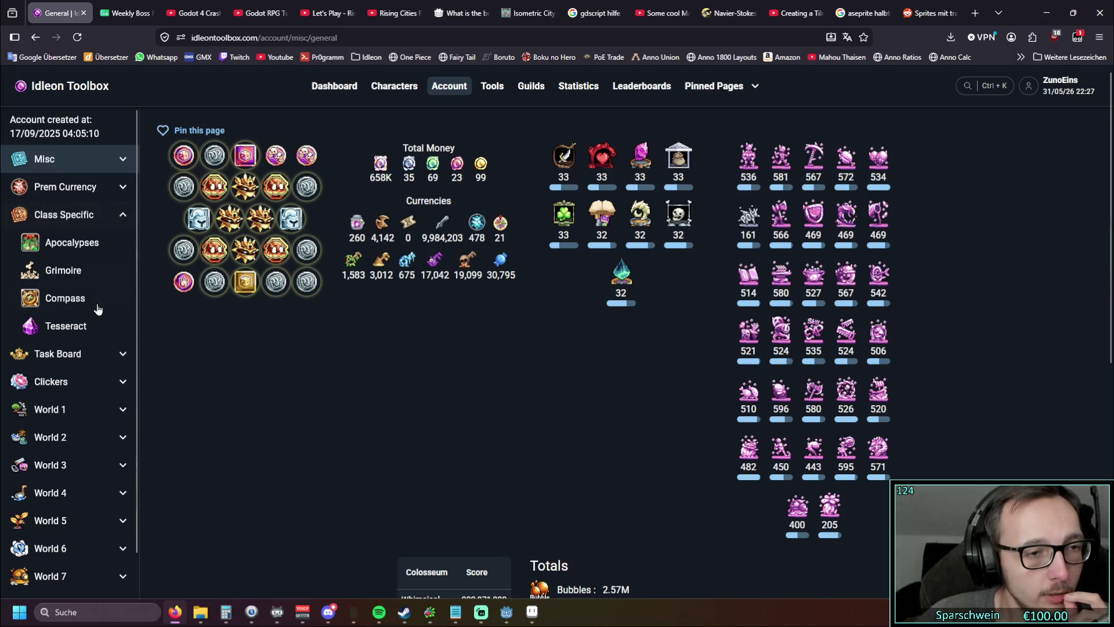
left_click(51, 324)
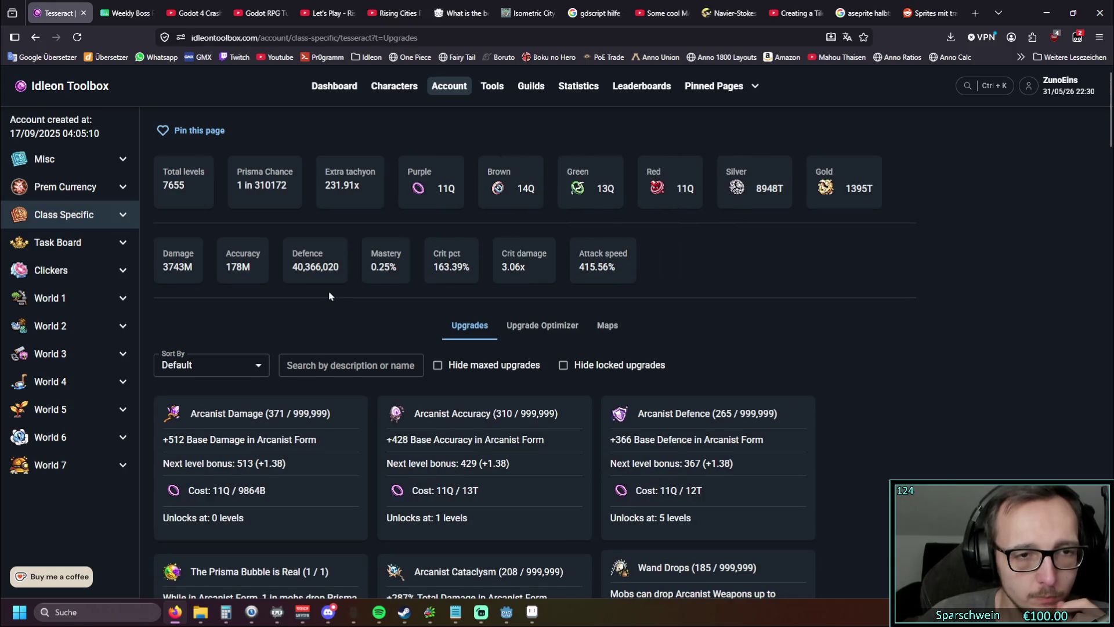
scroll(244, 301, "down", 5)
scroll(159, 309, "down", 5)
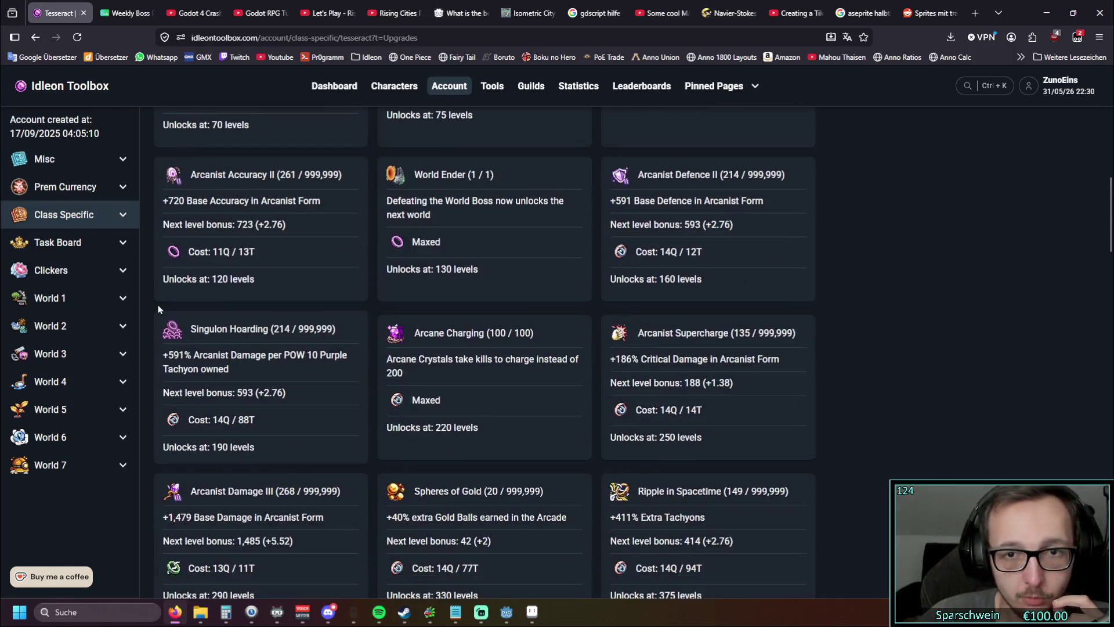
scroll(159, 309, "down", 4)
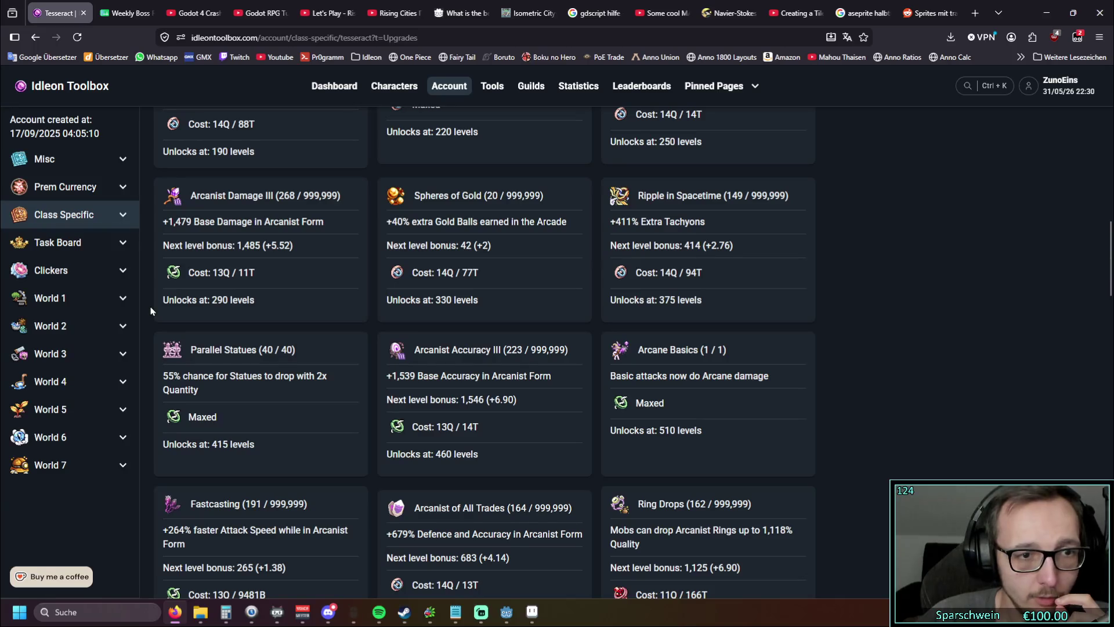
scroll(151, 311, "down", 3)
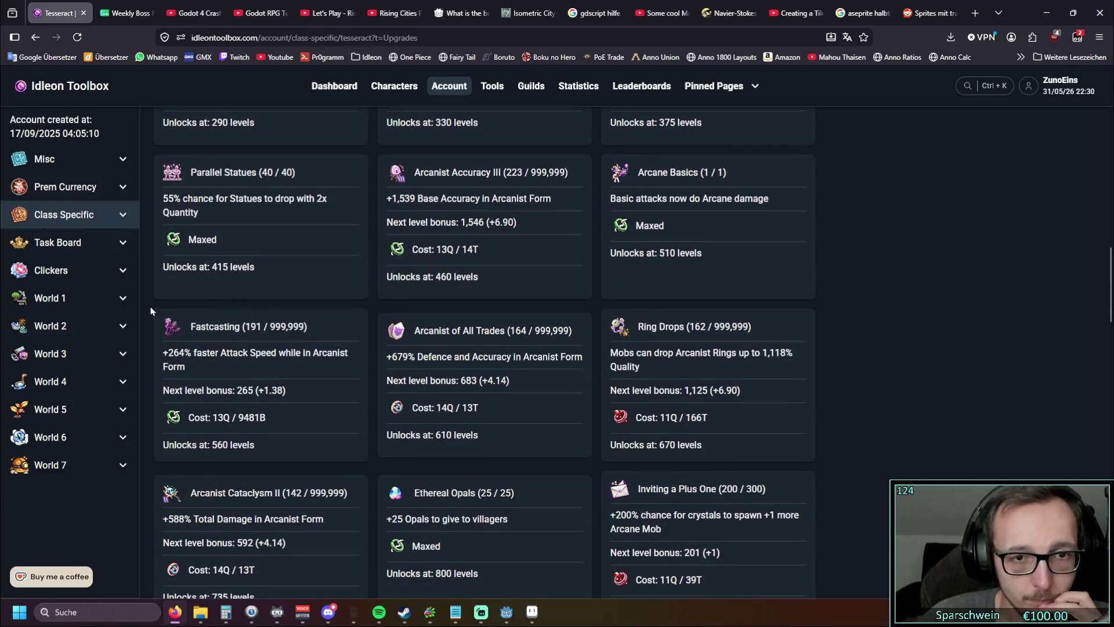
scroll(151, 310, "down", 3)
scroll(151, 311, "down", 1)
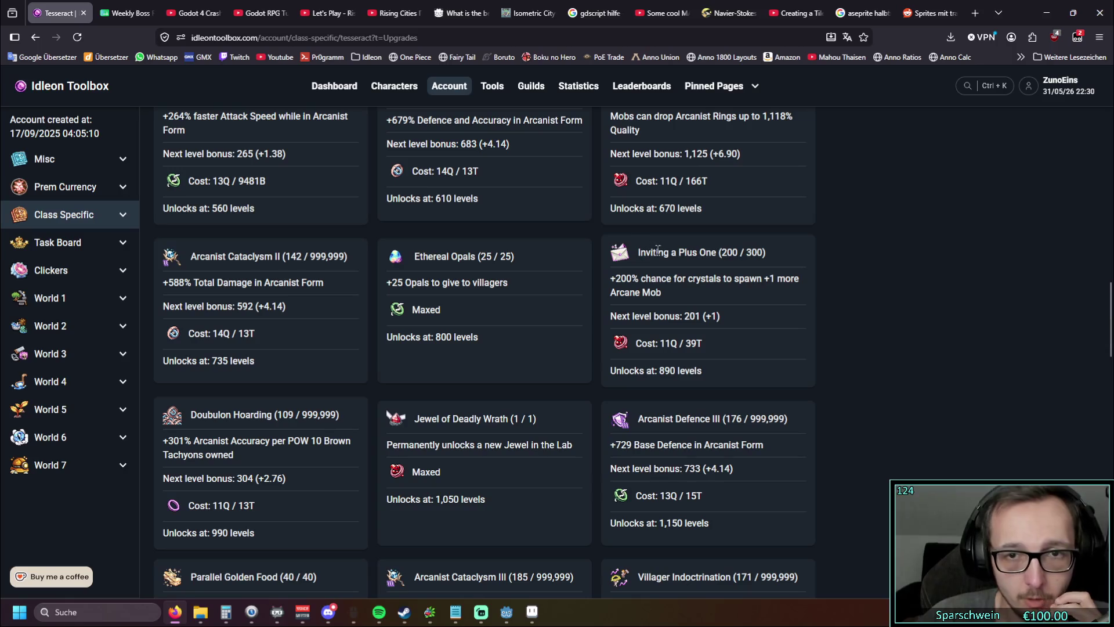
Step: Highlight text on the Inviting a Plus One and crystal spawn chance upgrade cards
mouse_move(675, 298)
left_mouse_down()
mouse_move(607, 291)
mouse_move(690, 279)
mouse_move(646, 280)
left_mouse_up()
left_click(686, 294)
left_click(689, 280)
left_click(721, 296)
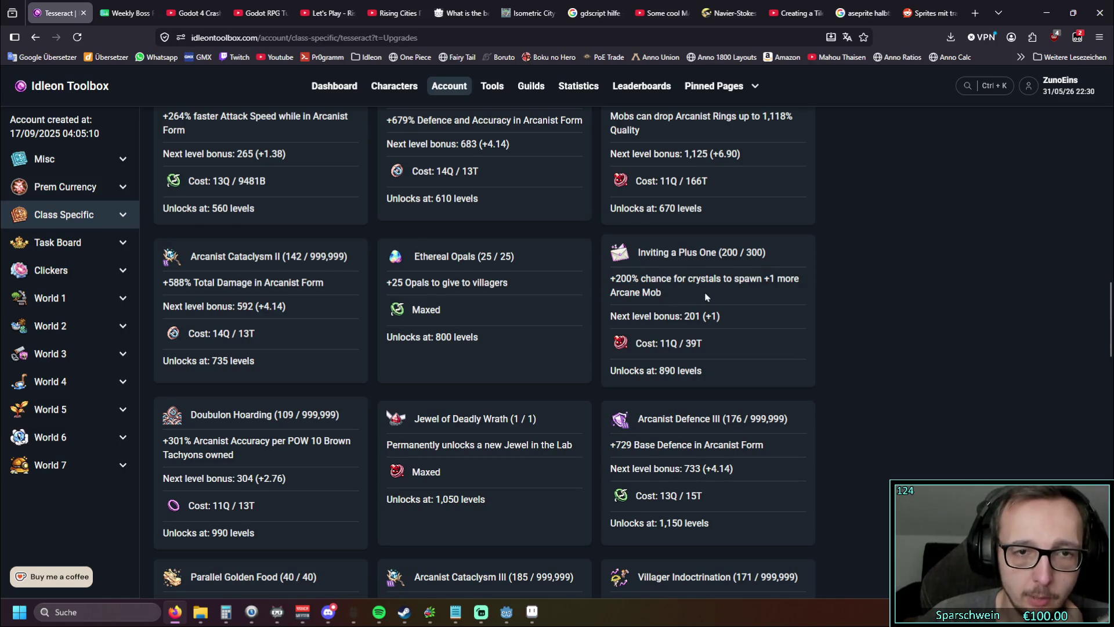
left_click_drag(718, 377, 632, 278)
left_click(725, 297)
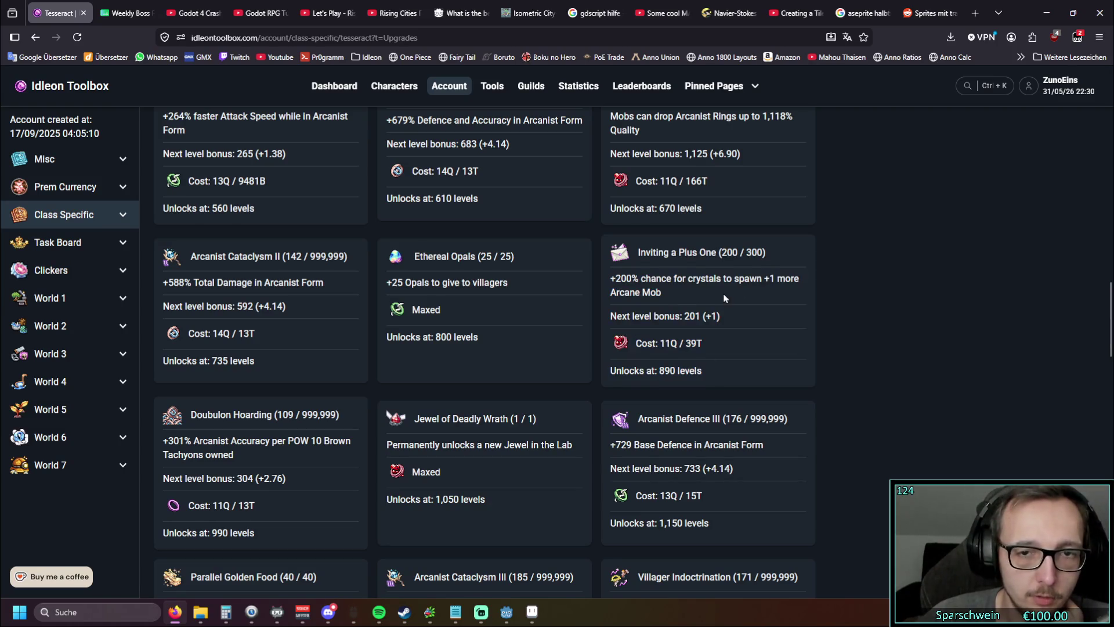
left_click_drag(662, 295, 641, 278)
left_click(681, 292)
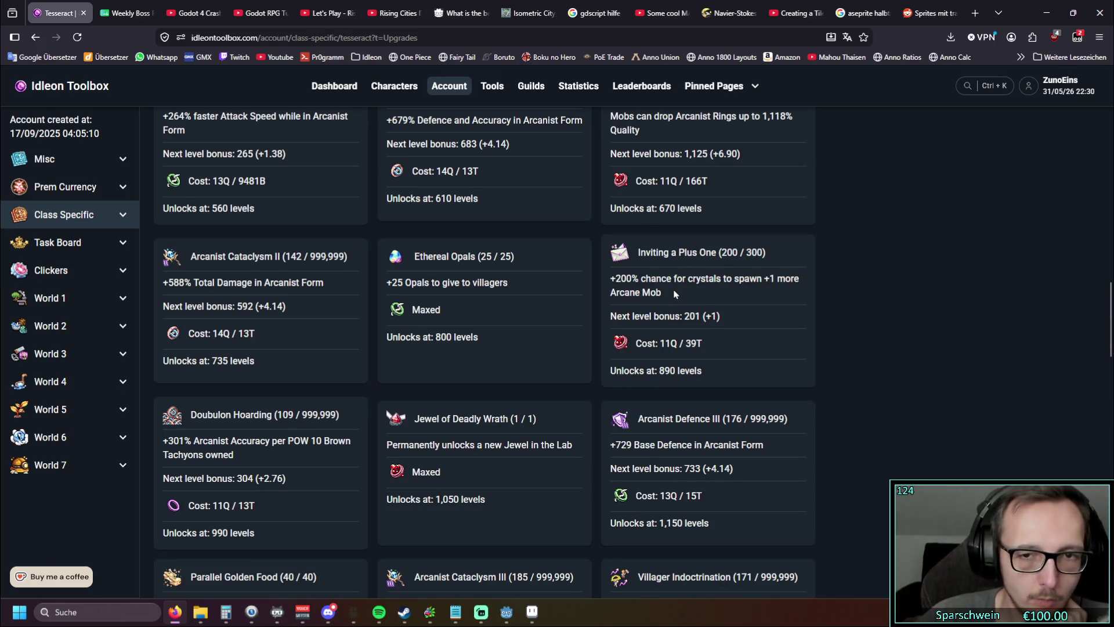
left_click_drag(672, 296, 645, 279)
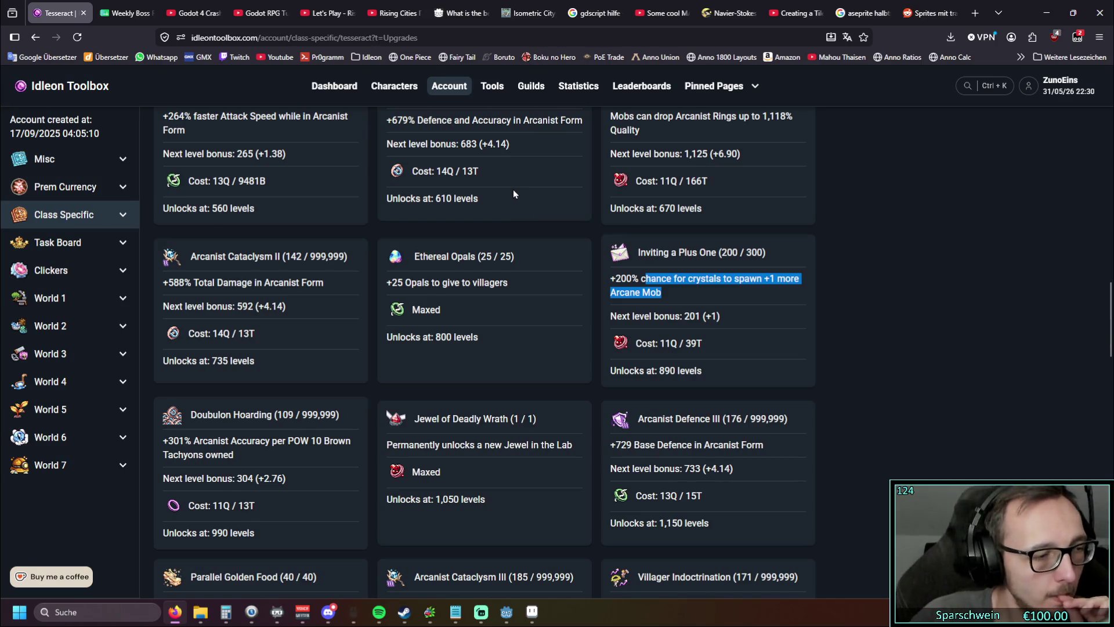
left_click(674, 291)
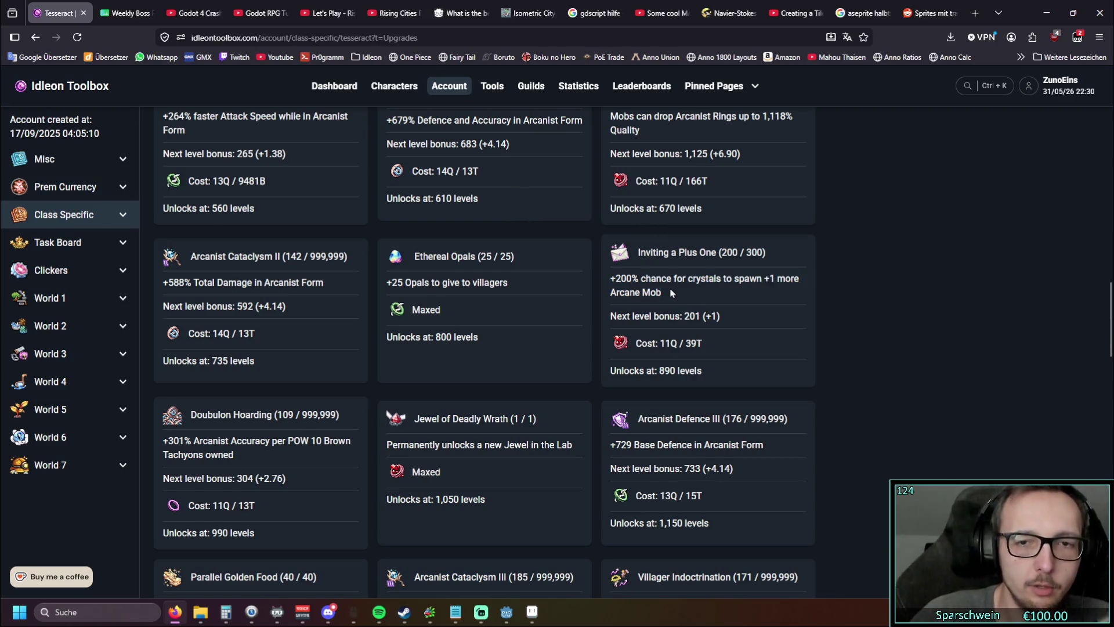
left_click_drag(654, 253, 702, 253)
left_click(726, 301)
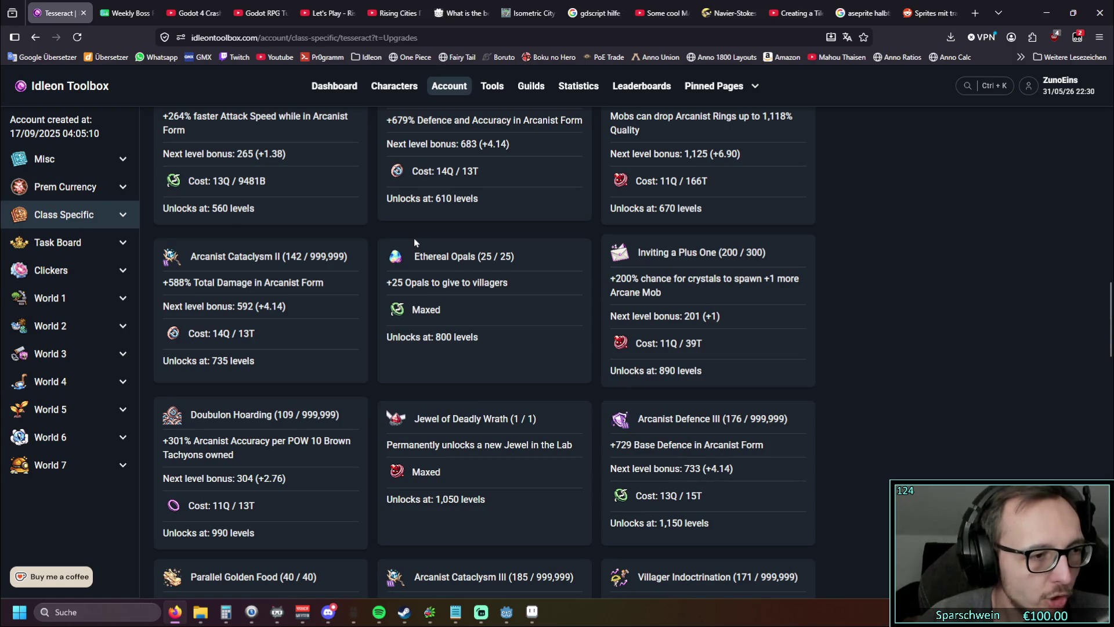
Step: Open World 4's Cooking page listing the best meal speed contributions
scroll(414, 238, "up", 5)
scroll(385, 234, "up", 5)
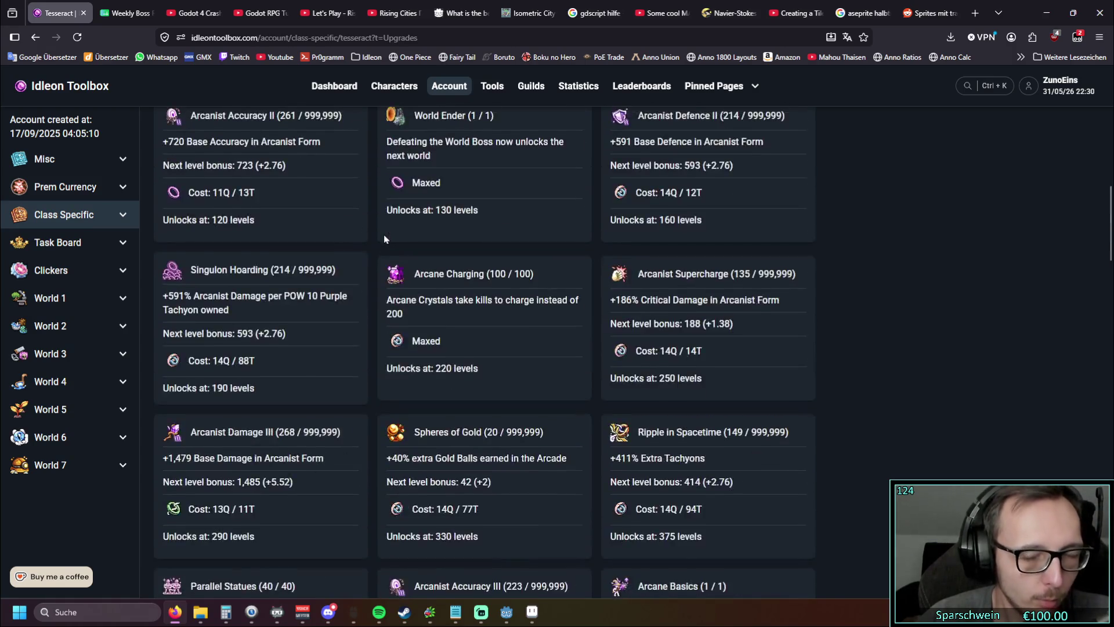
scroll(384, 238, "up", 5)
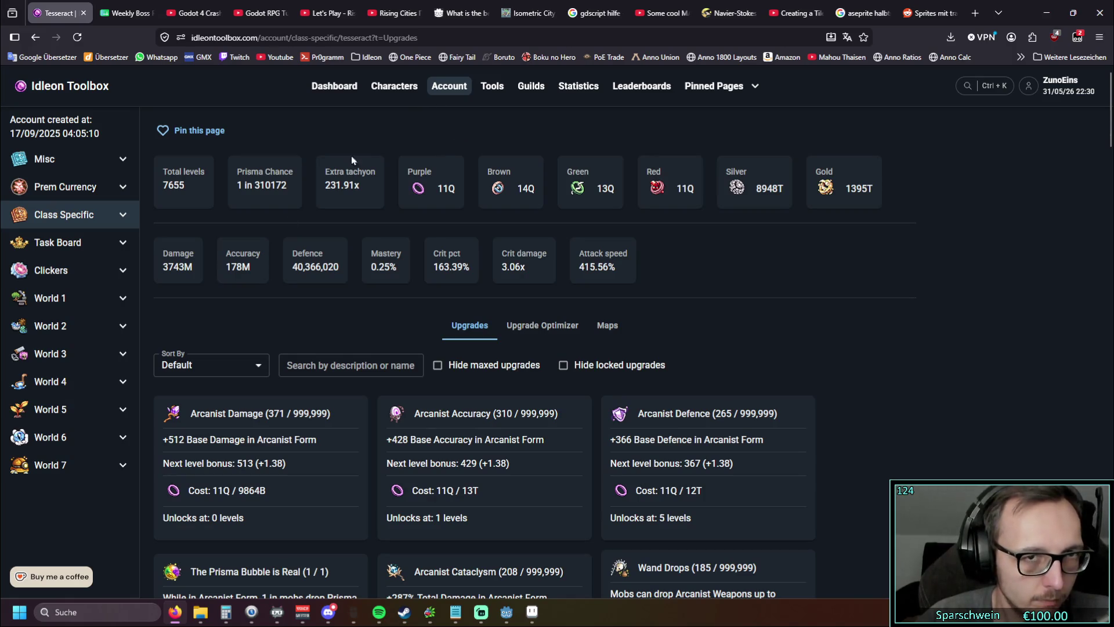
left_click(110, 384)
scroll(93, 371, "down", 1)
left_click(88, 356)
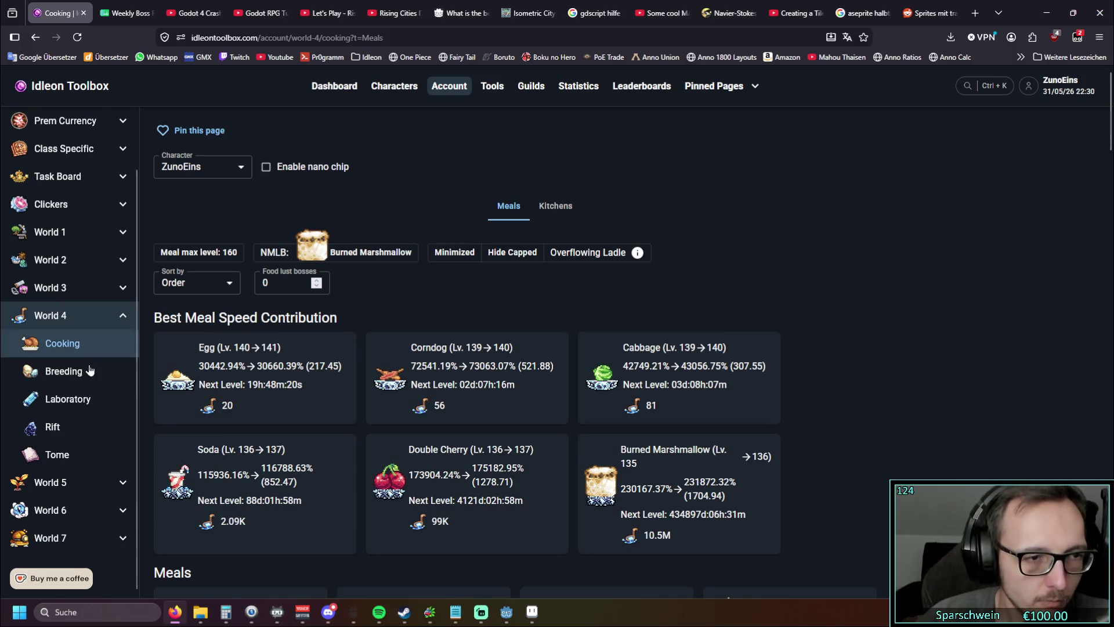
Step: Open the World 4 Laboratory page and view the Chips And Jewels Rotation schedule
left_click(87, 398)
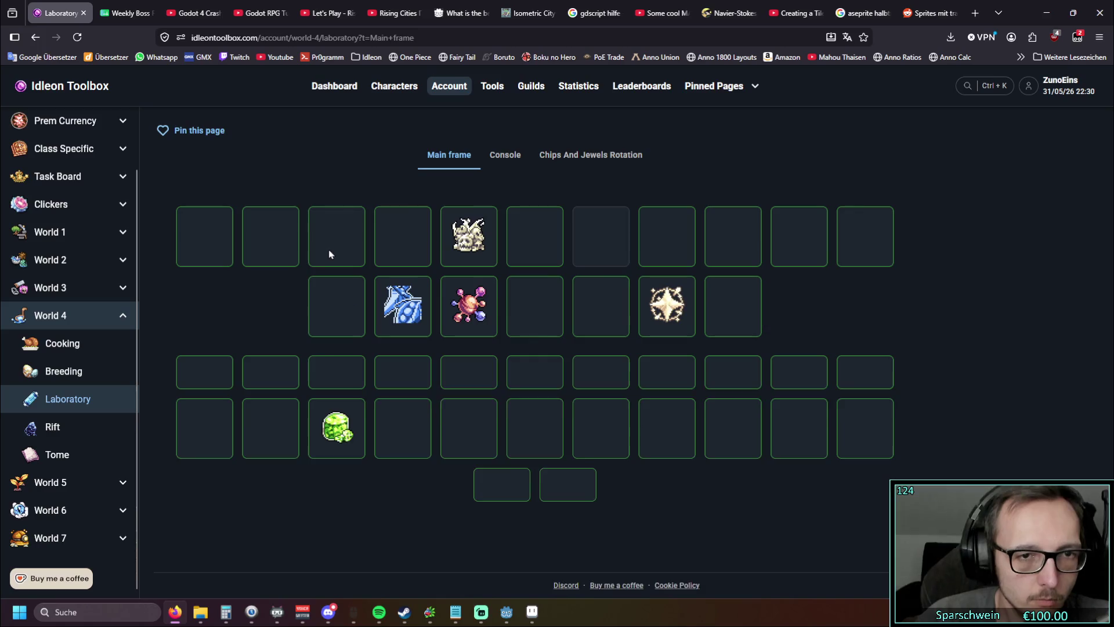
left_click(576, 164)
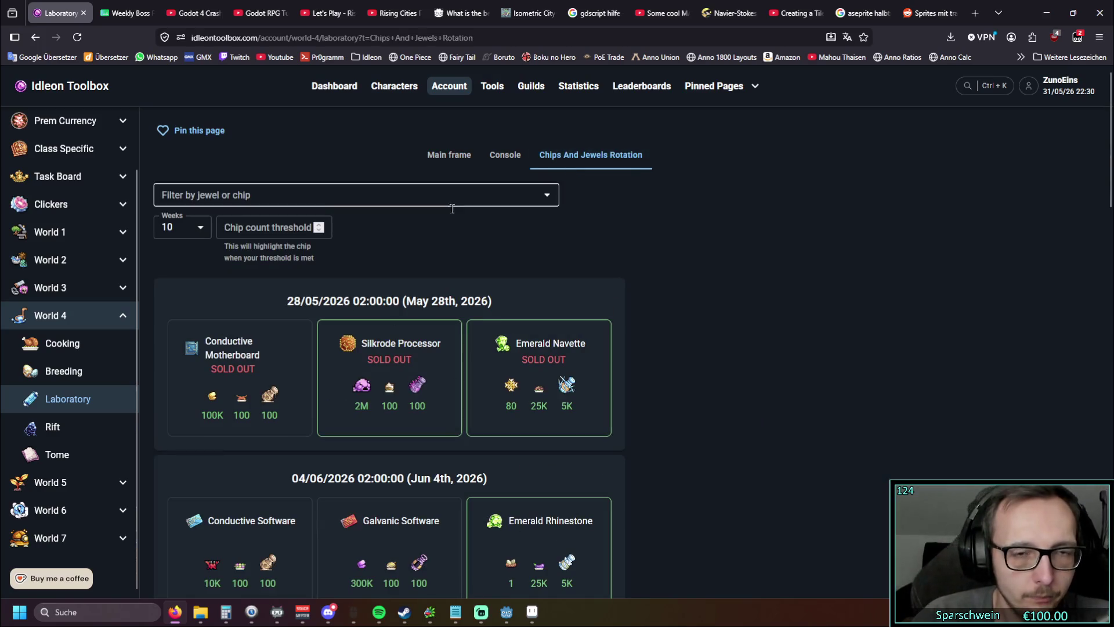
scroll(372, 229, "down", 5)
scroll(371, 237, "up", 5)
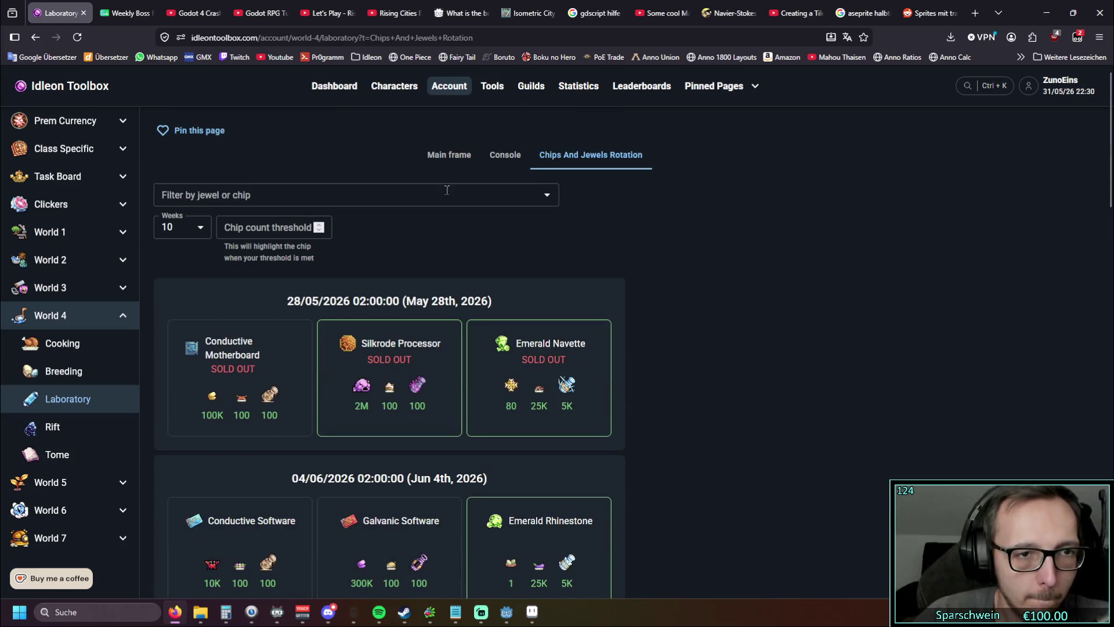
Step: Review each character's equipped chips in the Console, then restore down the browser
left_click(493, 160)
scroll(211, 330, "down", 2)
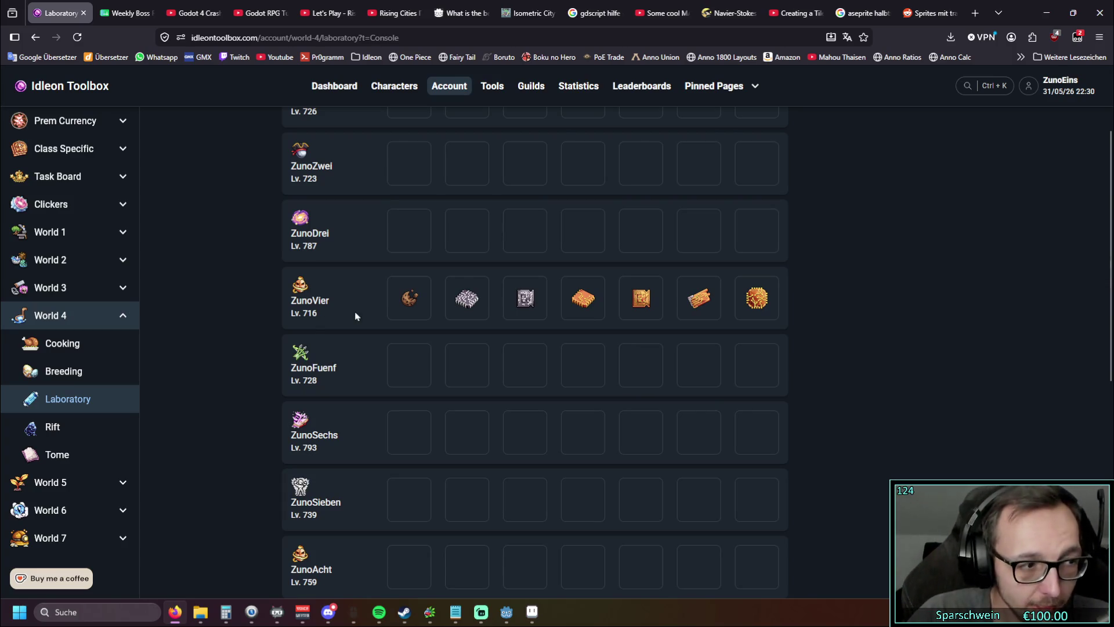
mouse_move(405, 303)
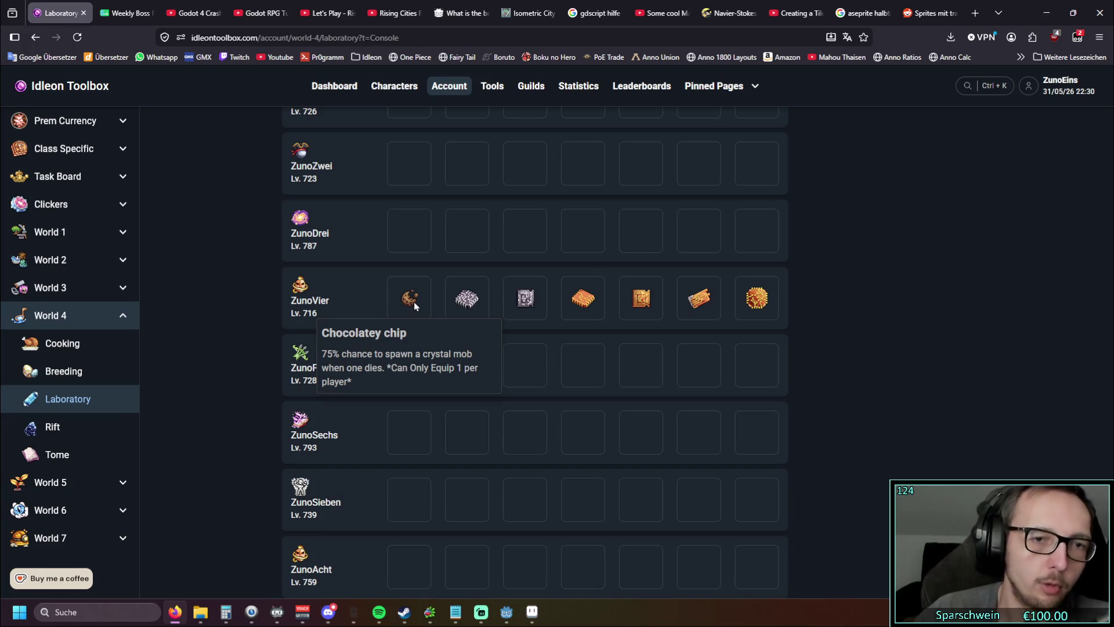
scroll(413, 302, "up", 2)
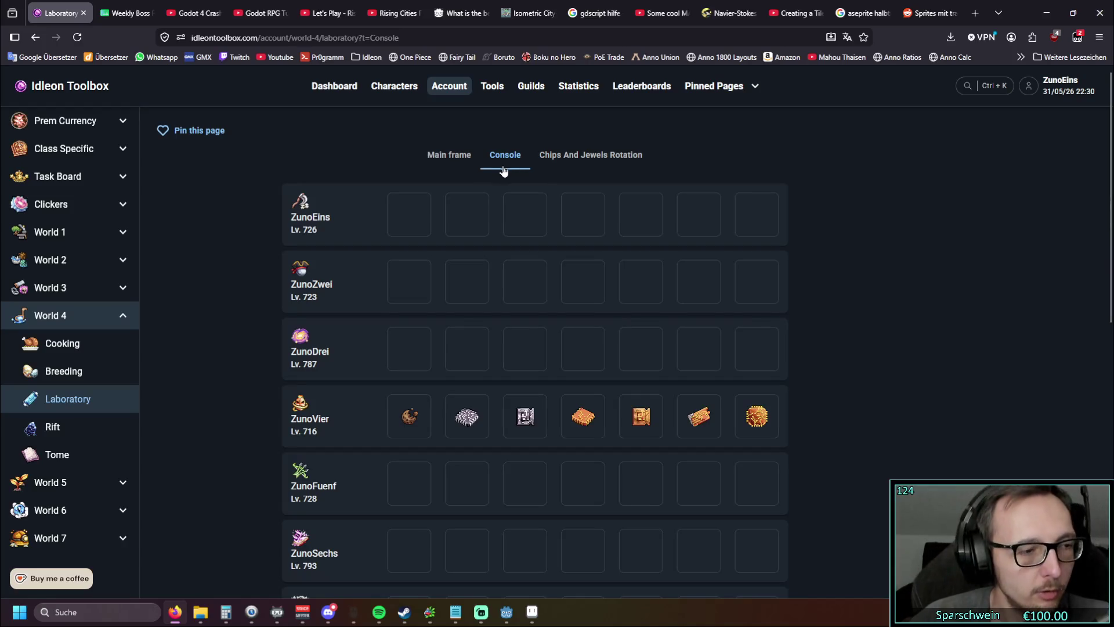
scroll(503, 170, "down", 2)
left_click(1073, 13)
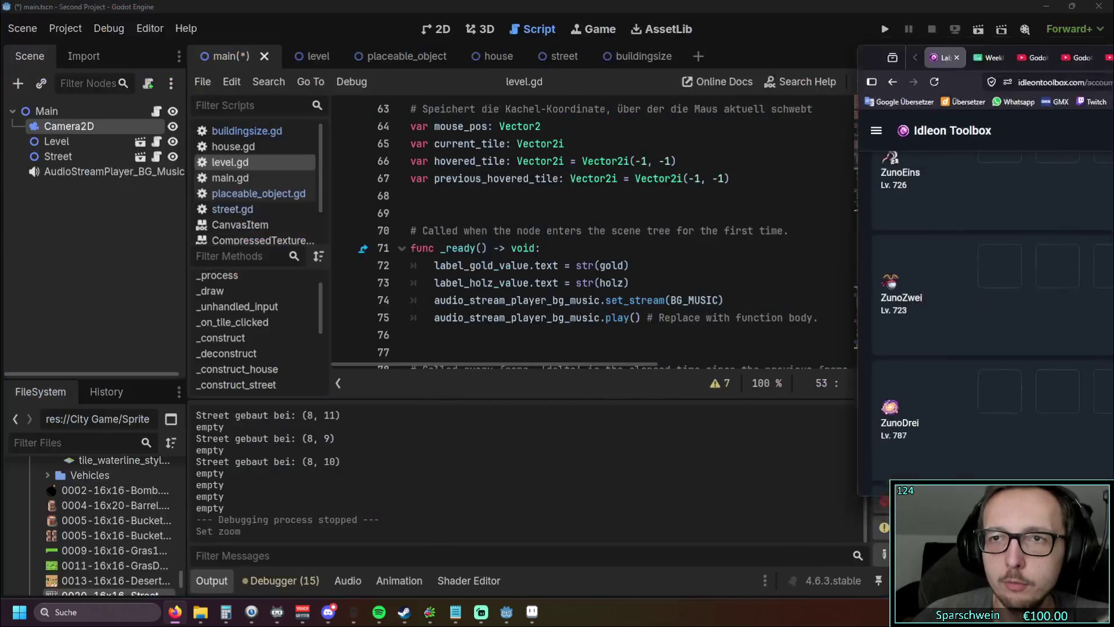
Step: Return to Godot, open the level scene tab, then switch to Aseprite
key("alt+Tab")
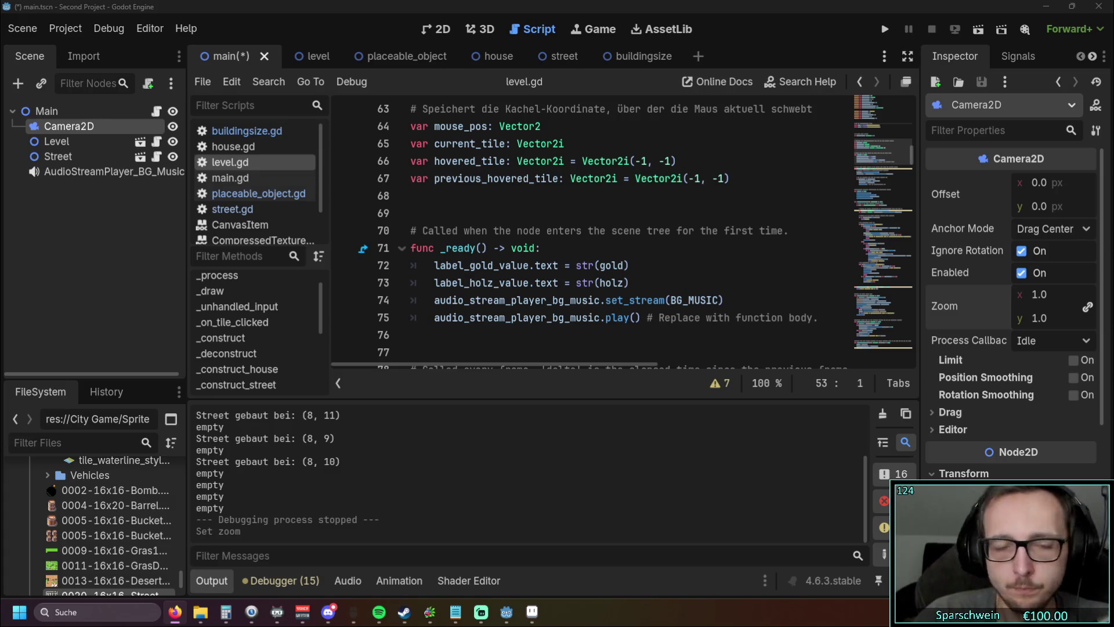
scroll(548, 302, "down", 1)
scroll(545, 296, "up", 1)
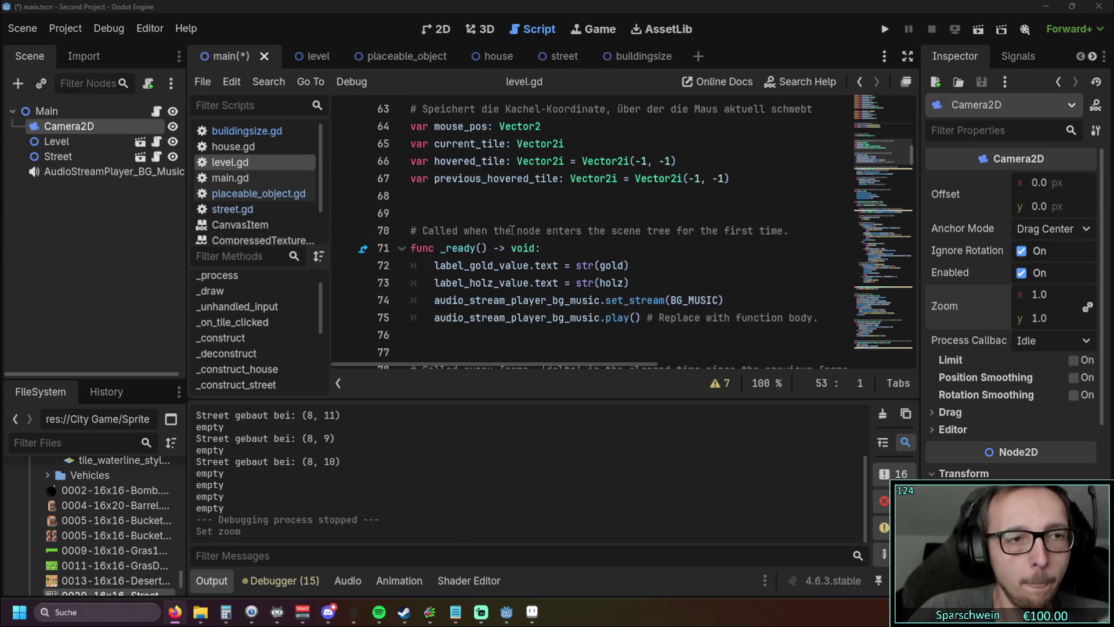
left_click(307, 56)
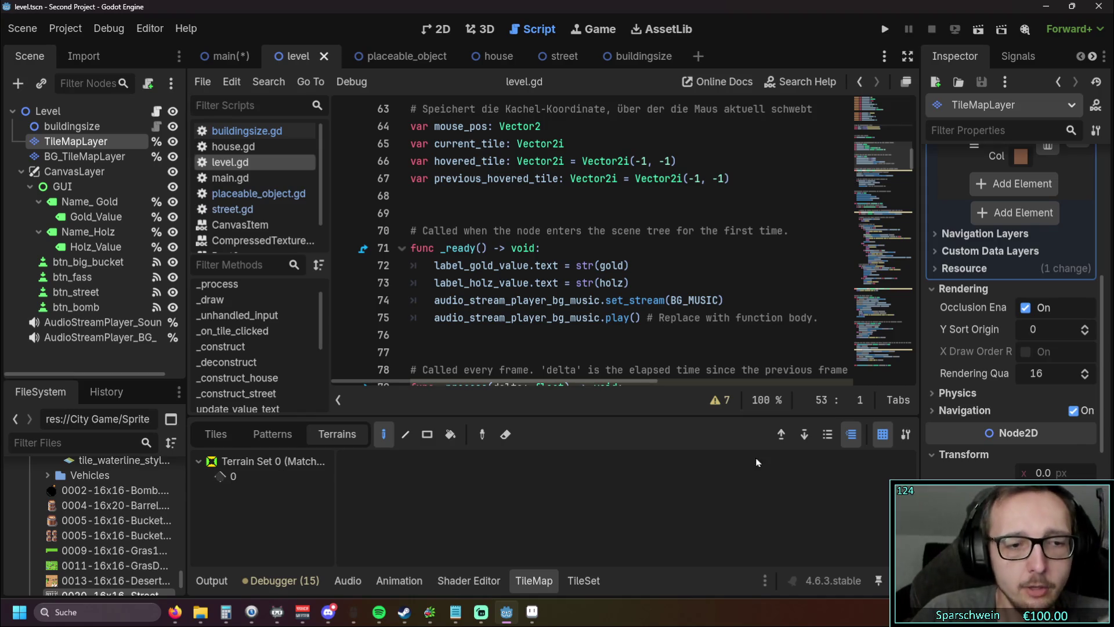
key("alt+Tab")
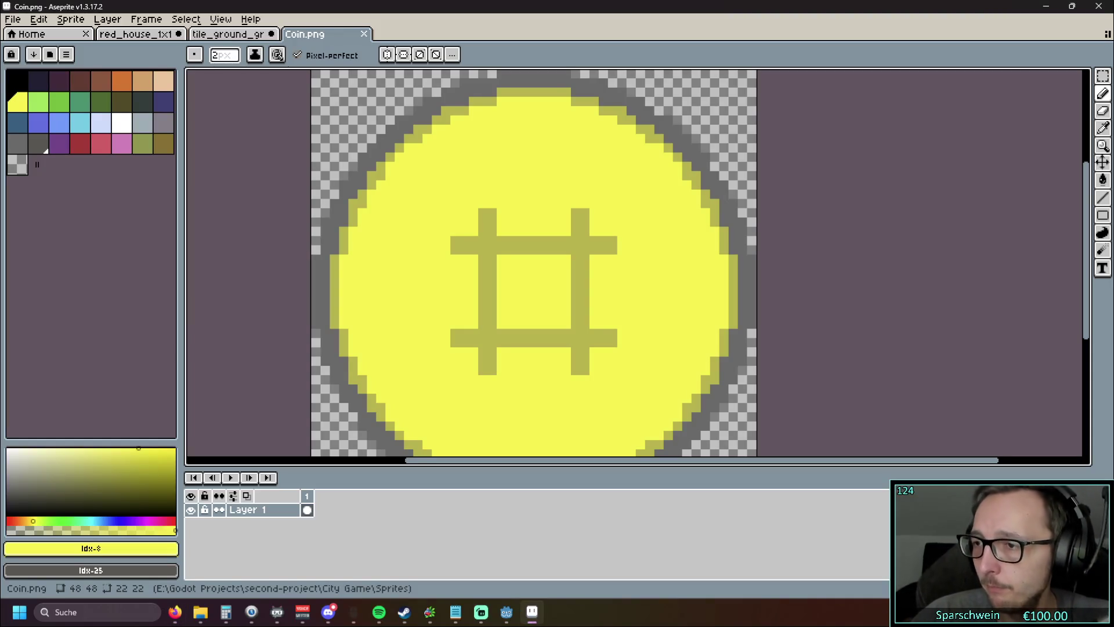
Step: Drag the damaged and normal SW dead-end road tiles from Explorer into Aseprite
key("alt+Tab")
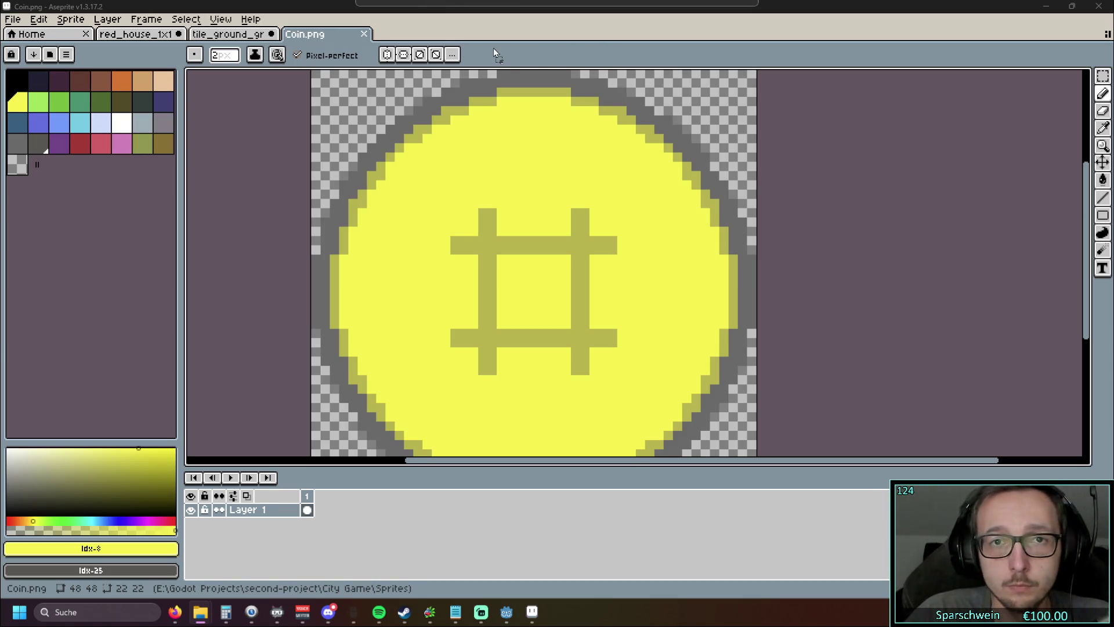
left_click_drag(493, 43, 493, 46)
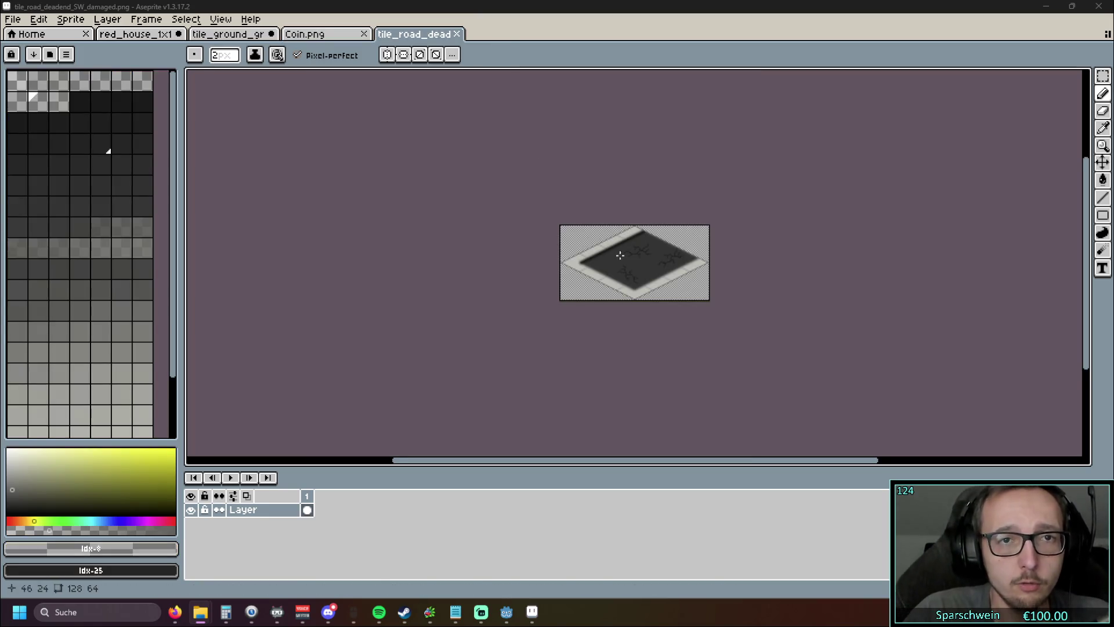
scroll(642, 255, "up", 1)
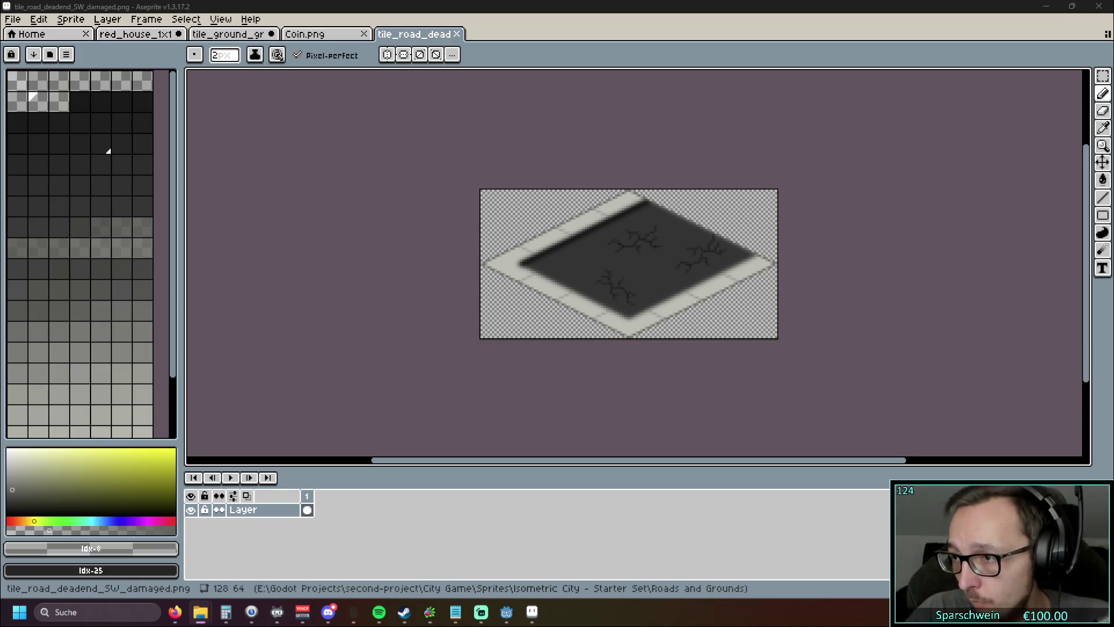
left_click_drag(696, 262, 697, 262)
Step: Centre tile_road_deadend_SW_normal.png, close the damaged variant, and choose Rectangular Marquee
scroll(659, 191, "up", 4)
scroll(644, 177, "down", 2)
left_click_drag(642, 174, 515, 115)
scroll(548, 134, "up", 2)
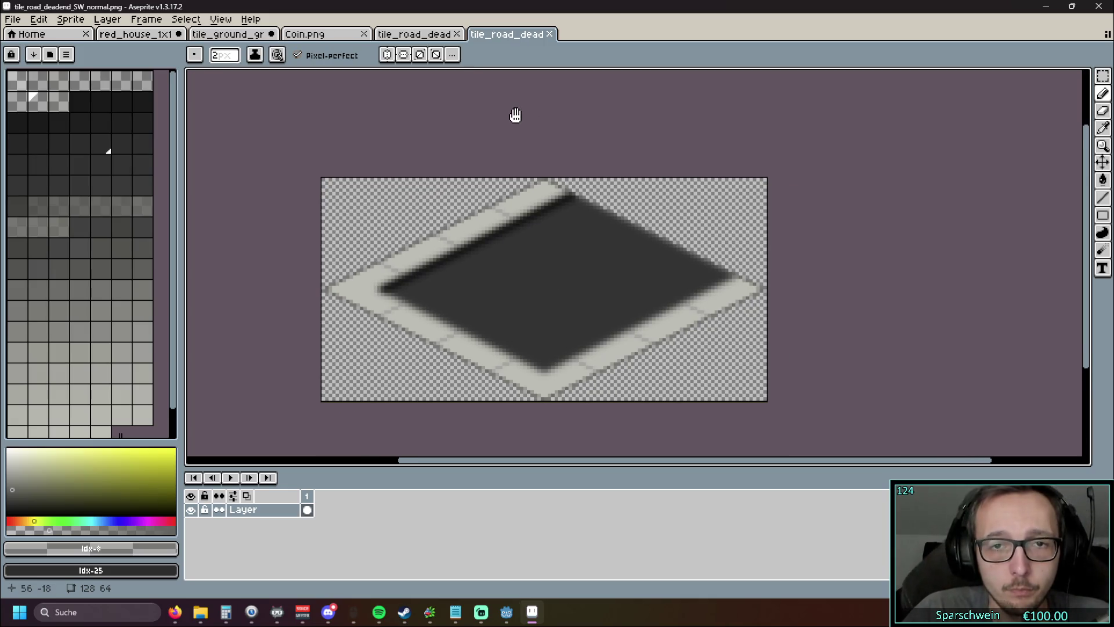
left_click(458, 35)
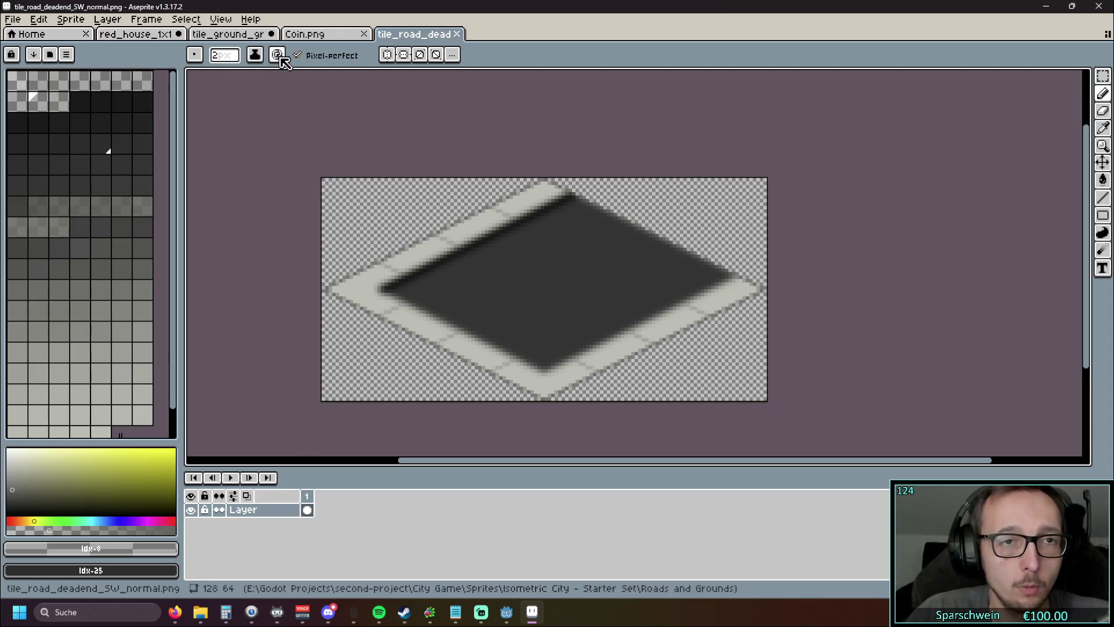
left_click(1103, 76)
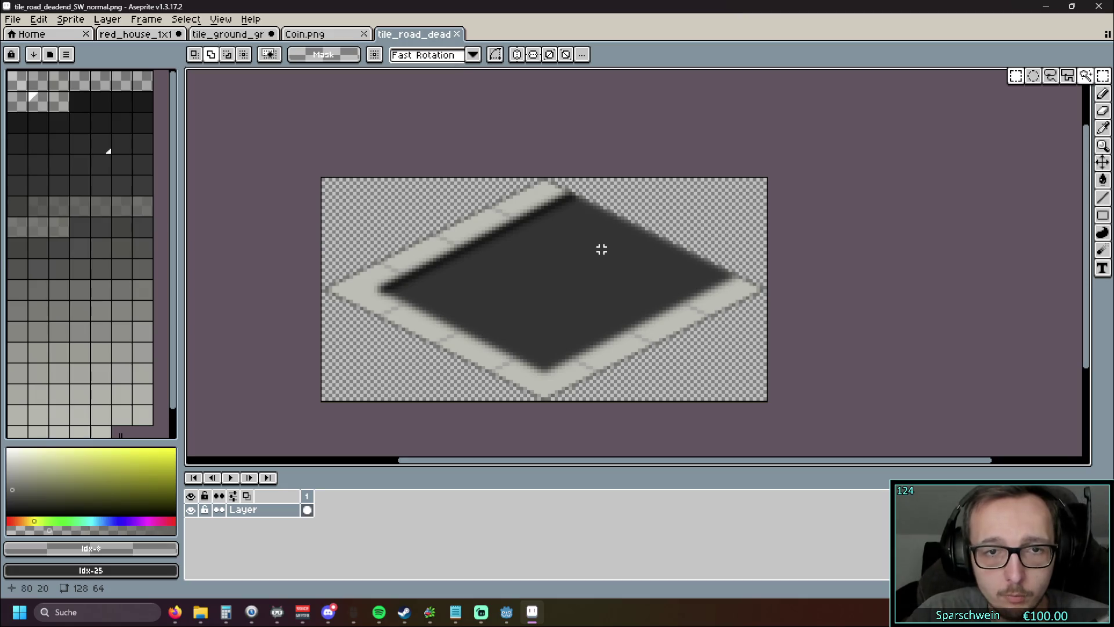
left_click_drag(603, 240, 268, 425)
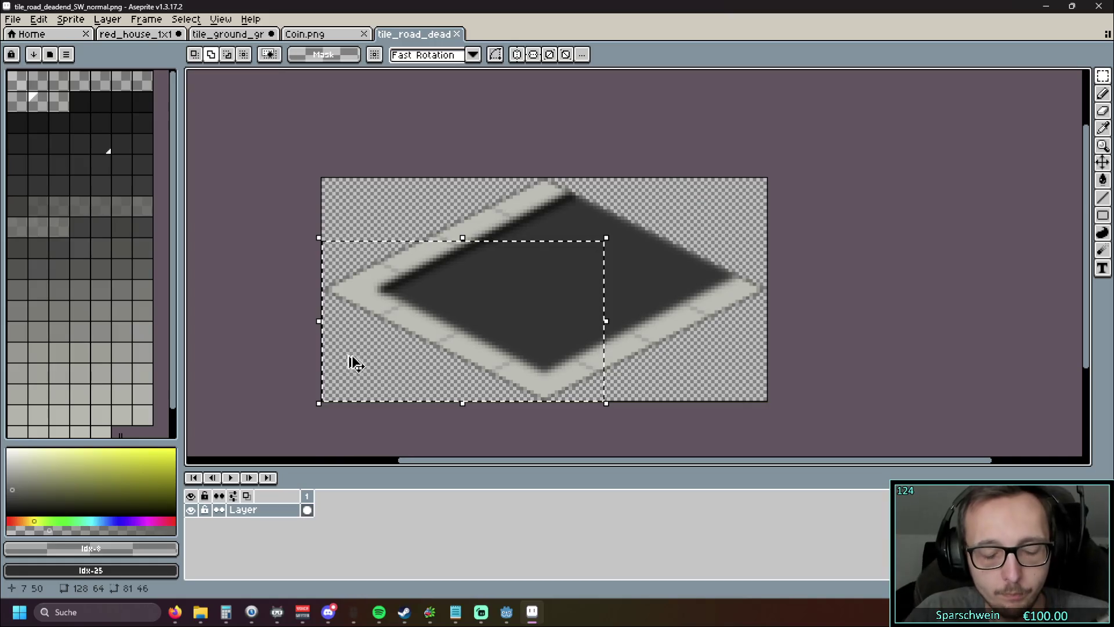
left_click(355, 365)
mouse_move(482, 333)
left_mouse_down()
mouse_move(534, 323)
mouse_move(537, 310)
left_mouse_up()
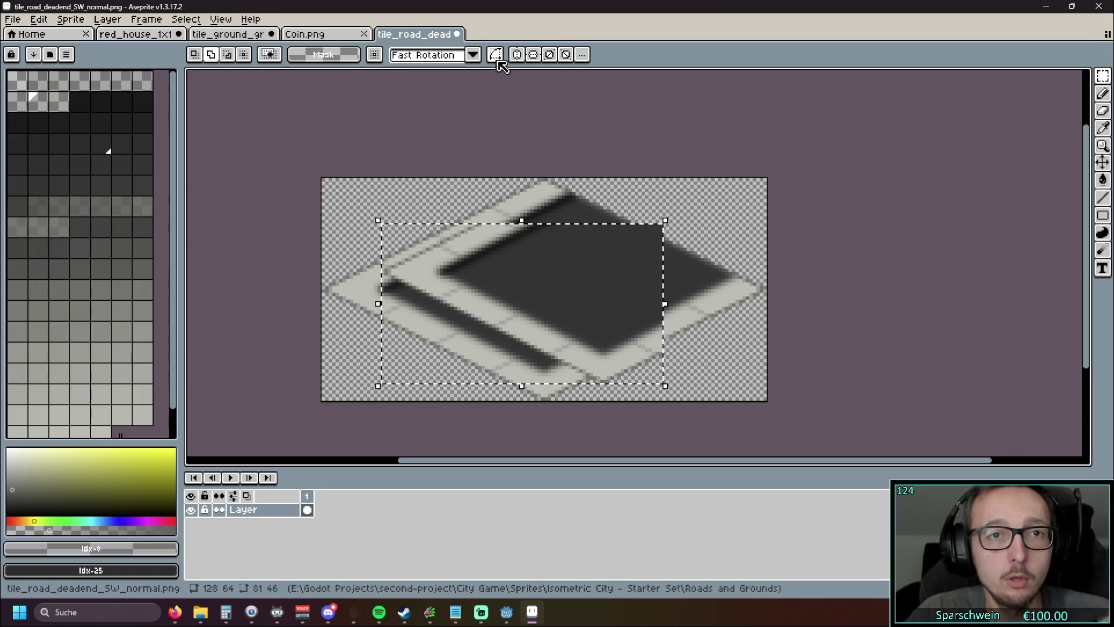
left_click(473, 55)
left_click(474, 56)
left_click(377, 56)
left_click(381, 59)
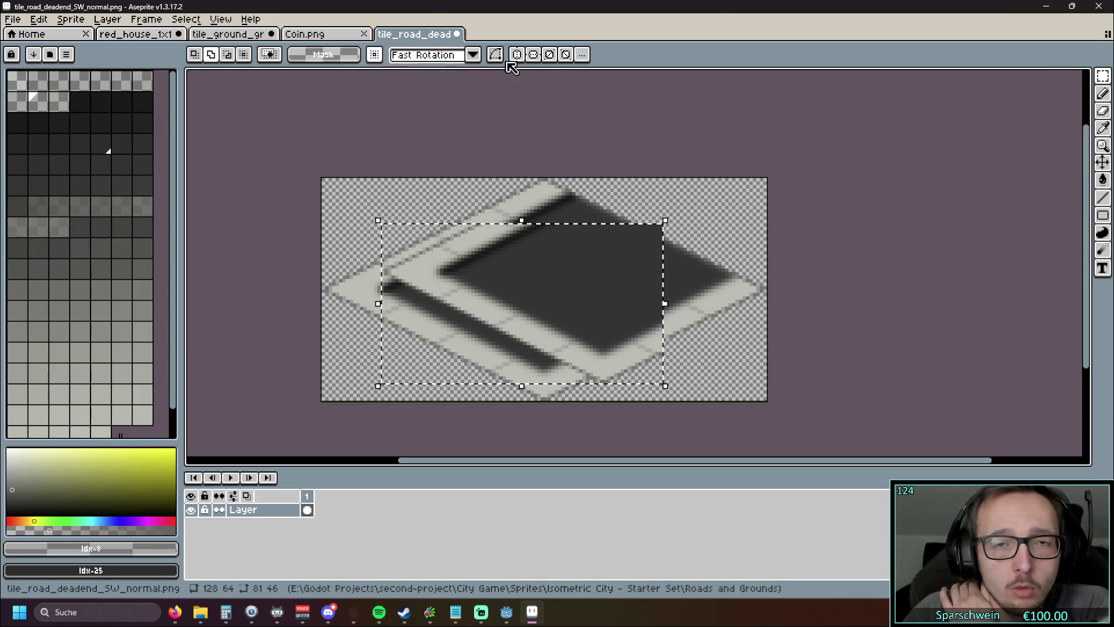
left_click(504, 58)
left_click(500, 58)
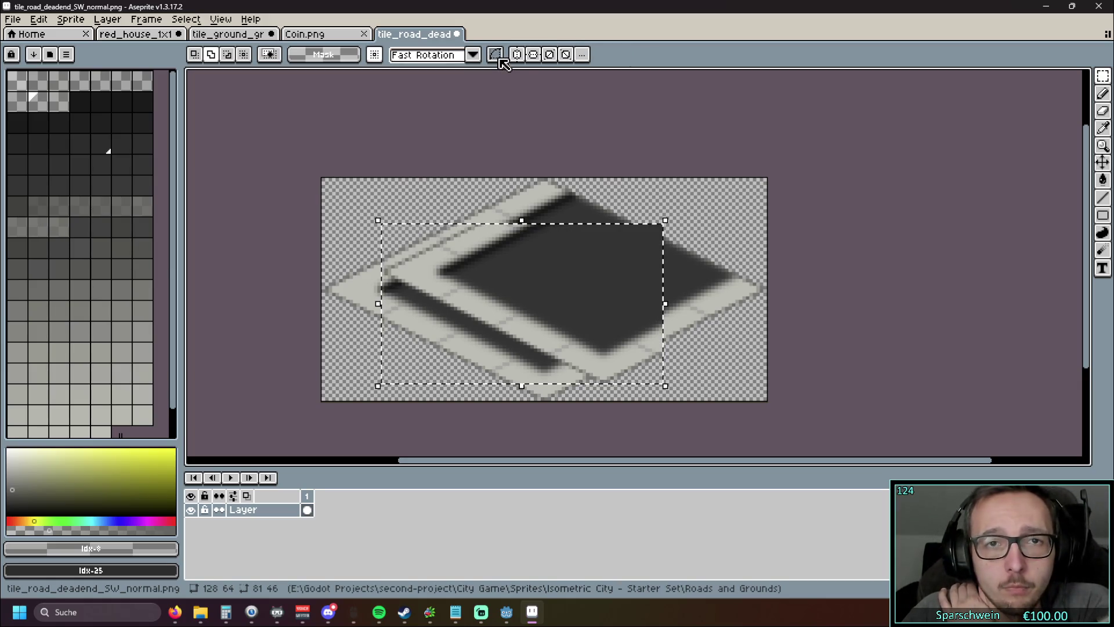
left_click(500, 58)
left_click(522, 55)
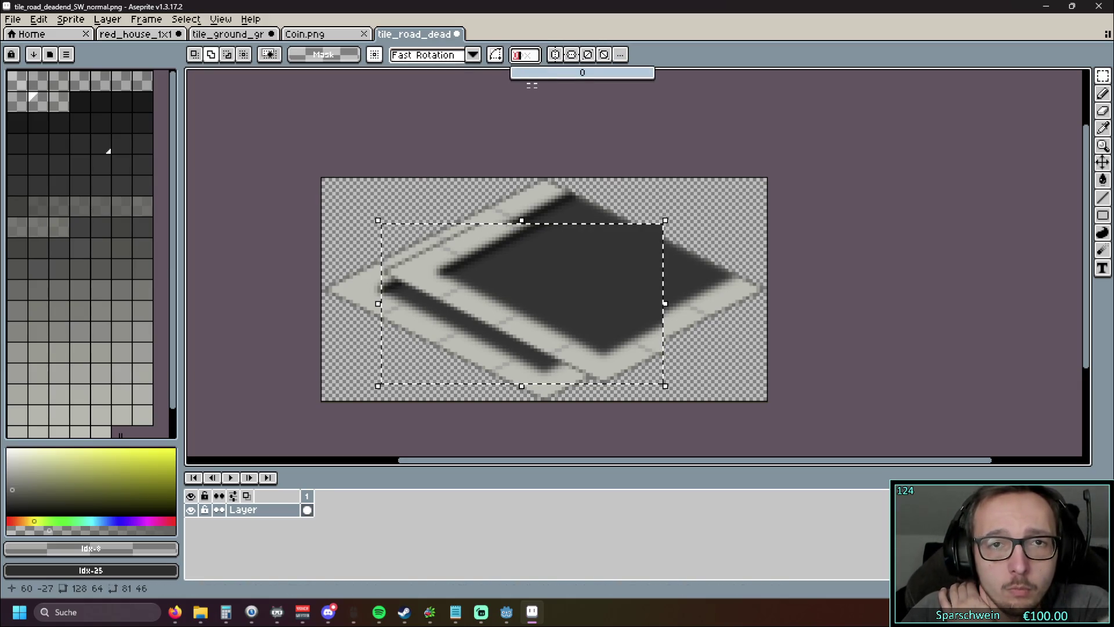
type("180")
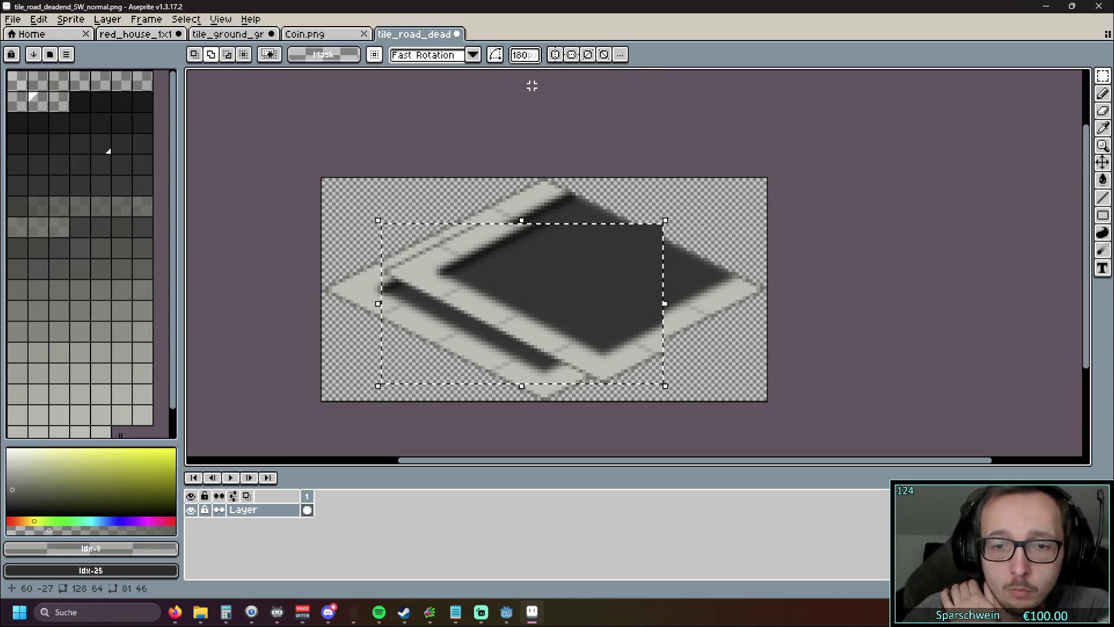
right_click(530, 57)
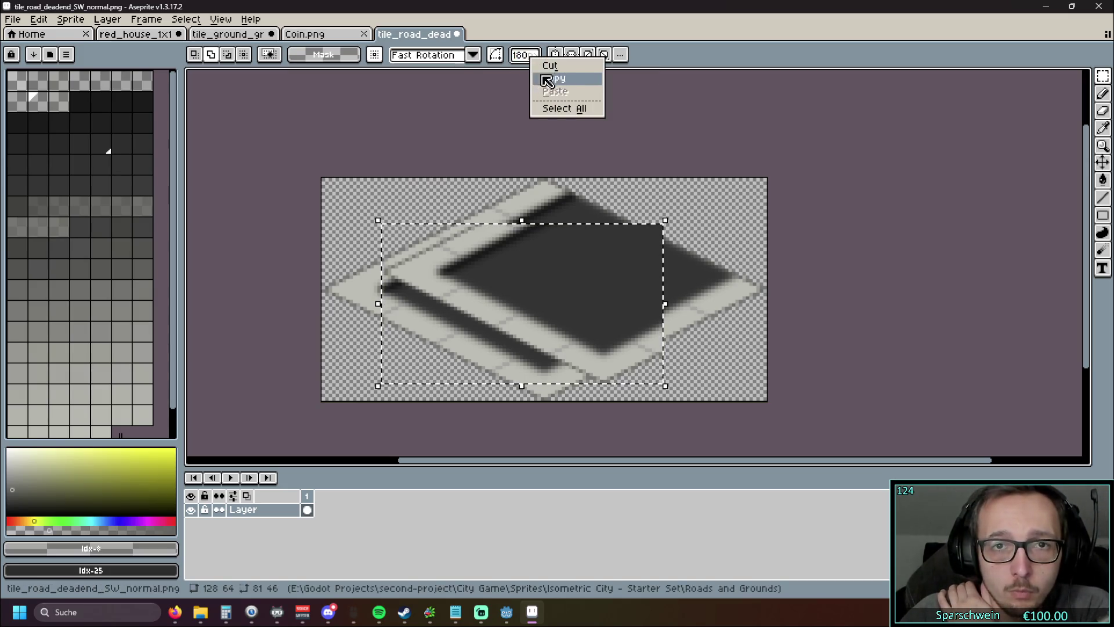
left_click(547, 80)
key("BackSpace")
key("BackSpace")
key("BackSpace")
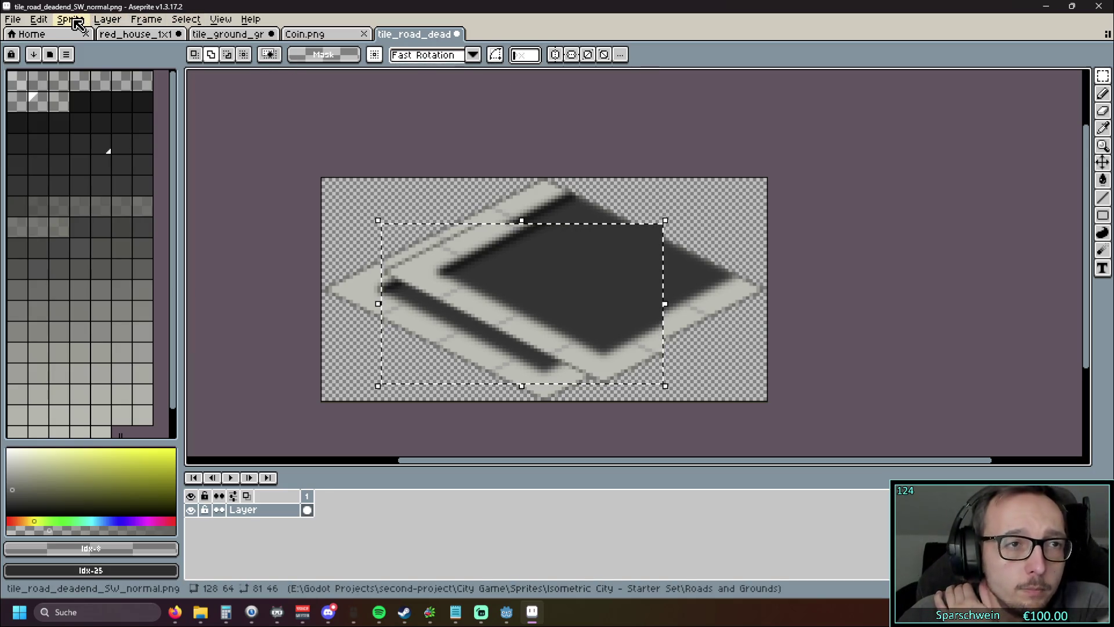
left_click(50, 23)
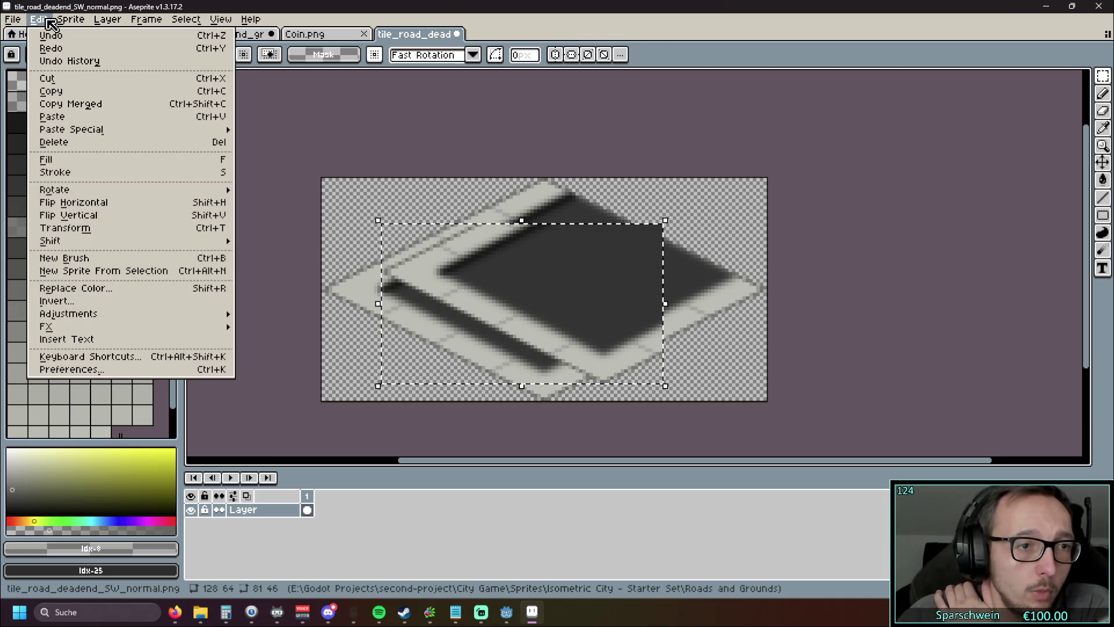
mouse_move(92, 194)
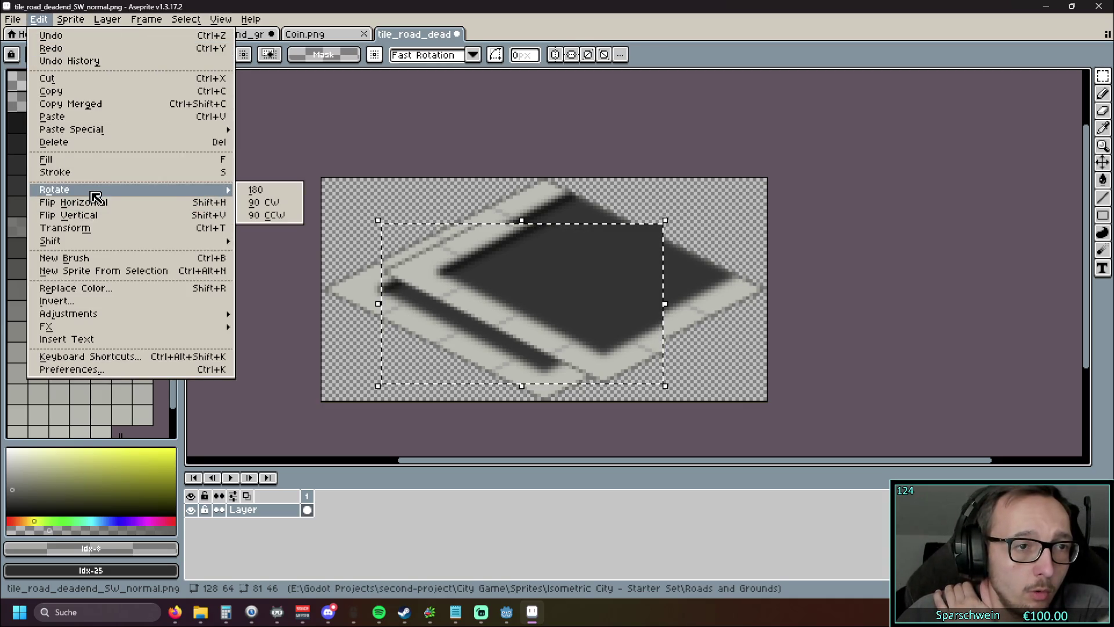
left_click(272, 195)
mouse_move(478, 314)
left_mouse_down()
mouse_move(641, 331)
mouse_move(522, 313)
left_mouse_up()
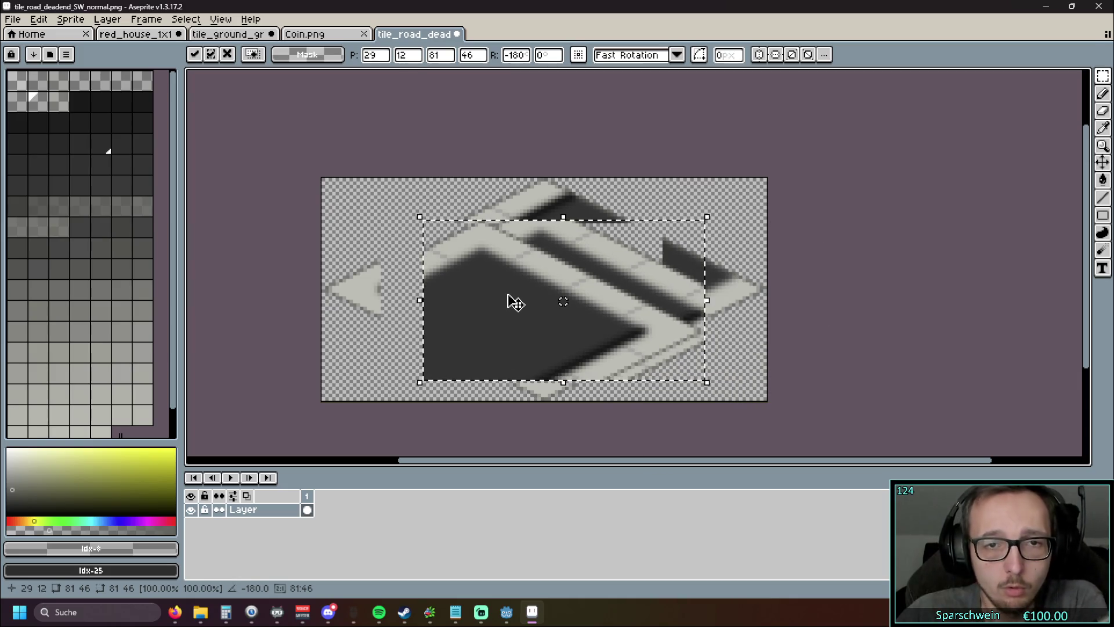
key("Return")
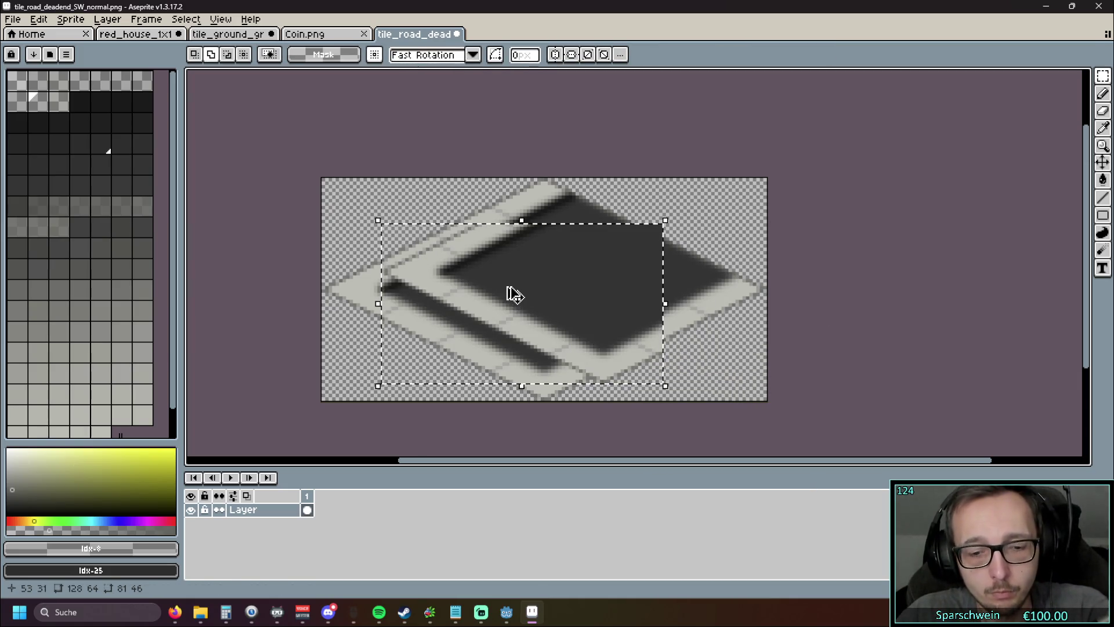
key("ctrl+z")
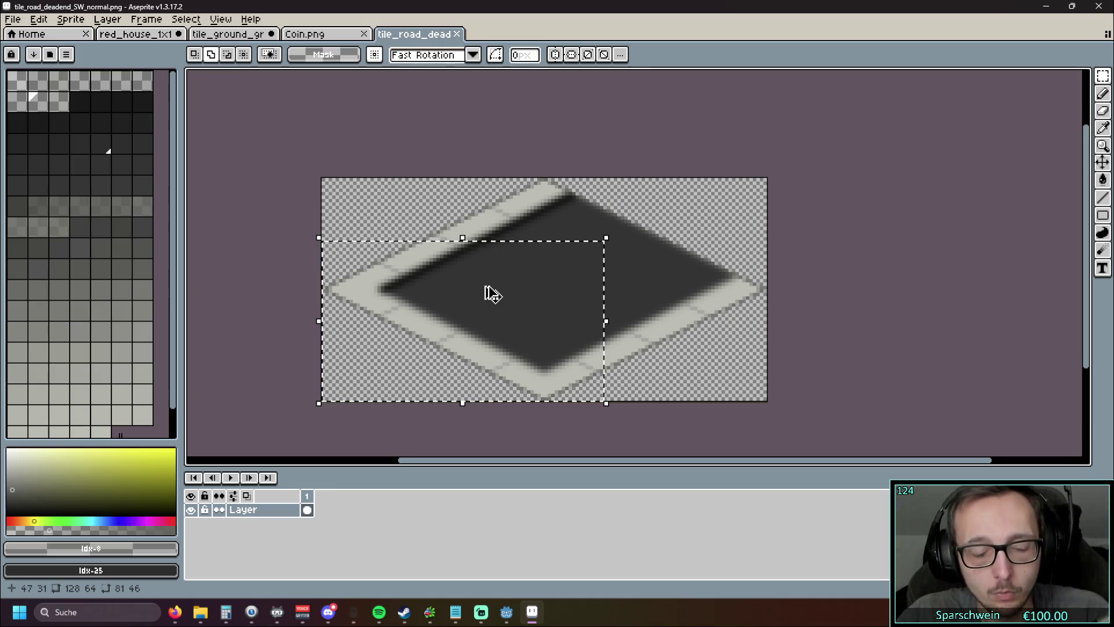
left_click_drag(438, 308, 513, 317)
key("ctrl+z")
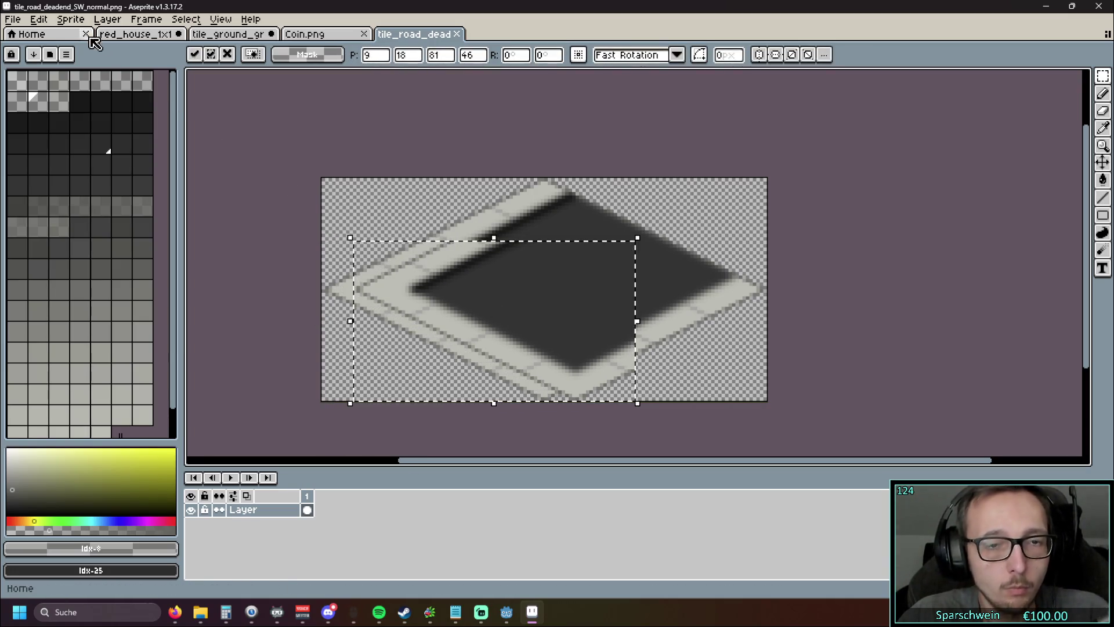
Step: Rotate the selected part of the road tile 180 degrees and drag it over the tile
left_click(22, 24)
mouse_move(38, 19)
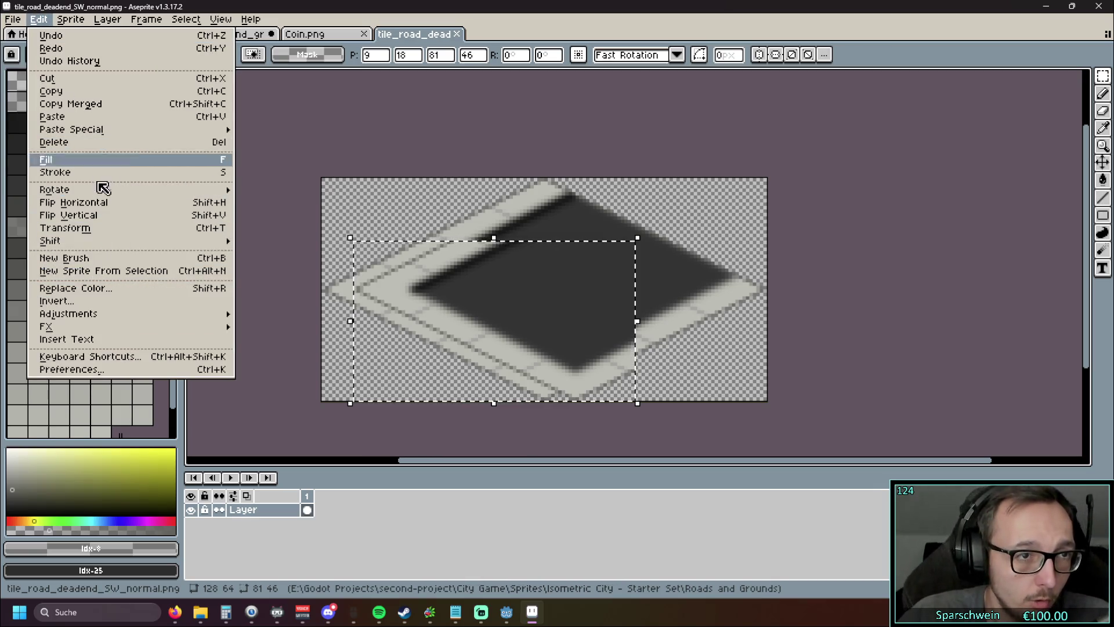
mouse_move(128, 192)
left_click(258, 192)
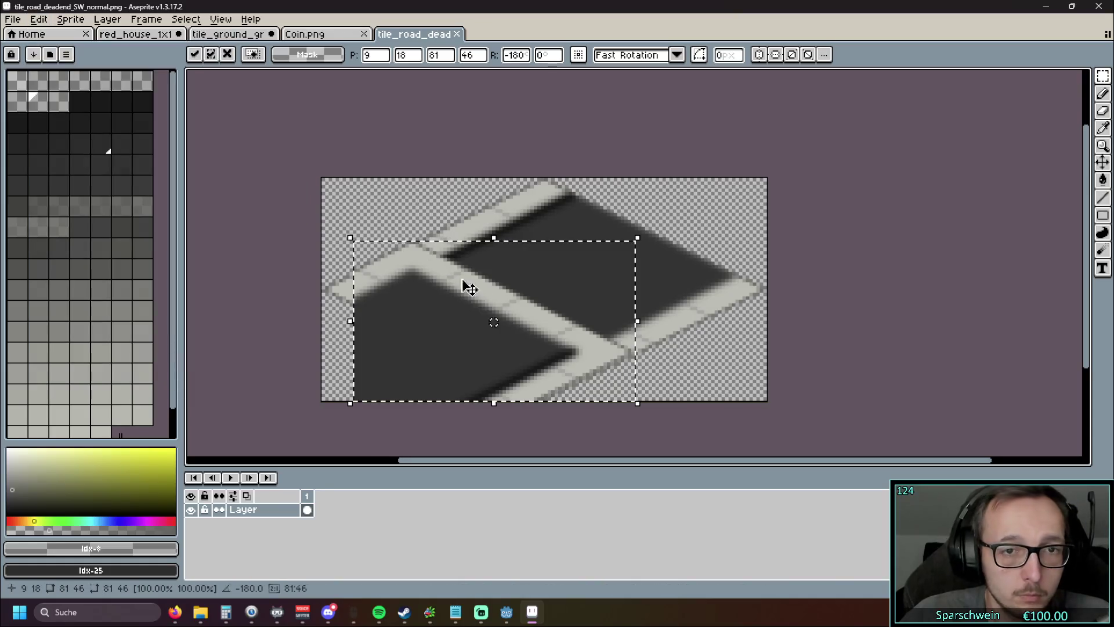
mouse_move(465, 325)
left_mouse_down()
mouse_move(552, 297)
mouse_move(584, 274)
mouse_move(580, 263)
left_mouse_up()
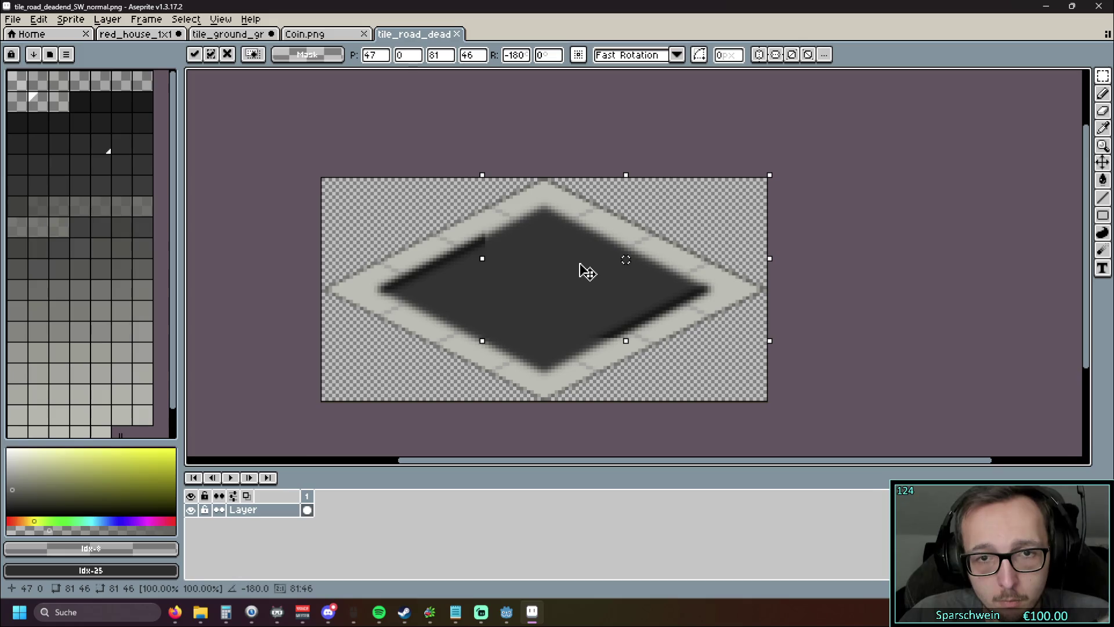
mouse_move(580, 264)
left_mouse_down()
mouse_move(684, 328)
mouse_move(850, 381)
mouse_move(699, 331)
mouse_move(602, 266)
mouse_move(674, 356)
mouse_move(694, 363)
mouse_move(681, 331)
mouse_move(617, 309)
mouse_move(578, 320)
left_mouse_up()
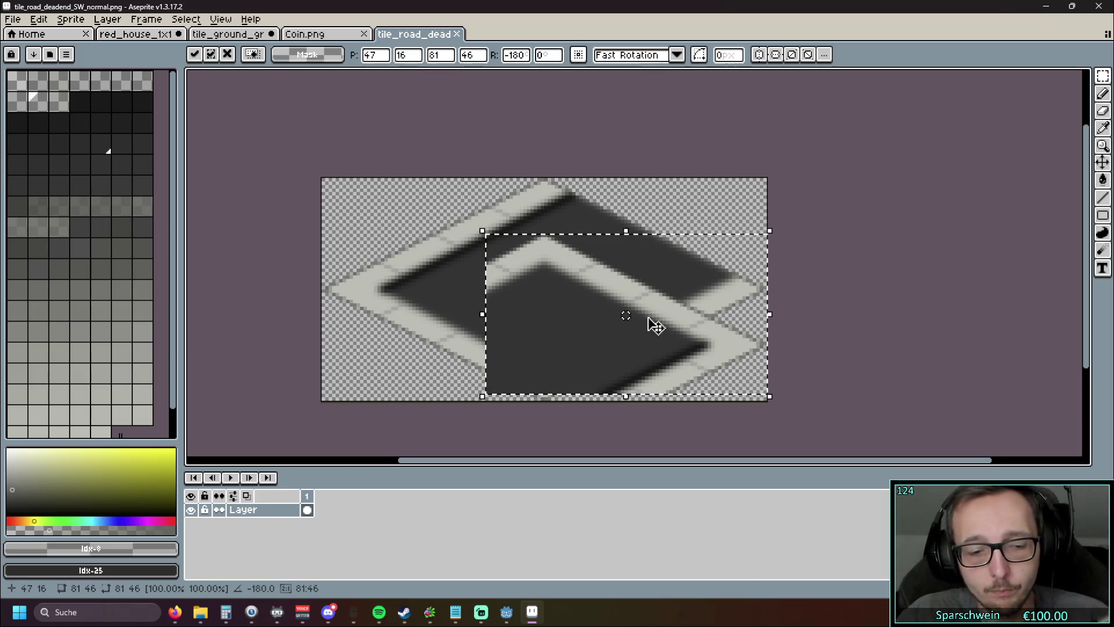
Step: Cancel the rotation, deselect, and preview the NW dead-end road tile in Photos
key("Escape")
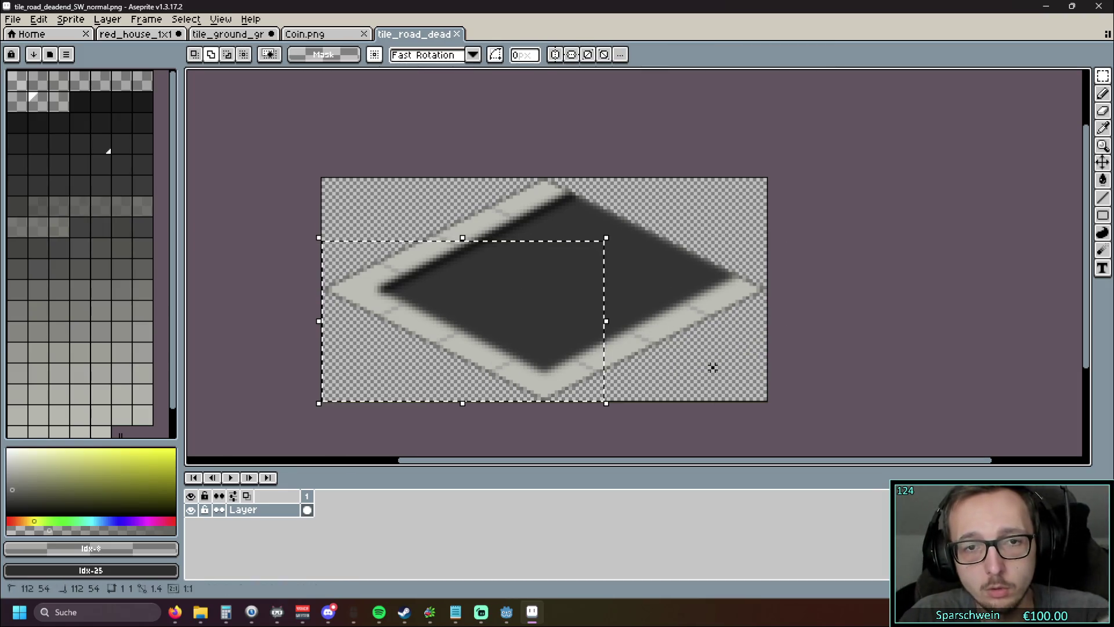
key("ctrl+d")
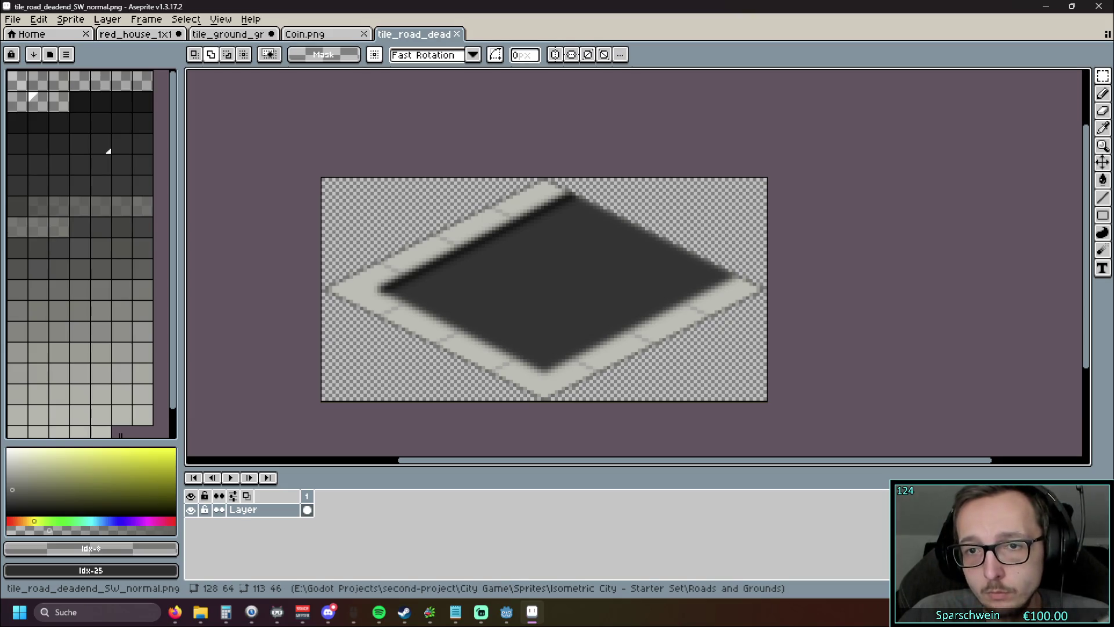
key("Return")
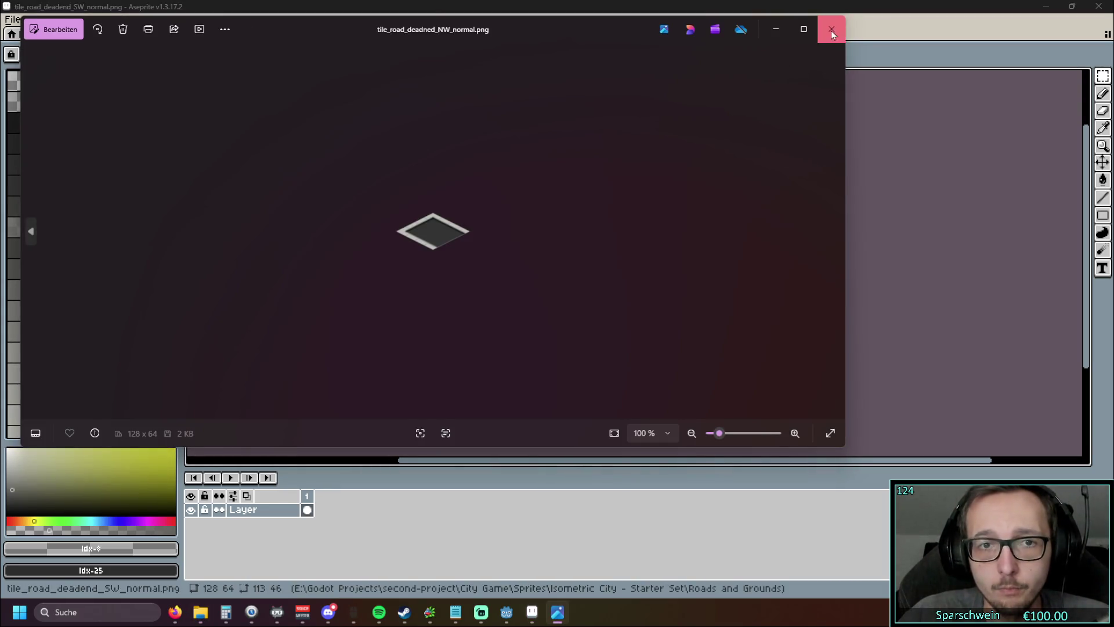
Step: Close Photos and the SW road, Coin and grass tabs, discarding the grass tile's changes
left_click(831, 29)
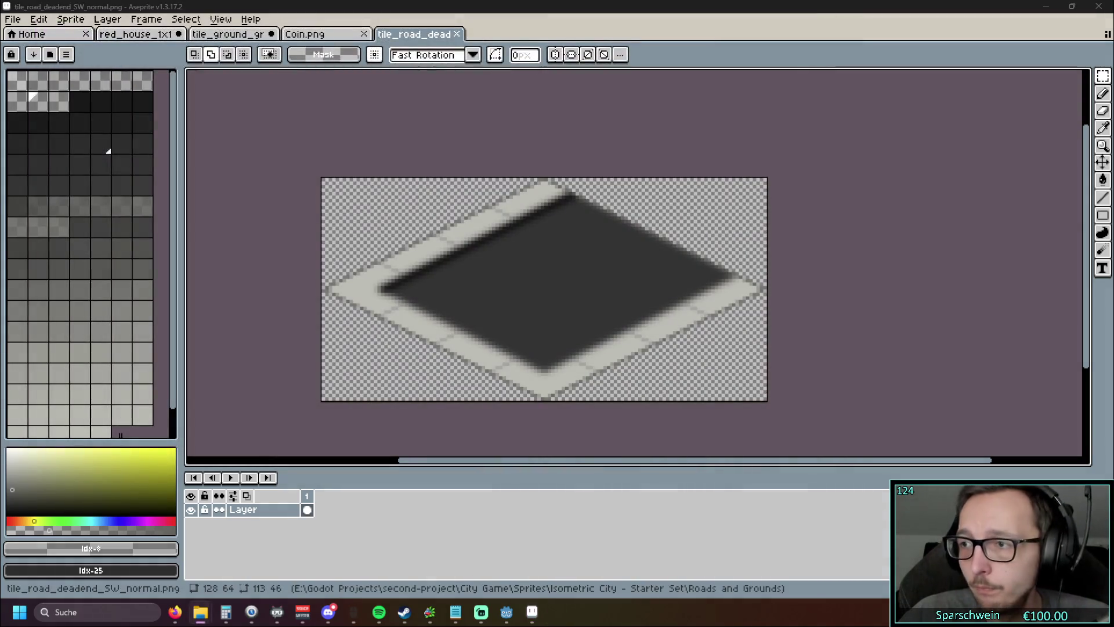
left_click(457, 35)
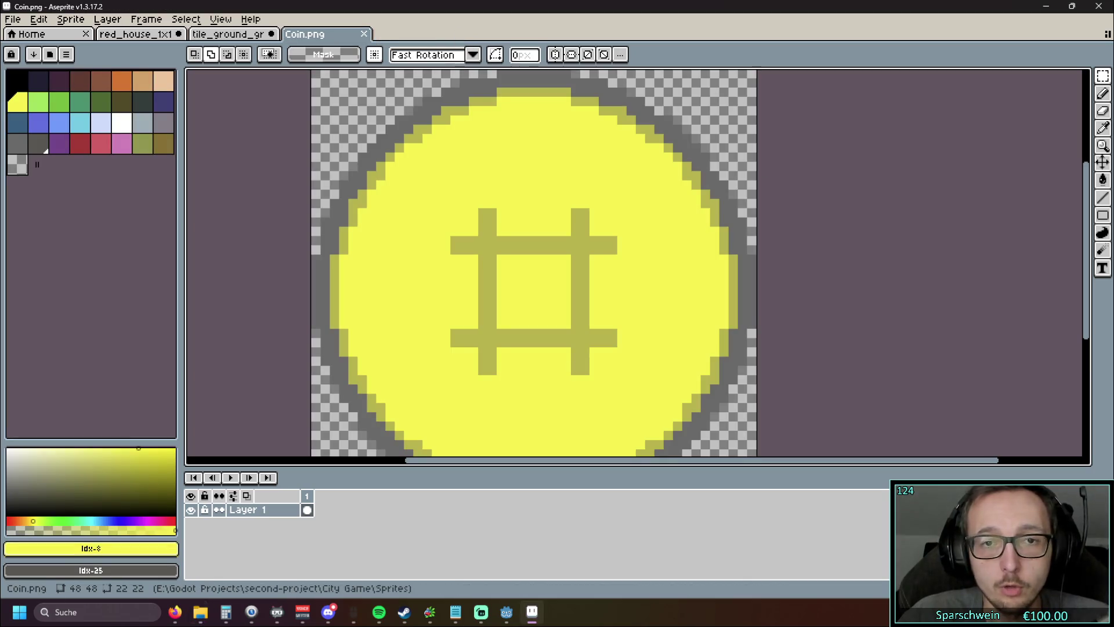
left_click(364, 34)
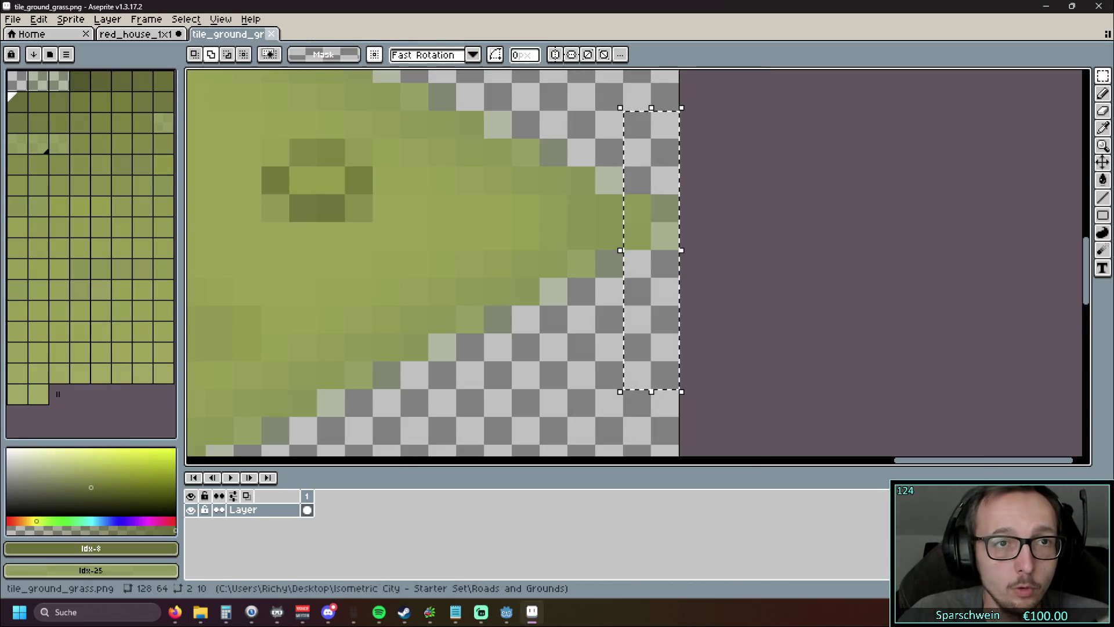
left_click(271, 33)
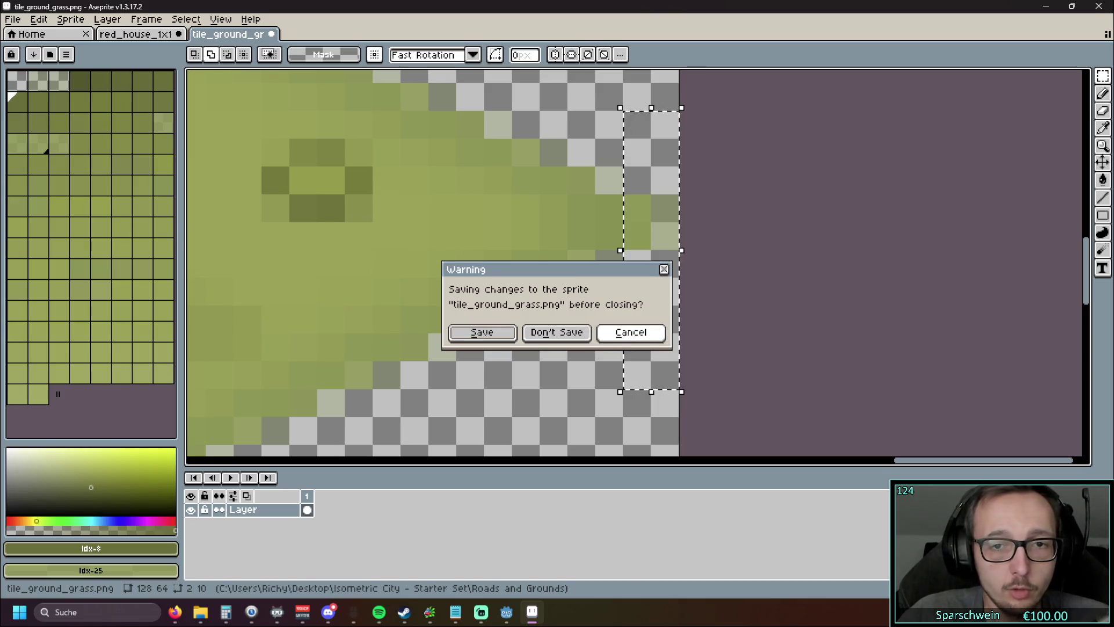
left_click(557, 332)
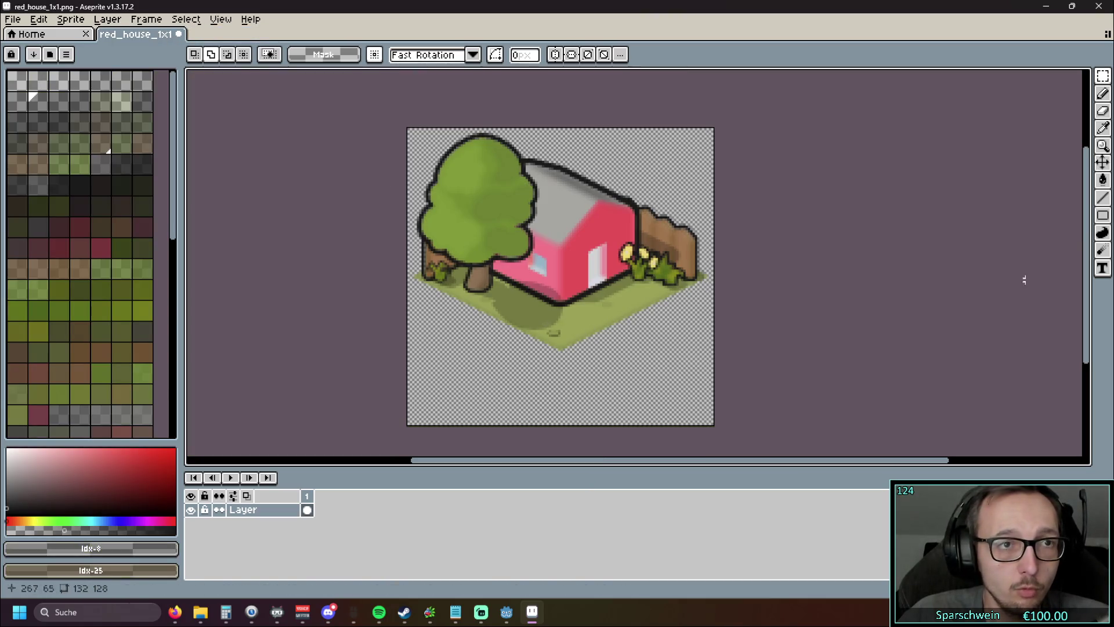
Step: Open the NW dead-end road tile in Aseprite and close it again
key("alt+Tab")
key("Return")
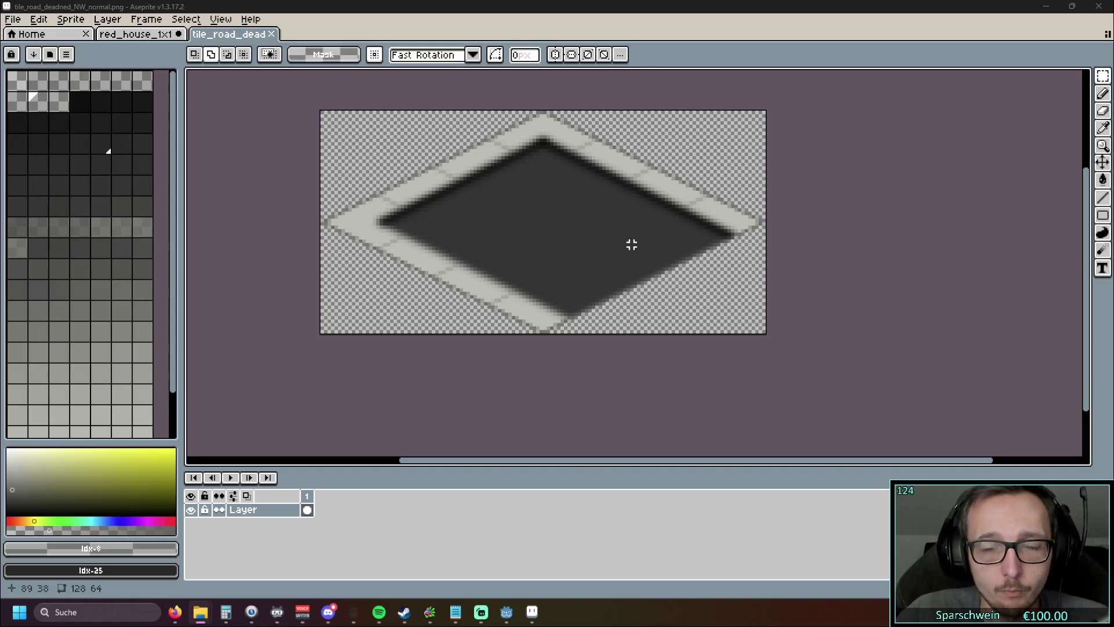
left_click(271, 33)
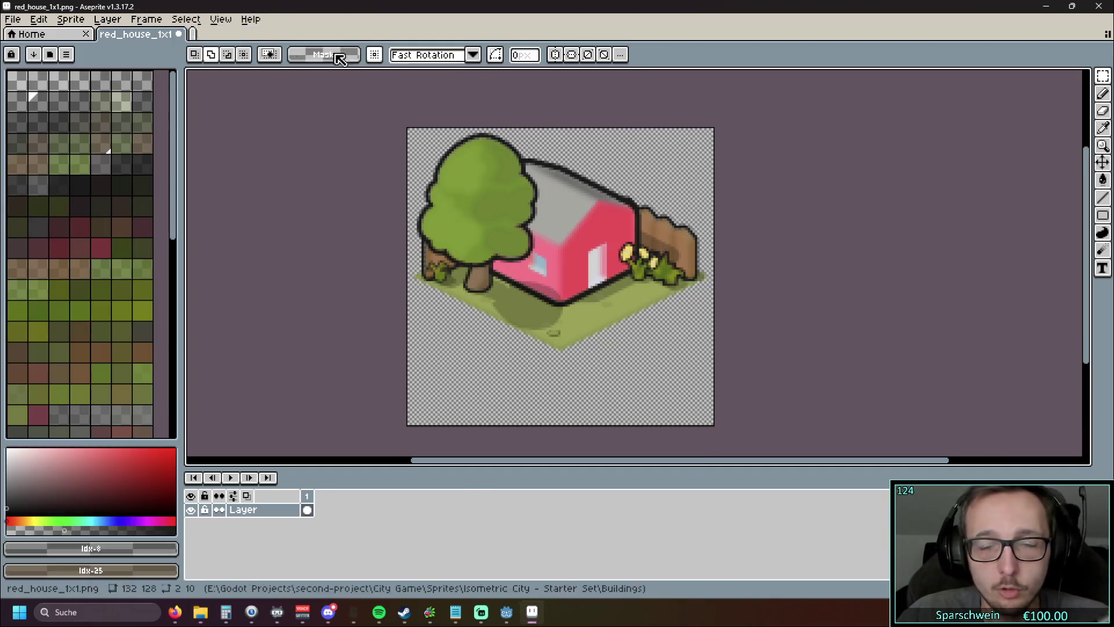
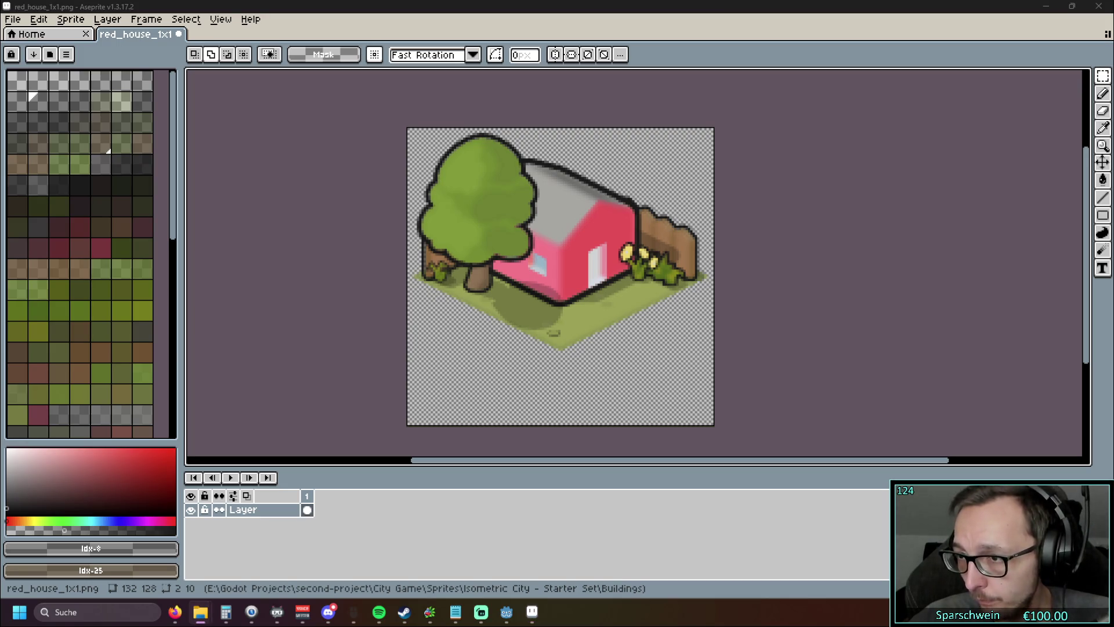
Step: Open the SE and SW dead-end road tiles in Aseprite and compare them
left_click_drag(324, 33, 328, 35)
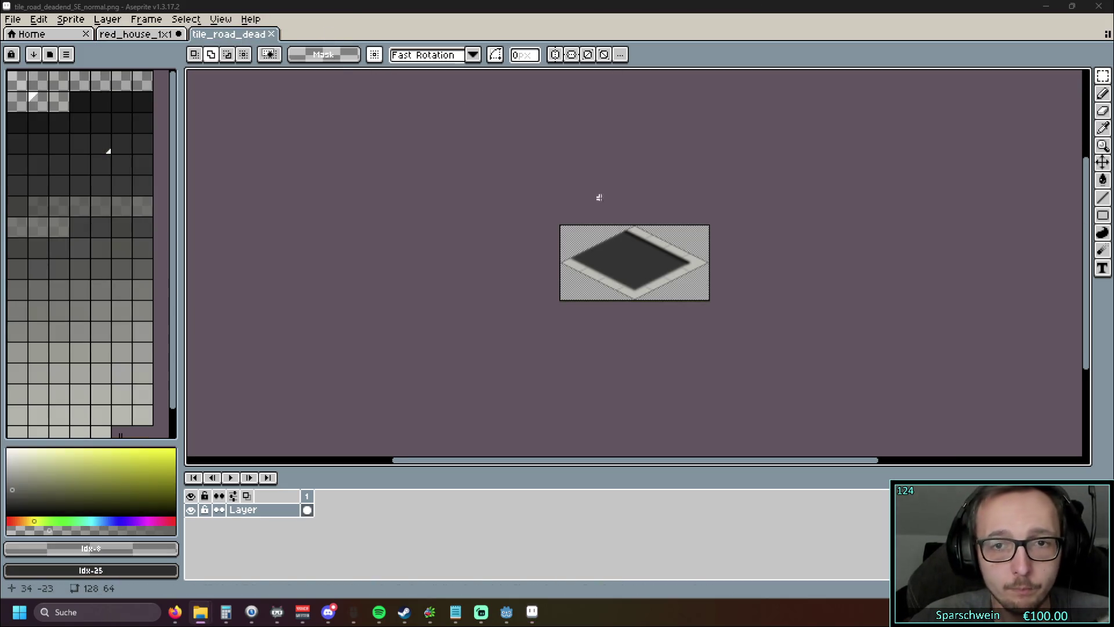
scroll(652, 255, "up", 1)
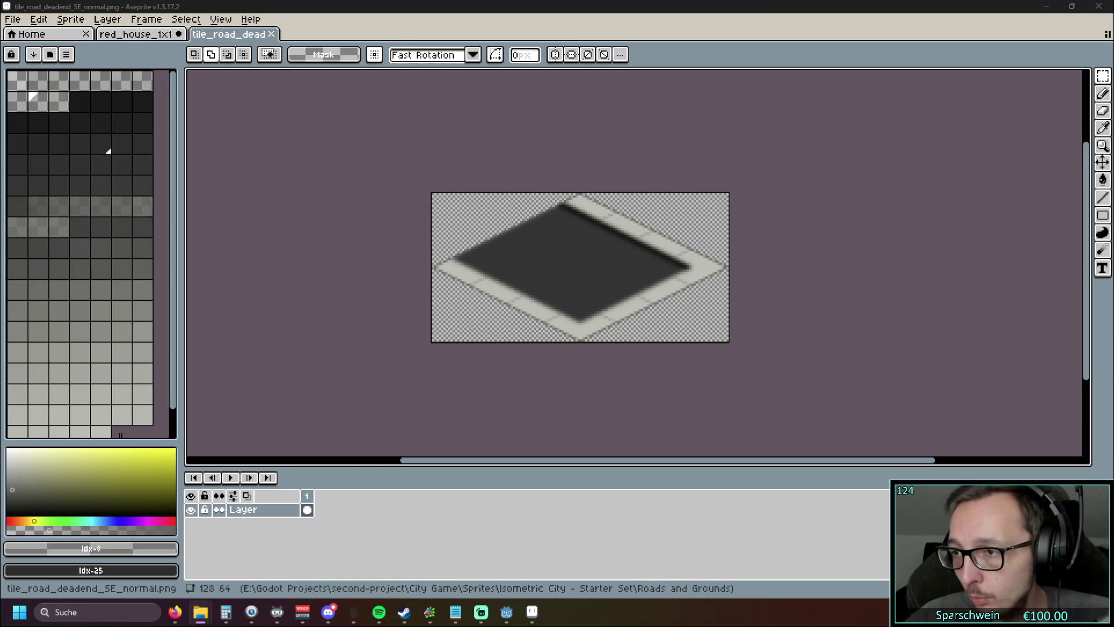
left_click_drag(741, 134, 741, 134)
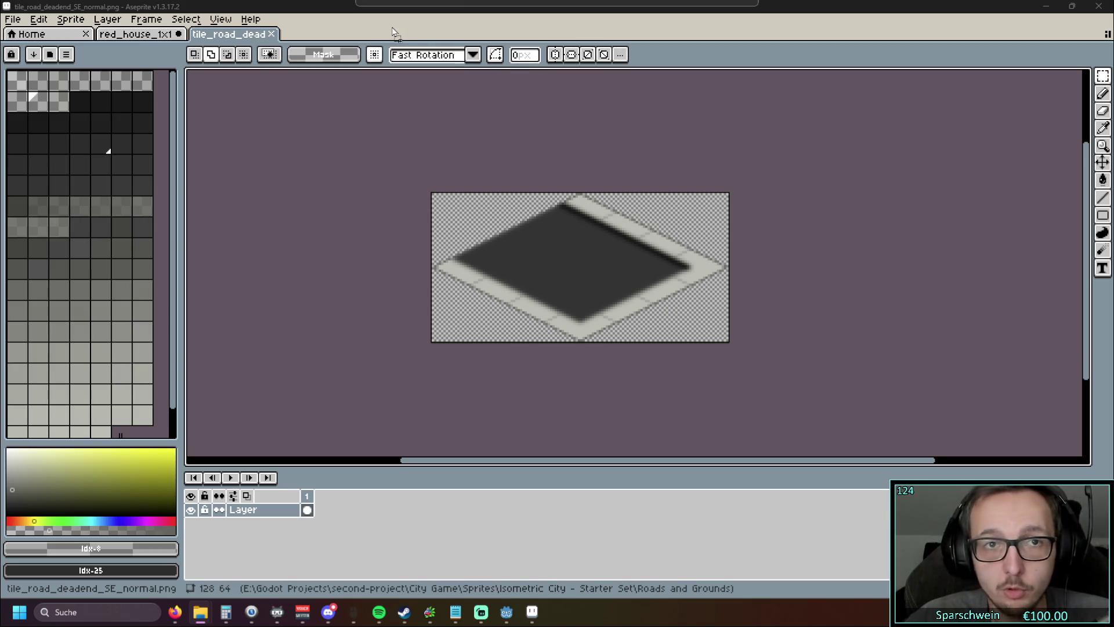
left_click(229, 36)
left_click(327, 39)
left_click(229, 36)
left_click(317, 38)
left_click(241, 41)
left_click(313, 39)
Step: Open the NW dead-end tile from Explorer and flip between all three tiles
key("super+e")
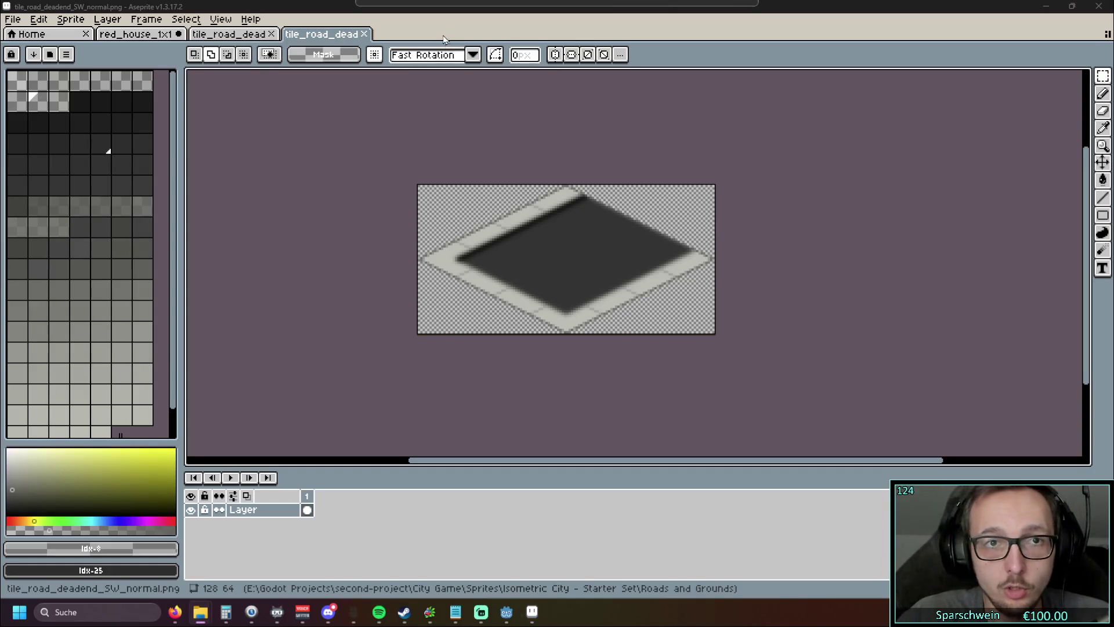
left_click_drag(444, 40, 464, 58)
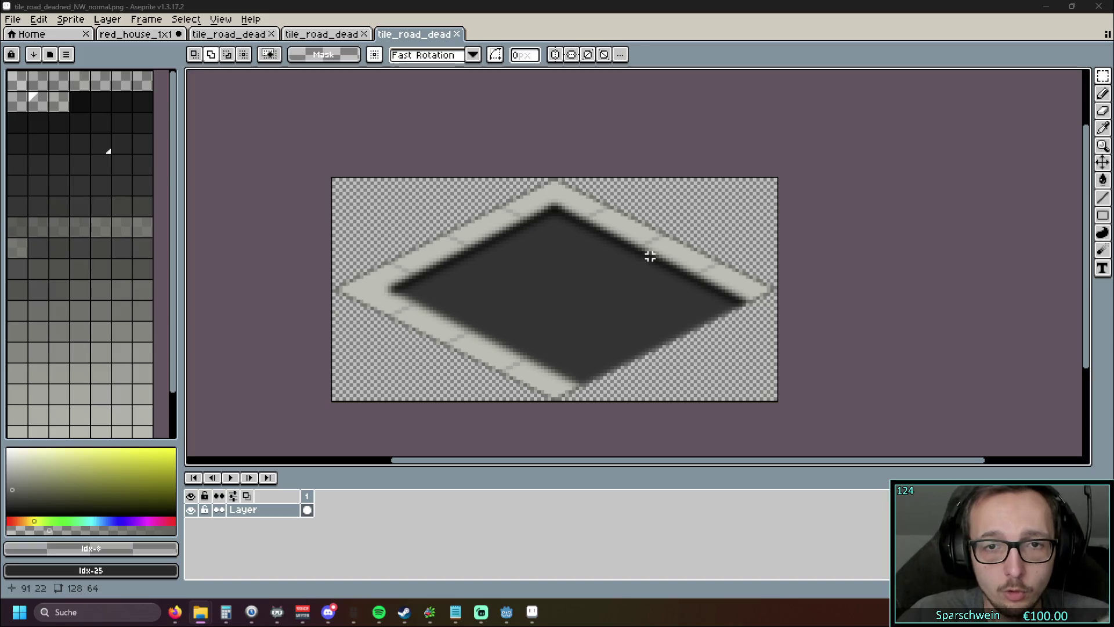
left_click(328, 36)
left_click(428, 38)
left_click(357, 36)
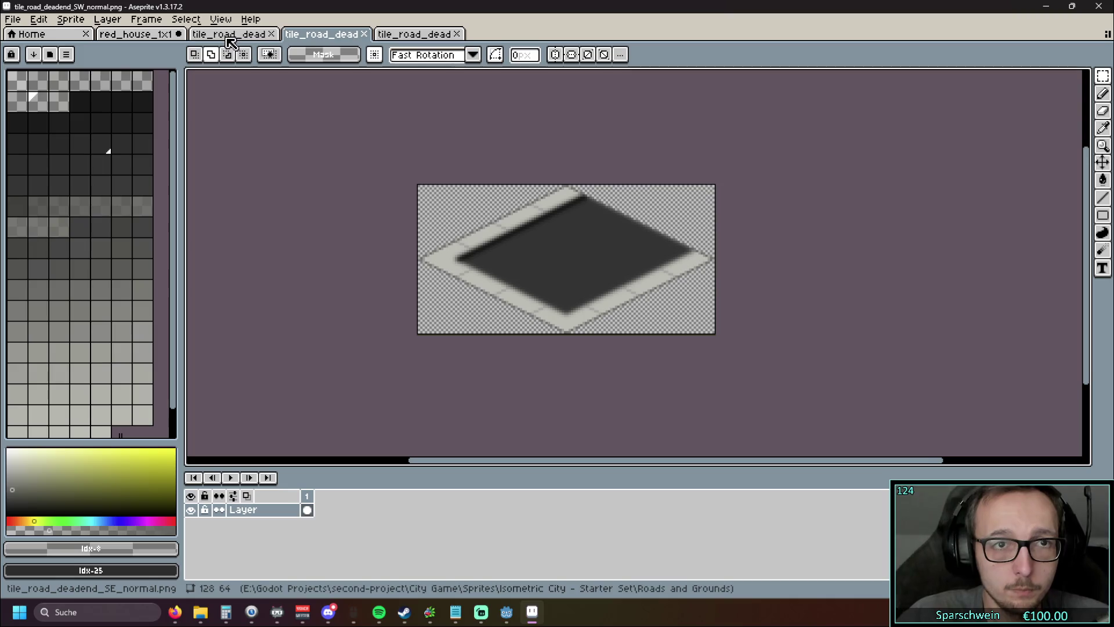
left_click(229, 38)
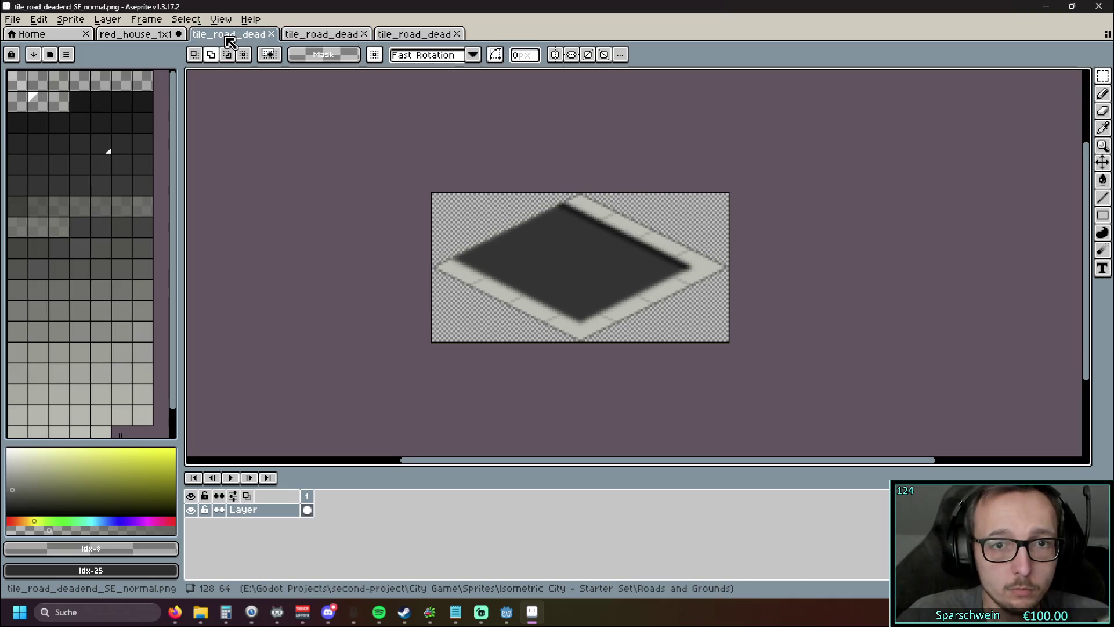
left_click(325, 36)
left_click(425, 38)
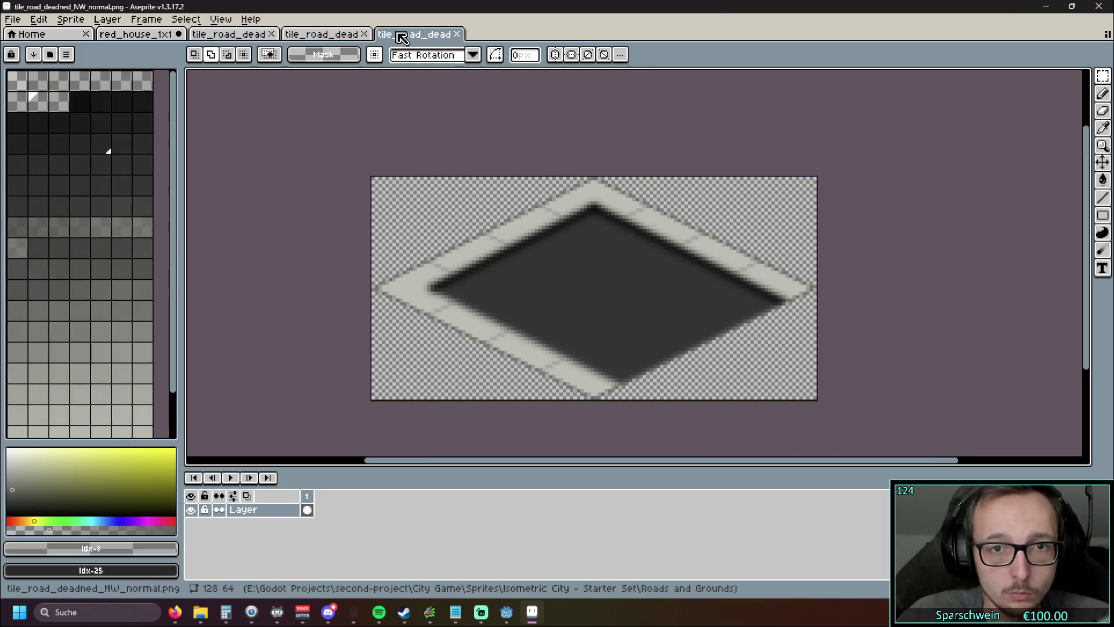
Step: Keep comparing the SE, SW and NW dead-end tiles, finishing on the SE tile
scroll(305, 182, "down", 2)
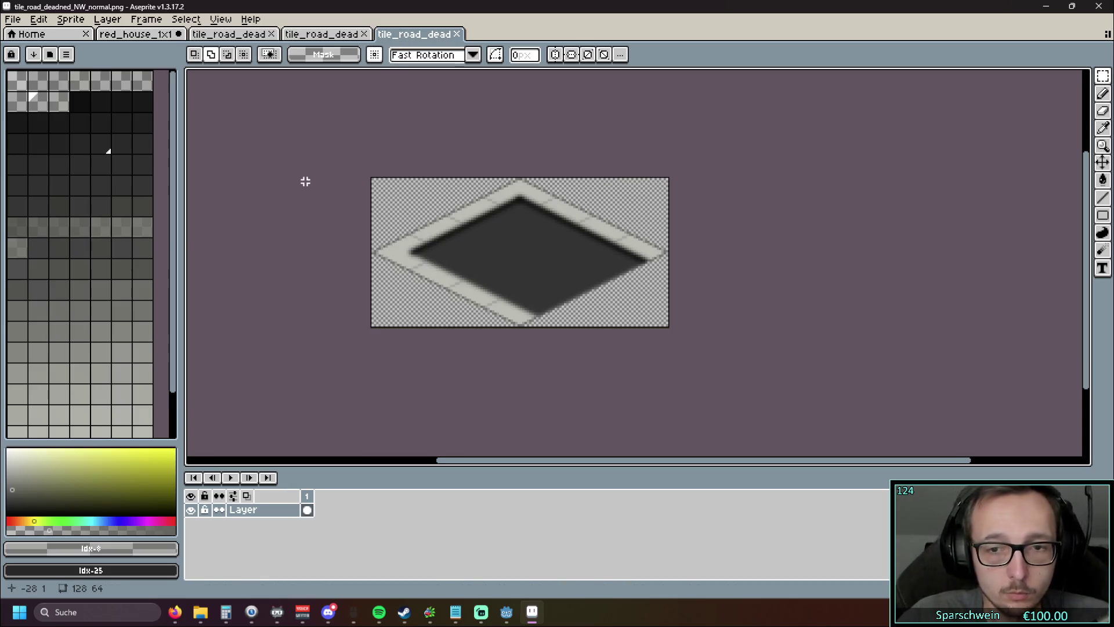
left_click(325, 36)
left_click(246, 38)
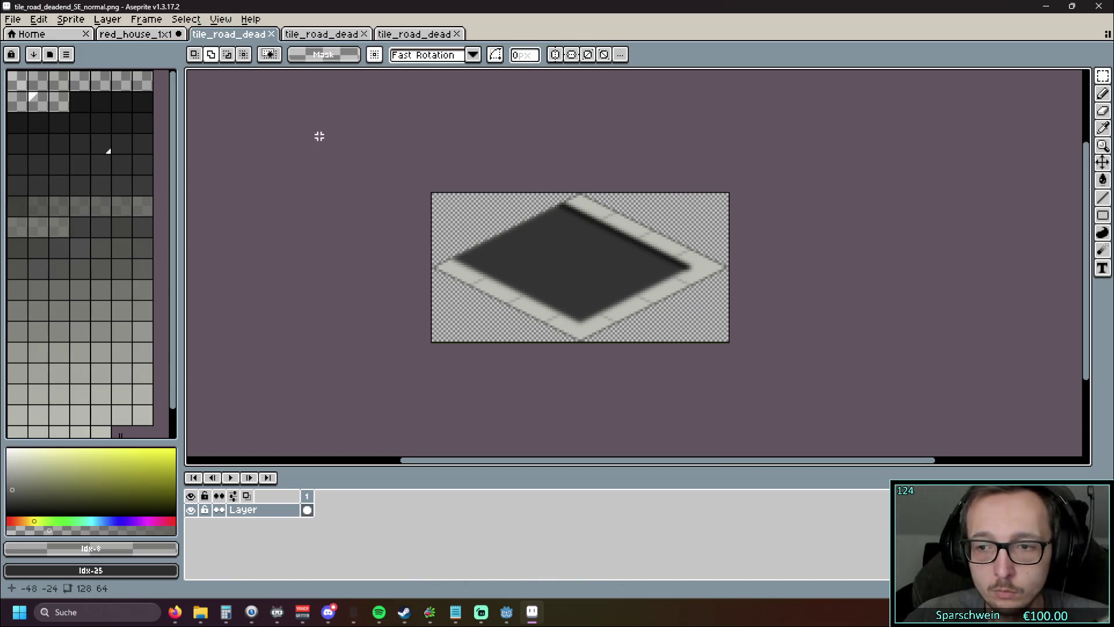
left_click(313, 35)
left_click(412, 41)
left_click(310, 43)
left_click(238, 40)
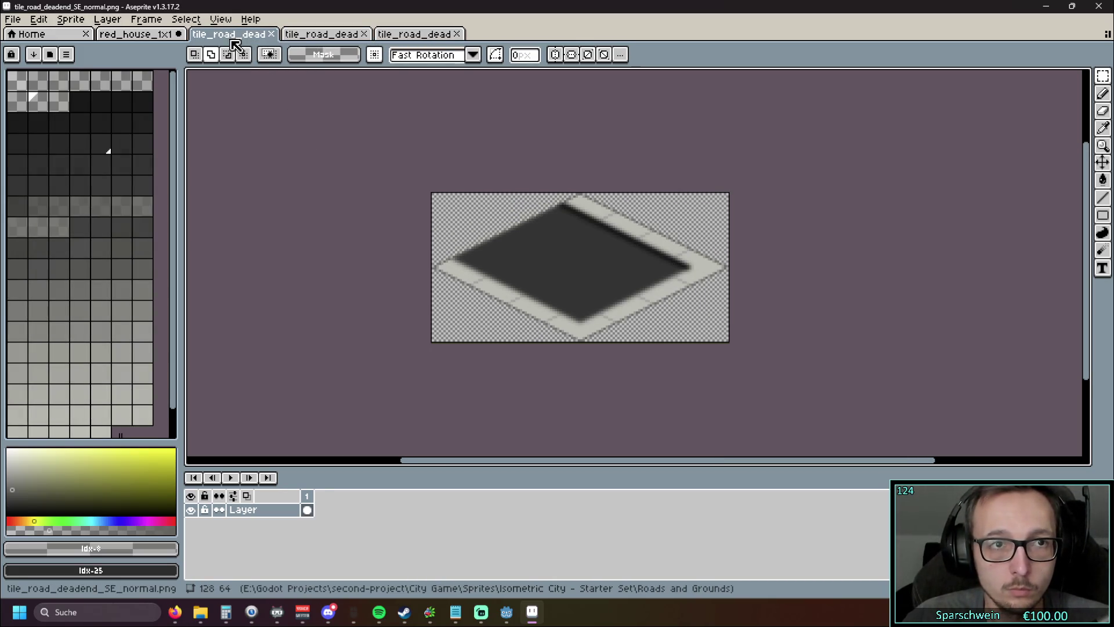
left_click(334, 40)
left_click(411, 39)
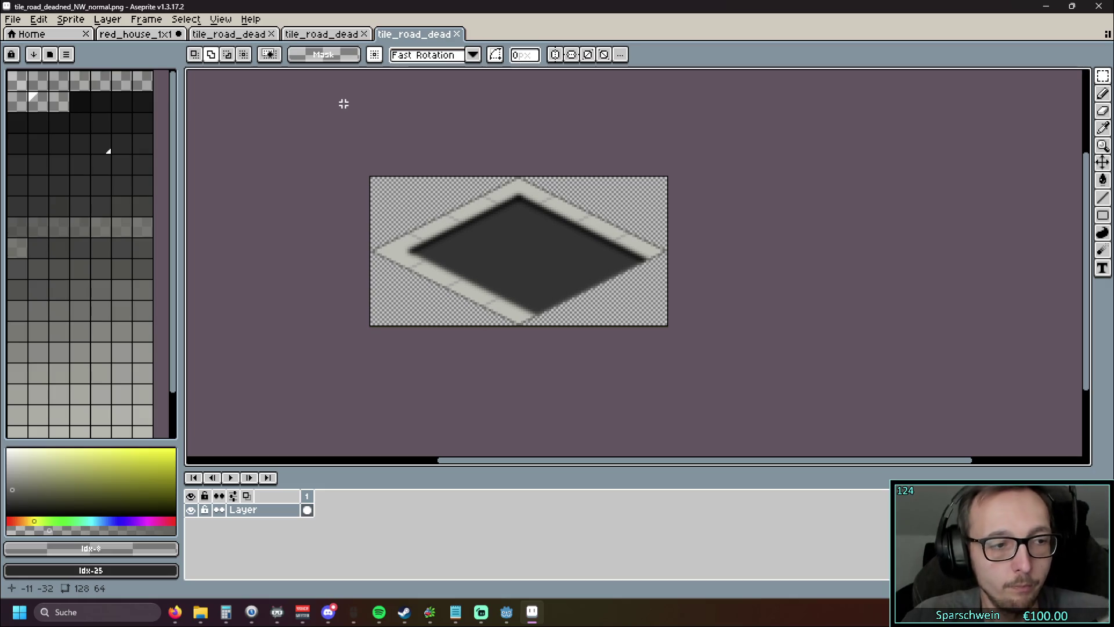
left_click(328, 36)
key("ctrl+shift+Tab")
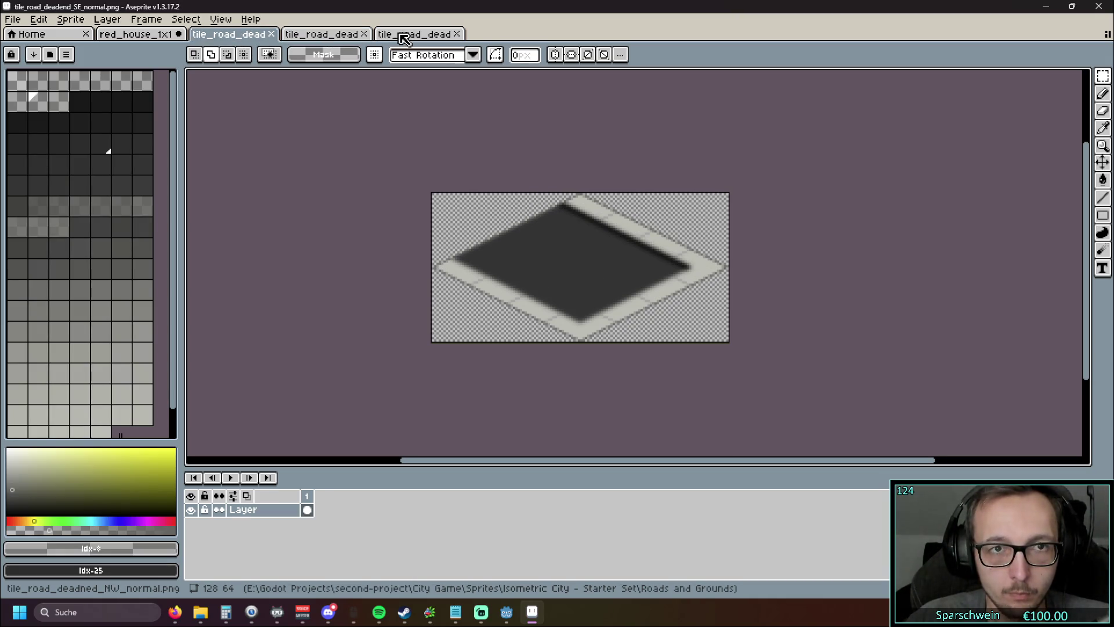
scroll(726, 241, "up", 1)
Step: Paste the right part of the SE tile into the NW tile
mouse_move(745, 159)
left_mouse_down()
mouse_move(642, 368)
mouse_move(592, 428)
left_mouse_up()
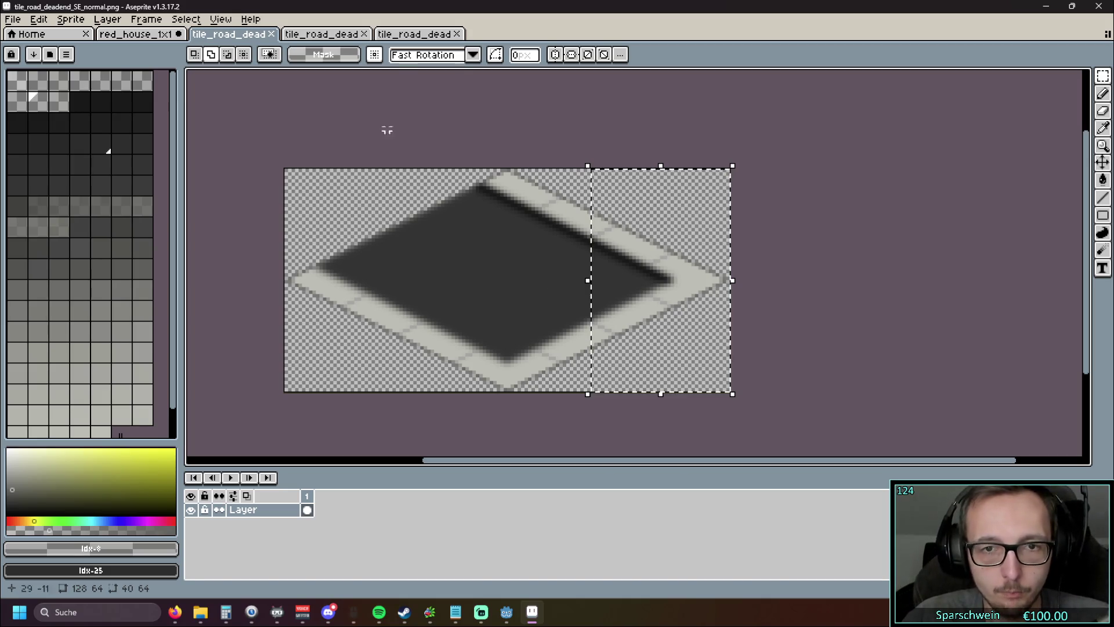
left_click(406, 39)
key("ctrl+v")
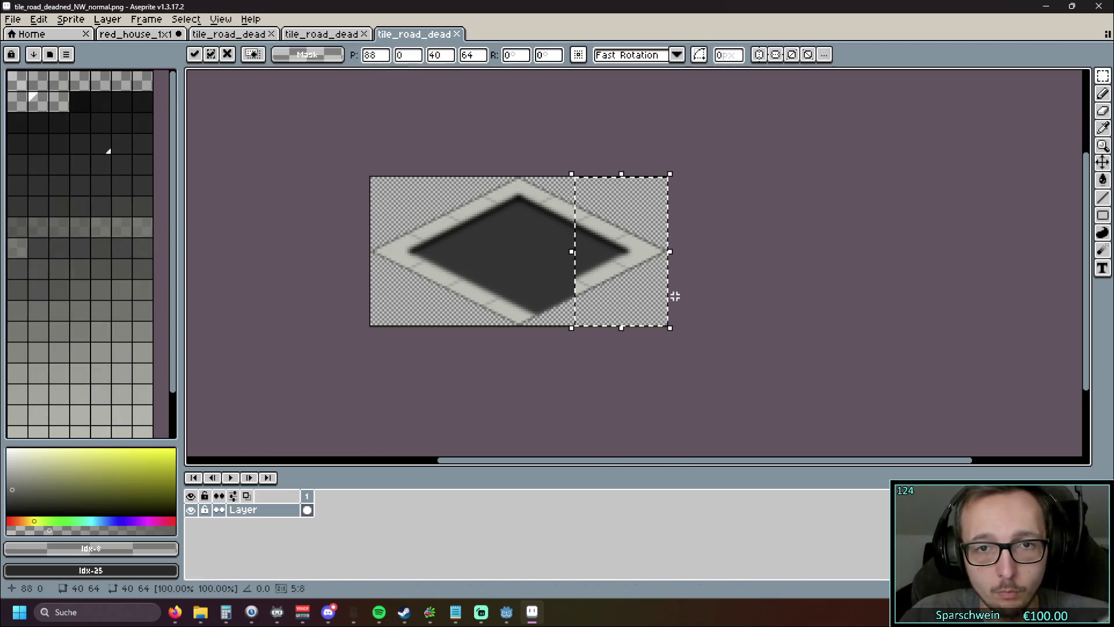
left_click(721, 266)
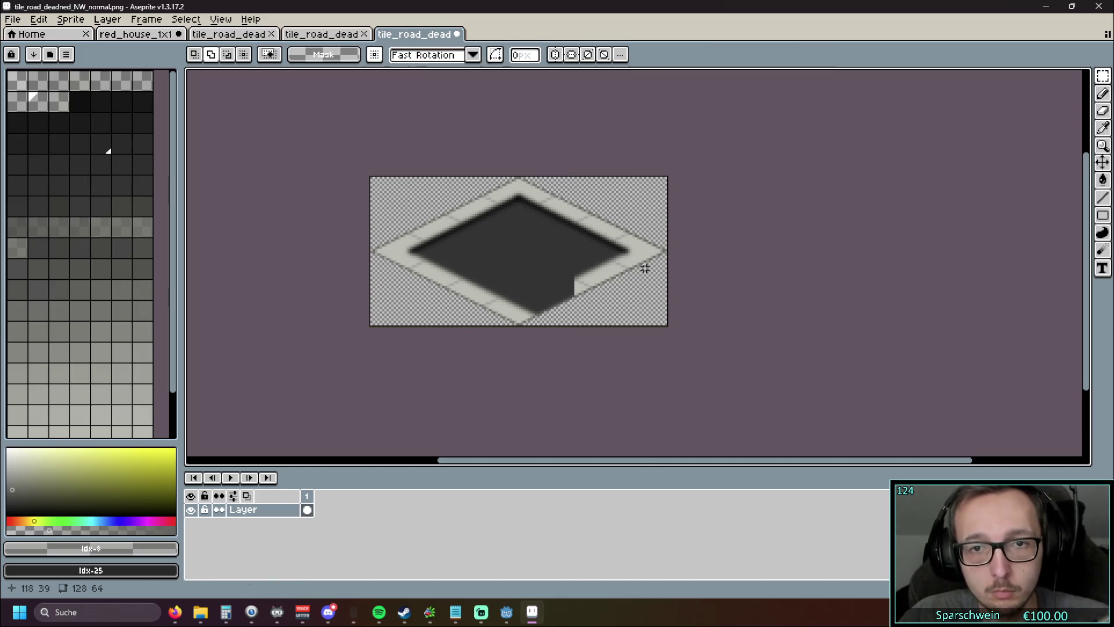
Step: Paste the SW tile's lower half into the NW tile, closing the diamond
left_click(322, 37)
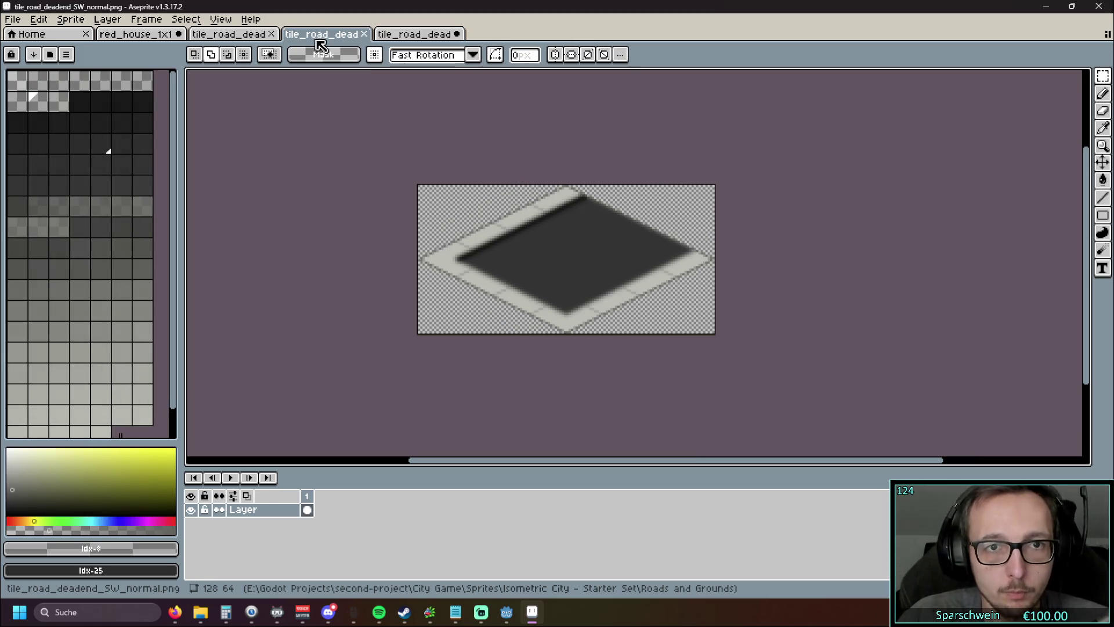
left_click(414, 37)
left_click(321, 35)
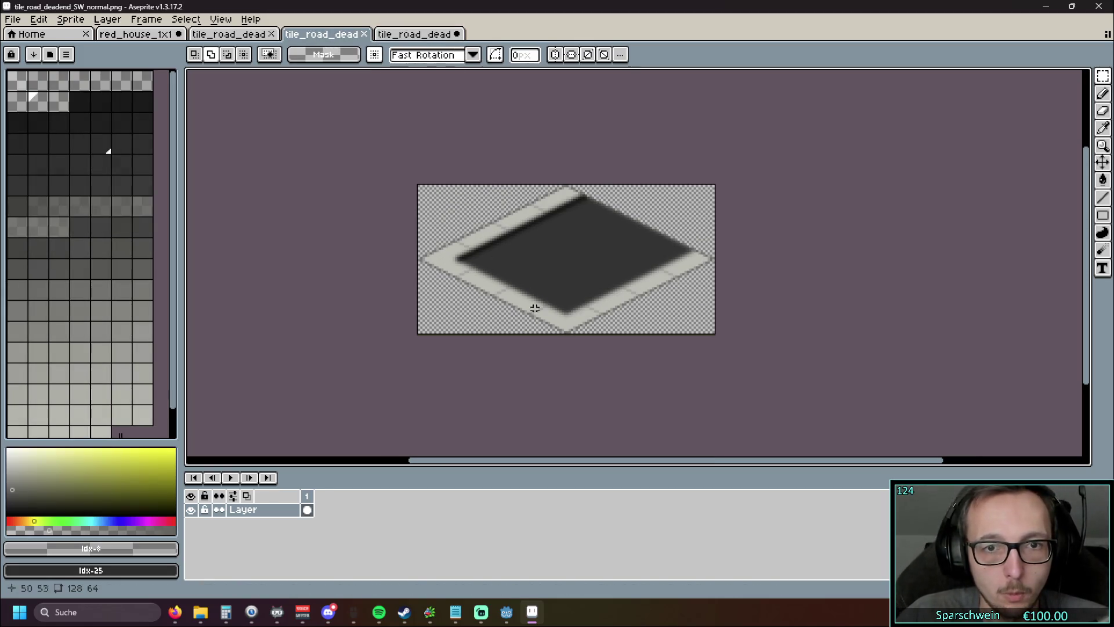
mouse_move(396, 351)
left_mouse_down()
mouse_move(751, 286)
mouse_move(749, 276)
left_mouse_up()
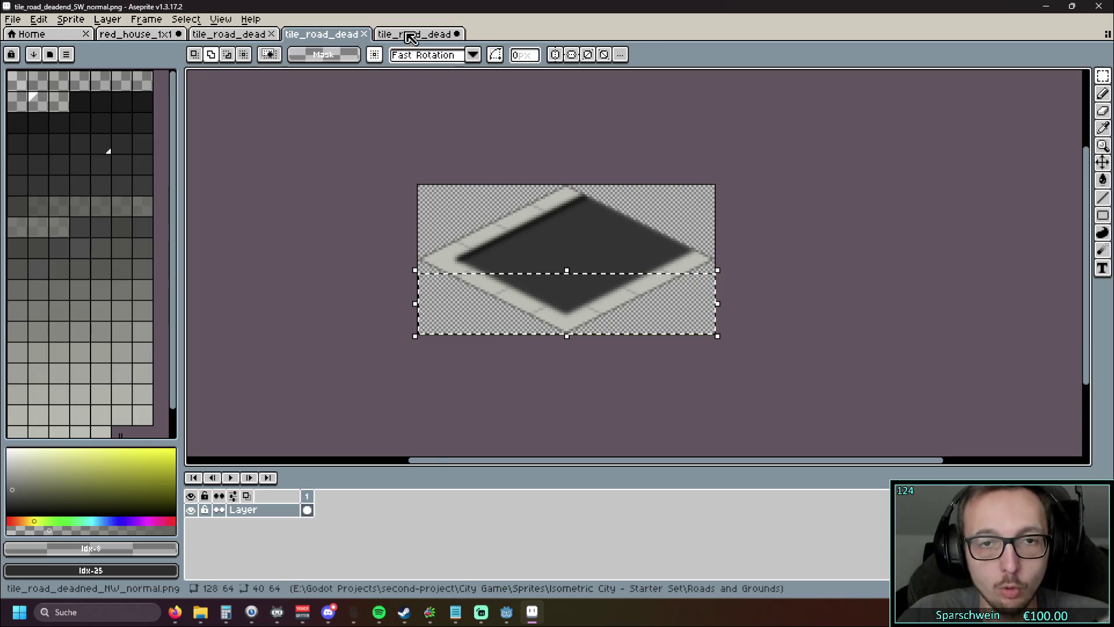
left_click(414, 35)
key("ctrl+v")
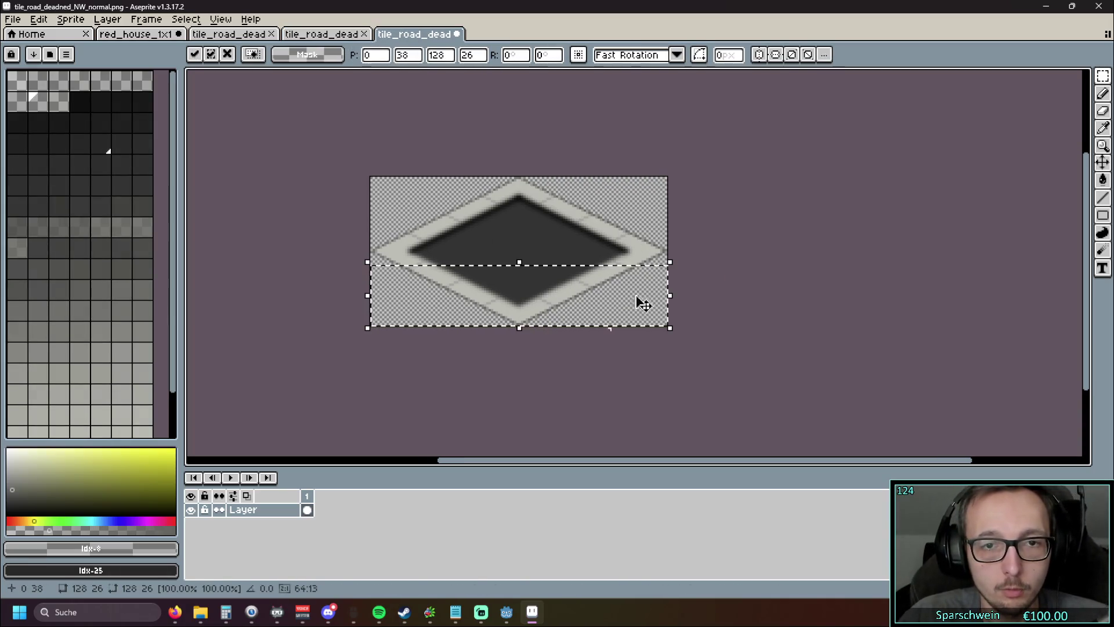
left_click(707, 159)
scroll(552, 365, "up", 3)
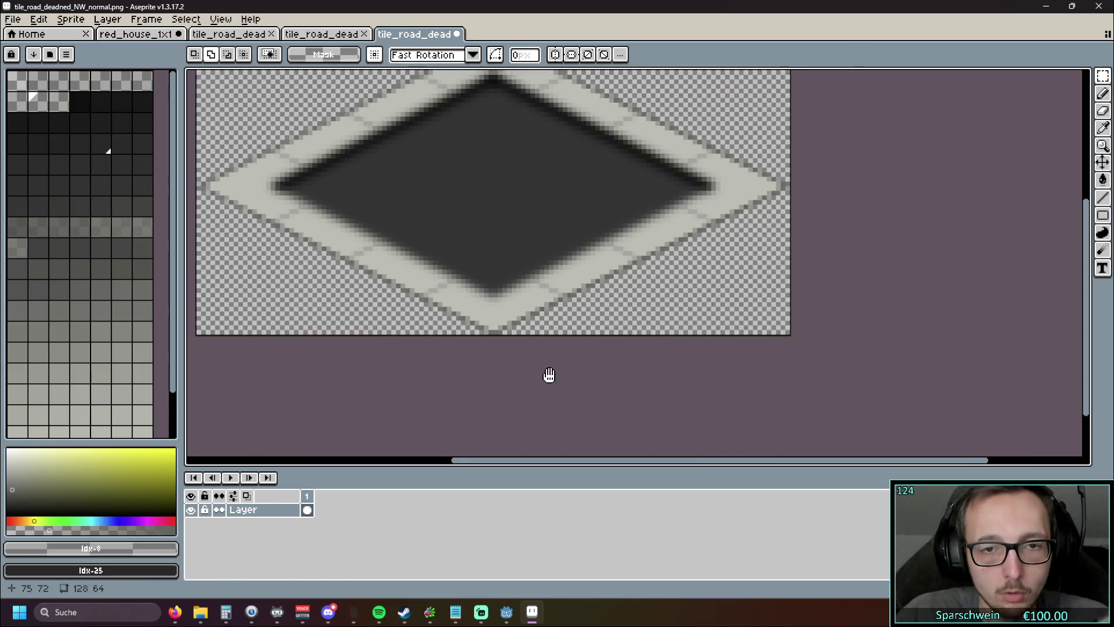
scroll(578, 393, "down", 1)
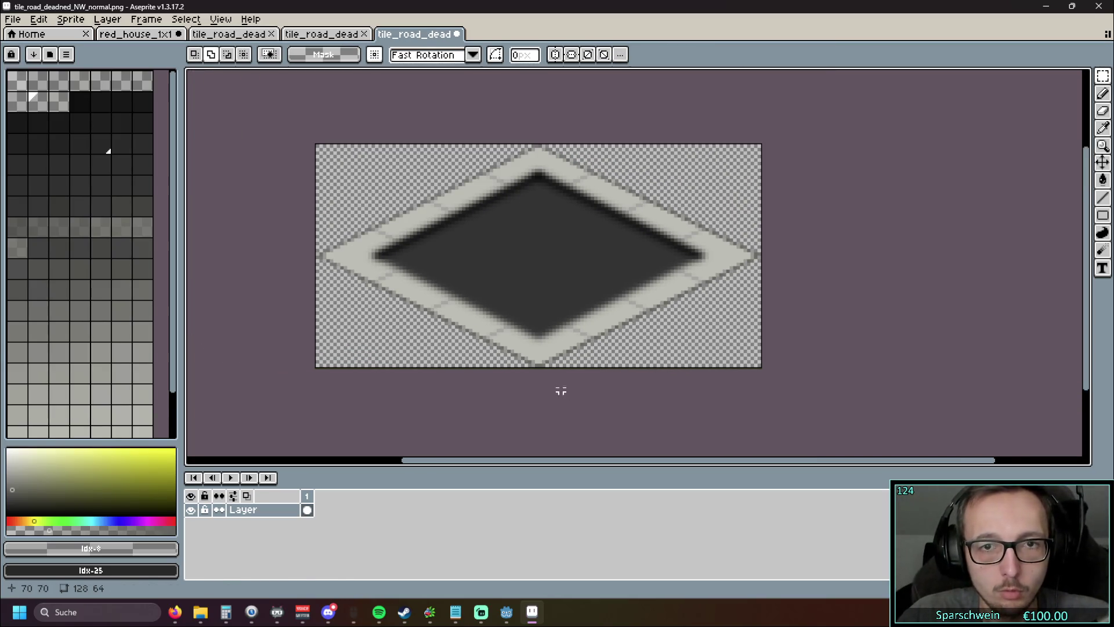
scroll(561, 391, "down", 1)
scroll(560, 391, "up", 1)
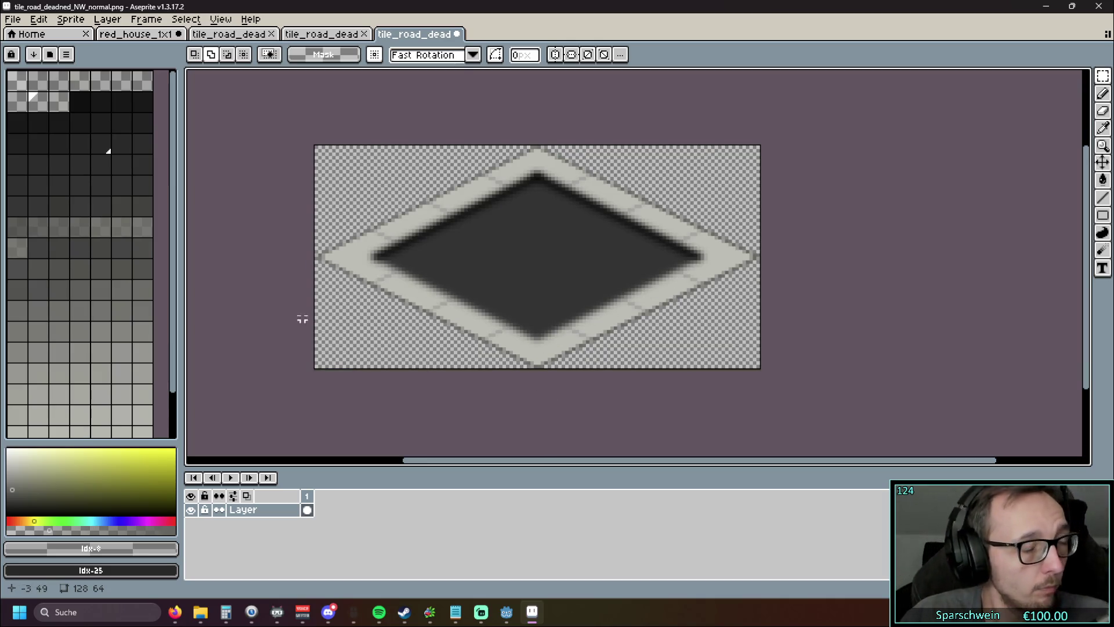
Step: Start a Save As into Roads and Grounds, declining to overwrite the existing file
left_click(13, 19)
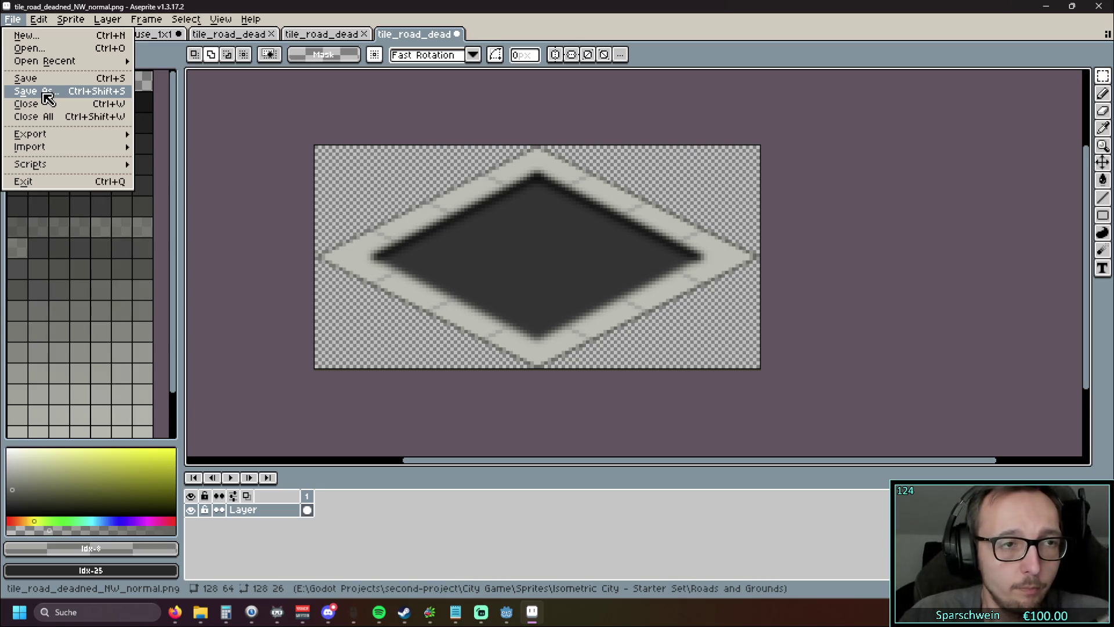
left_click(45, 93)
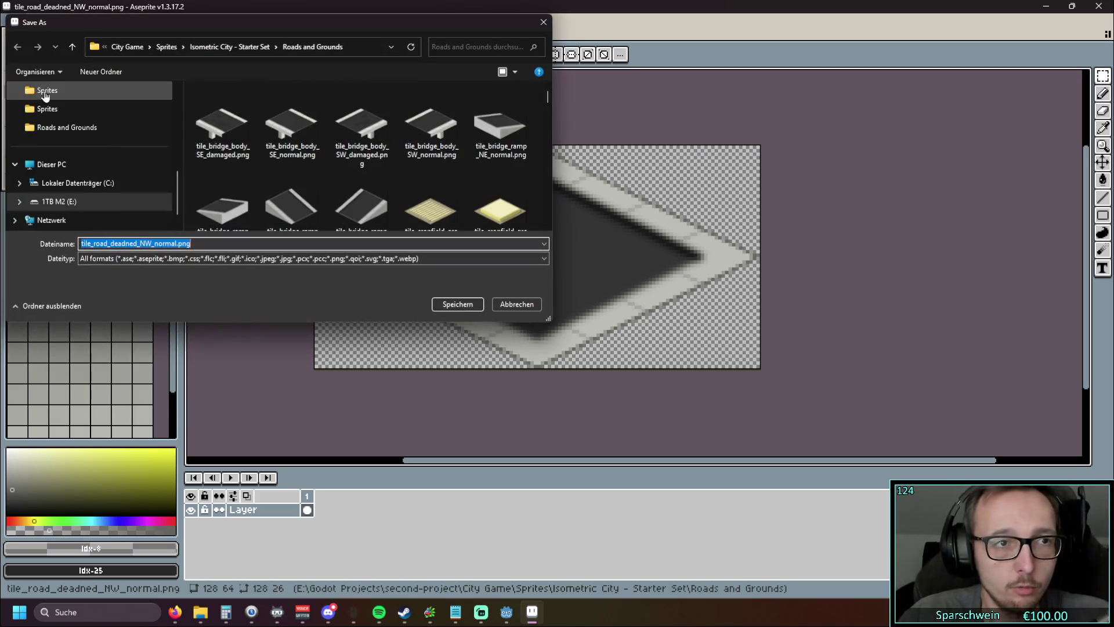
scroll(316, 192, "down", 10)
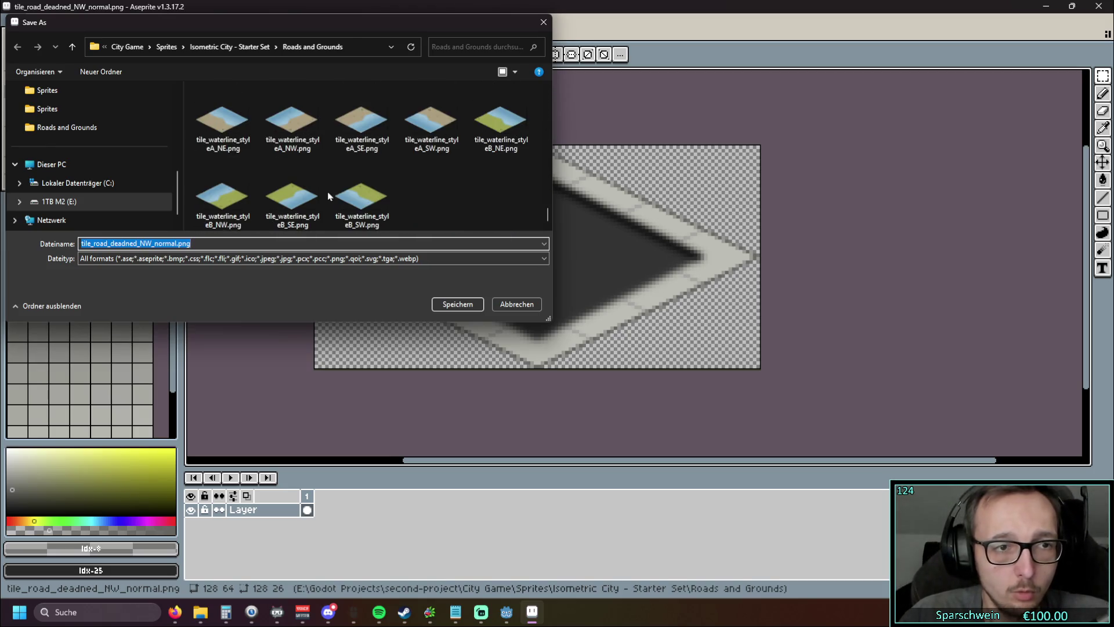
scroll(329, 197, "up", 15)
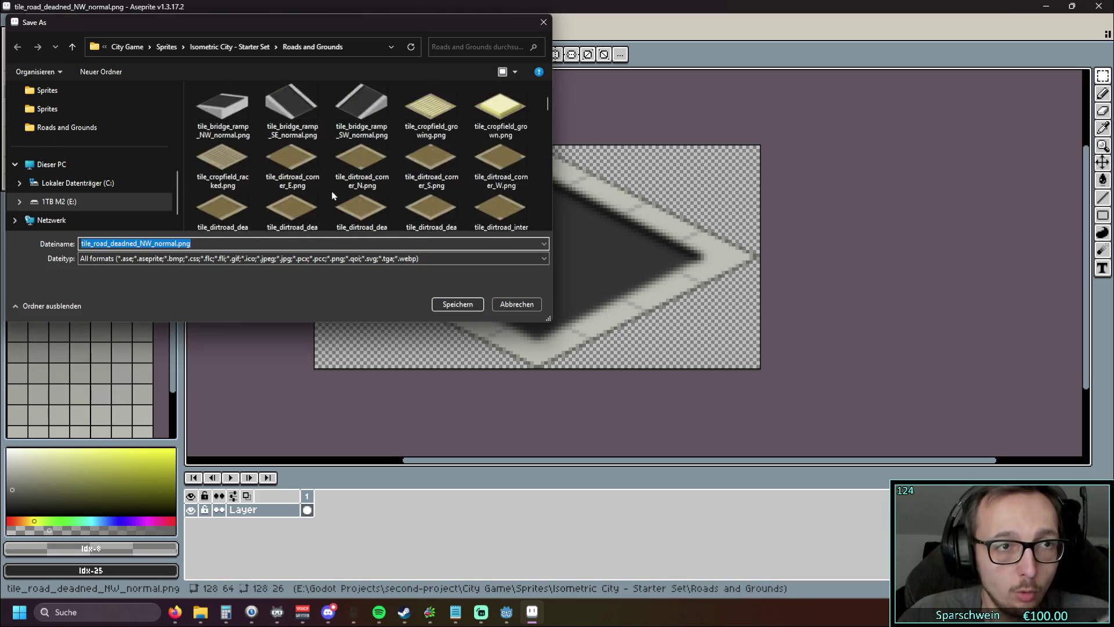
scroll(334, 195, "down", 15)
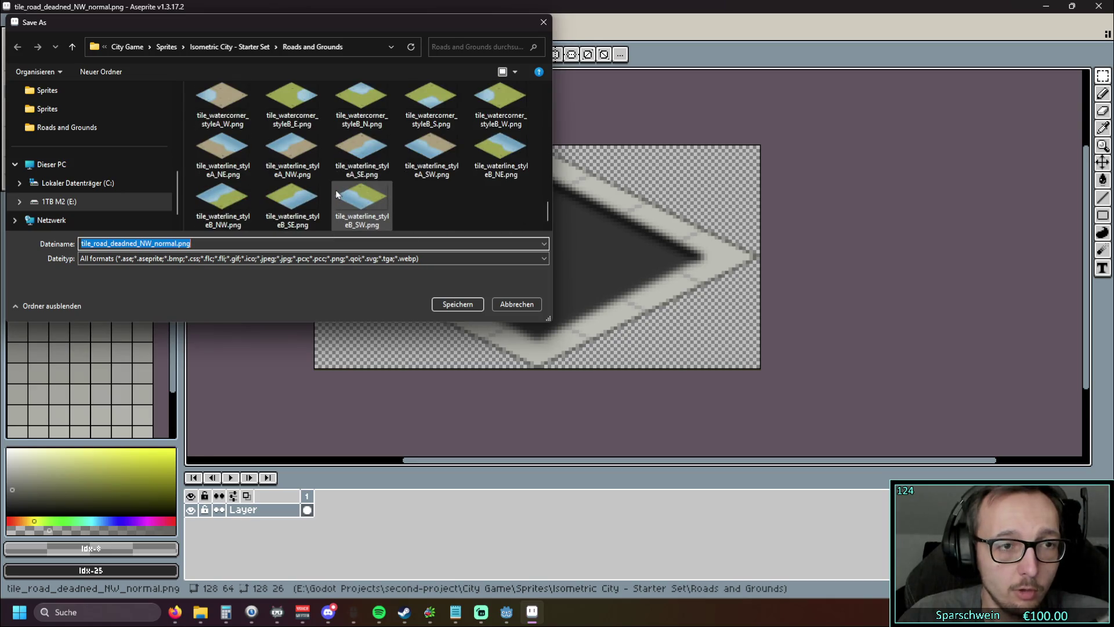
left_click(439, 305)
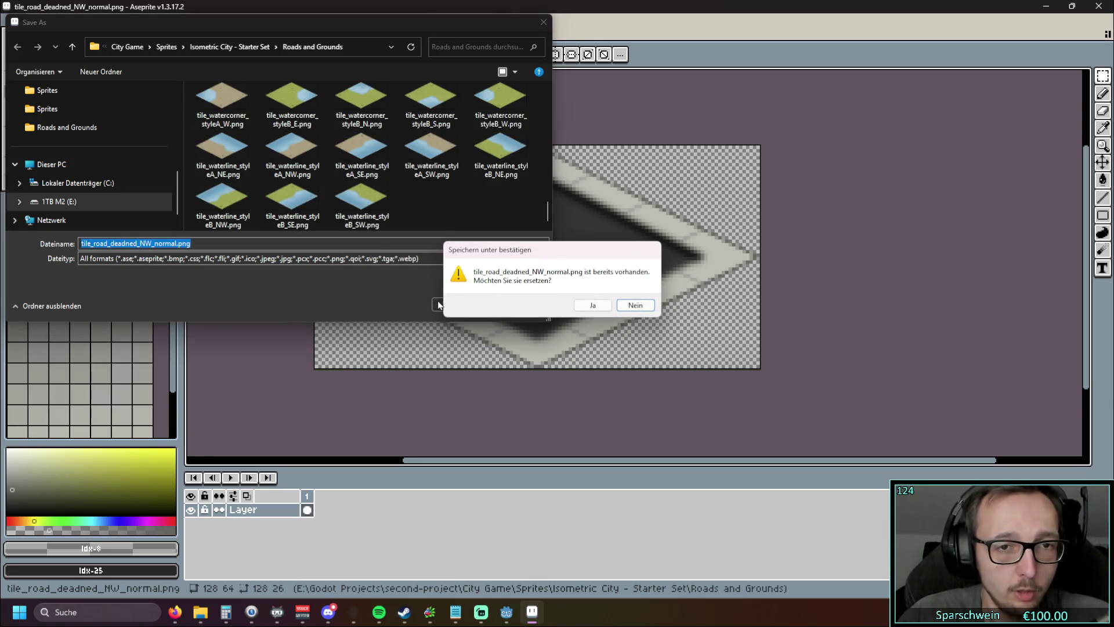
left_click(634, 304)
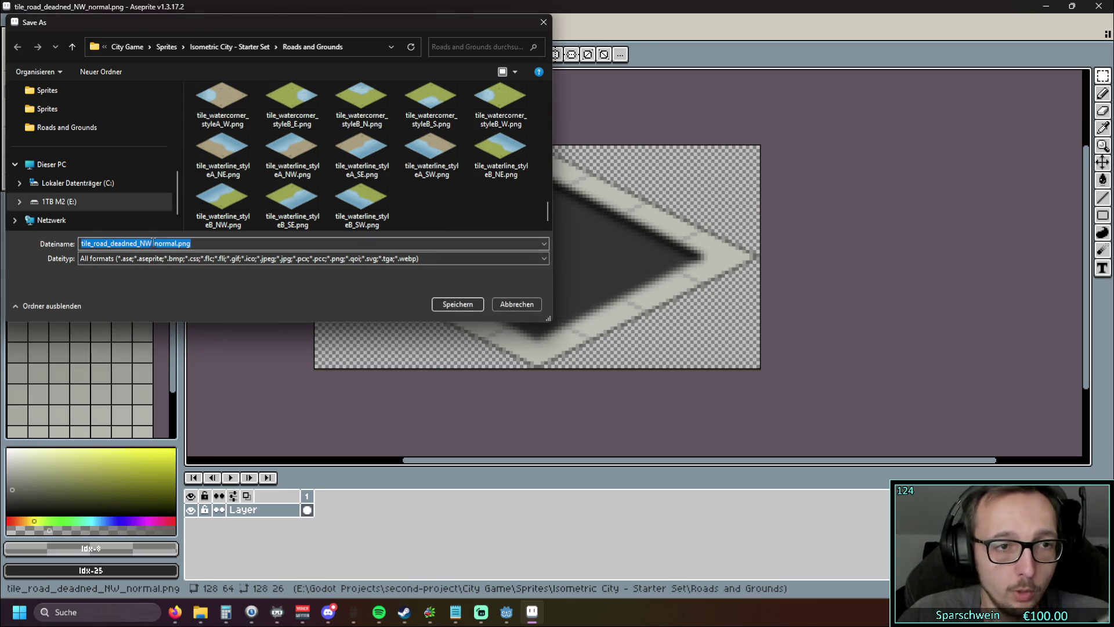
Step: Save the sprite as tile_road_deadned_Default_normal.png
left_click(177, 244)
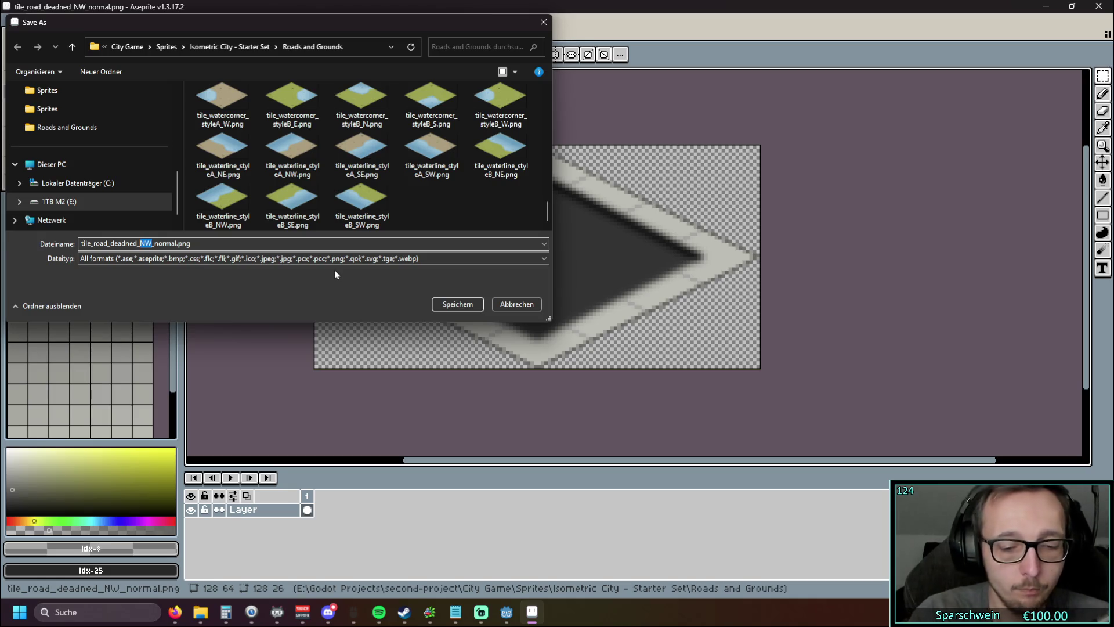
type("B")
type("e")
key("BackSpace")
key("BackSpace")
key("BackSpace")
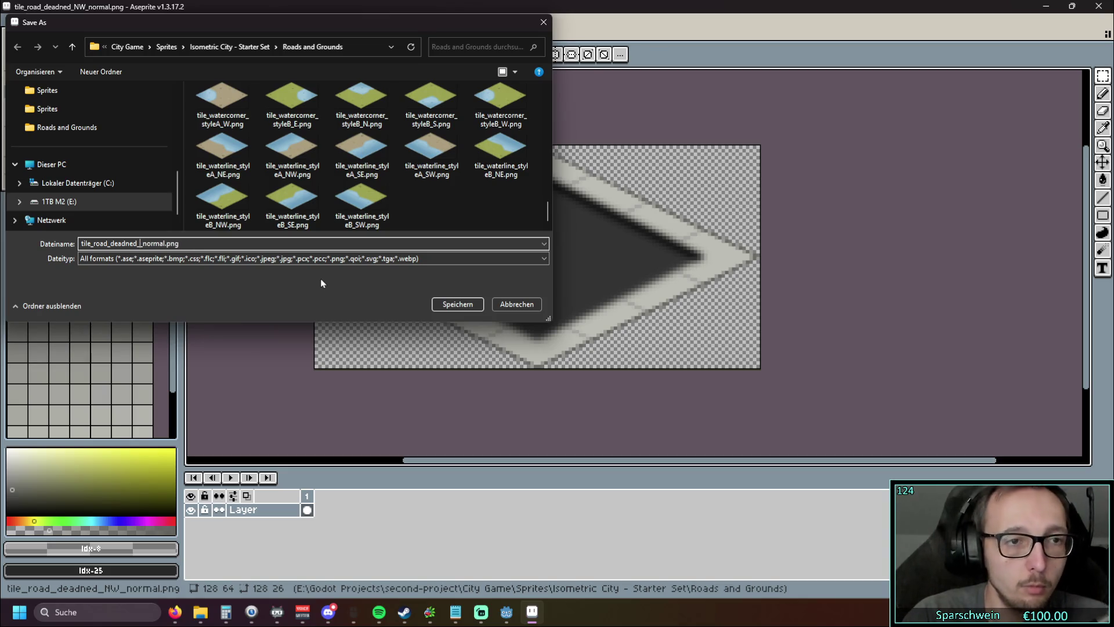
type("DEAFA")
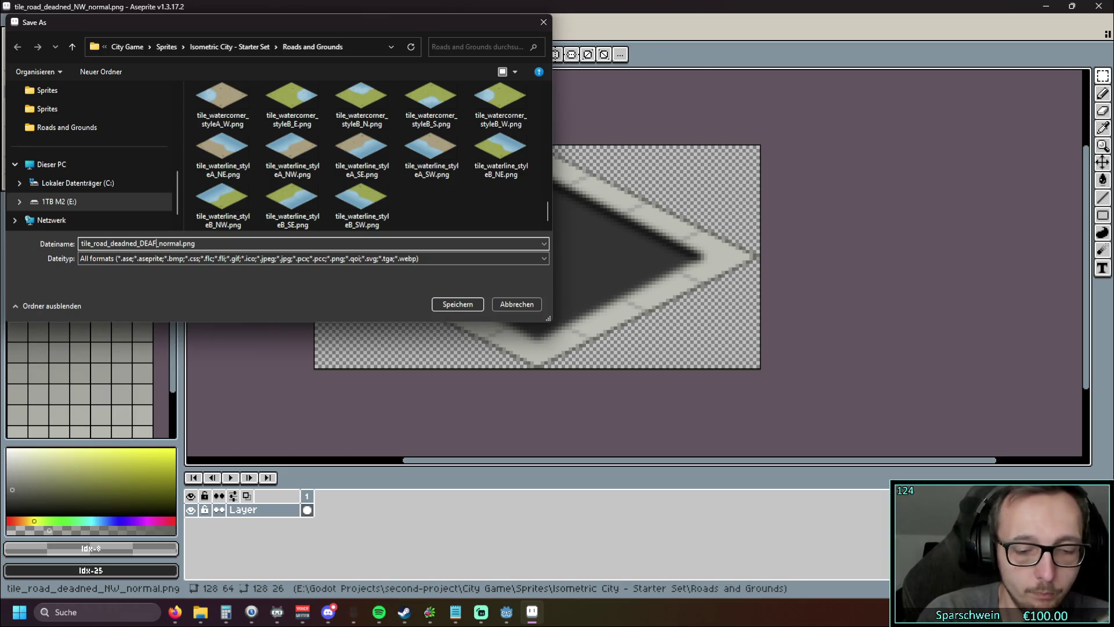
type("UL")
key("BackSpace")
key("BackSpace")
key("BackSpace")
type("D")
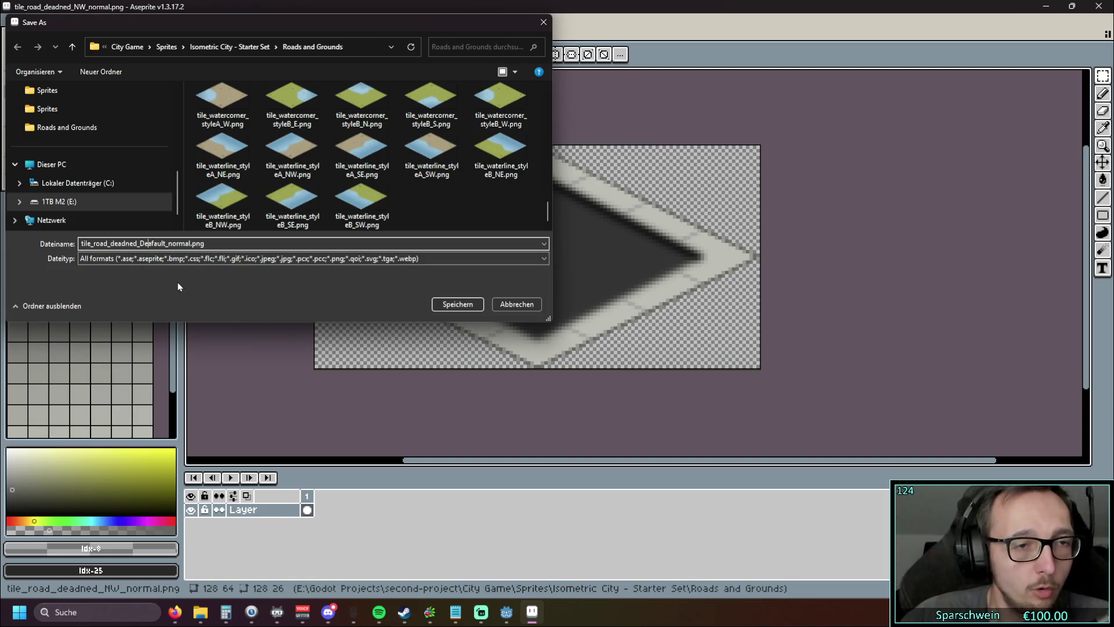
left_click(445, 301)
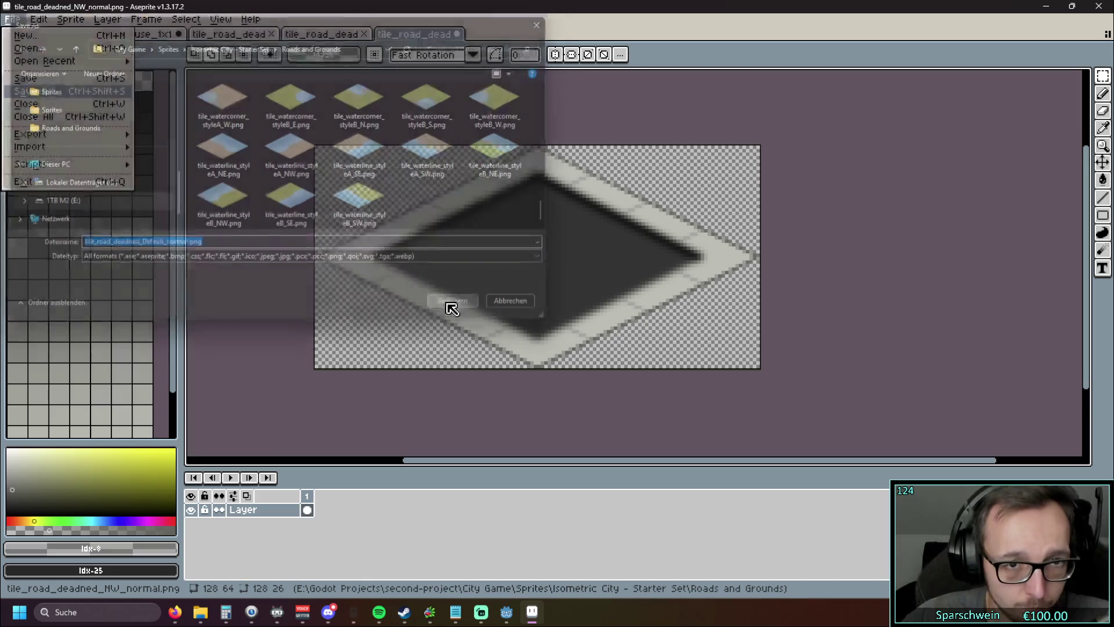
Step: Open and dismiss the File menu, then close Aseprite
left_click(13, 20)
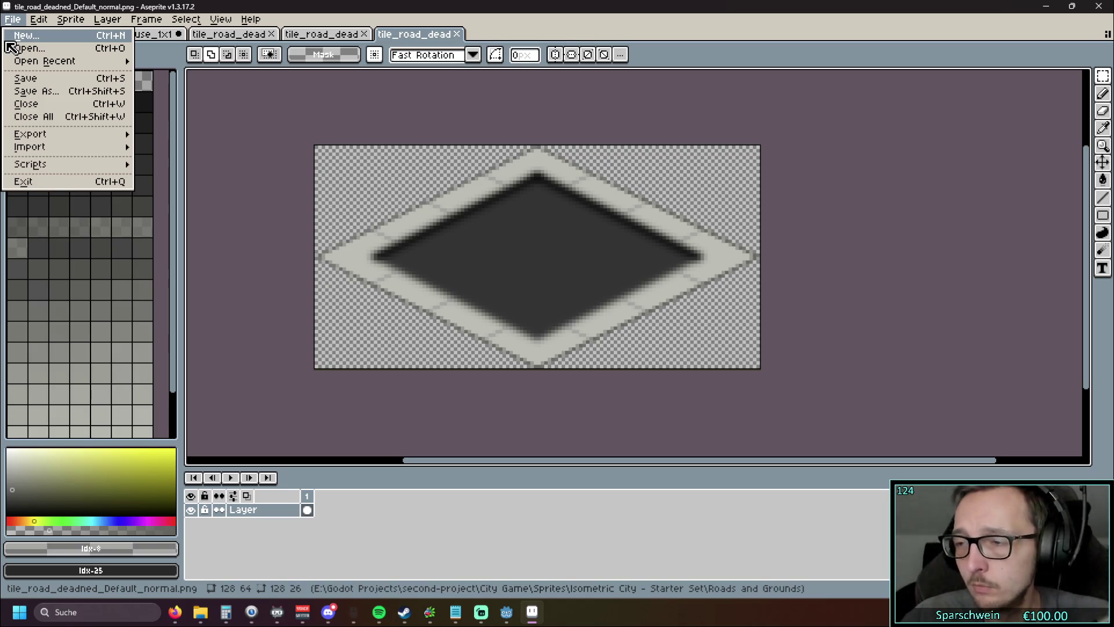
left_click(239, 142)
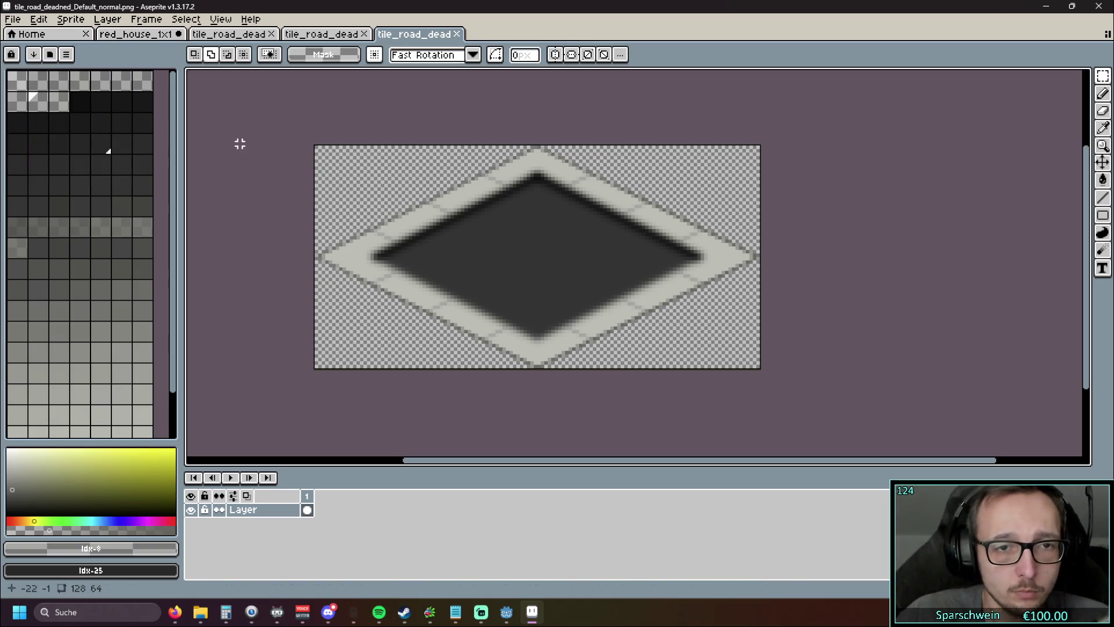
left_click(1088, 13)
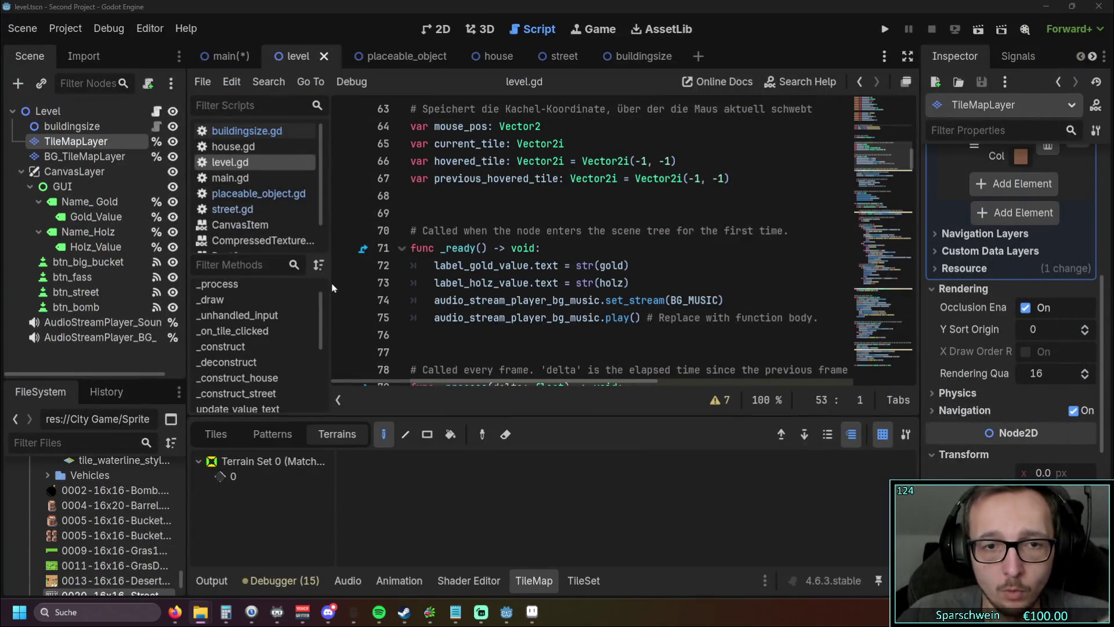
Step: Show the tile map's atlas tiles and scroll through the file list
left_click(217, 441)
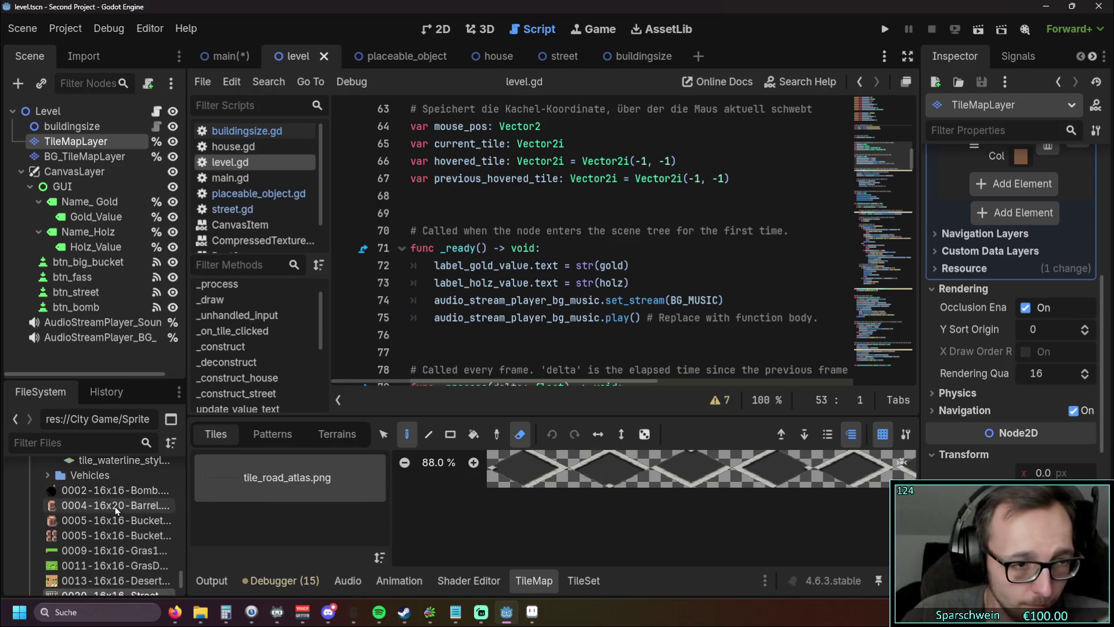
scroll(125, 512, "up", 6)
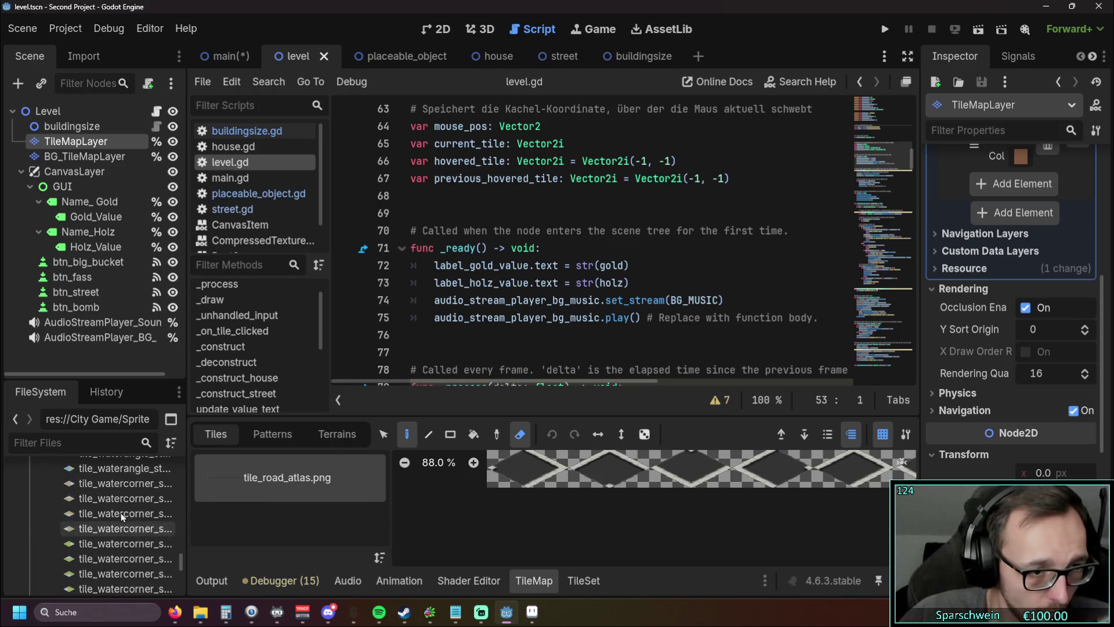
scroll(127, 518, "up", 5)
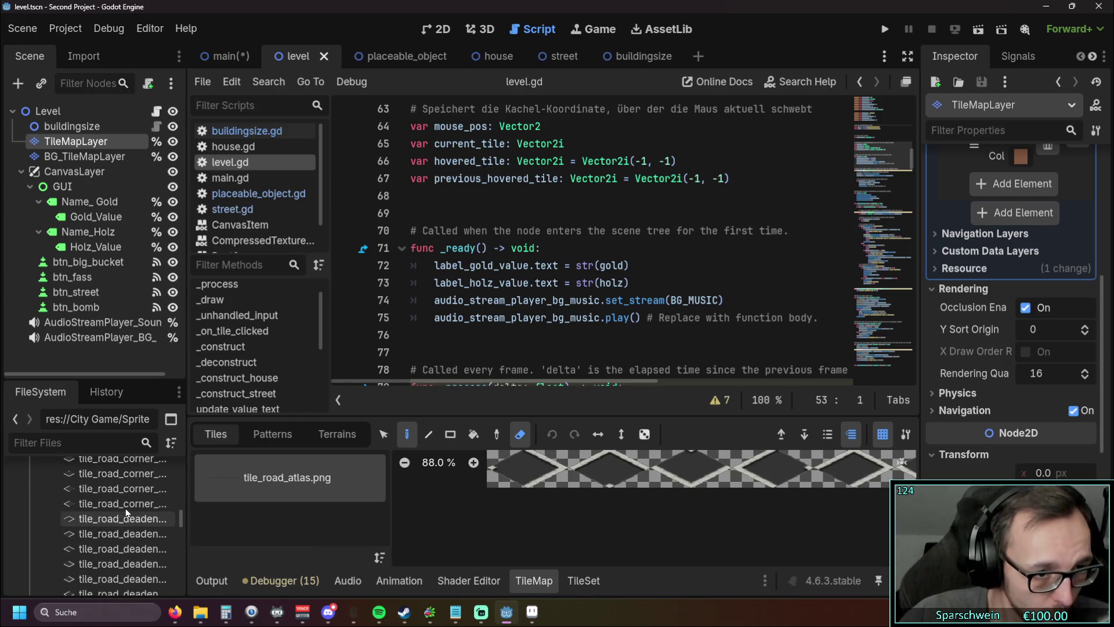
scroll(134, 498, "down", 5)
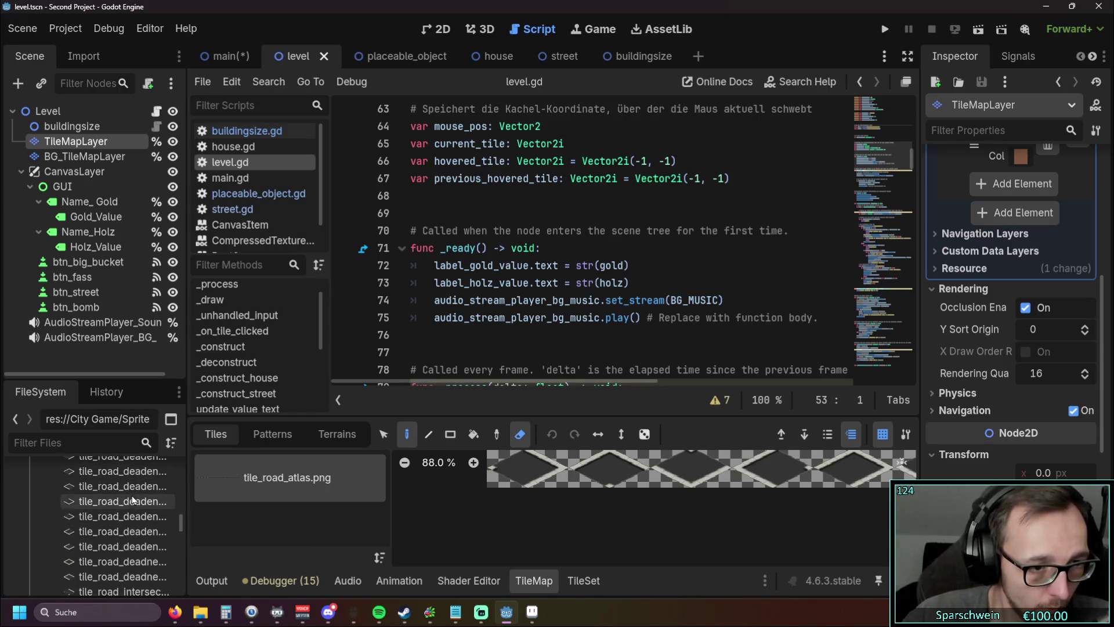
scroll(133, 499, "up", 5)
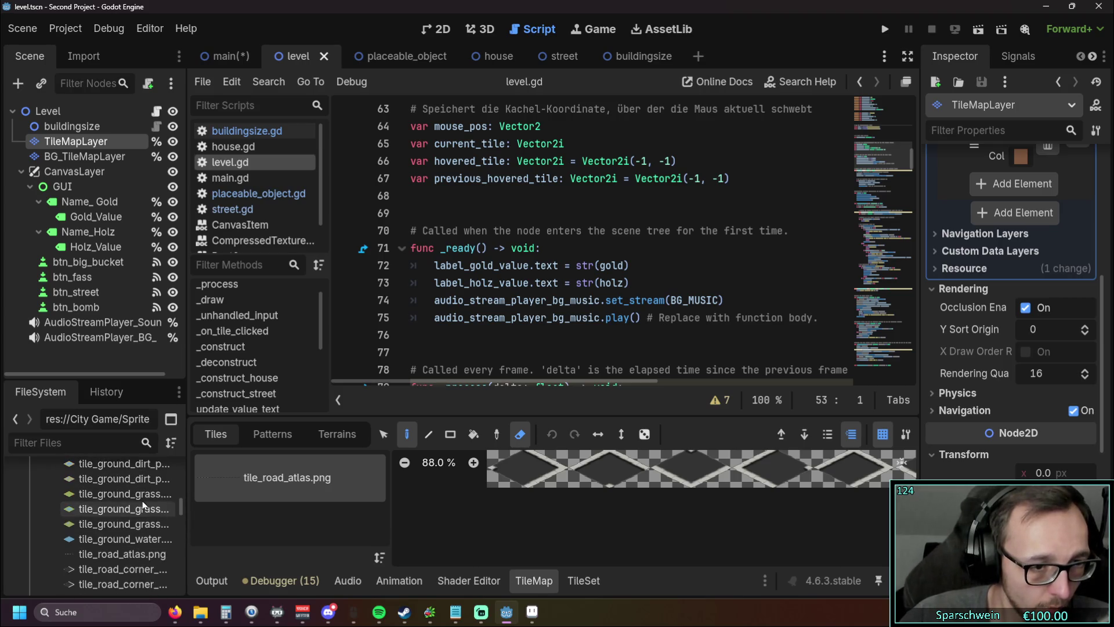
scroll(143, 505, "down", 8)
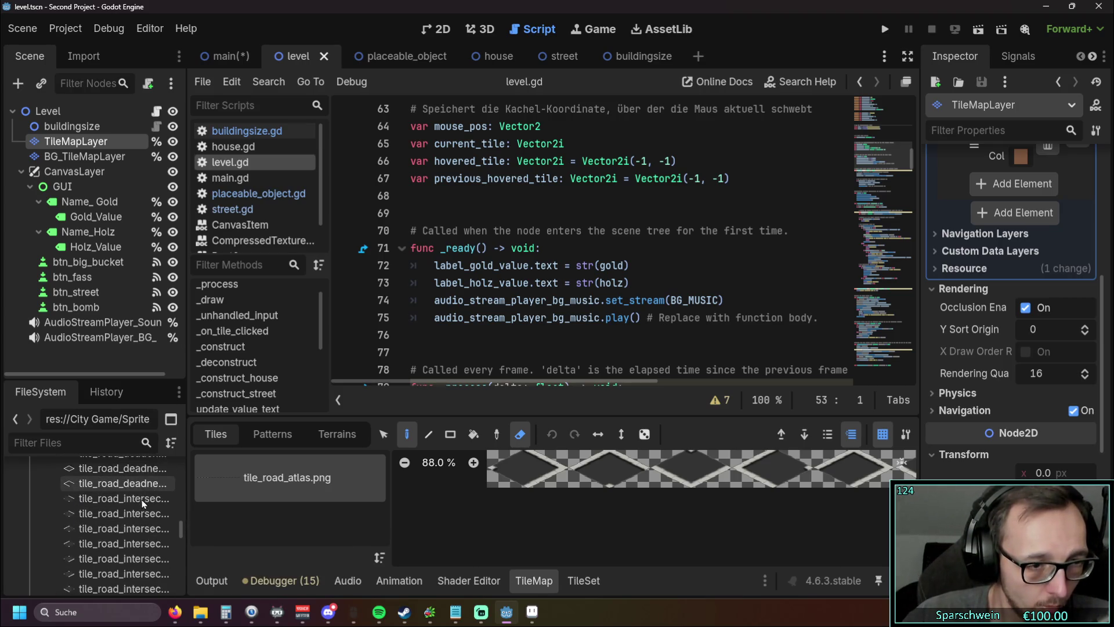
scroll(143, 505, "down", 8)
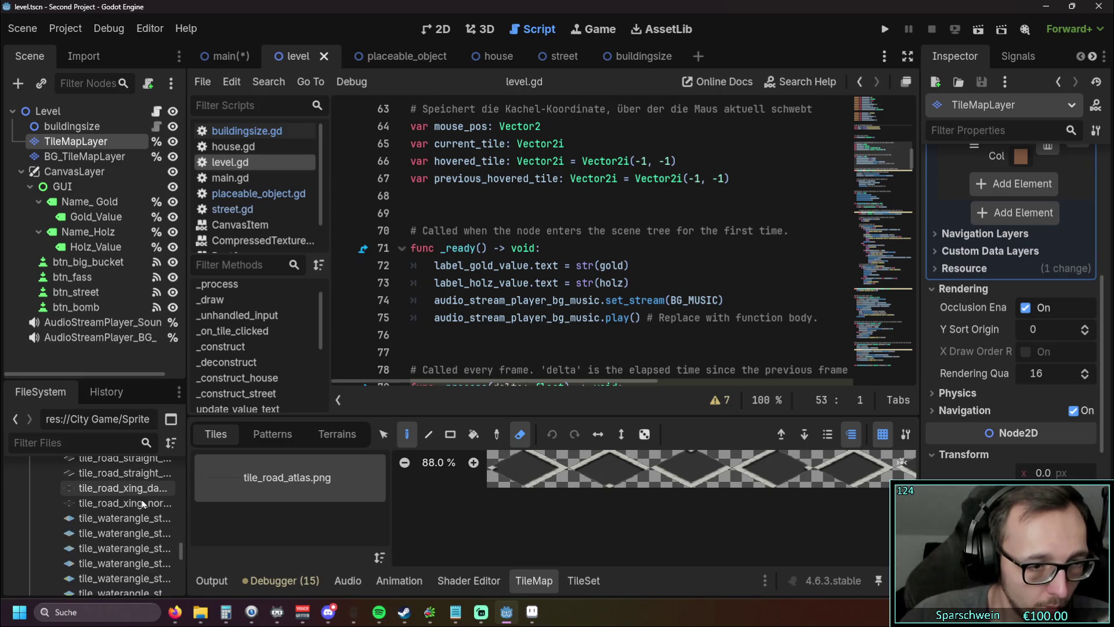
scroll(143, 504, "up", 6)
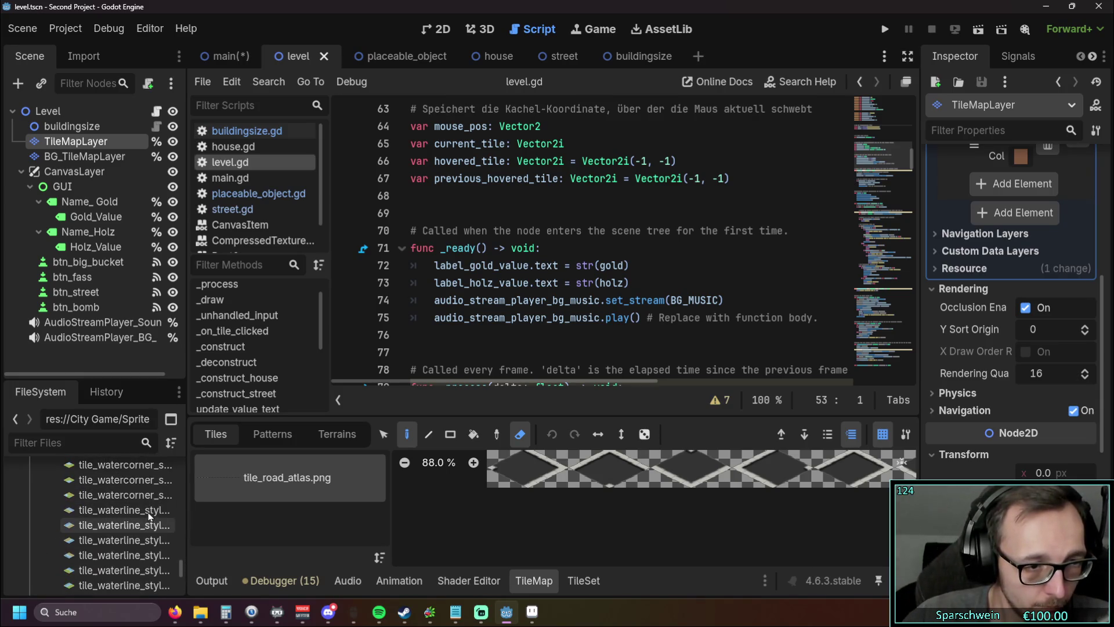
scroll(150, 519, "up", 3)
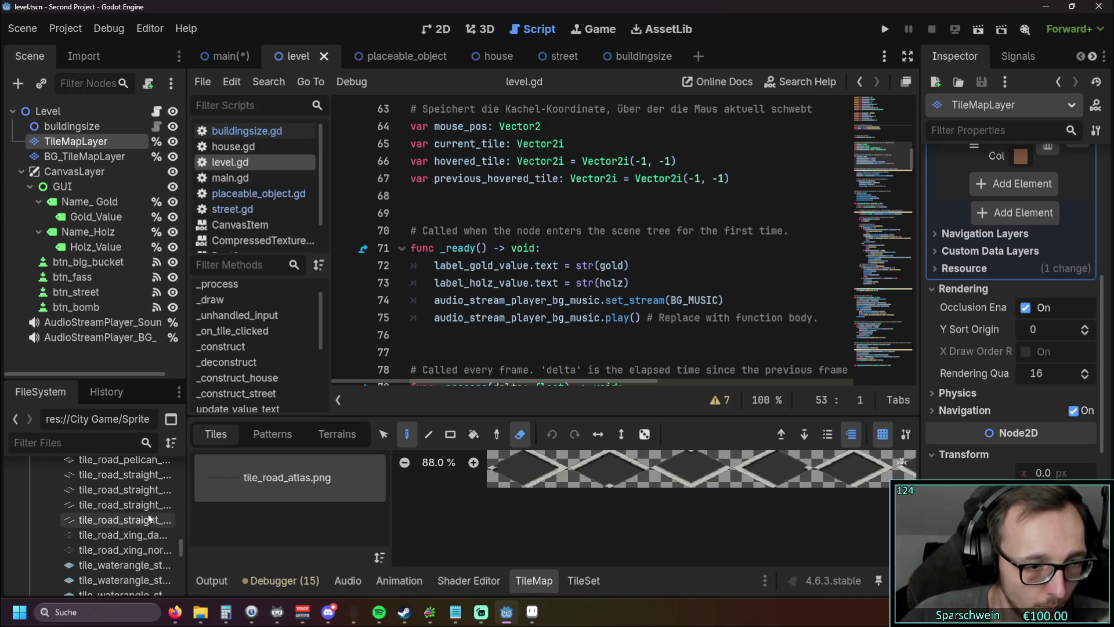
scroll(149, 518, "up", 5)
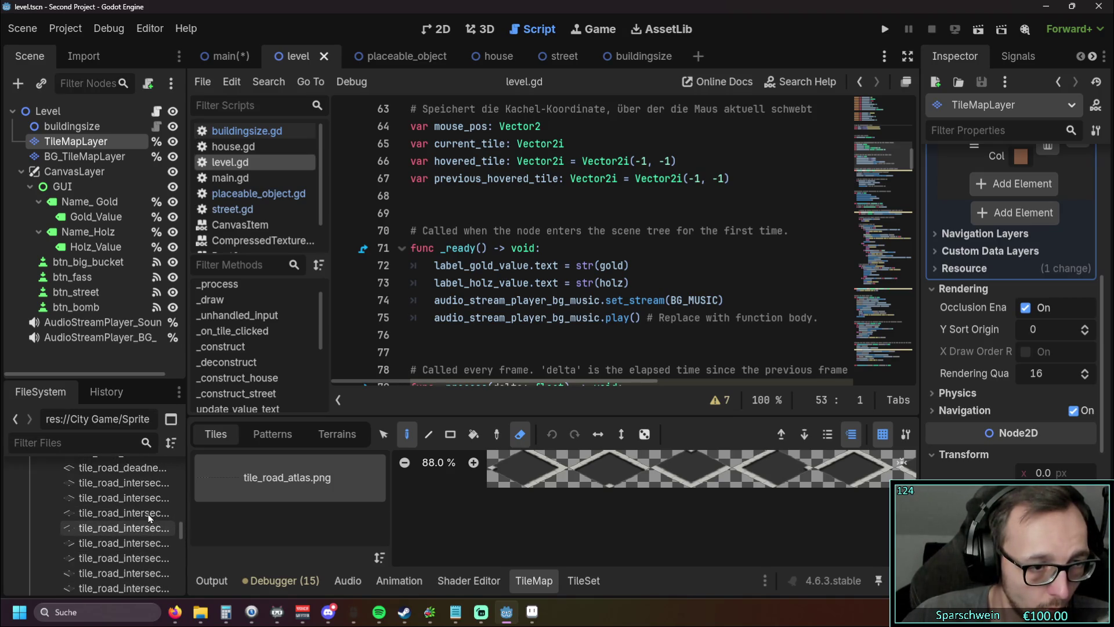
Step: Rename the dead-end texture to tile_road_Default_normal.png
mouse_move(107, 509)
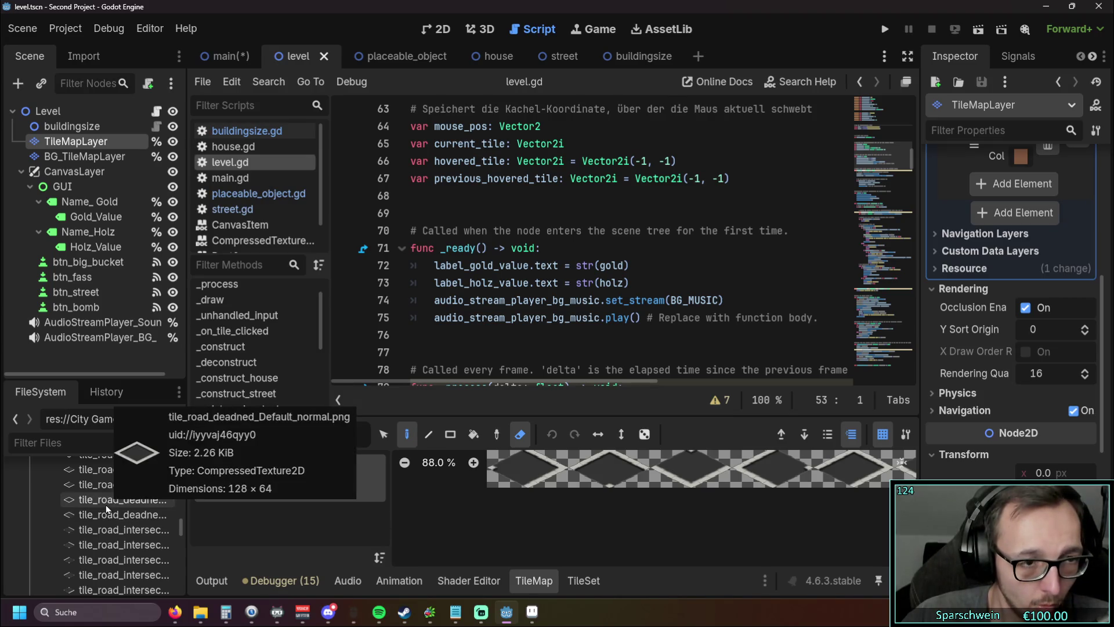
right_click(99, 503)
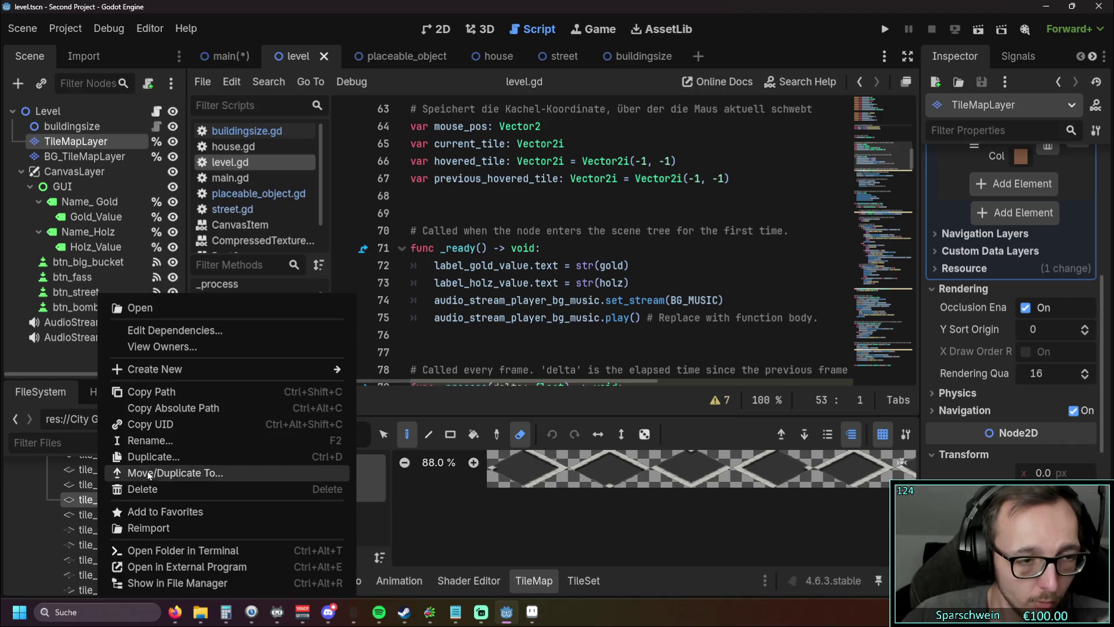
left_click(152, 437)
left_click(129, 498)
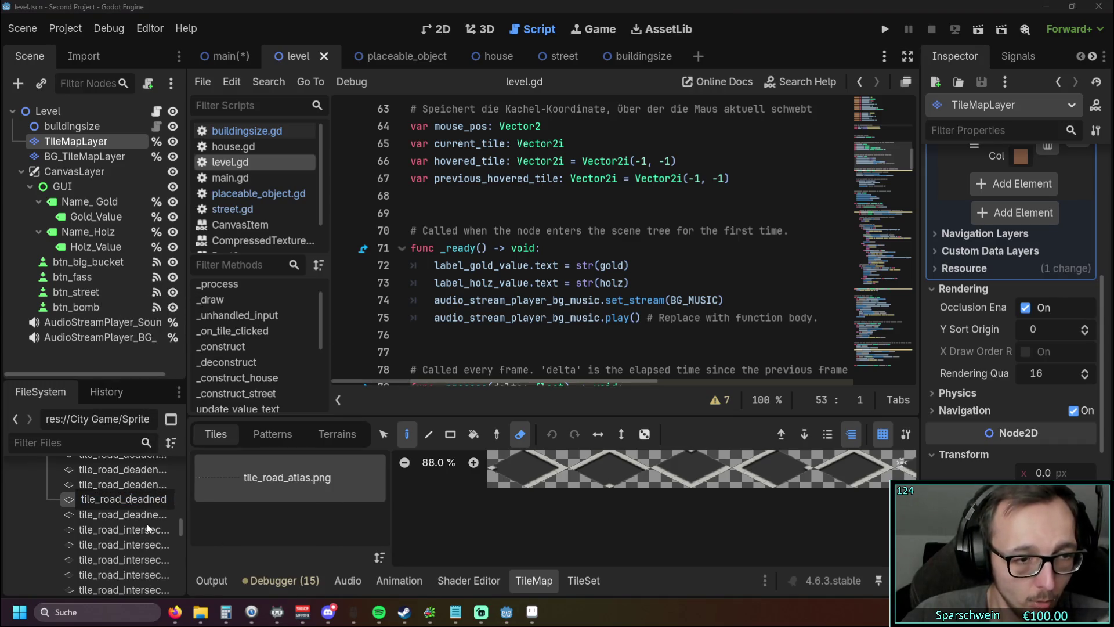
key("BackSpace")
key("BackSpace")
key("BackSpace")
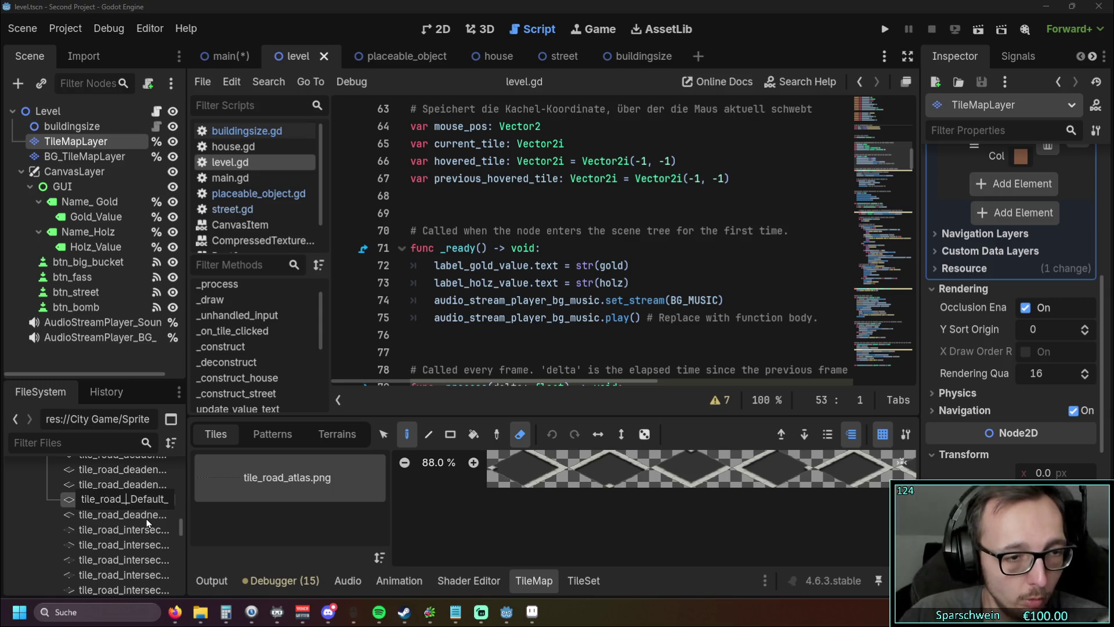
key("Return")
left_click(133, 515)
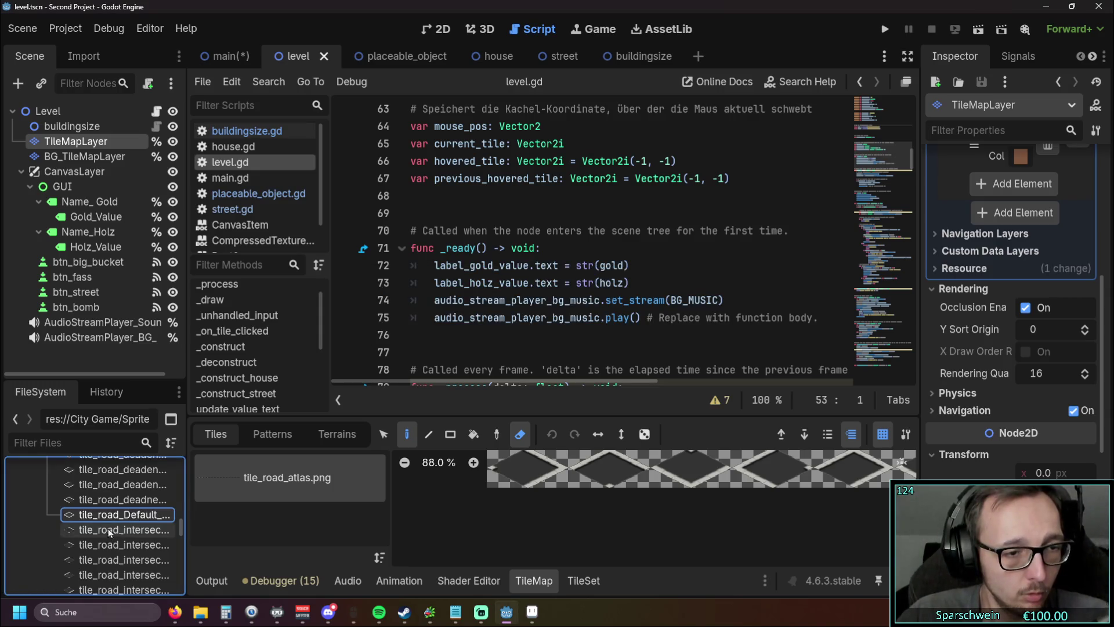
Step: Drag the renamed texture toward the tiles panel and enlarge the tile map editor
left_click_drag(133, 516, 512, 528)
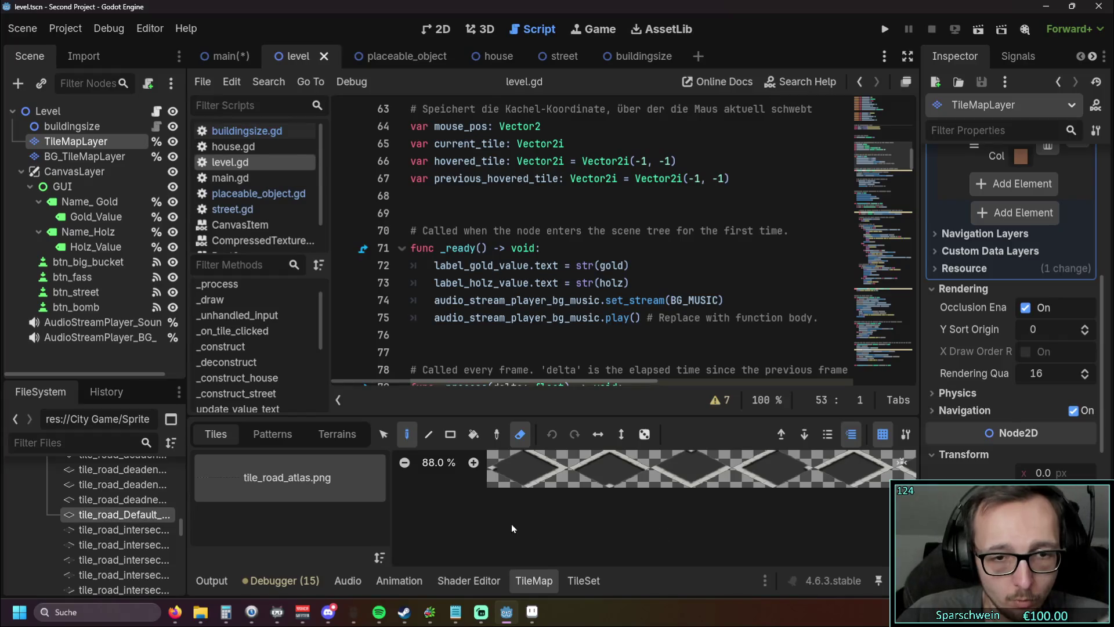
mouse_move(87, 515)
left_mouse_down()
mouse_move(255, 479)
mouse_move(272, 523)
left_mouse_up()
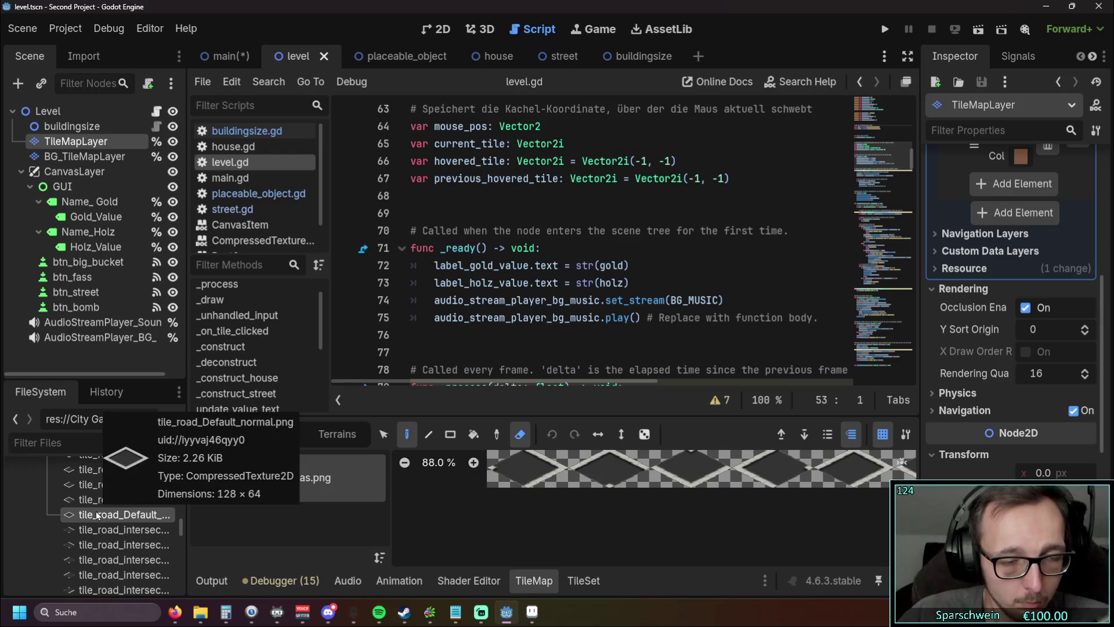
left_click_drag(547, 418, 547, 277)
left_click_drag(110, 508, 272, 406)
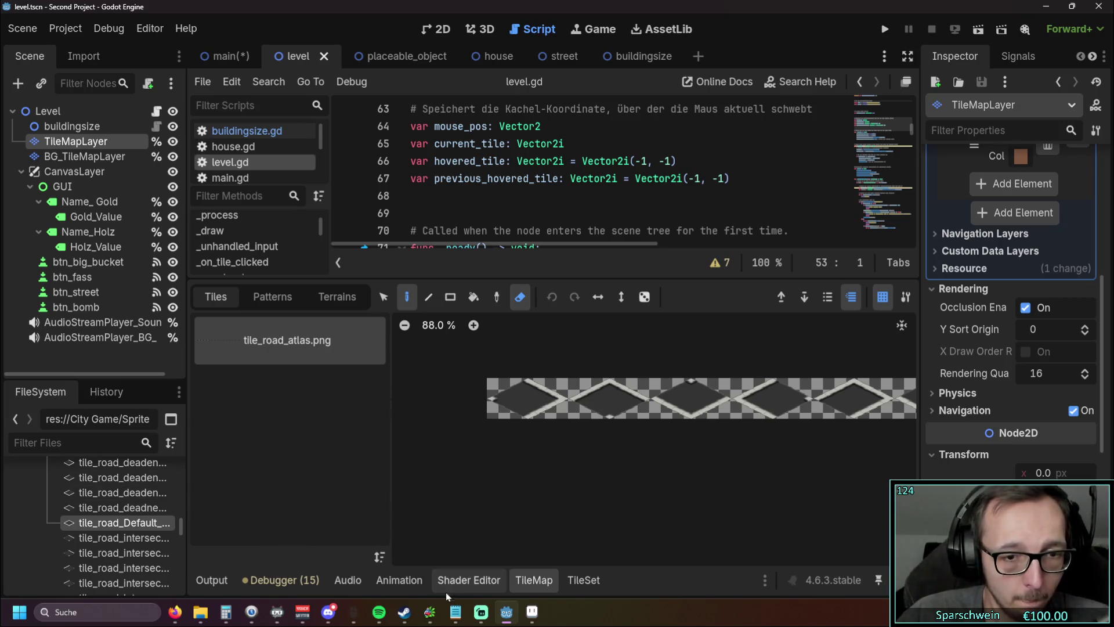
left_click(574, 585)
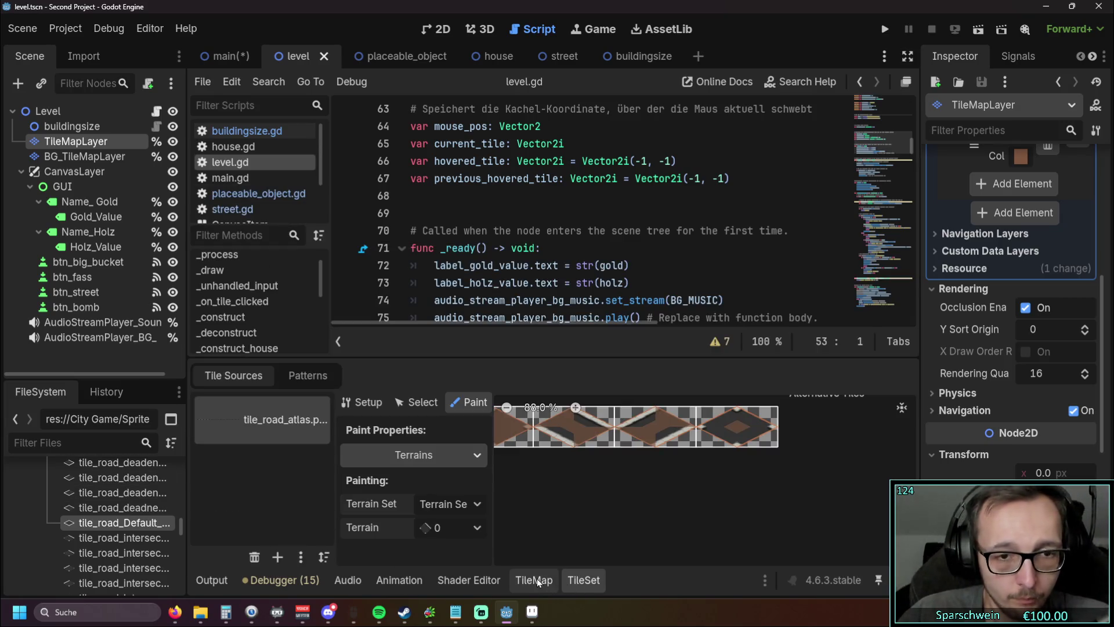
Step: Drag tile_road_Default_normal.png into the TileSet editor as a source
left_click(538, 578)
left_click(575, 578)
mouse_move(99, 525)
left_mouse_down()
mouse_move(734, 497)
mouse_move(487, 583)
left_mouse_up()
left_click(503, 577)
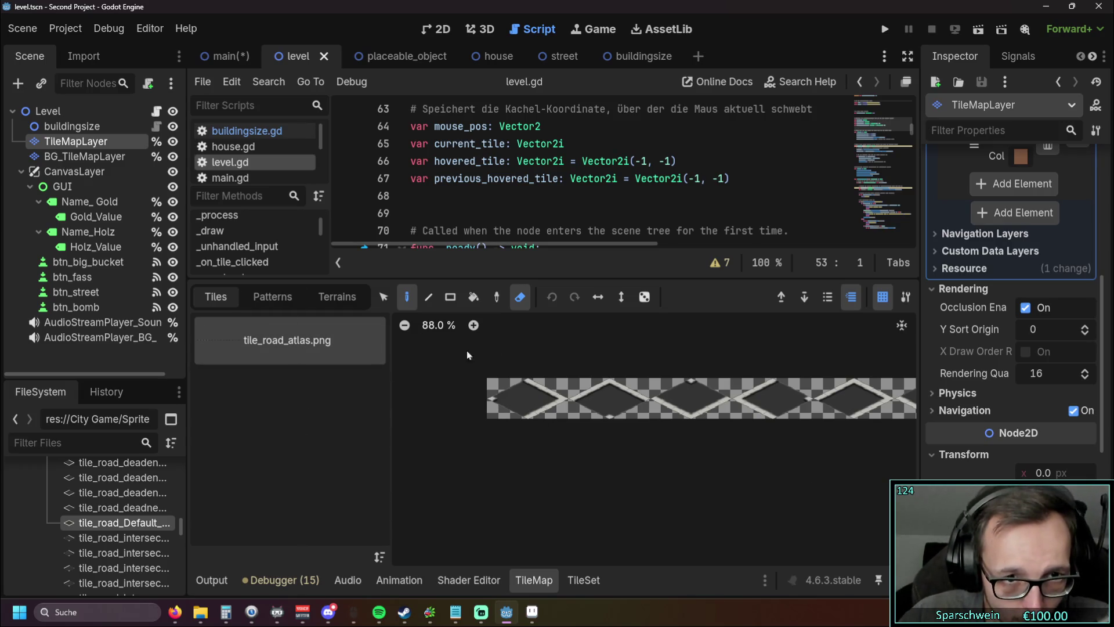
Step: Turn off erasing, grid and layer highlighting, then add the default road atlas source
left_click(518, 297)
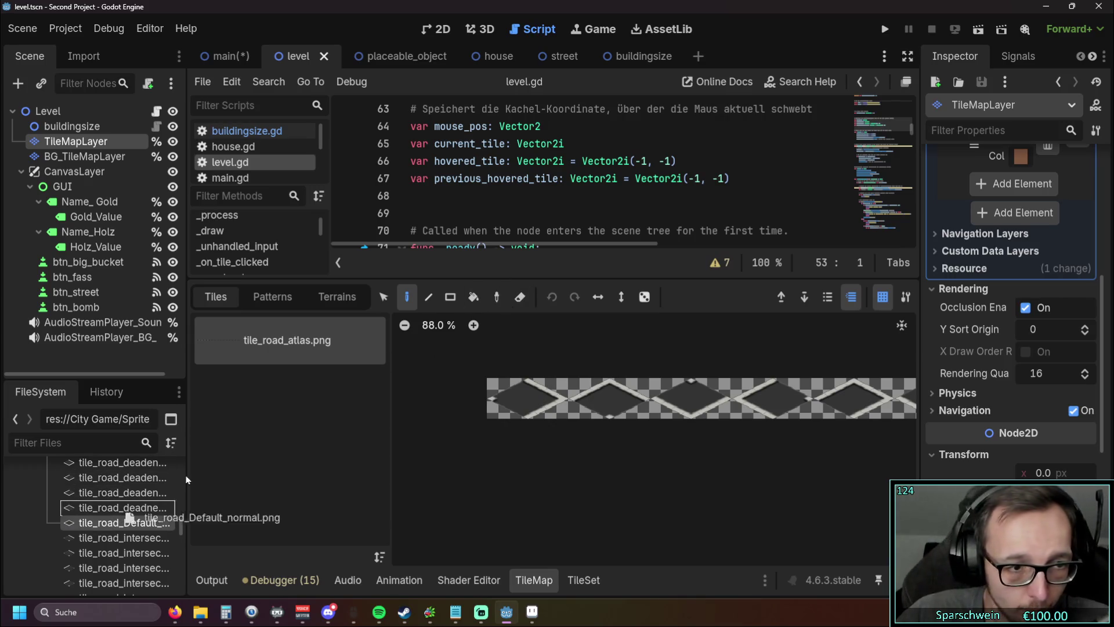
left_click(884, 298)
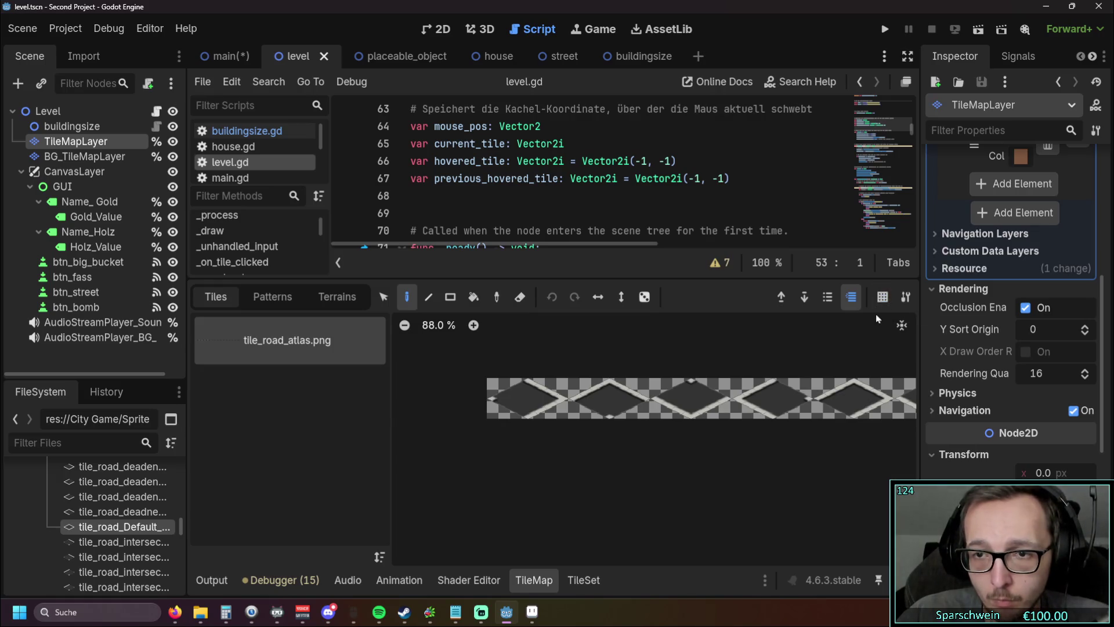
left_click(850, 298)
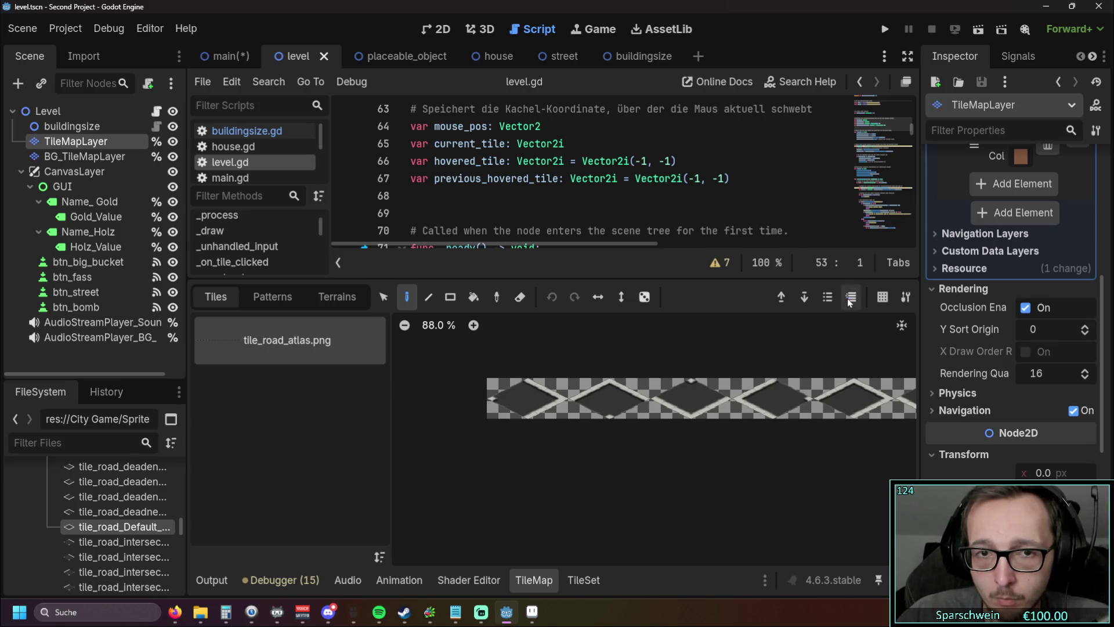
left_click(383, 297)
mouse_move(96, 527)
left_mouse_down()
mouse_move(304, 405)
mouse_move(303, 391)
left_mouse_up()
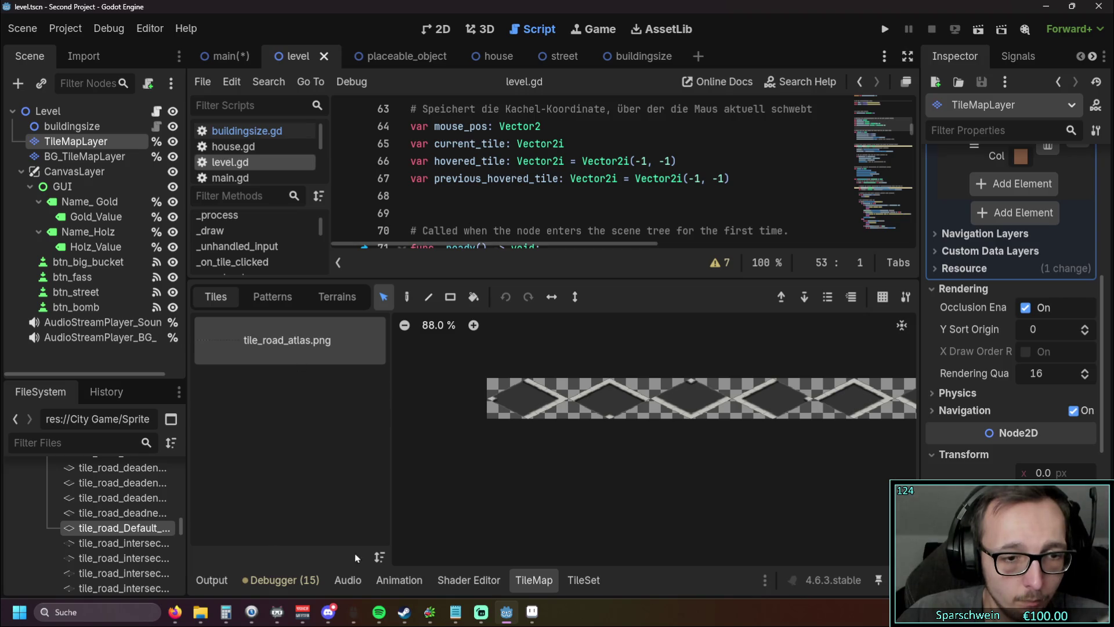
left_click(379, 557)
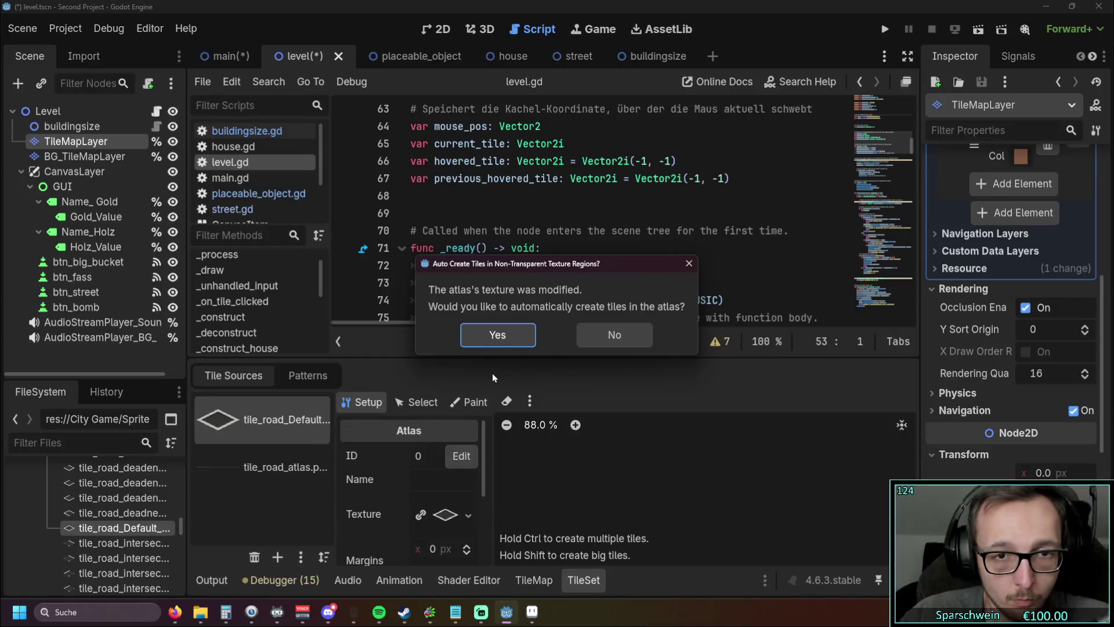
Step: Accept auto-creating tiles and compare the default road and tile_road_atlas sources
left_click(496, 340)
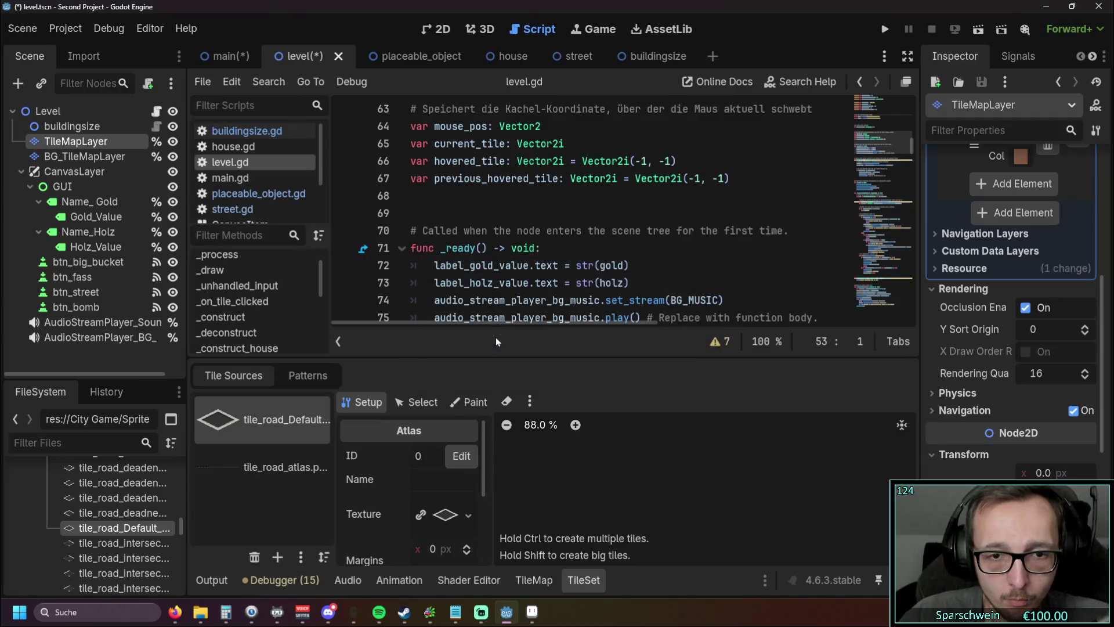
left_click(268, 469)
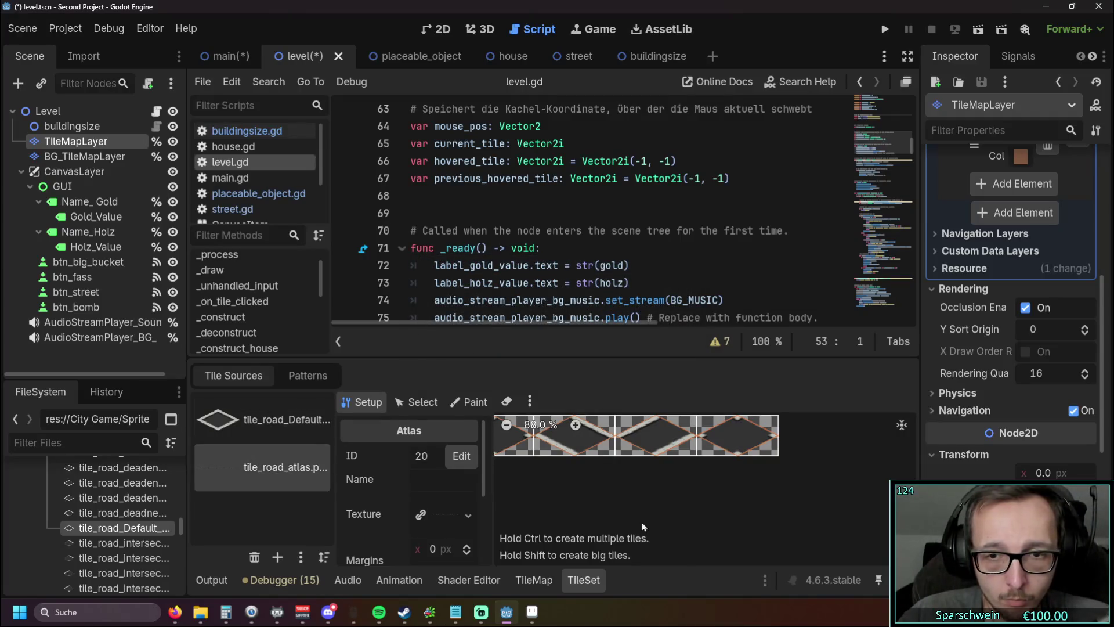
left_click(261, 419)
left_click(267, 467)
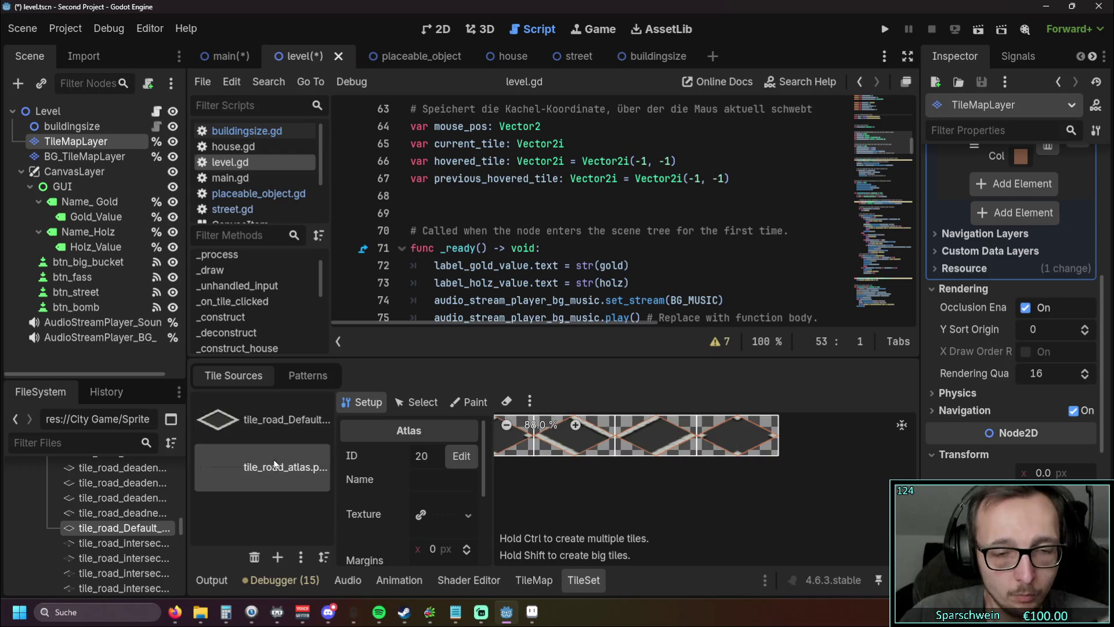
left_click(275, 430)
left_click(264, 471)
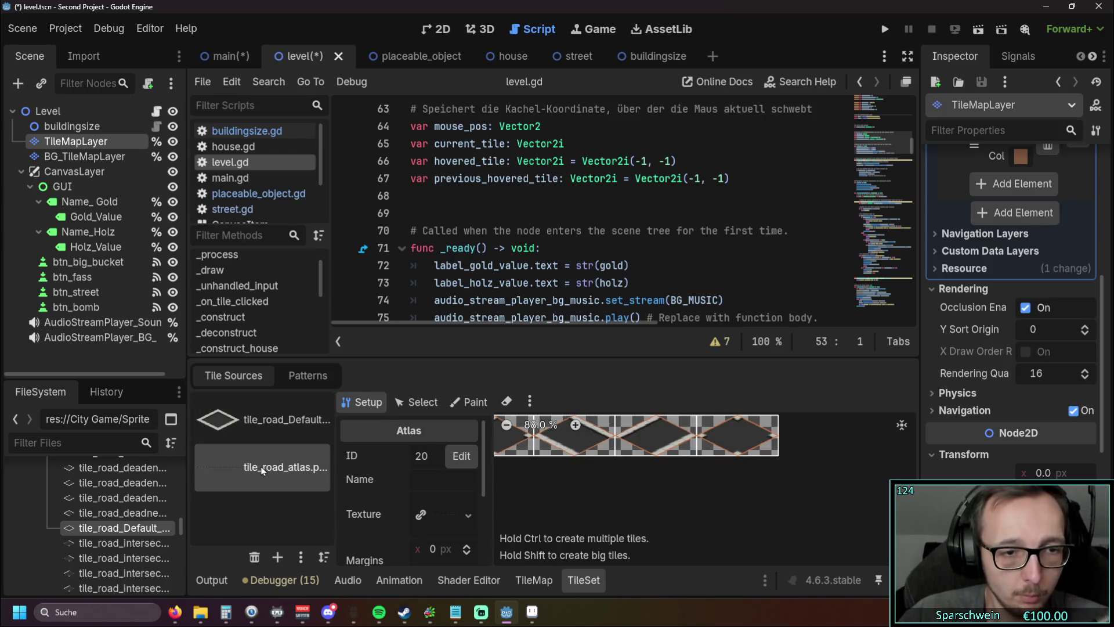
left_click(282, 419)
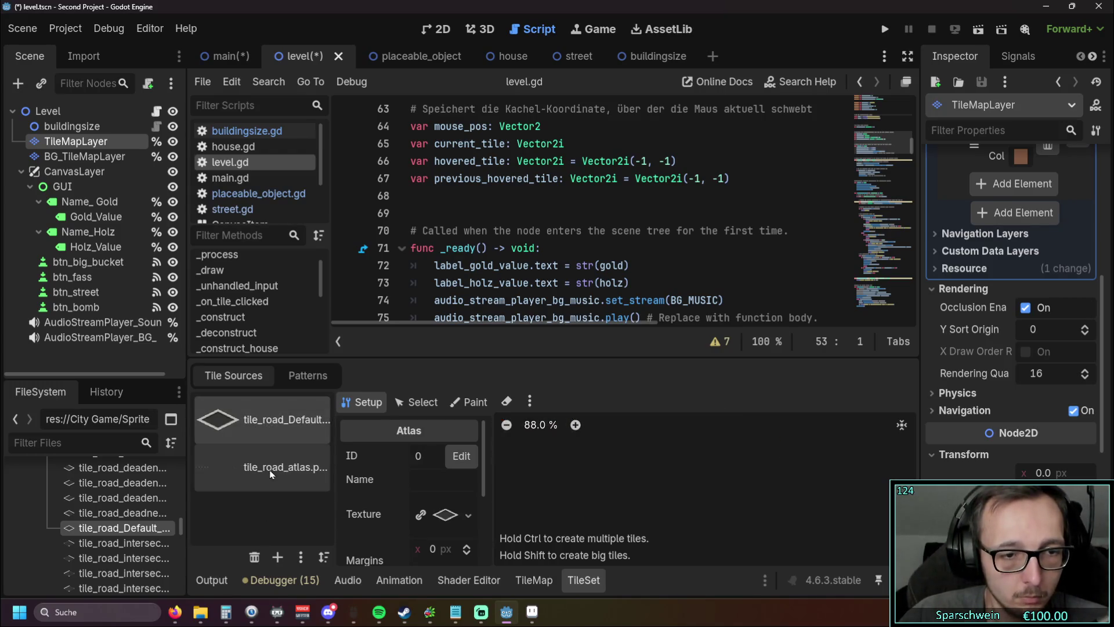
left_click(273, 467)
Step: In the Atlas Merging Tool, wrap after column 5, select both atlases and merge
left_click(302, 558)
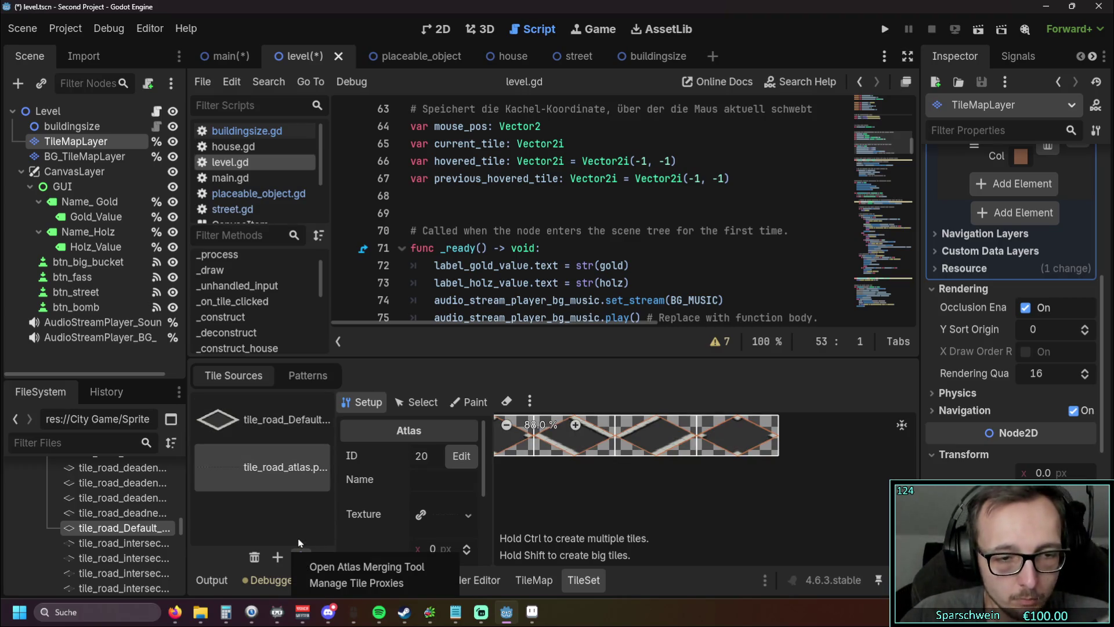
left_click(317, 567)
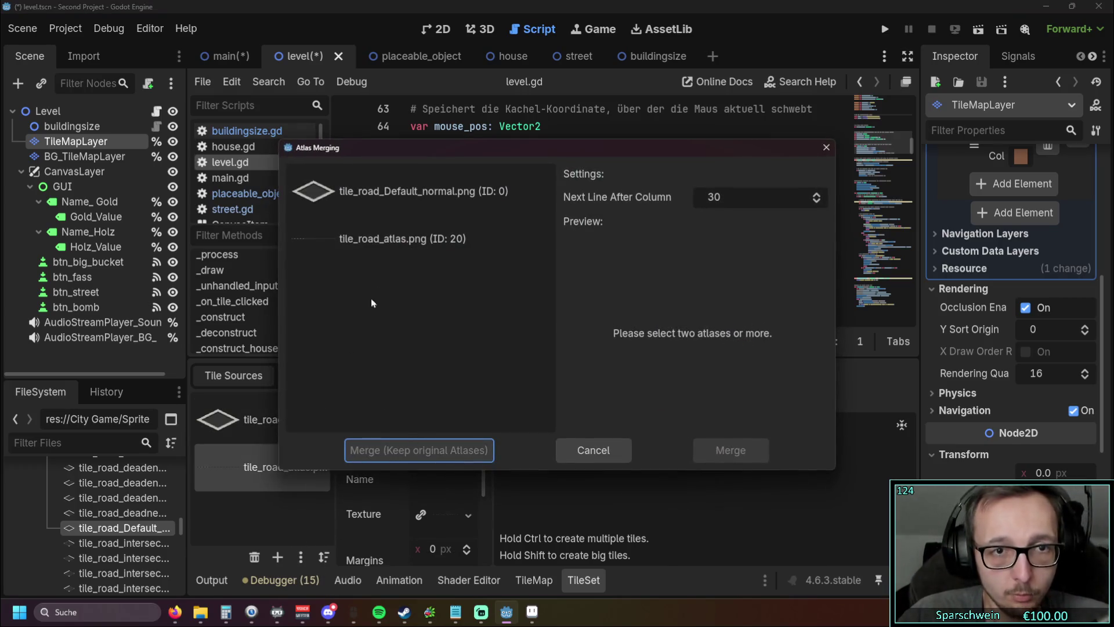
left_click(817, 203)
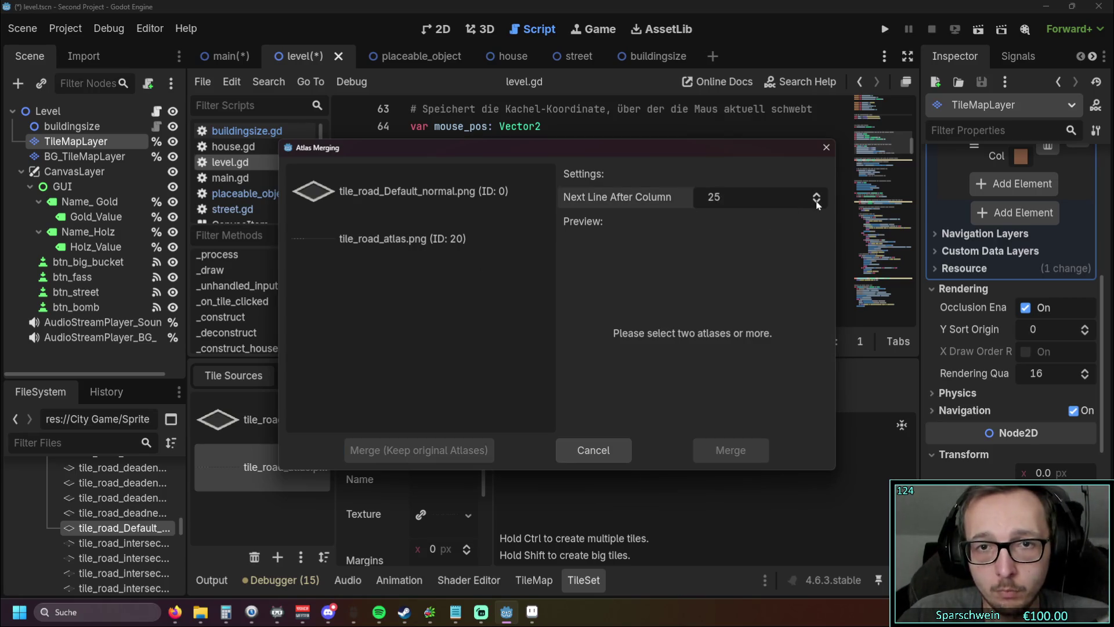
left_click_drag(814, 205, 814, 244)
left_click_drag(763, 204, 763, 174)
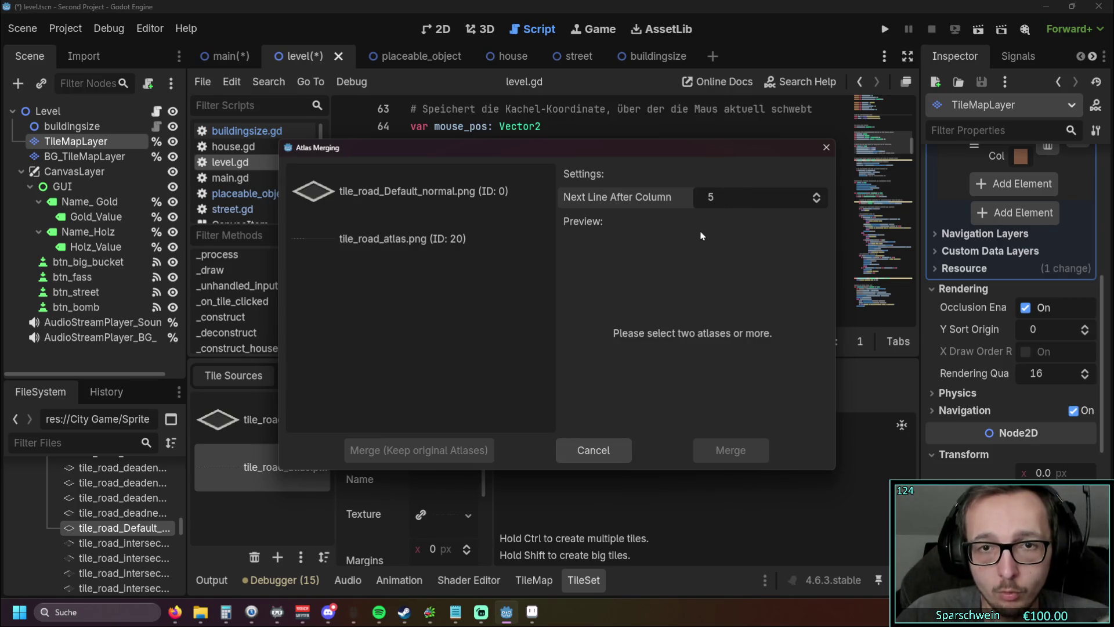
left_click(396, 198)
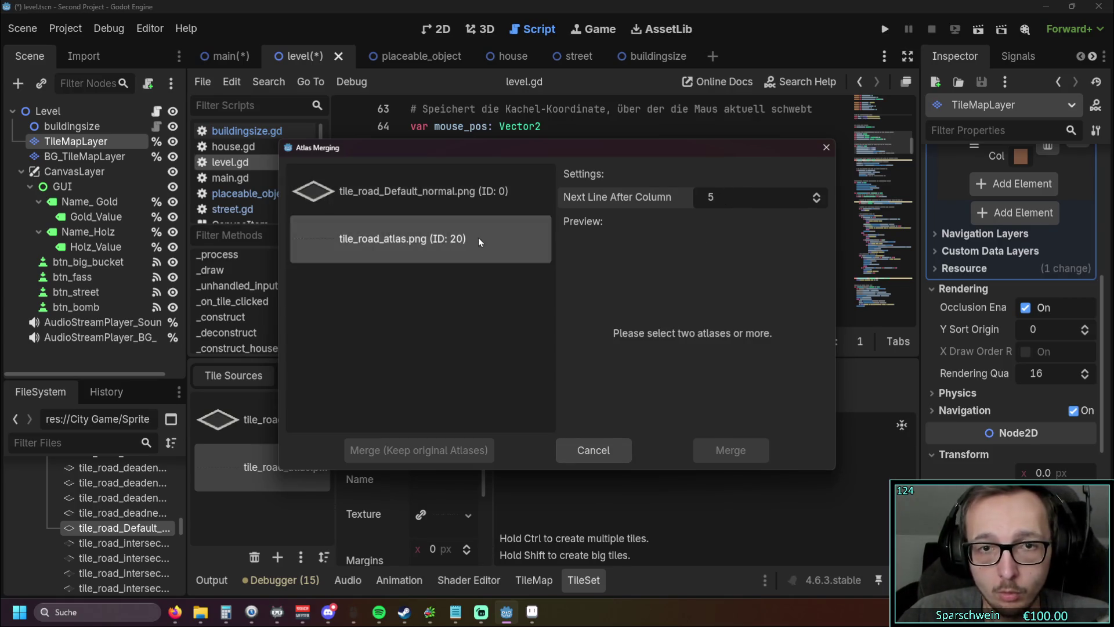
left_click(462, 234, "ctrl")
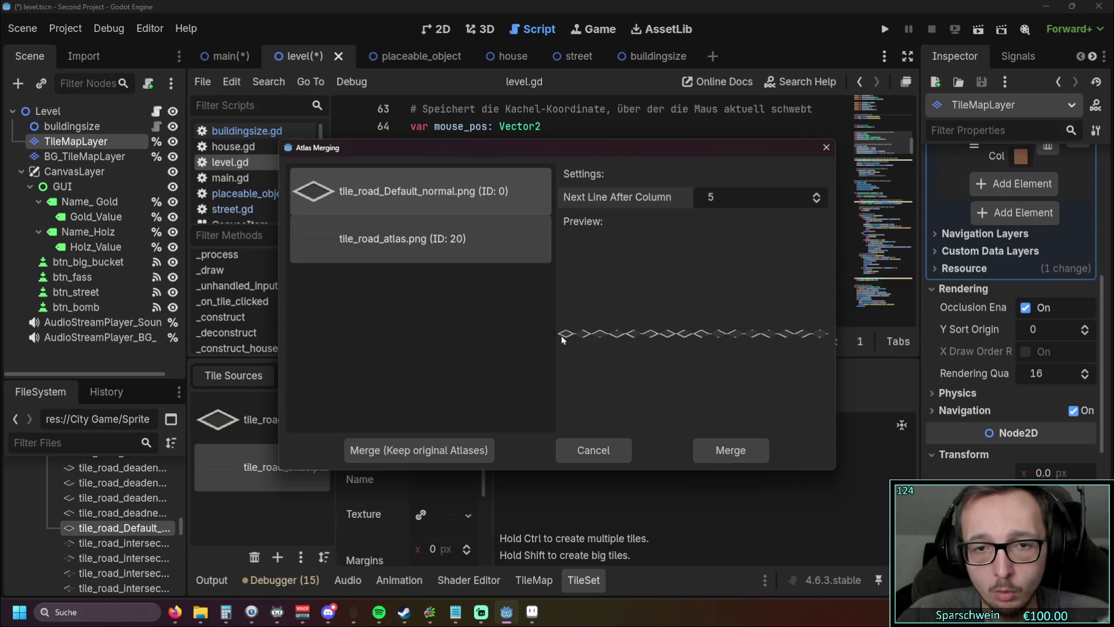
left_click(729, 458)
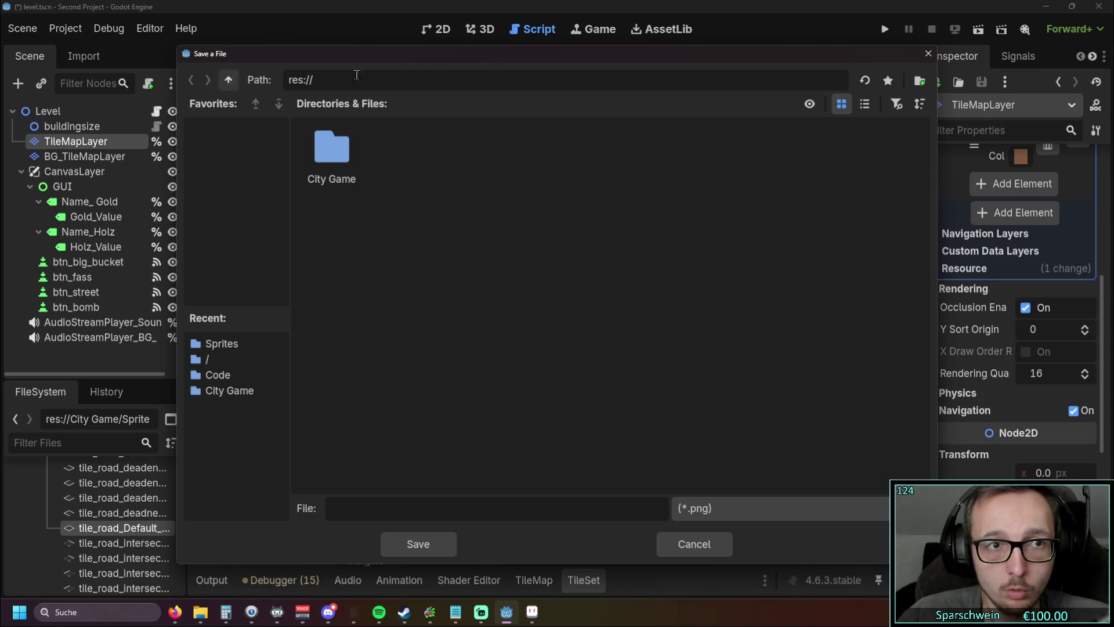
Step: Overwrite tile_road_atlas.png in City Game/Sprites/Isometric City - Starter Set/Roads and Grounds with the merge
left_click(227, 343)
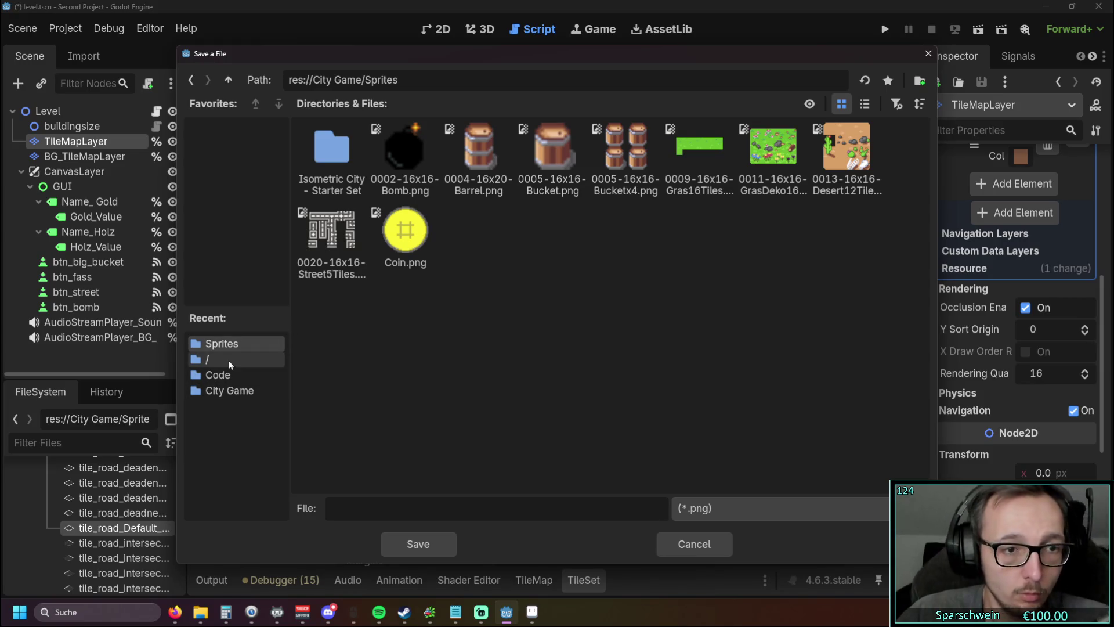
left_click(228, 360)
double_click(336, 183)
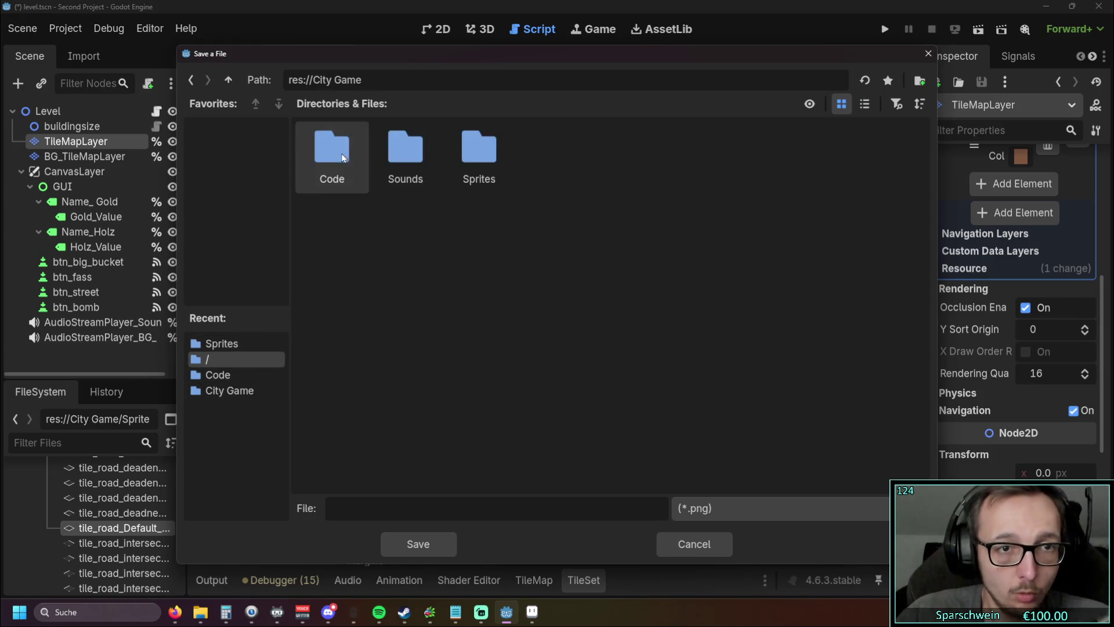
double_click(479, 150)
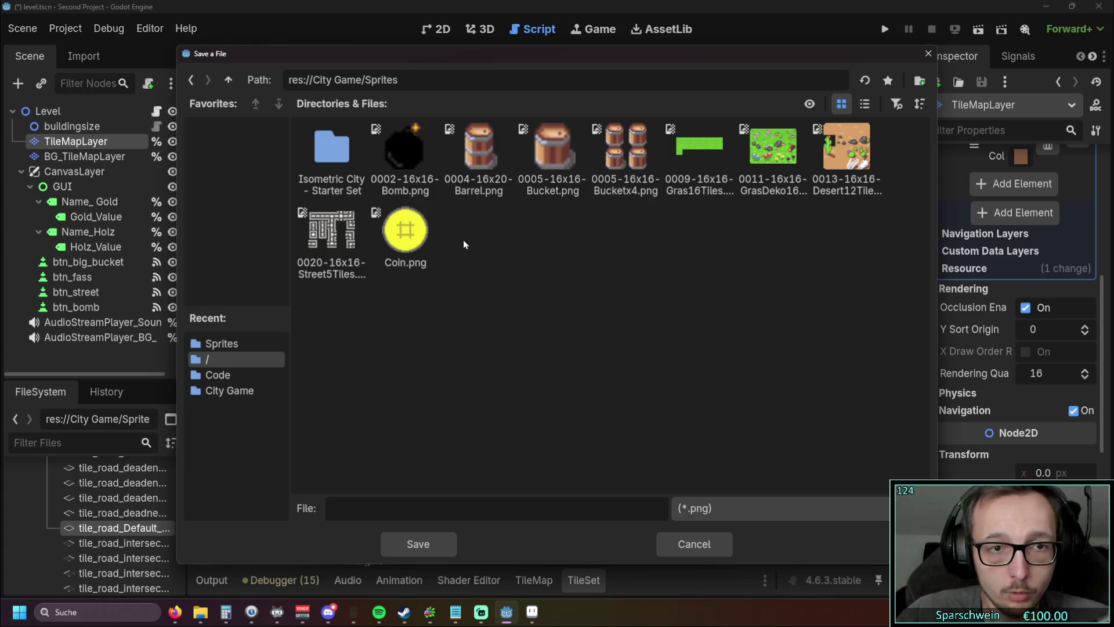
double_click(331, 154)
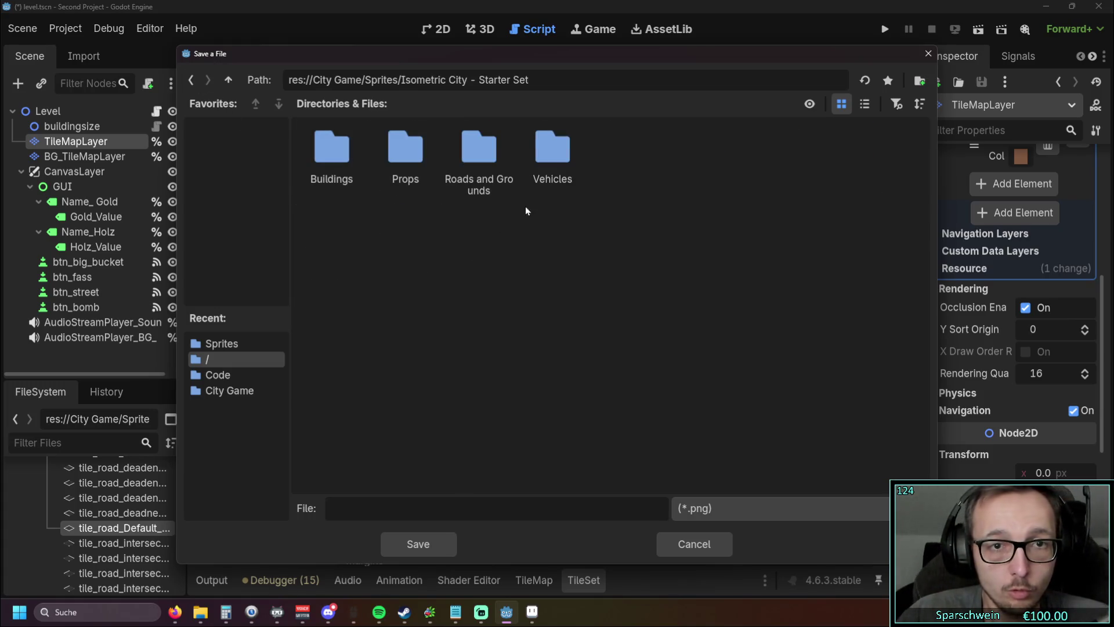
double_click(467, 156)
scroll(572, 286, "down", 10)
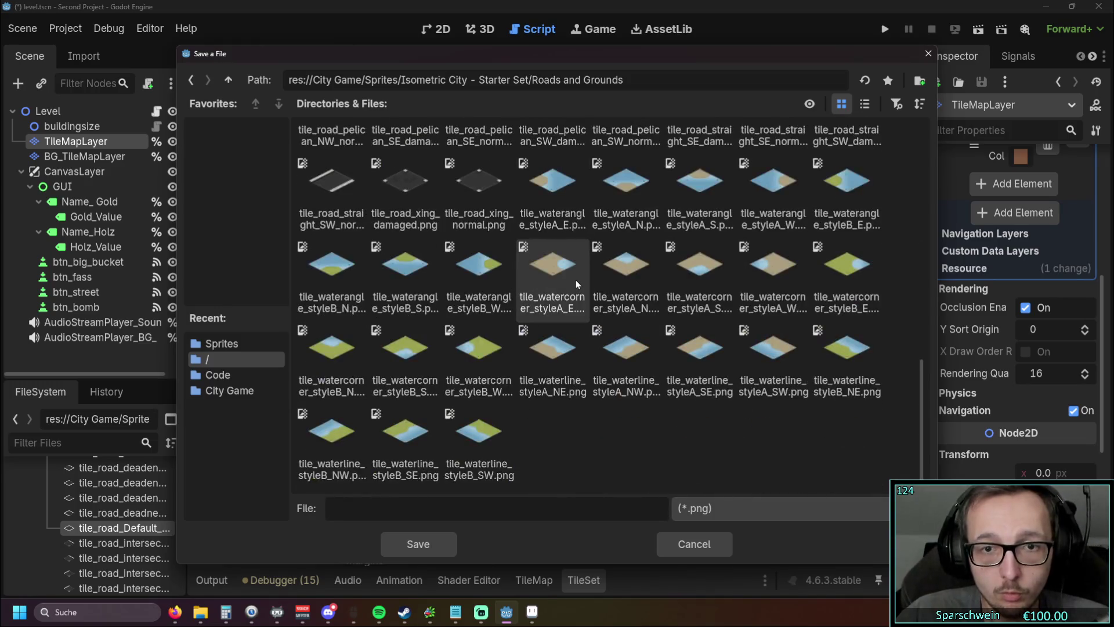
scroll(579, 329, "up", 5)
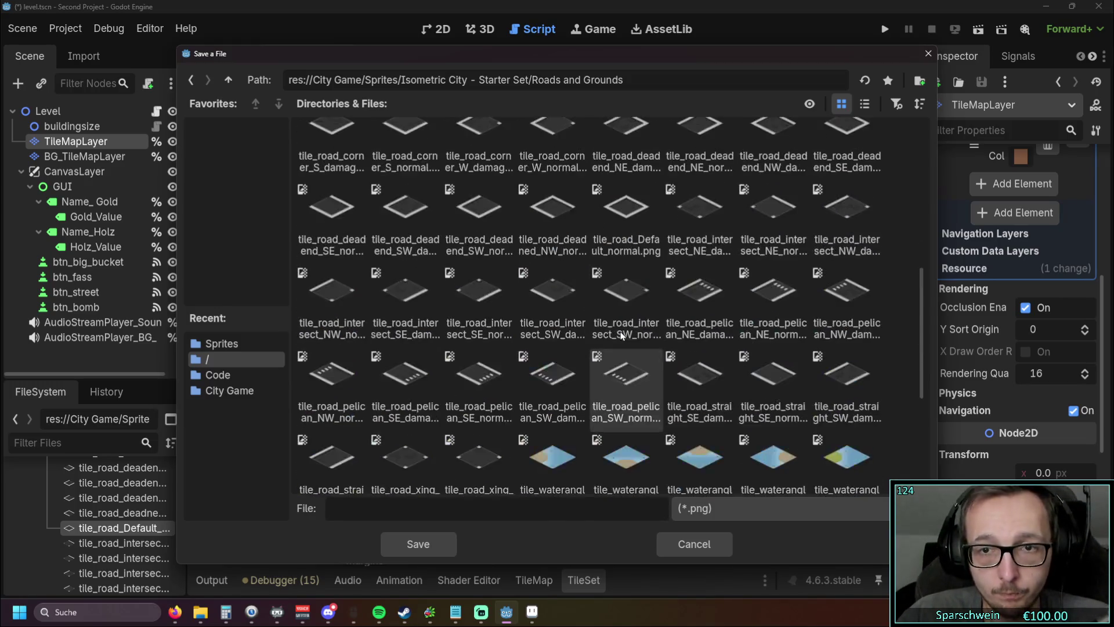
scroll(619, 329, "up", 1)
left_click(552, 186)
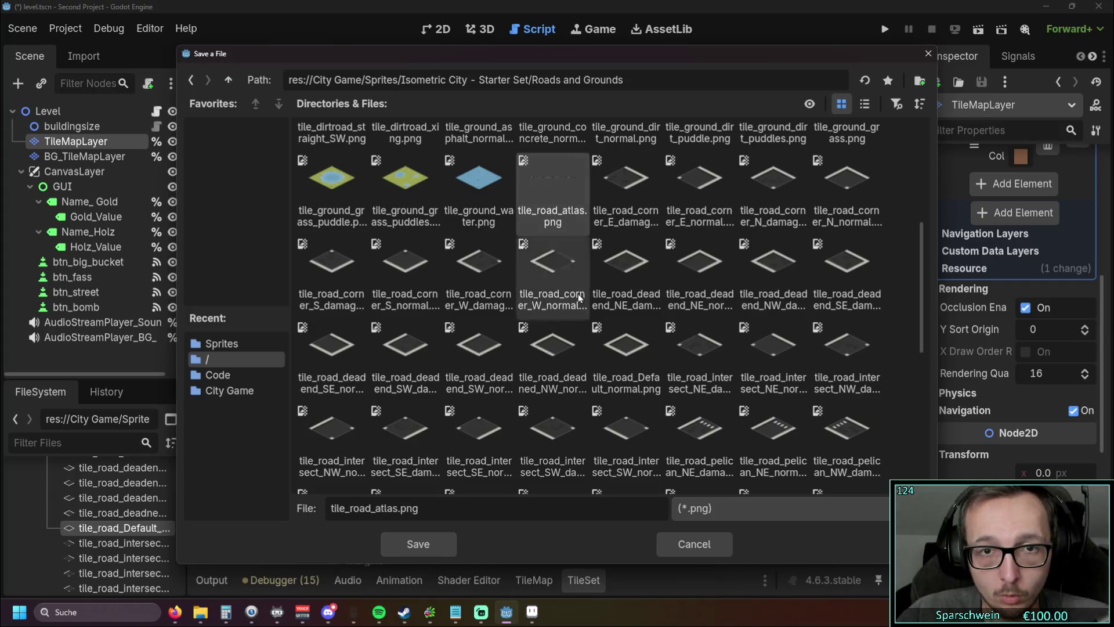
left_click(450, 543)
left_click(454, 333)
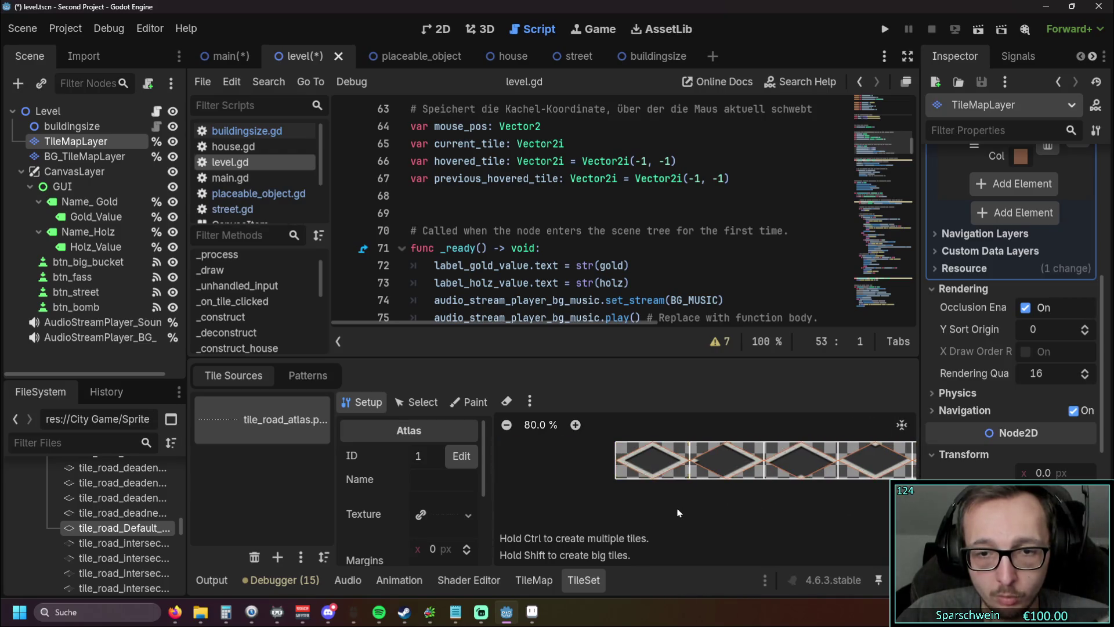
Step: Switch to terrain painting and pan so the whole merged atlas strip shows
scroll(677, 514, "up", 2)
left_click(472, 403)
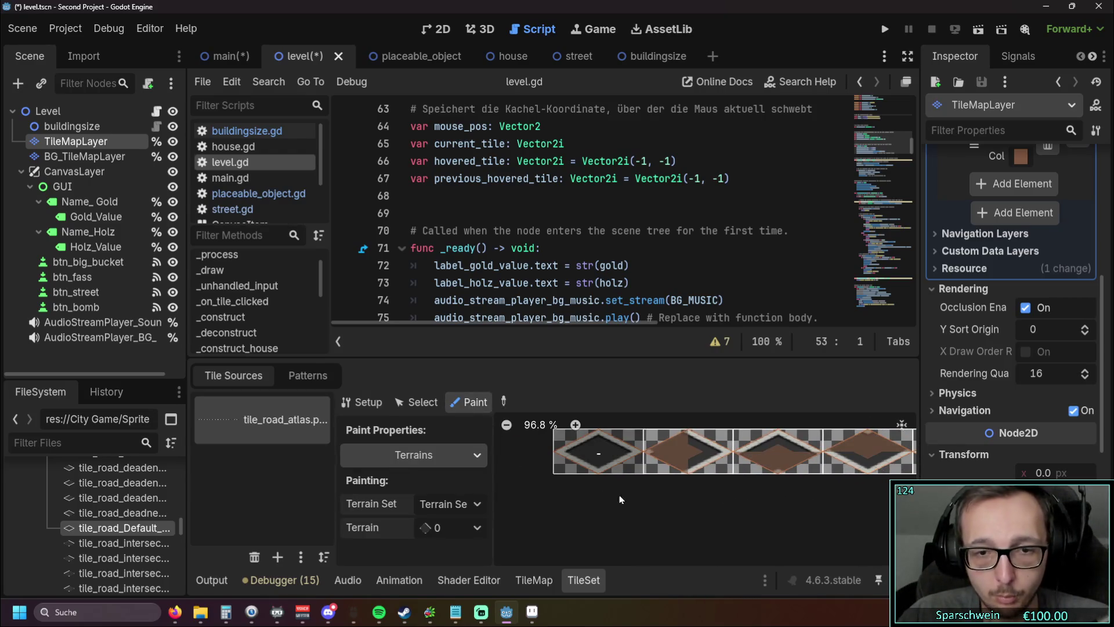
scroll(632, 501, "up", 3)
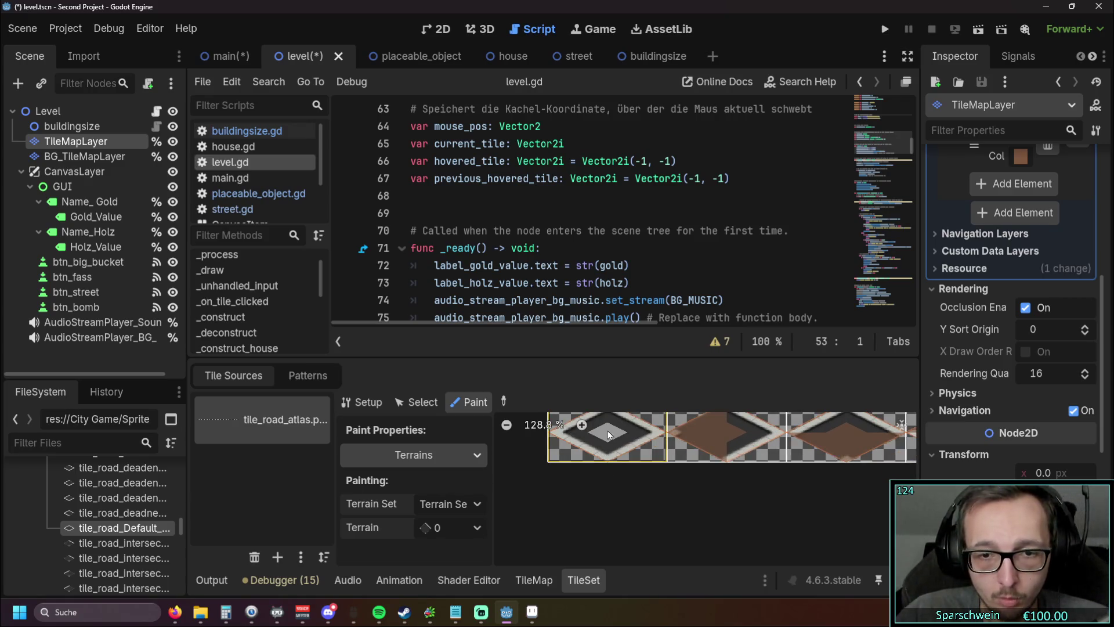
left_click_drag(636, 504, 639, 534)
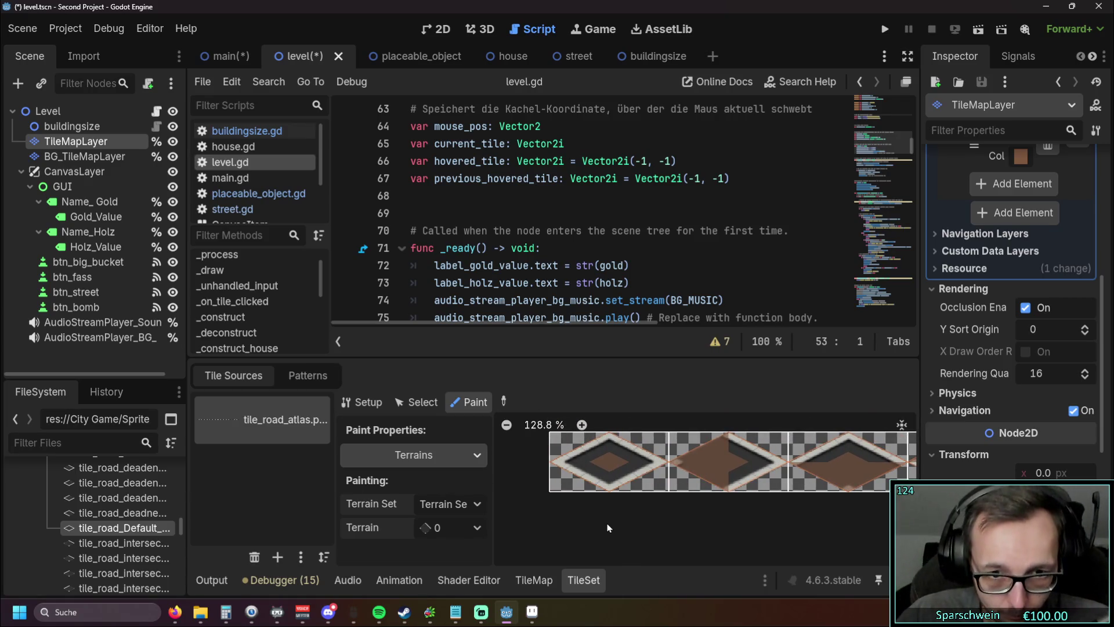
Step: Save and run the game, place three road tiles, then stop it
left_click(880, 33)
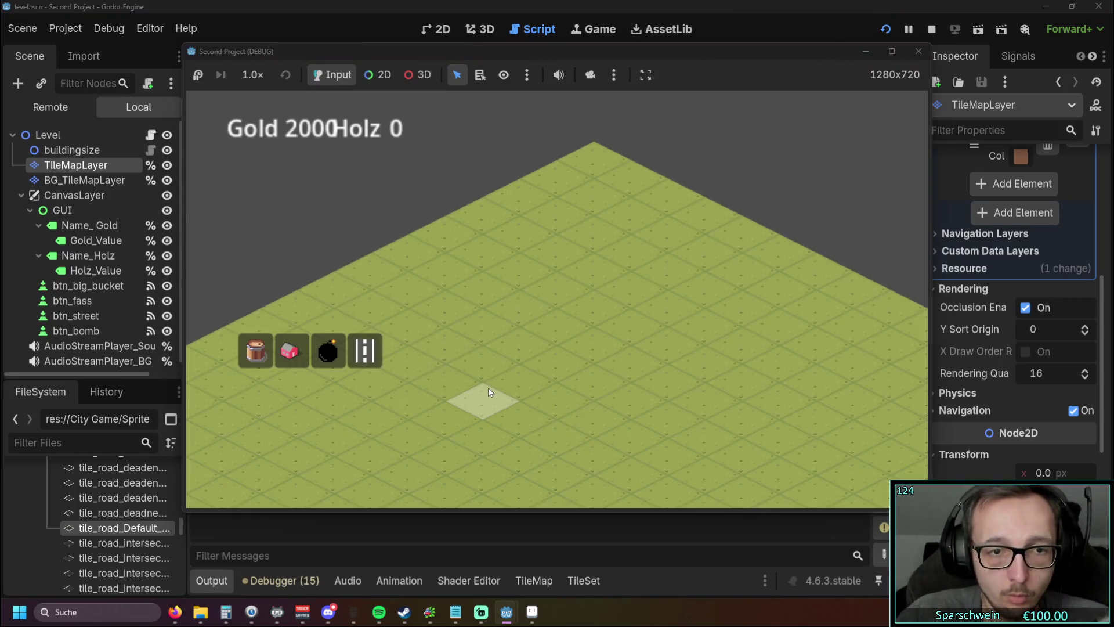
left_click(486, 392)
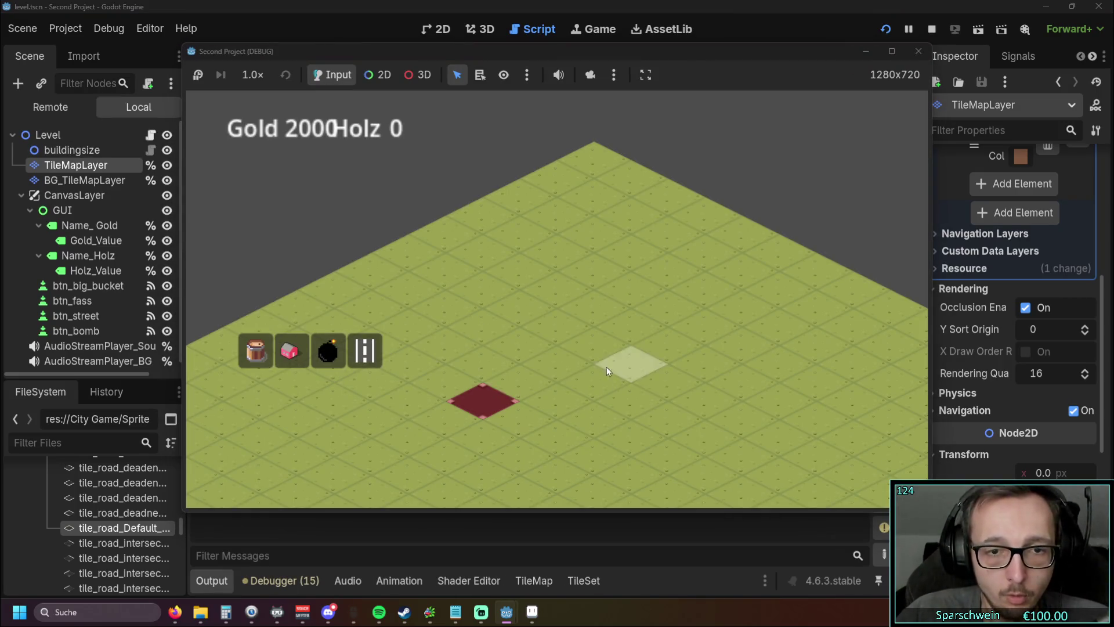
left_click(517, 373)
left_click(548, 363)
left_click(909, 52)
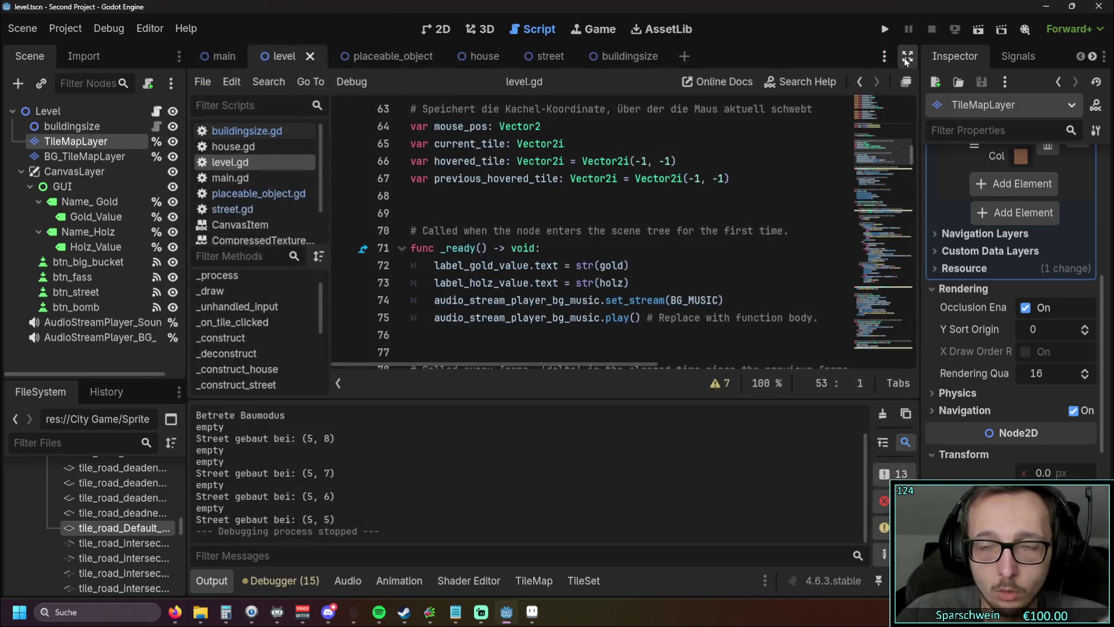
Step: Run the game again, place one more road tile, and stop it
left_click(879, 29)
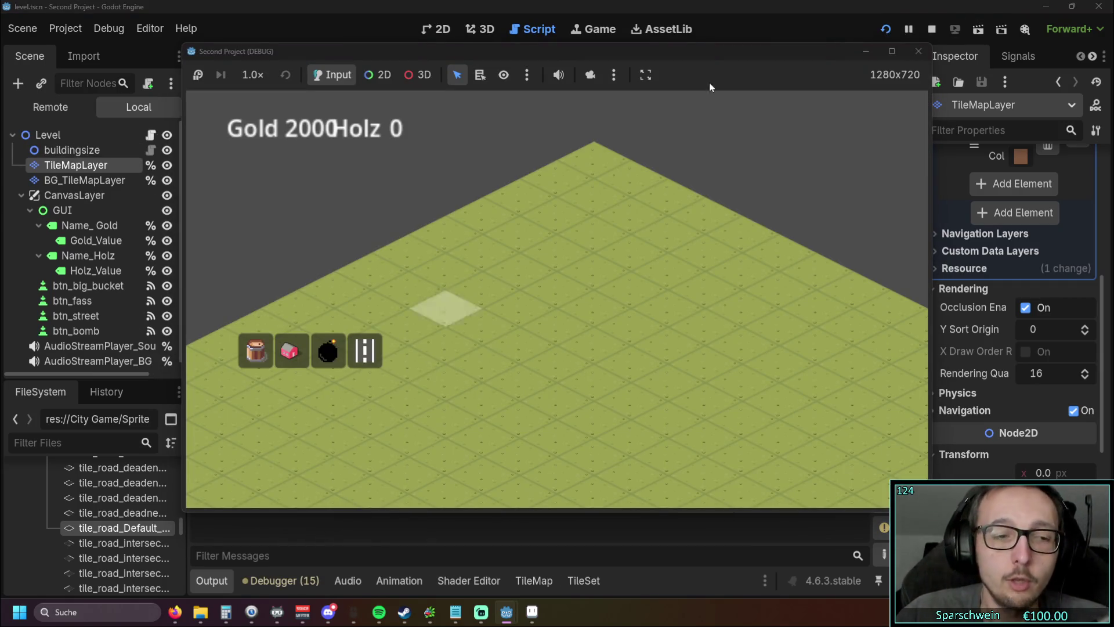
left_click(502, 336)
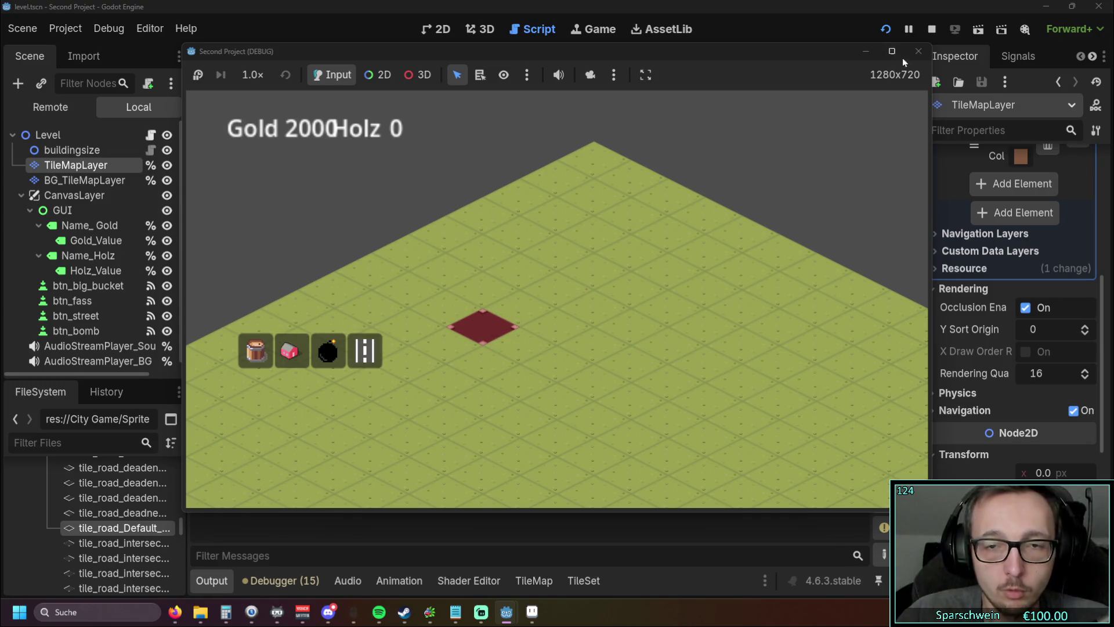
left_click(917, 51)
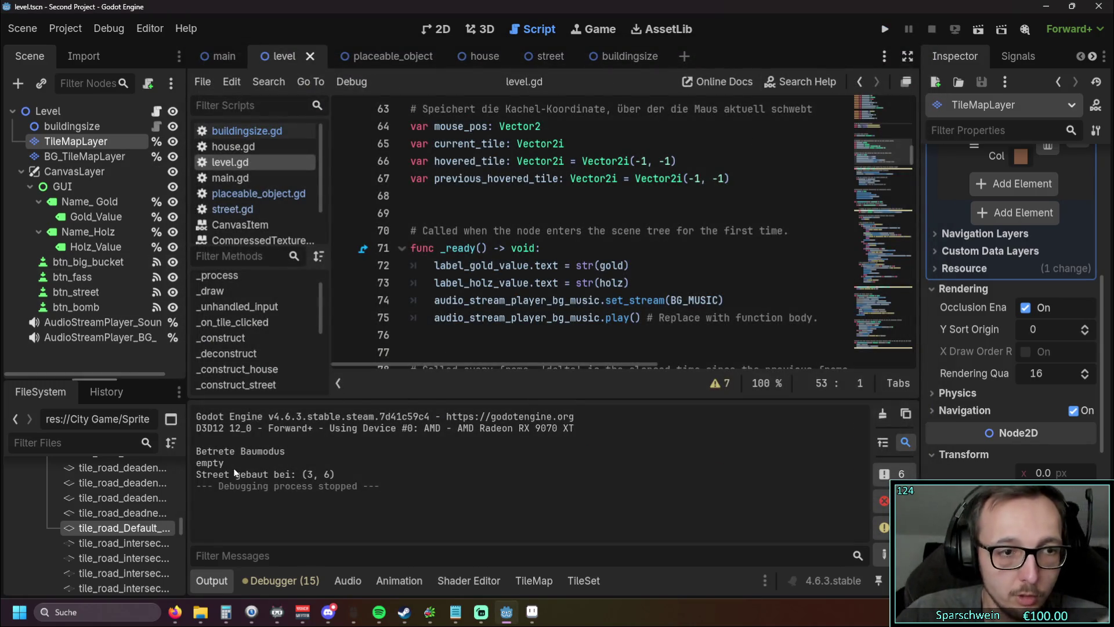
Step: Paint terrain 0 onto the second (right) road atlas tile in the TileSet editor
left_click(582, 580)
scroll(616, 521, "right", 5)
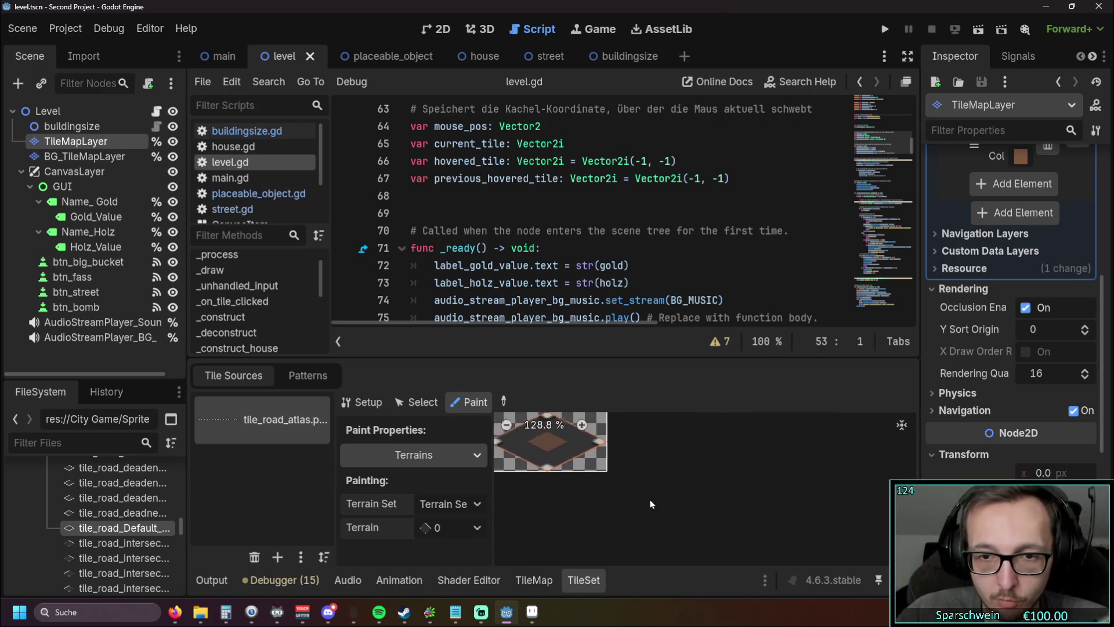
left_click(696, 435)
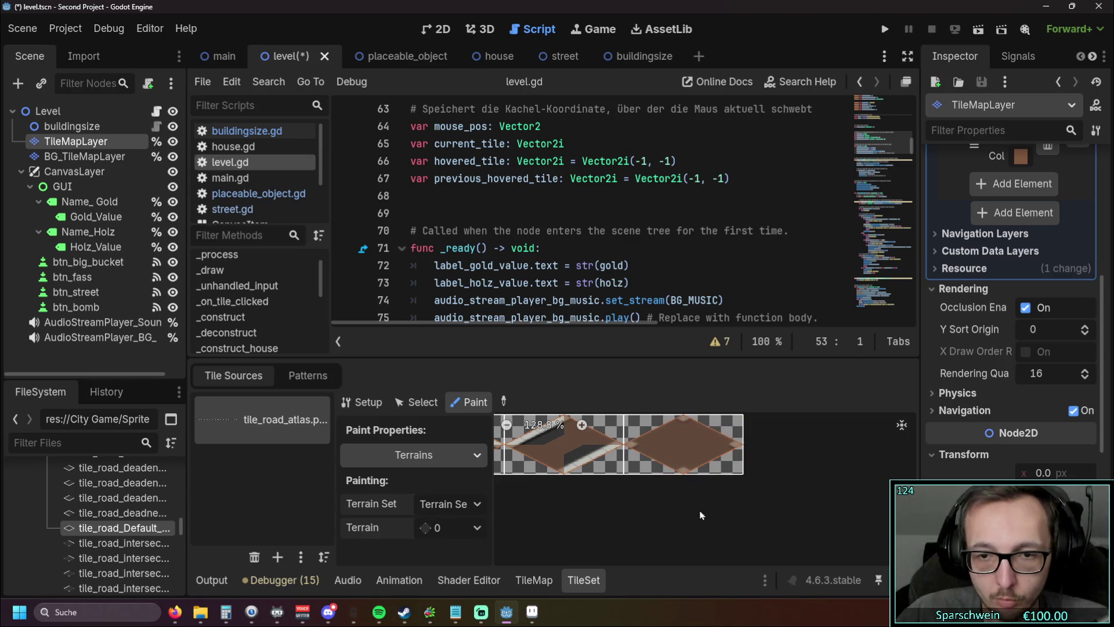
Step: Run the game and build a street path that loops into a closed ring
left_click(885, 29)
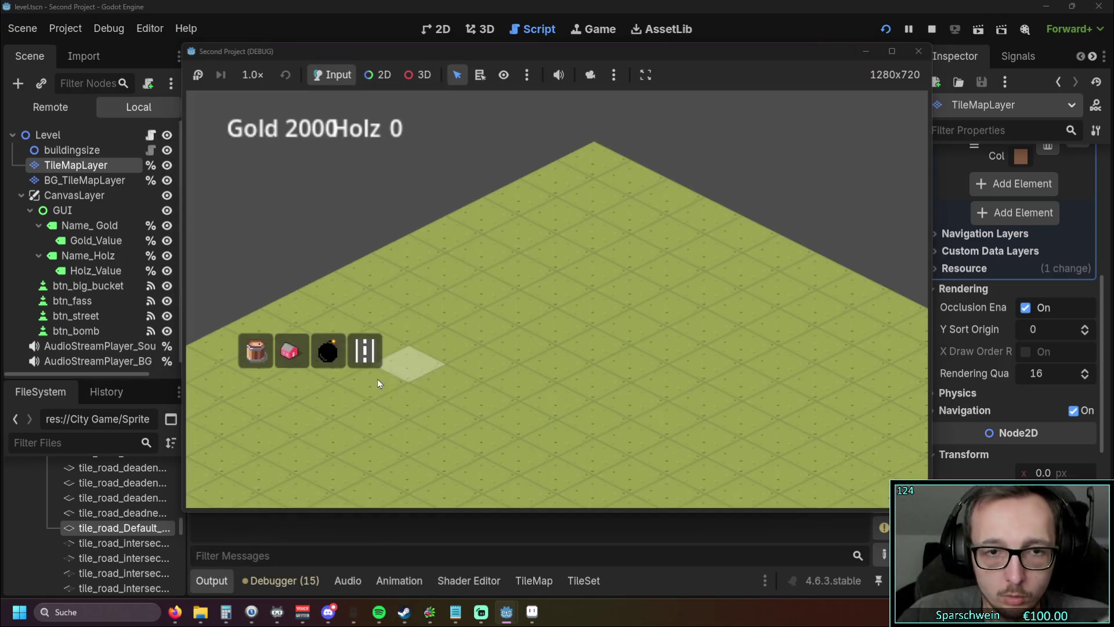
left_click(482, 364)
left_click(518, 347)
left_click(552, 365)
left_click(596, 395)
left_click(559, 409)
left_click(521, 419)
left_click(482, 437)
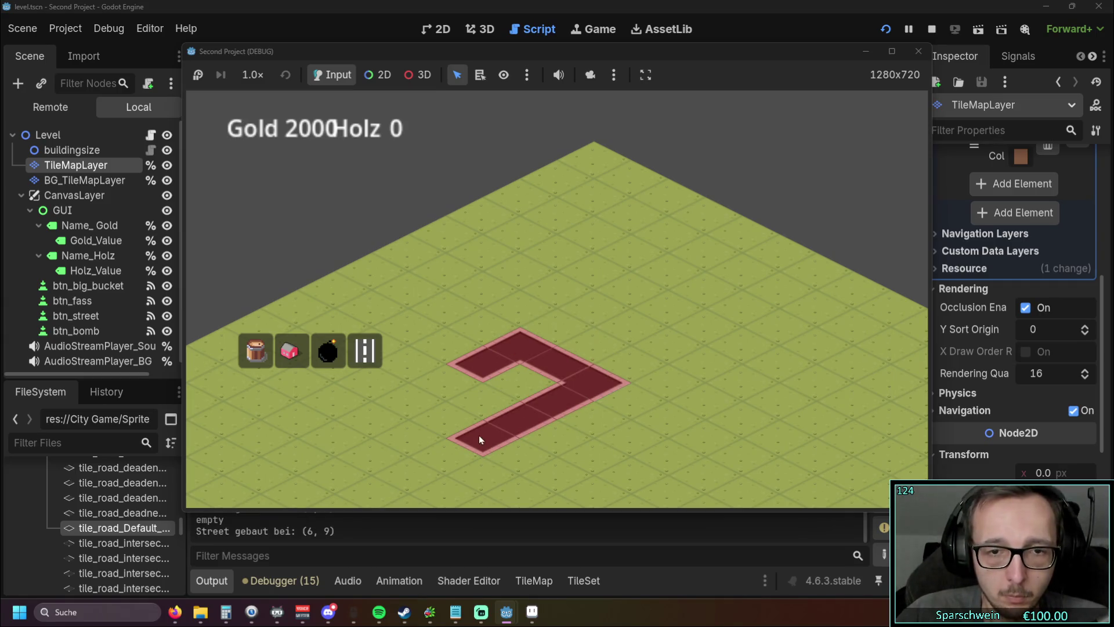
left_click(443, 419)
left_click(412, 401)
left_click(449, 383)
Step: Demolish and rebuild a ring corner tile, extend a road up-right, then stop the game
right_click(554, 360)
left_click(561, 395)
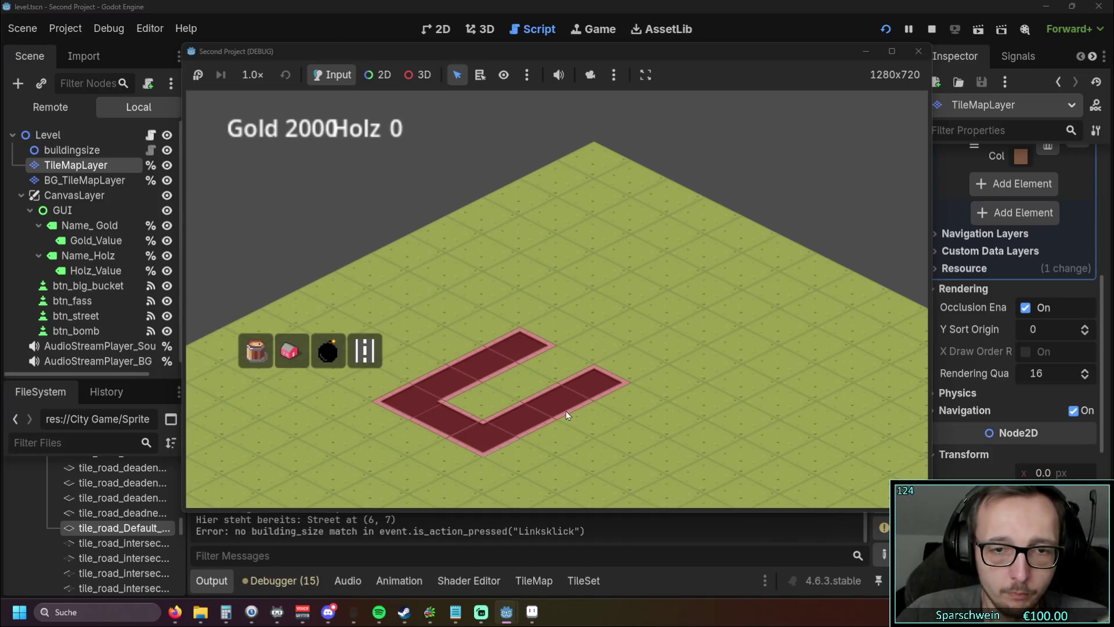
left_click(619, 360)
left_click(612, 340)
left_click(580, 303)
left_click(620, 288)
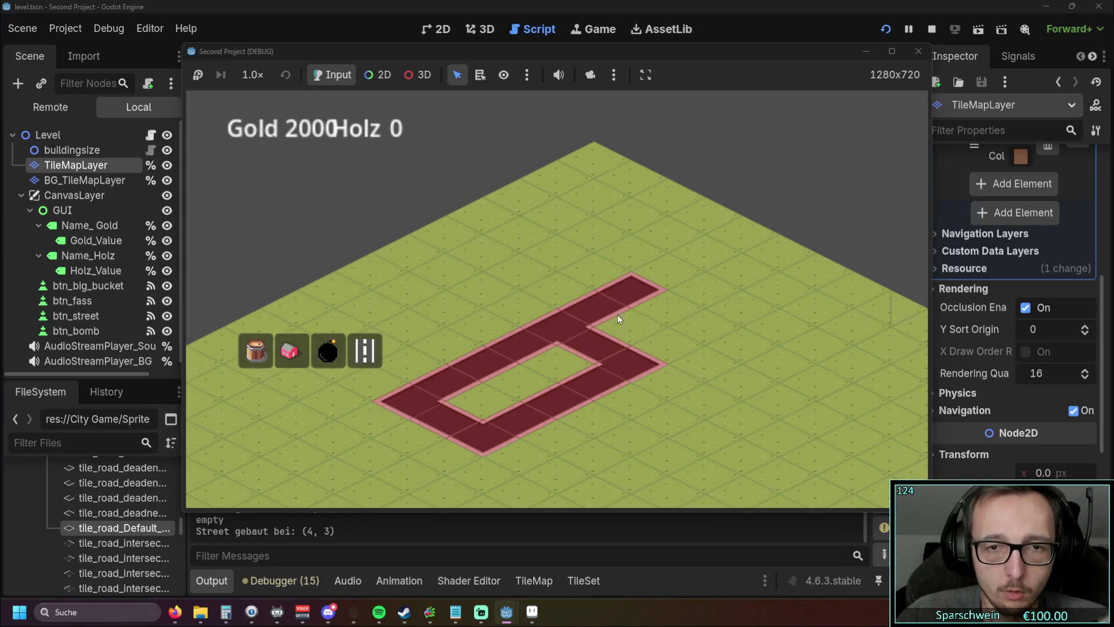
left_click(917, 50)
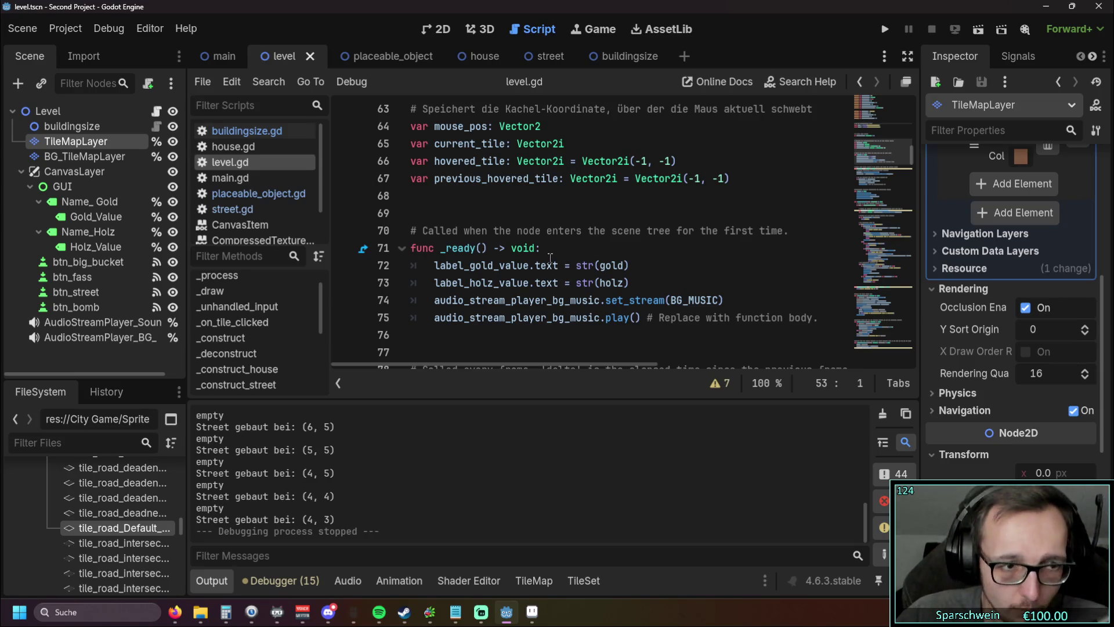
Step: Set the TileMapLayer's Ordering Z Index to 1 in the Inspector
scroll(1038, 390, "up", 5)
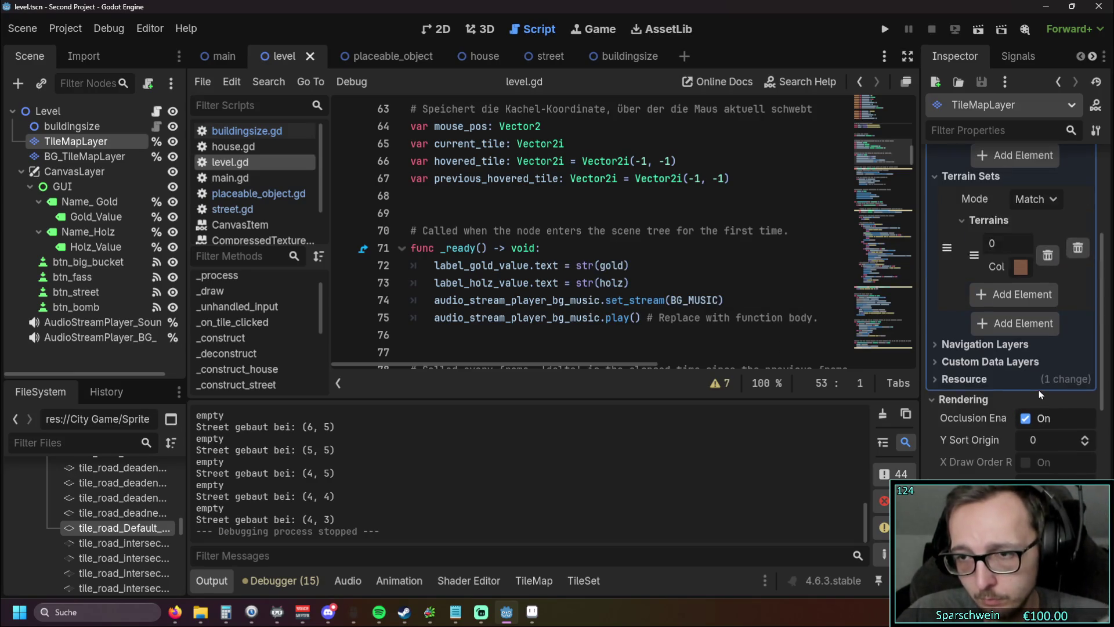
scroll(1039, 390, "down", 15)
scroll(1046, 388, "up", 8)
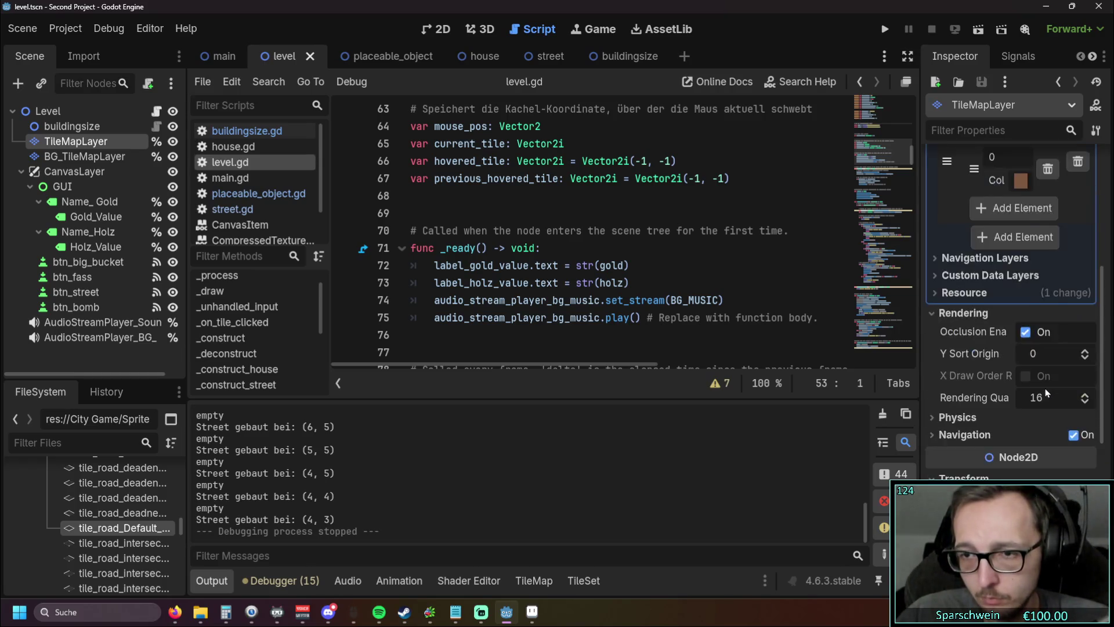
scroll(1046, 389, "down", 5)
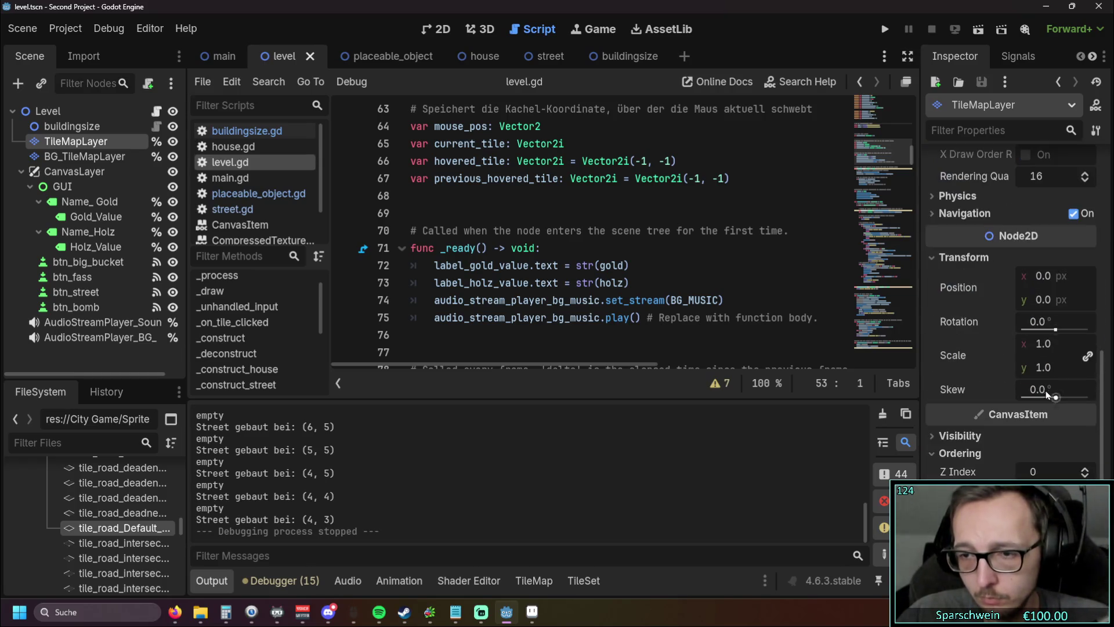
left_click(1084, 470)
Step: Run the game, build a short street strip, stop it and relaunch
left_click(885, 30)
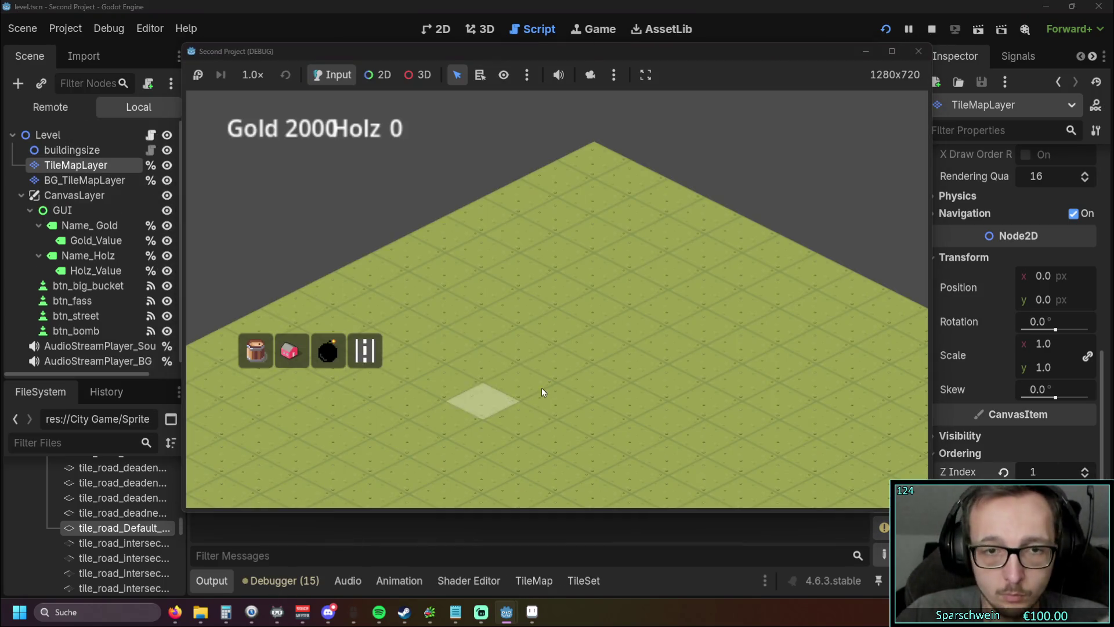
left_click(364, 350)
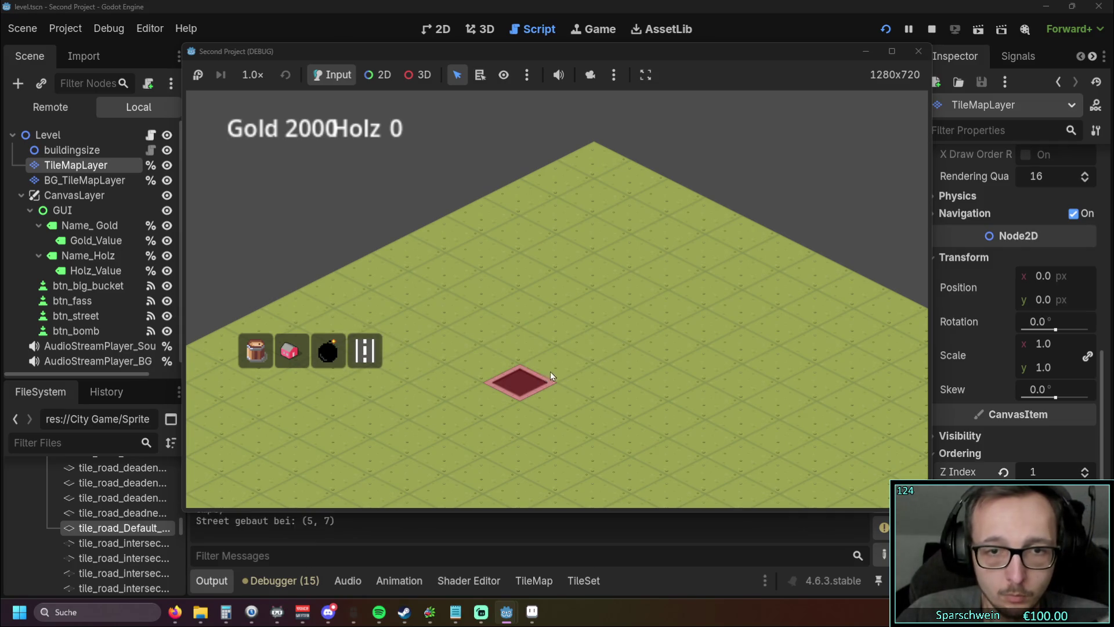
left_click_drag(550, 371, 586, 349)
left_click(918, 51)
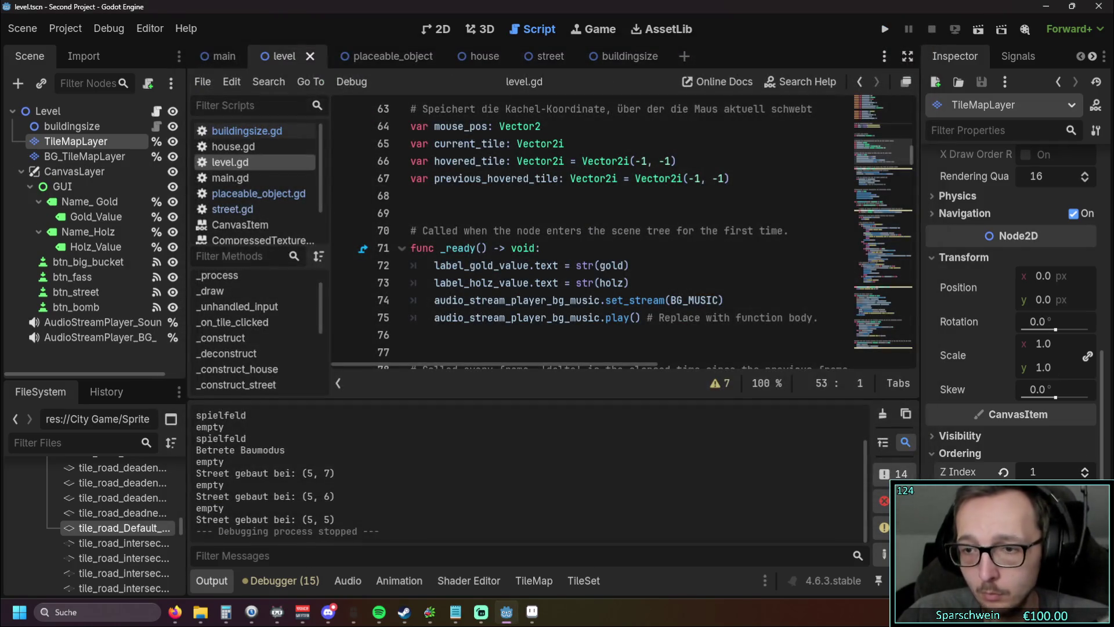
left_click(885, 30)
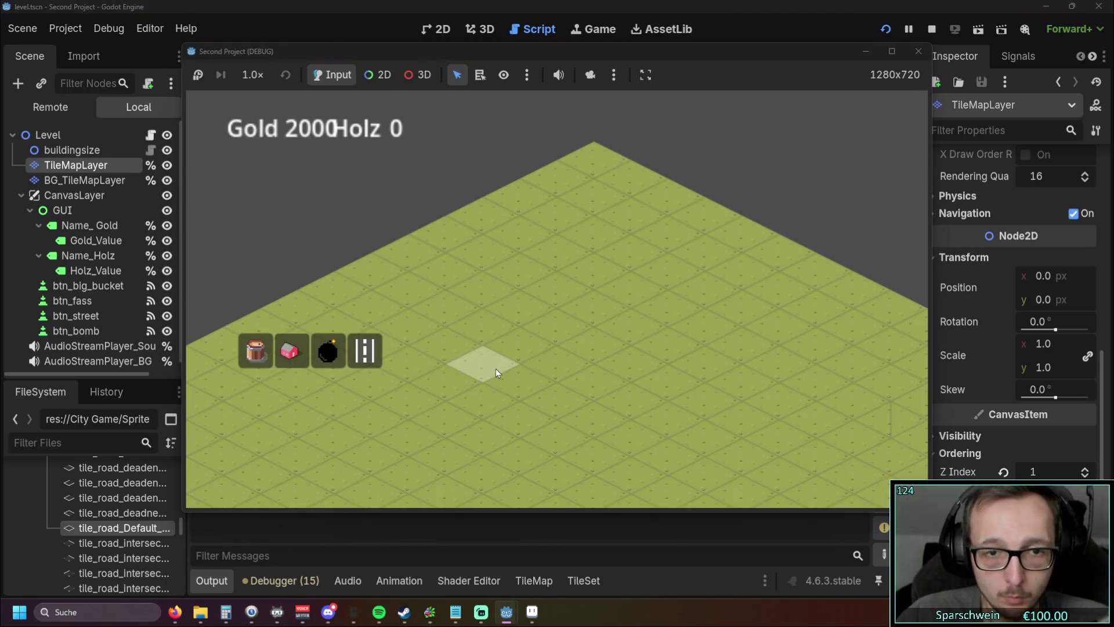
Step: Build a three-tile street strip, then minimize and restore the game window
left_click_drag(495, 368, 542, 331)
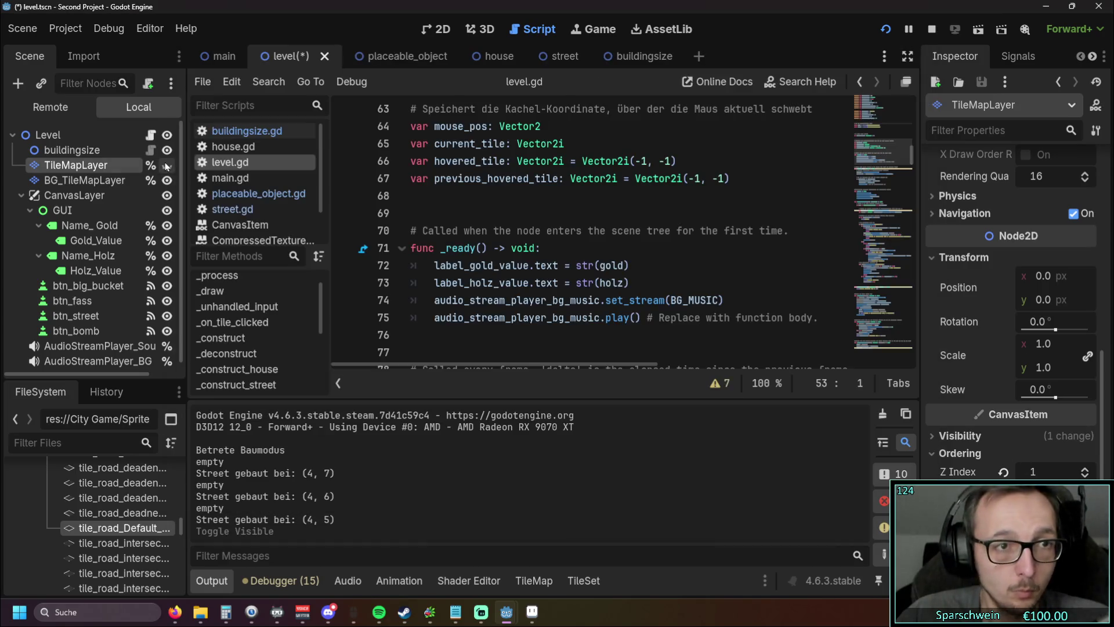
left_click(540, 621)
mouse_move(541, 620)
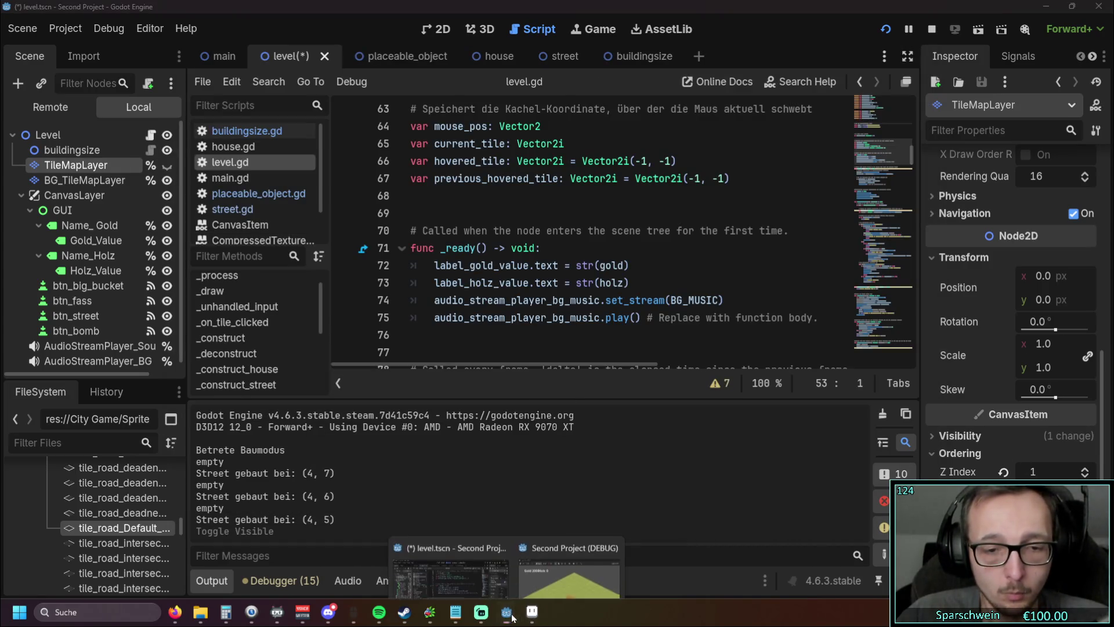
left_click(571, 551)
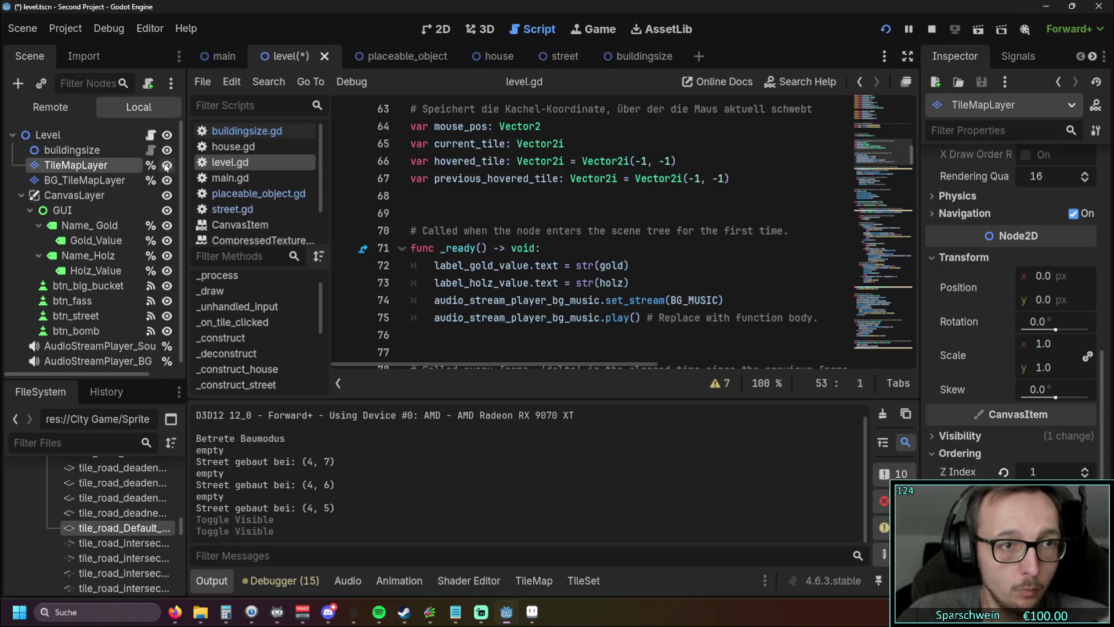
Step: Hide the game, glance at Aseprite, return to Godot and bring the game back
left_click(151, 226)
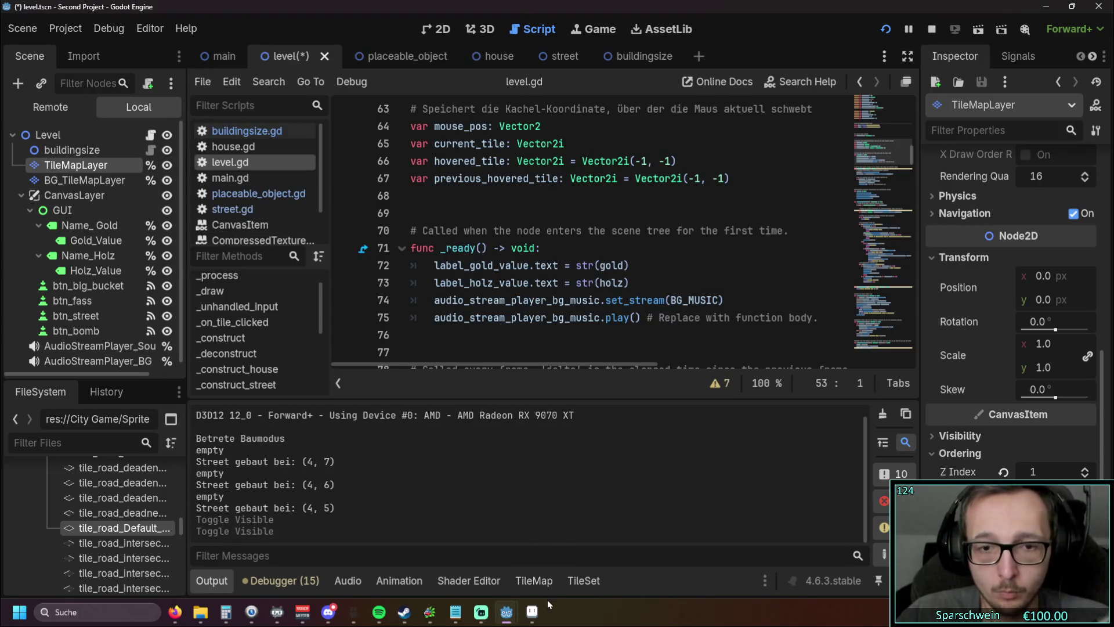
left_click(532, 612)
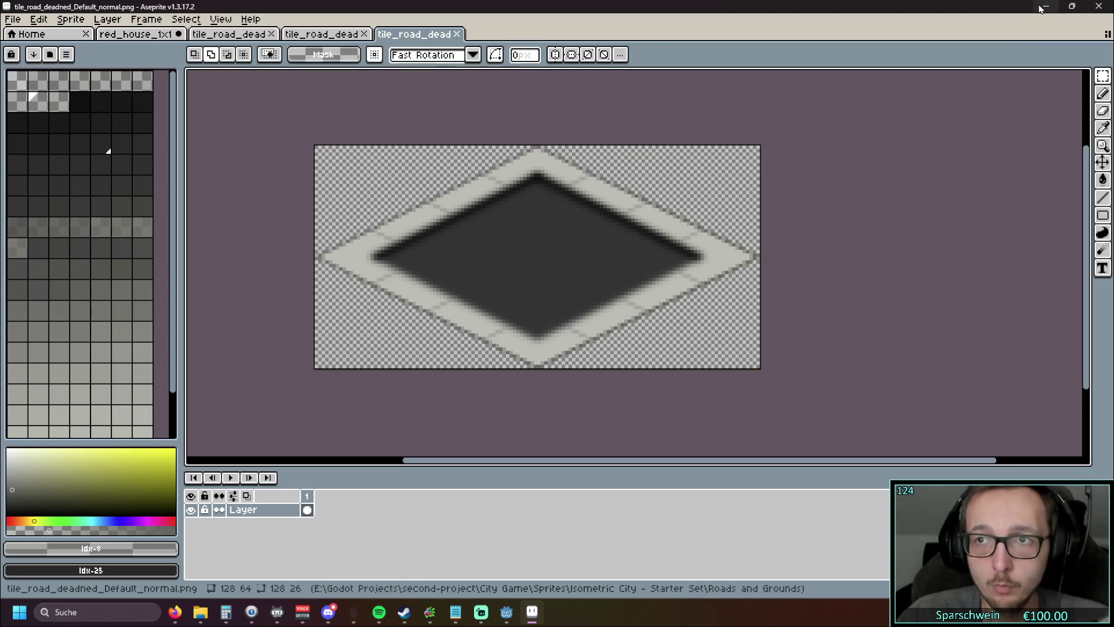
key("alt+Tab")
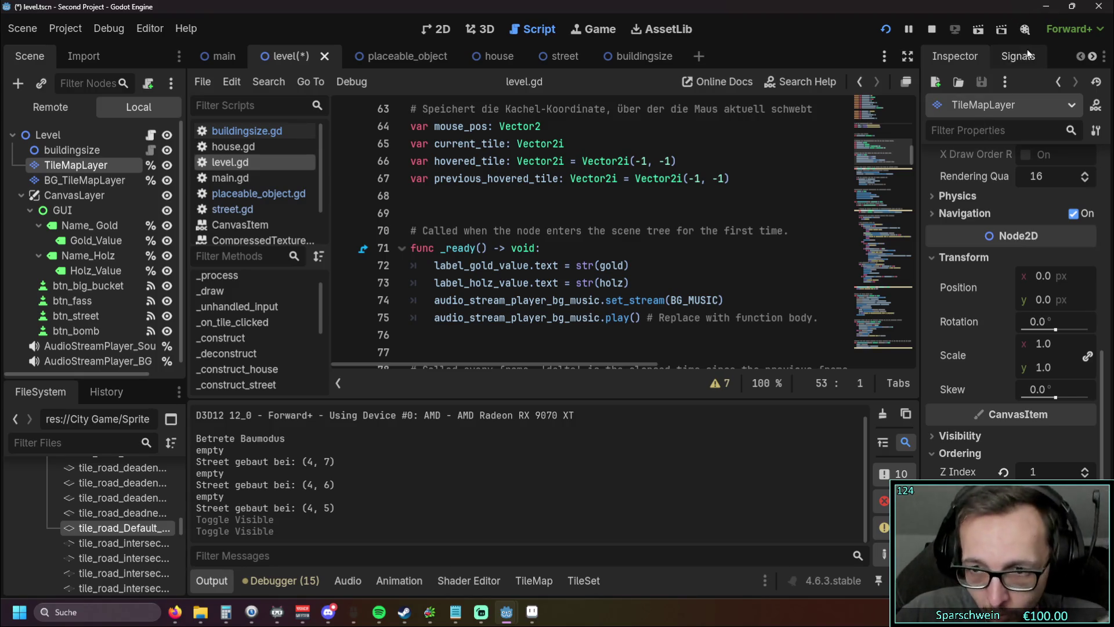
mouse_move(506, 611)
left_click(549, 585)
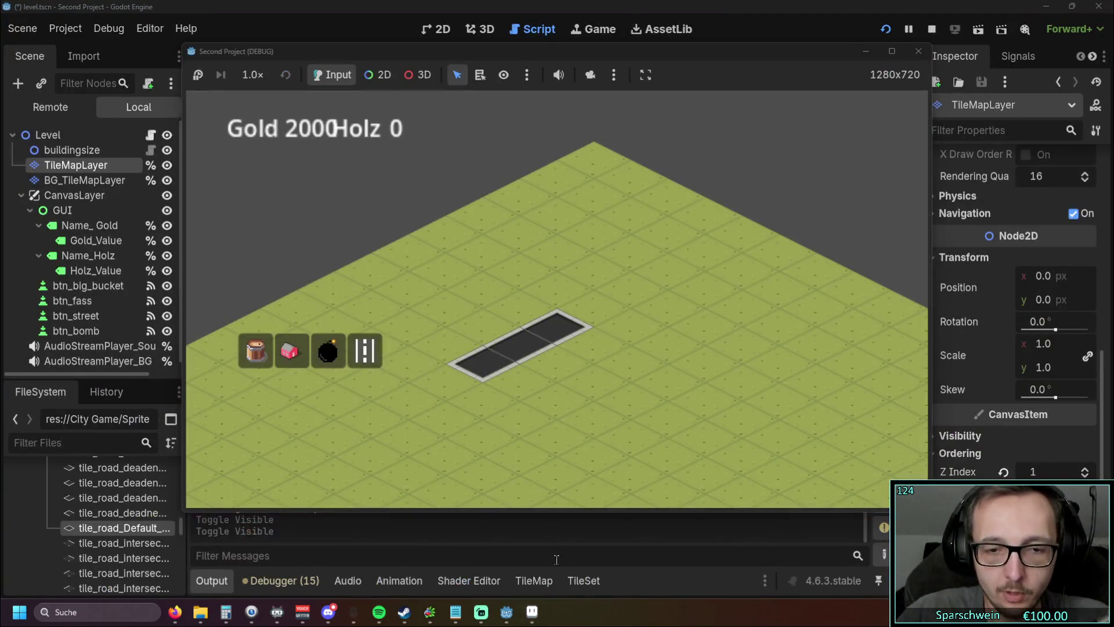
Step: Extend the road into an L shape and place red houses along it
mouse_move(592, 347)
left_mouse_down()
mouse_move(622, 289)
mouse_move(726, 341)
mouse_move(724, 365)
left_mouse_up()
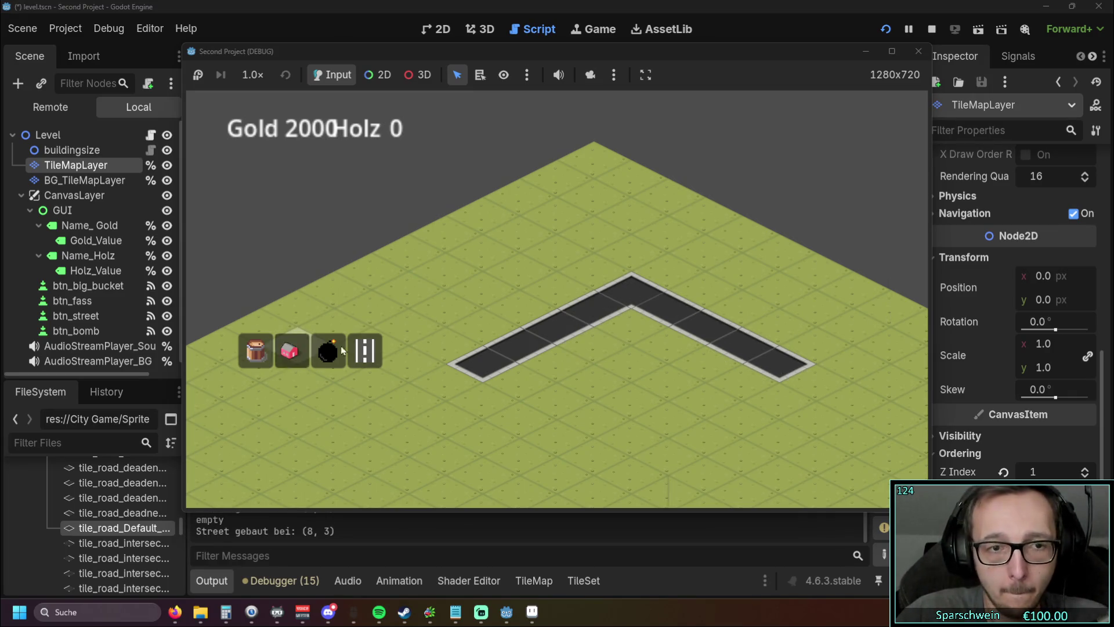
left_click(290, 351)
mouse_move(570, 287)
left_mouse_down()
mouse_move(531, 309)
mouse_move(509, 351)
mouse_move(457, 380)
mouse_move(548, 440)
mouse_move(537, 411)
left_mouse_up()
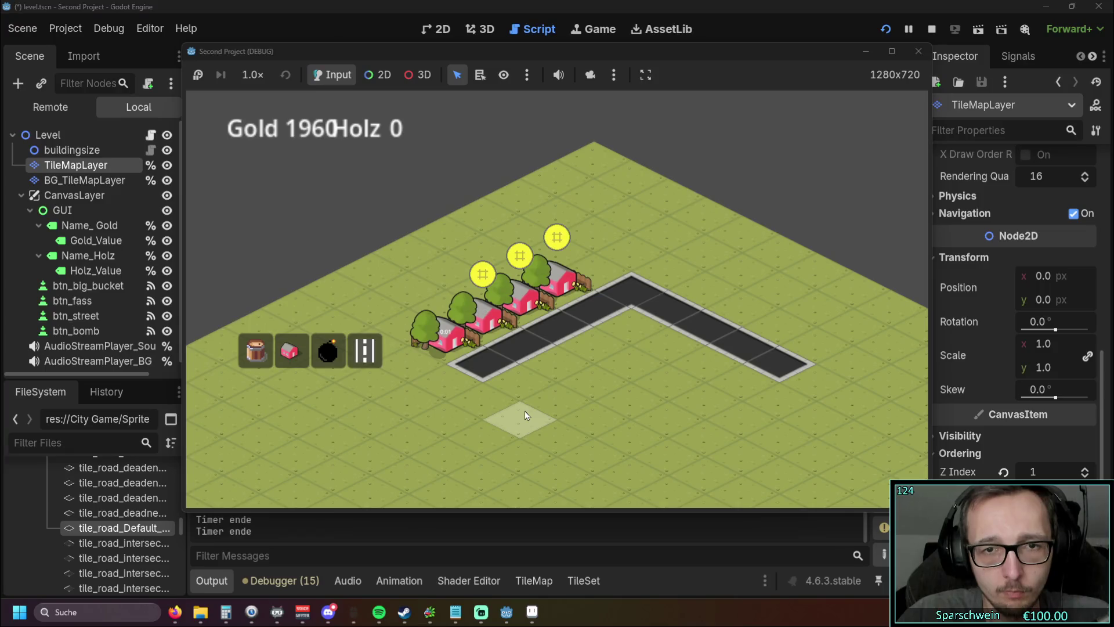
Step: Collect house coins, extend the road two tiles lower-left, reach Gold 2020, then close the game
left_click(497, 325)
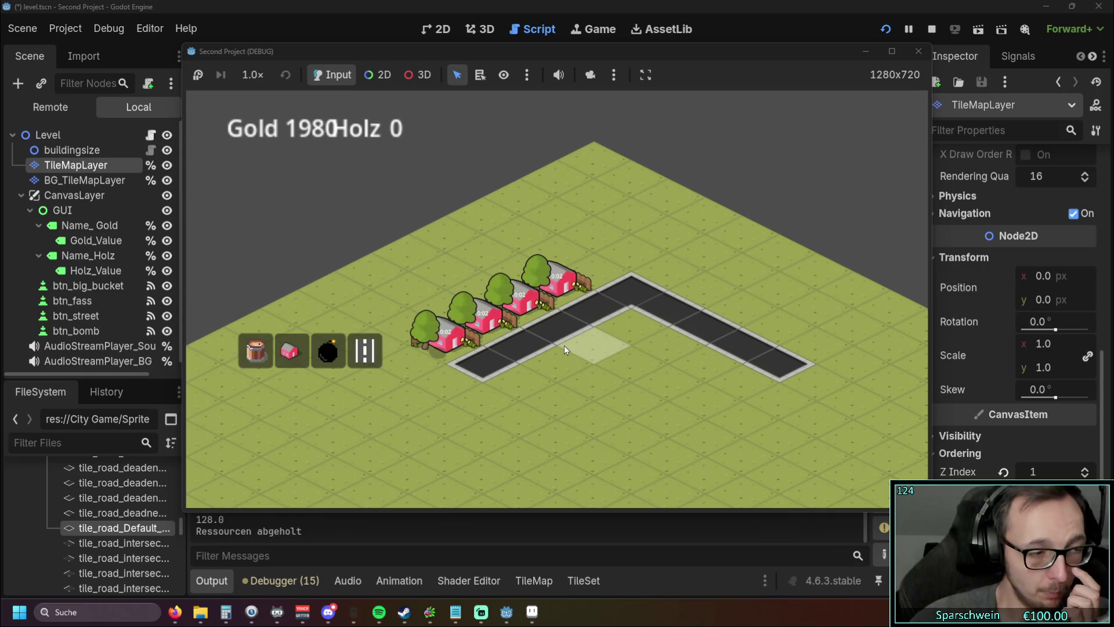
left_click(451, 341)
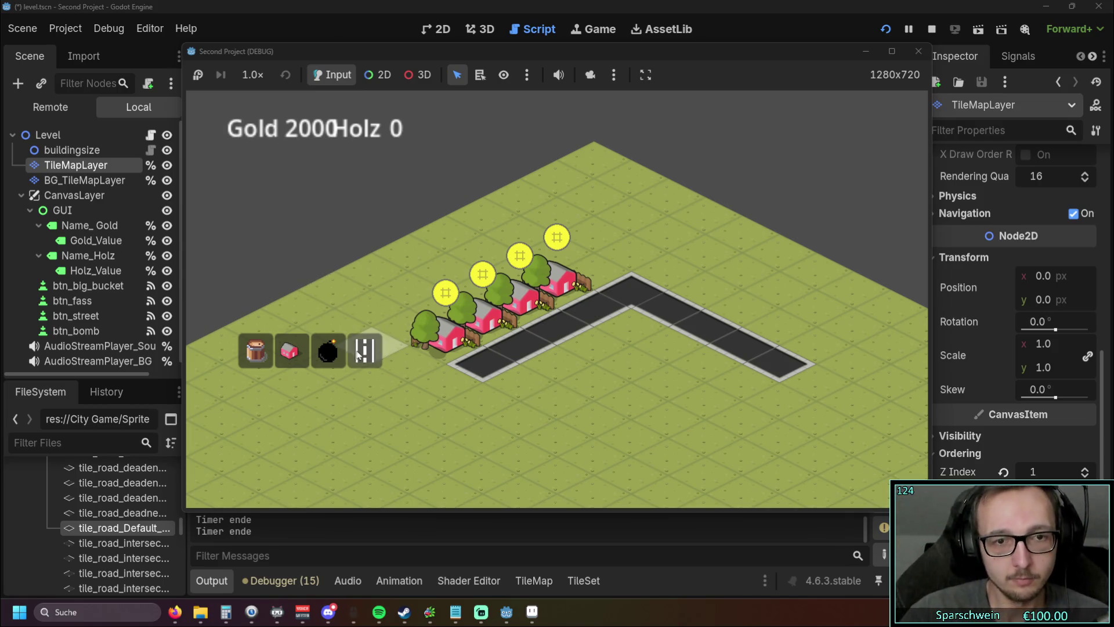
left_click_drag(447, 371, 359, 420)
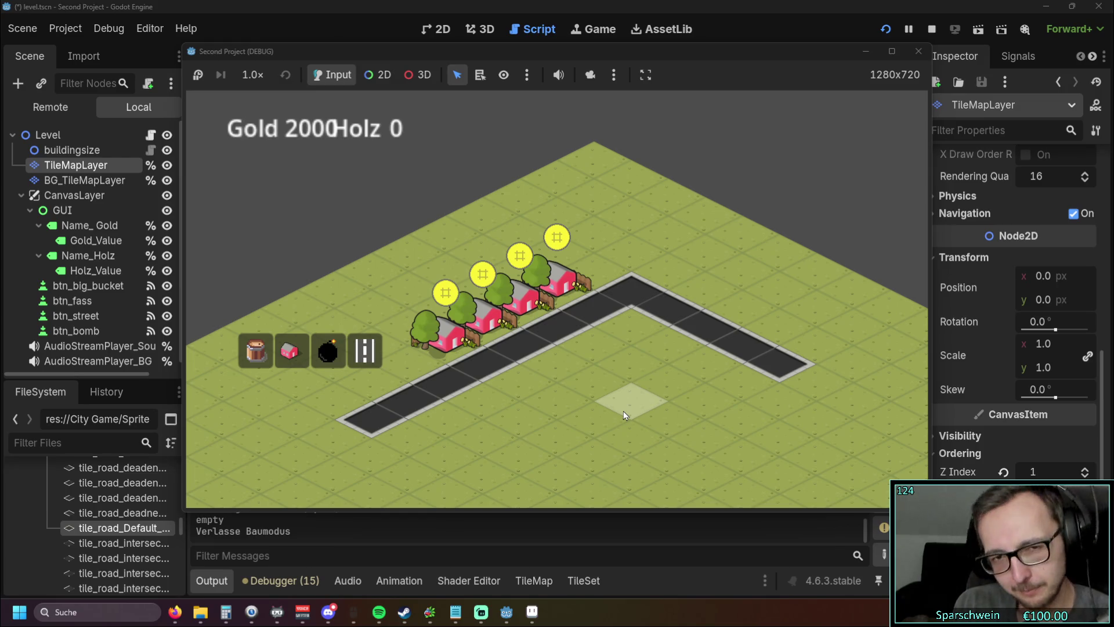
left_click_drag(446, 347, 580, 284)
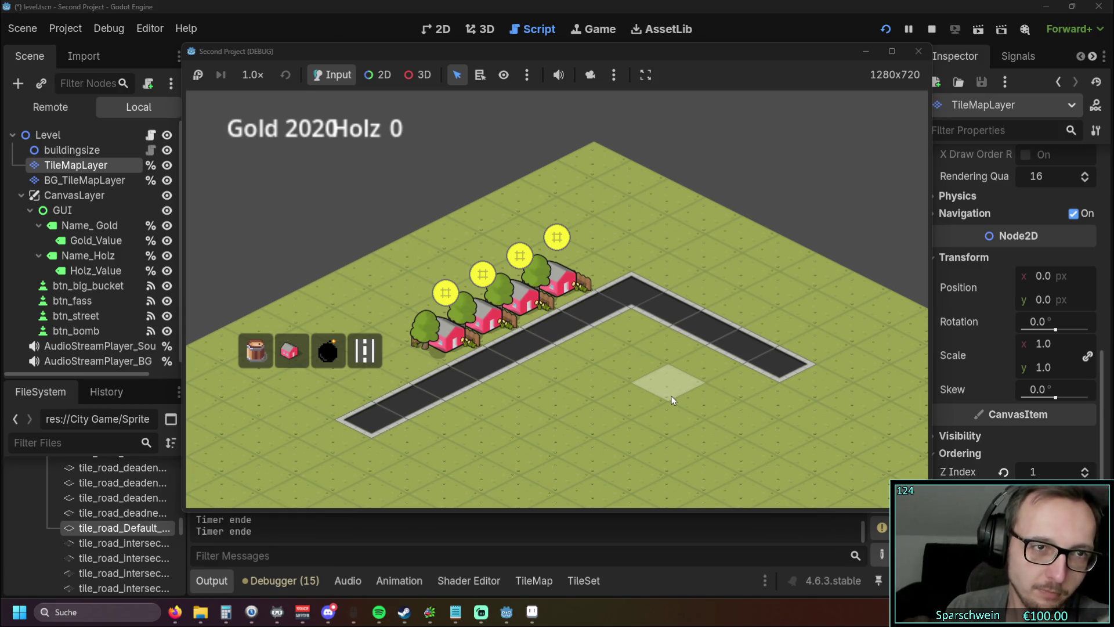
left_click(920, 50)
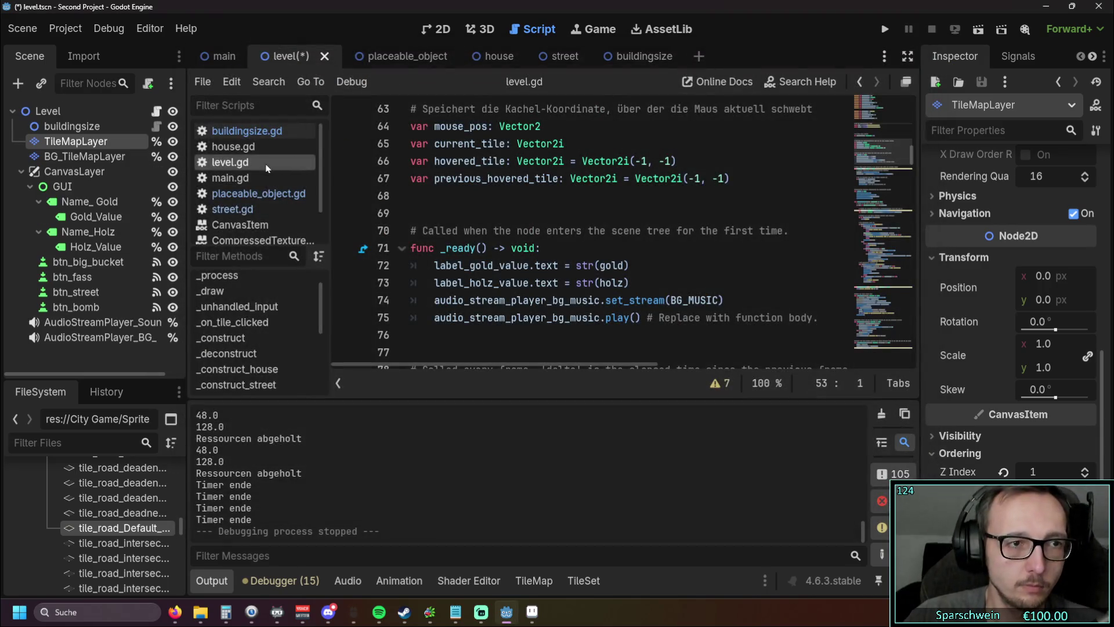
Step: Switch between the main and placeable_object scenes, then show the main scene in 2D
left_click(221, 61)
left_click(392, 60)
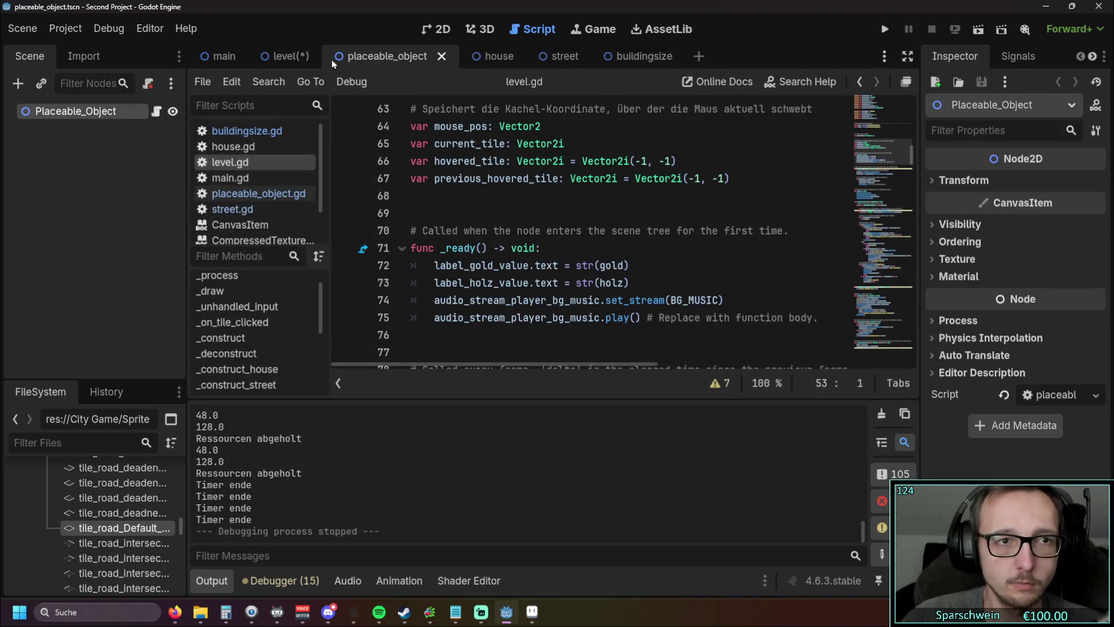
left_click(224, 57)
left_click(443, 29)
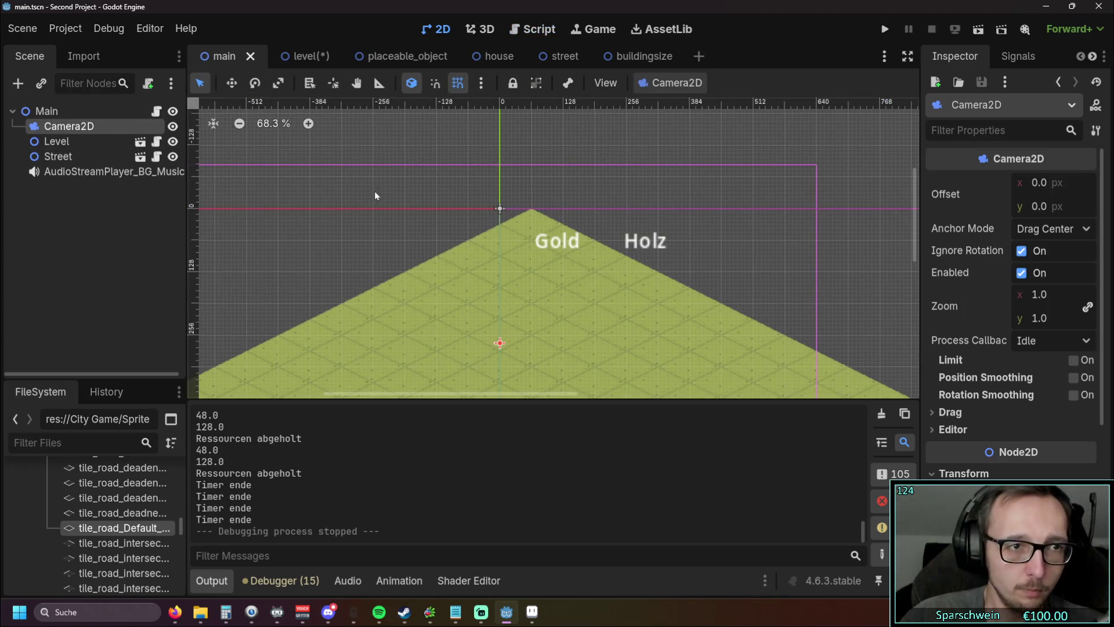
Step: Pan and zoom around the level to recentre it, then launch the project
scroll(420, 241, "down", 5)
scroll(420, 242, "right", 3)
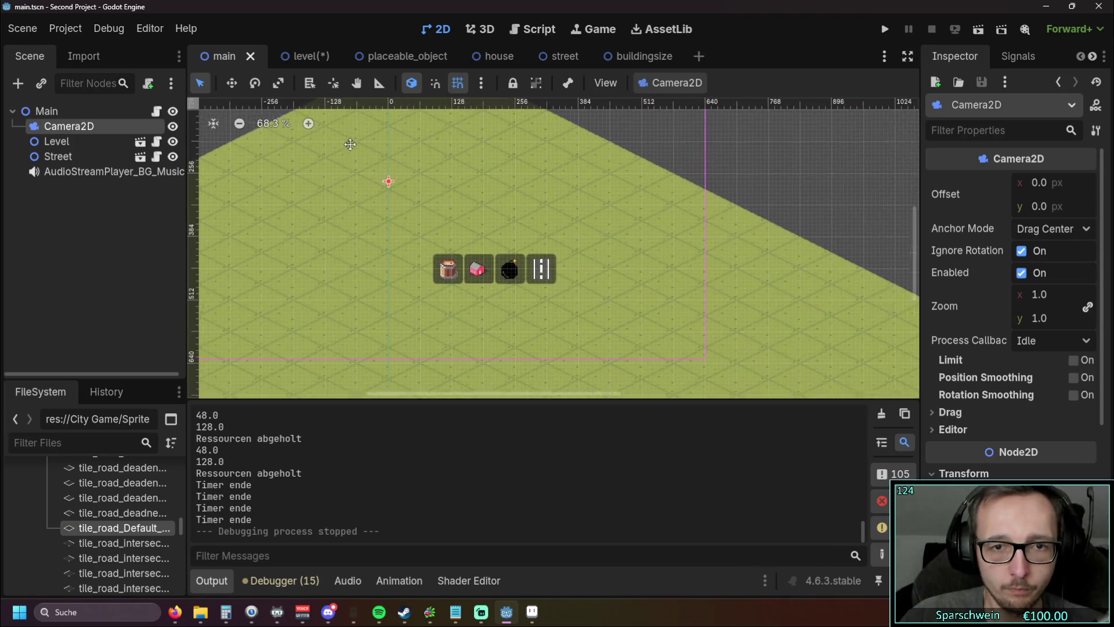
scroll(460, 186, "left", 3)
scroll(451, 200, "down", 1)
scroll(458, 232, "up", 2)
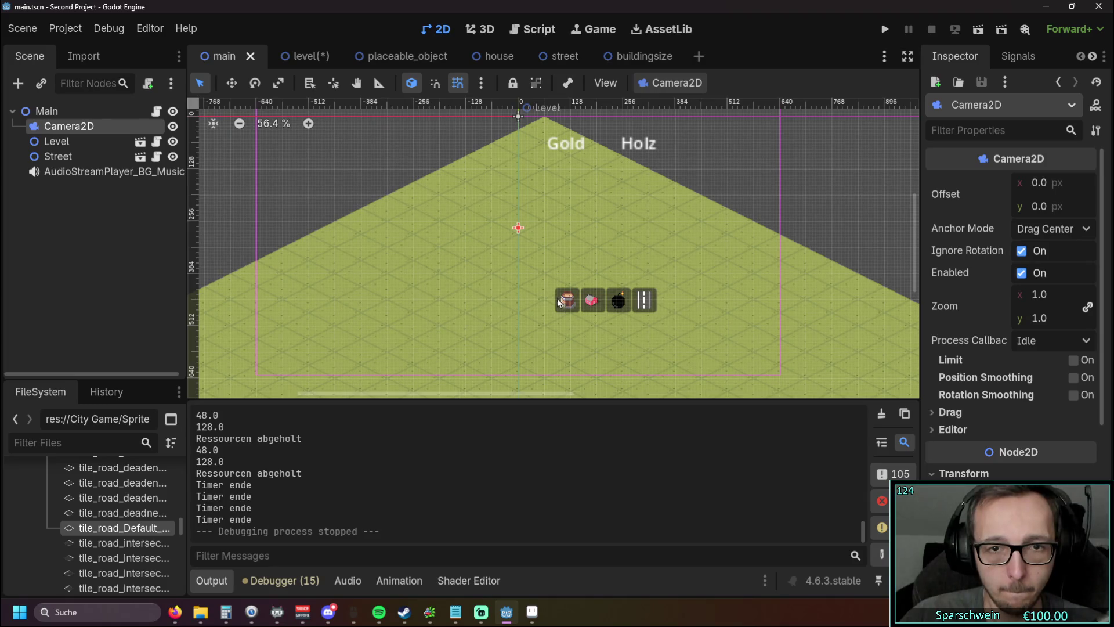
scroll(443, 208, "up", 1)
scroll(437, 213, "right", 1)
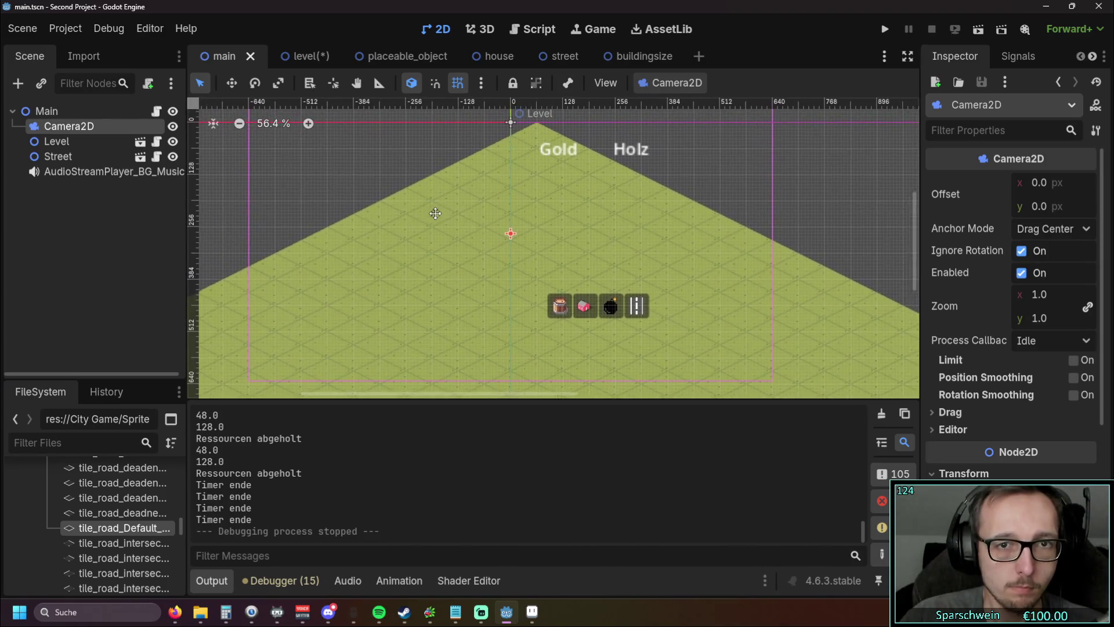
left_click_drag(431, 215, 397, 222)
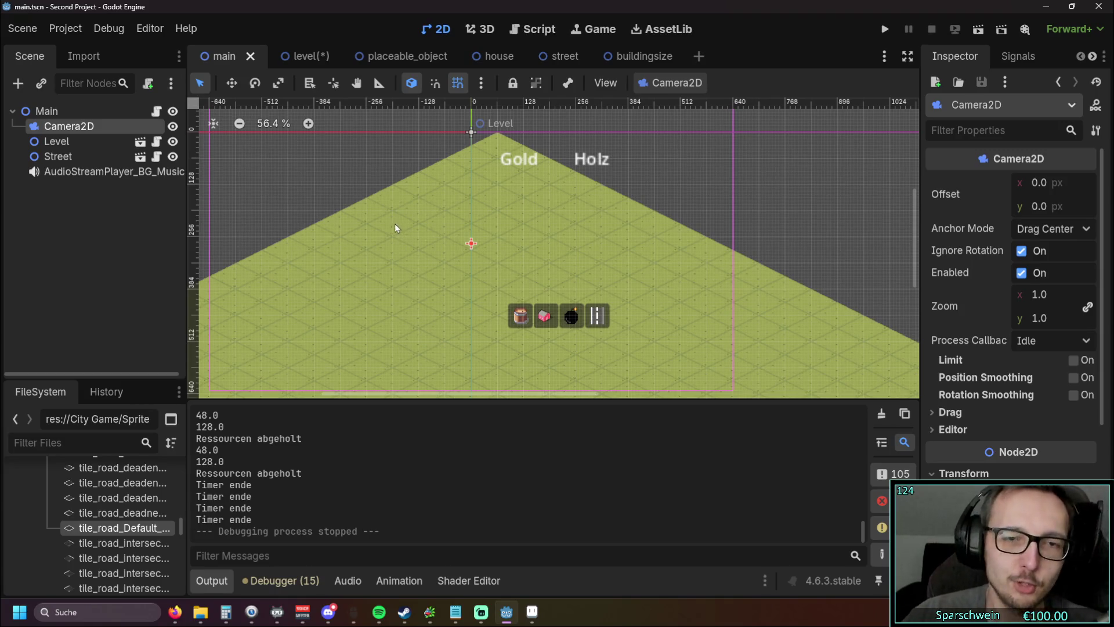
scroll(396, 224, "down", 2)
scroll(451, 219, "up", 1)
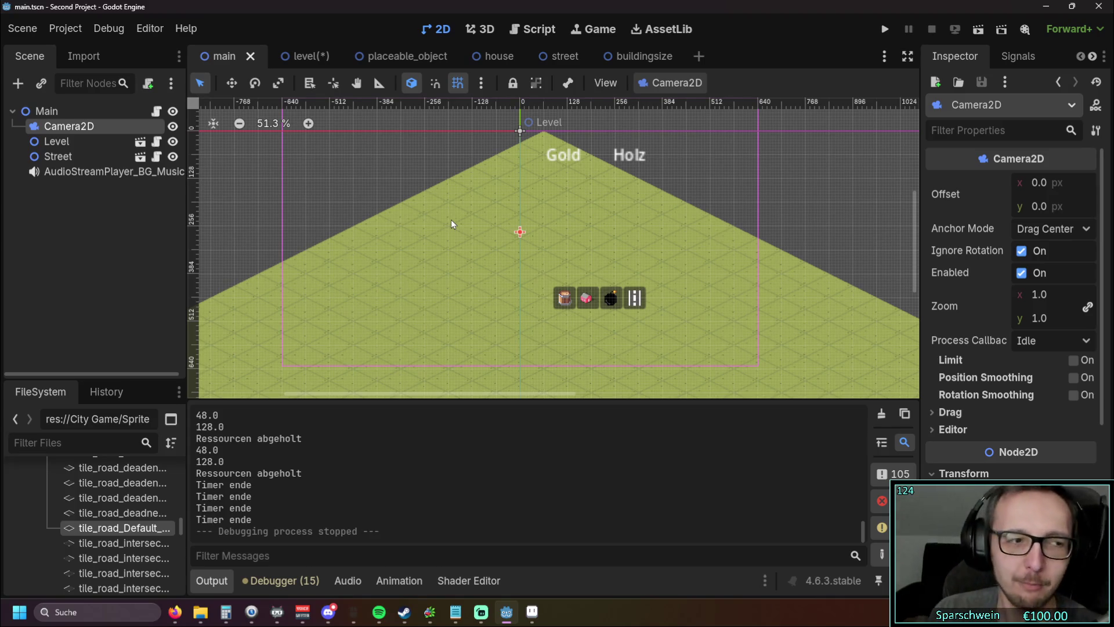
left_click(877, 32)
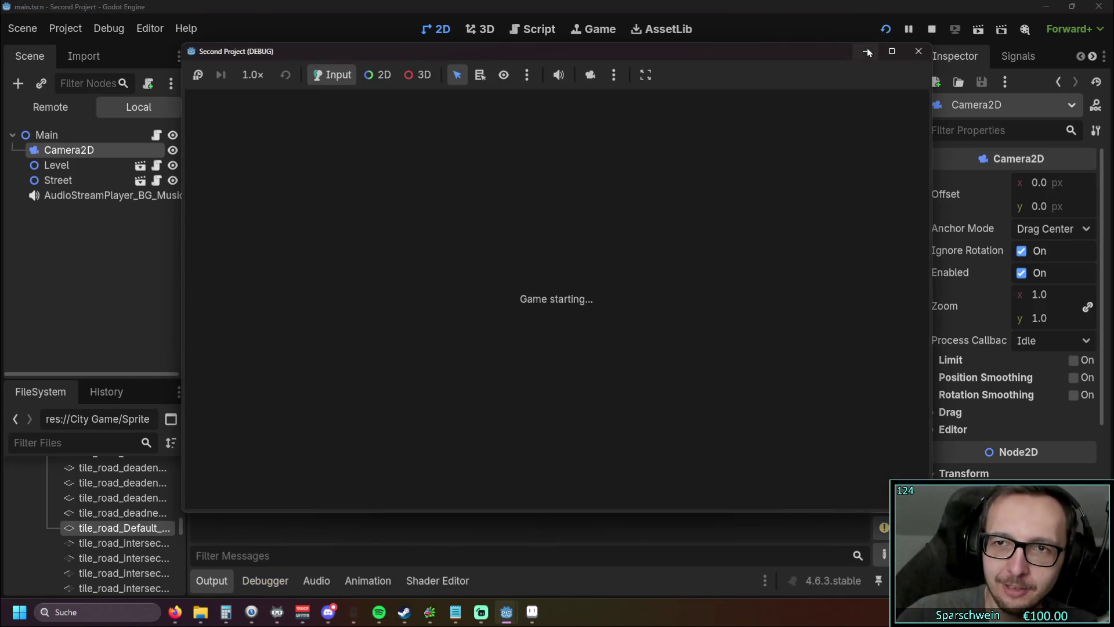
Step: Place two houses in the running game, then stop it and switch to Aseprite
left_click(290, 351)
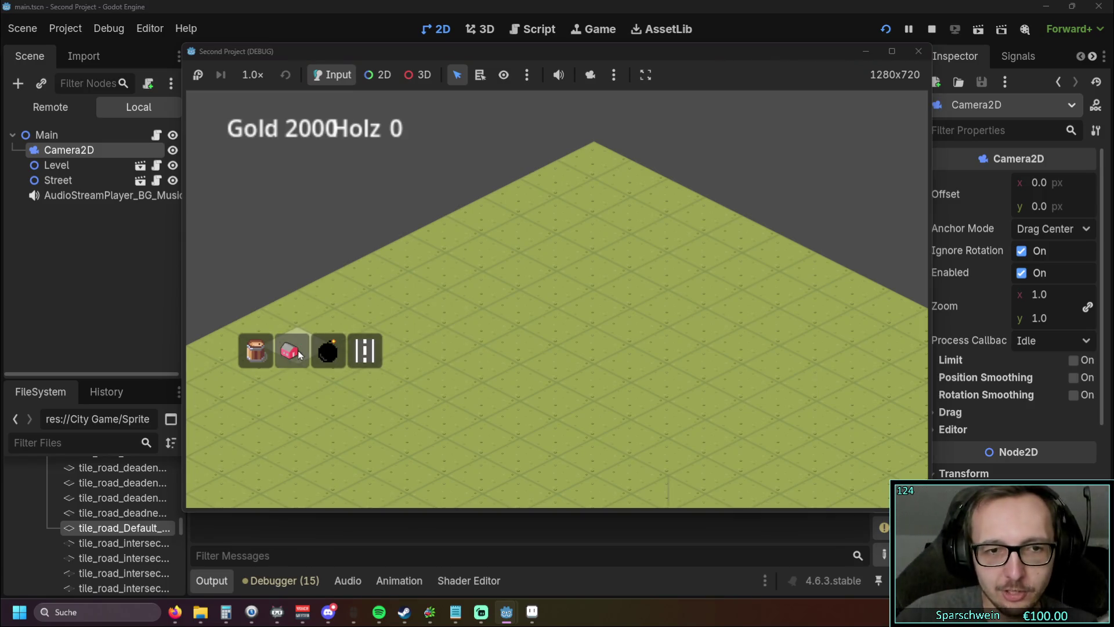
left_click(525, 299)
left_click(555, 289)
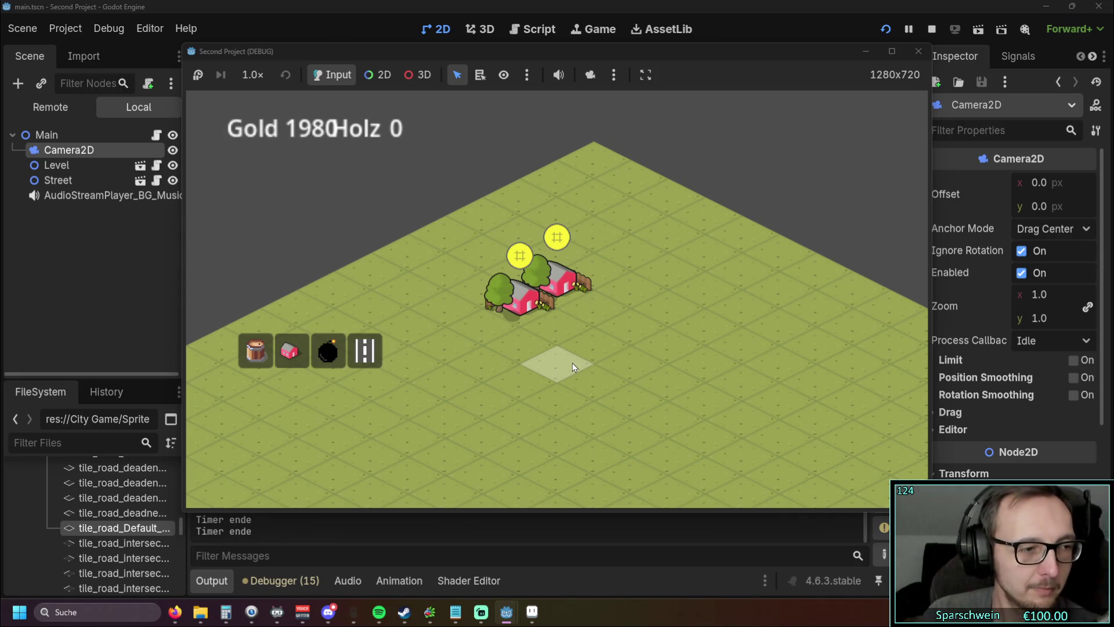
left_click(918, 51)
left_click(530, 615)
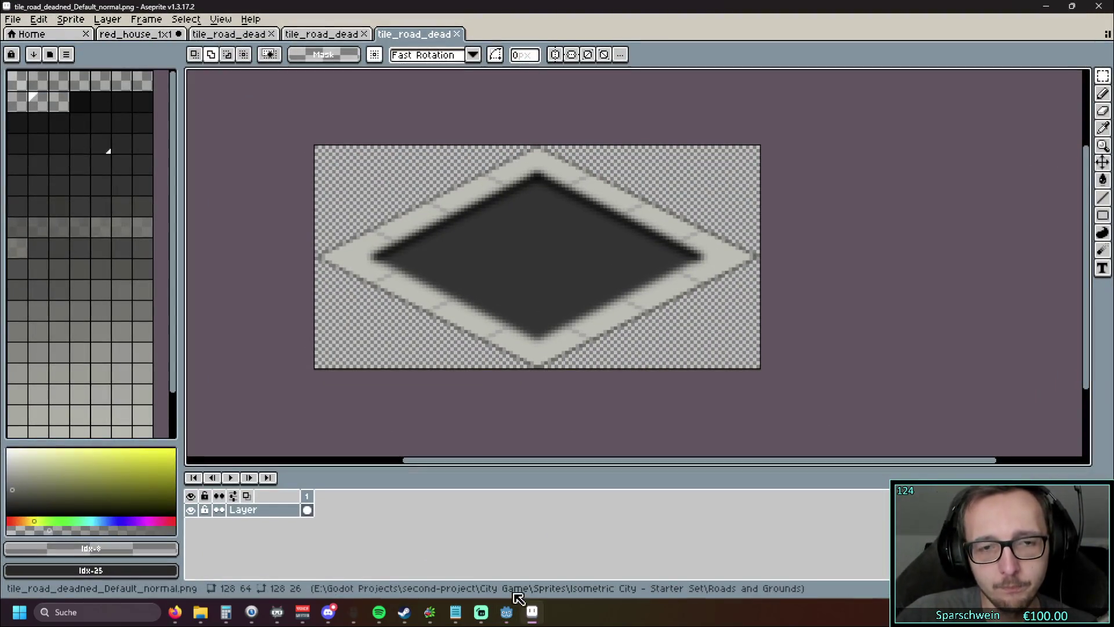
Step: Open Coin.png from the Home page's recent files and zoom in
left_click(322, 34)
left_click(229, 34)
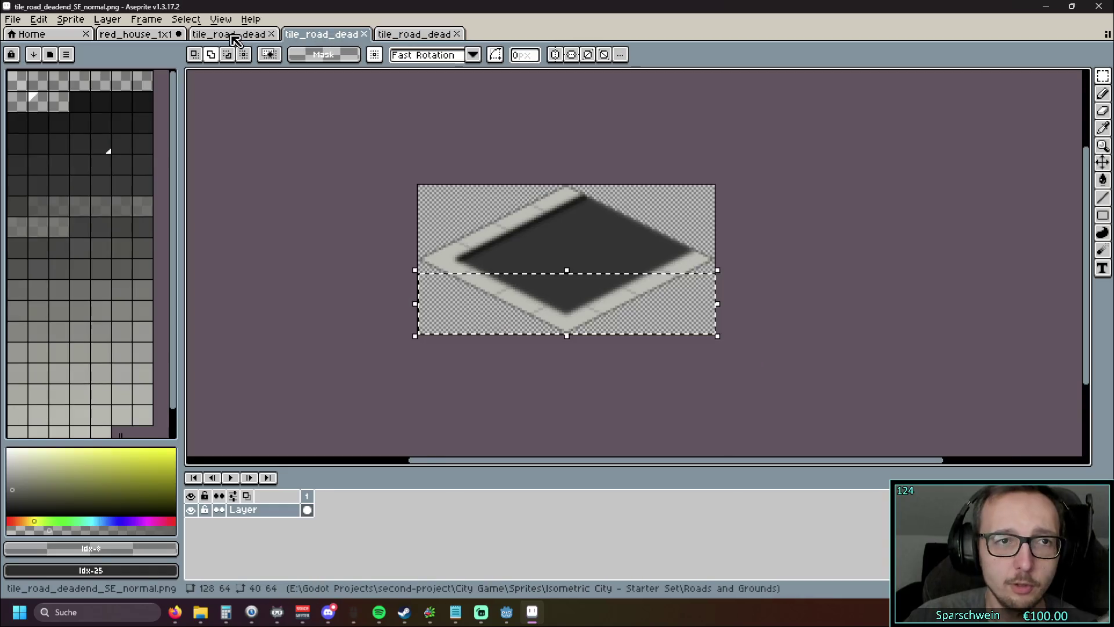
left_click(136, 33)
left_click(29, 33)
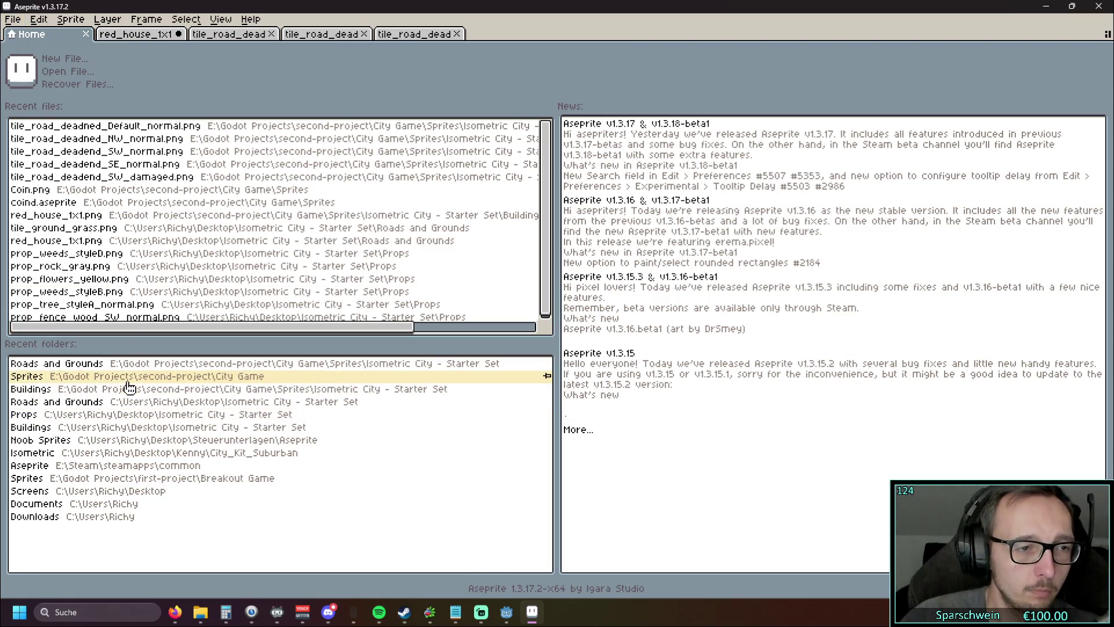
left_click(149, 189)
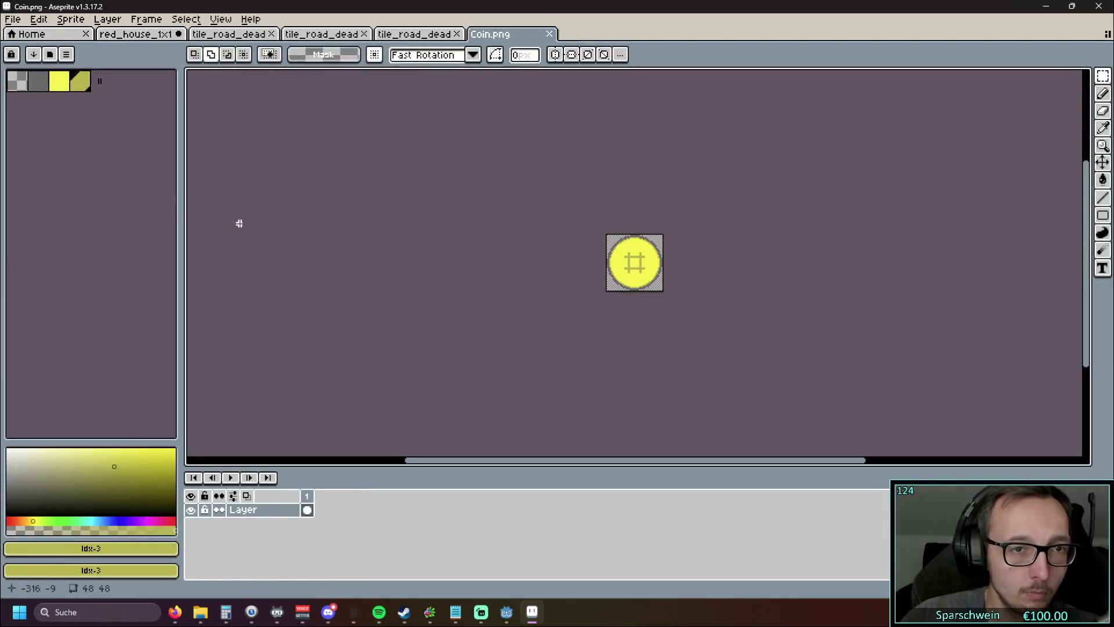
scroll(609, 258, "up", 6)
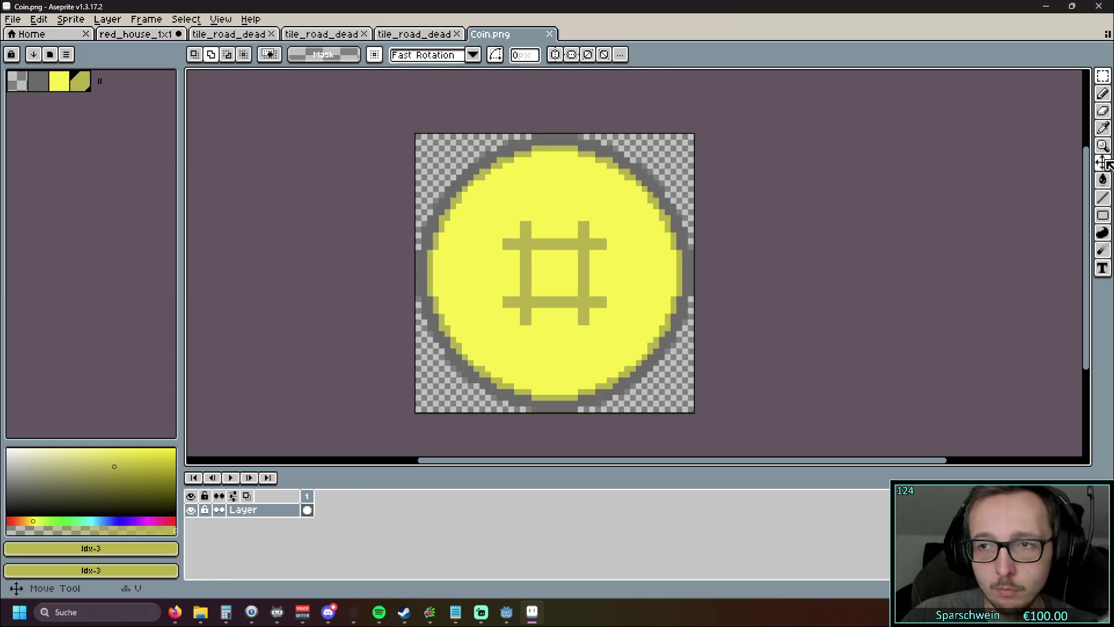
Step: Sample the coin's bright yellow #fbf236 and paint over the hash mark with the Pencil
left_click(1103, 128)
scroll(604, 269, "up", 1)
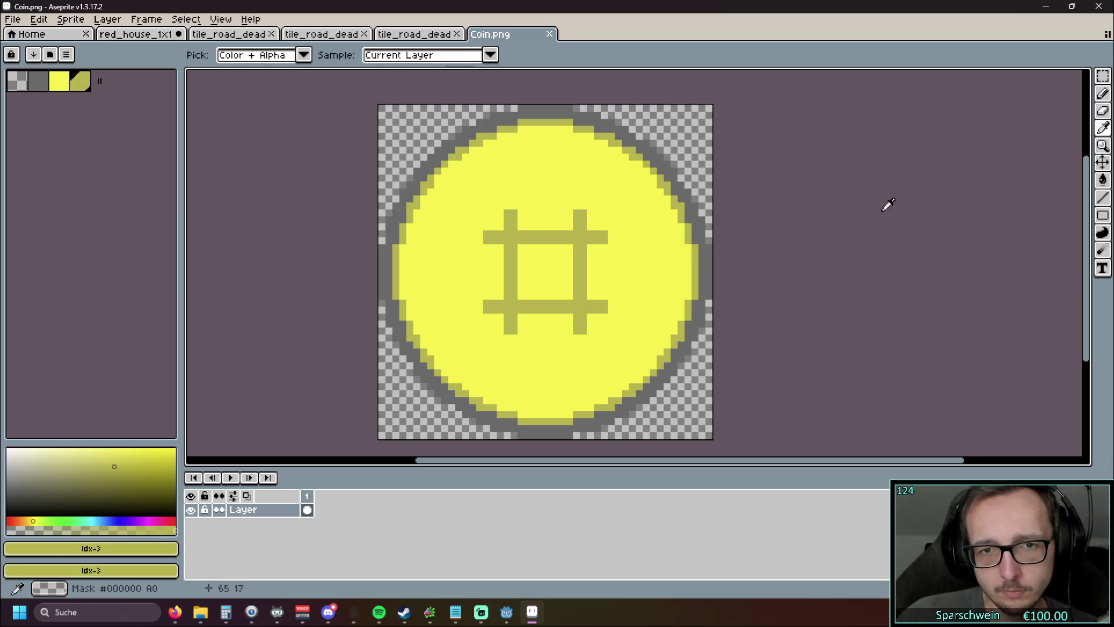
left_click(617, 261)
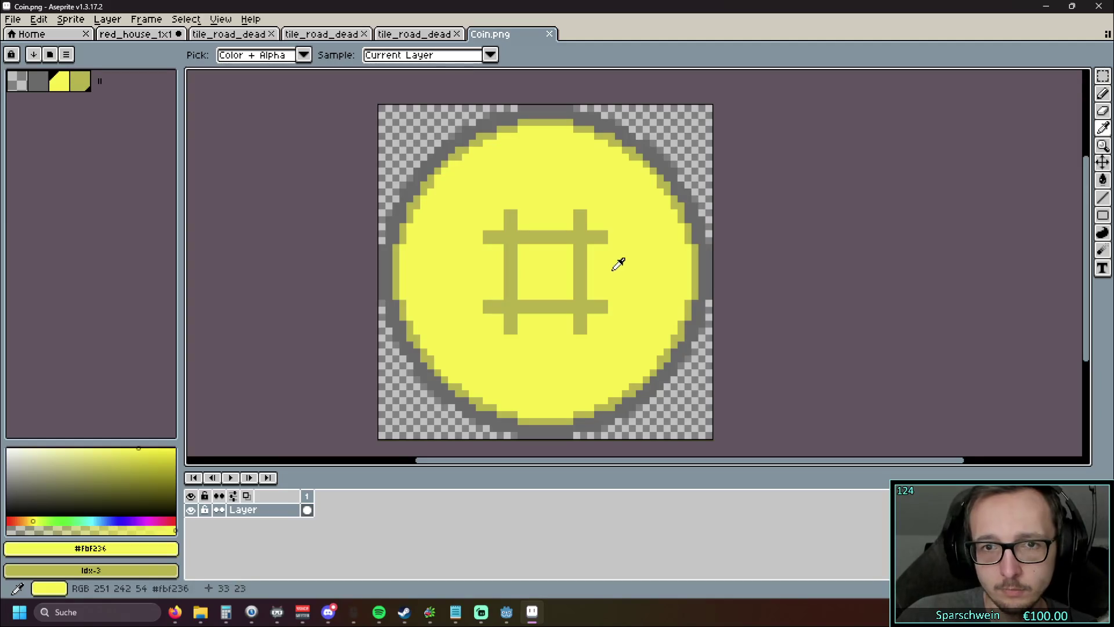
key("b")
mouse_move(496, 307)
left_mouse_down()
mouse_move(488, 304)
mouse_move(515, 216)
mouse_move(501, 318)
mouse_move(578, 243)
mouse_move(598, 258)
mouse_move(557, 307)
mouse_move(618, 267)
mouse_move(593, 288)
left_mouse_up()
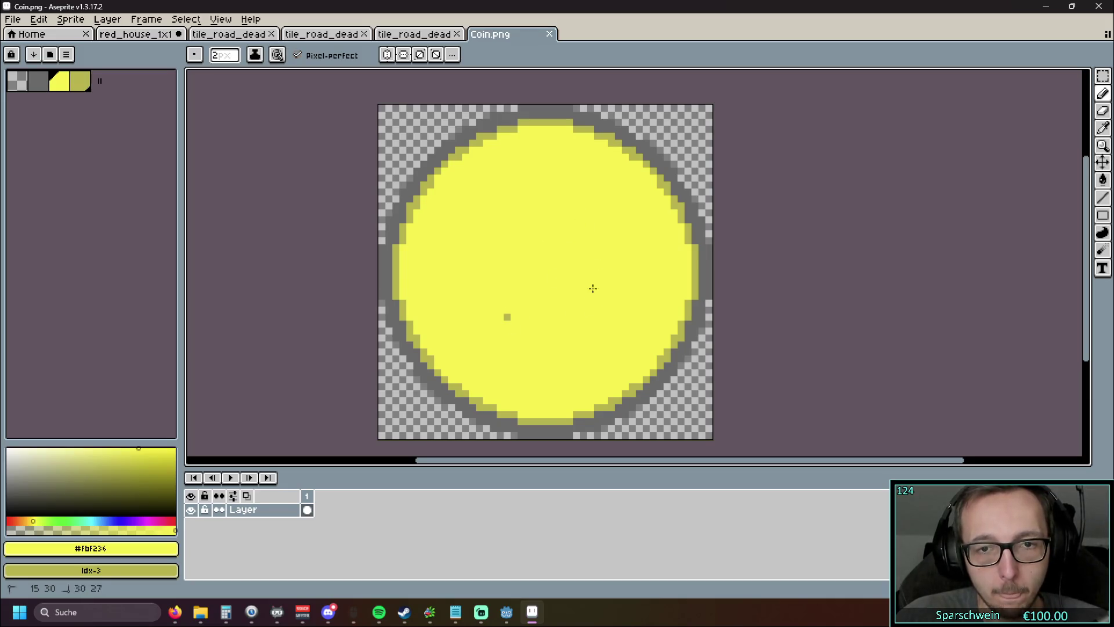
Step: Sample the dark yellow #b9b343 and paint a first mark on the coin
key("i")
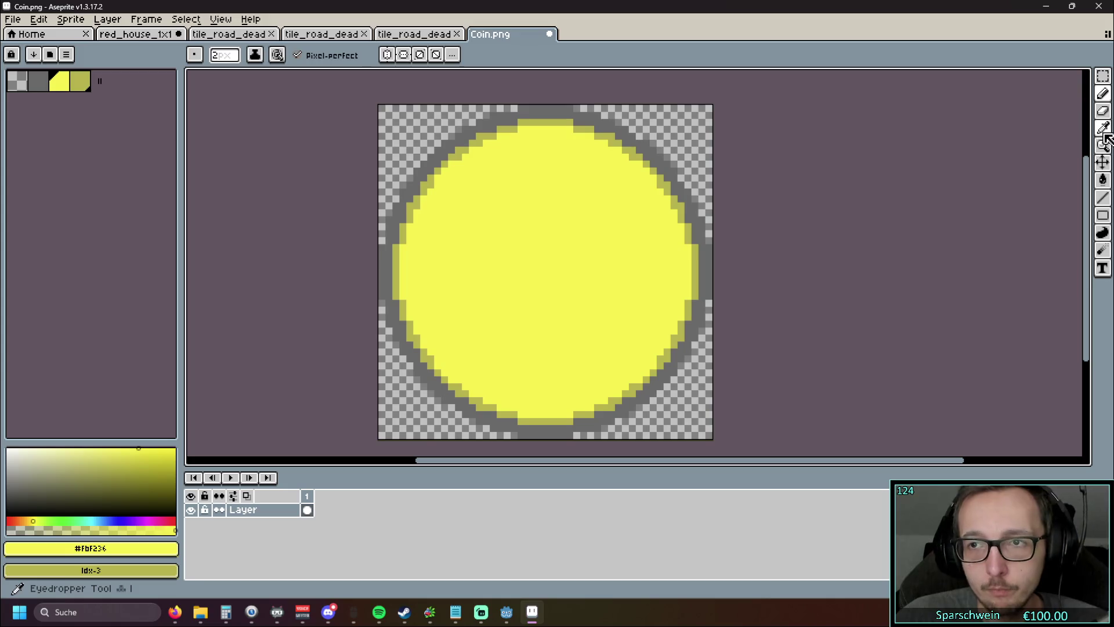
left_click(670, 185)
key("b")
left_click(543, 138)
Step: Enable vertical symmetry and draw the coin's central vertical stem
left_click(387, 55)
left_click_drag(539, 200, 539, 329)
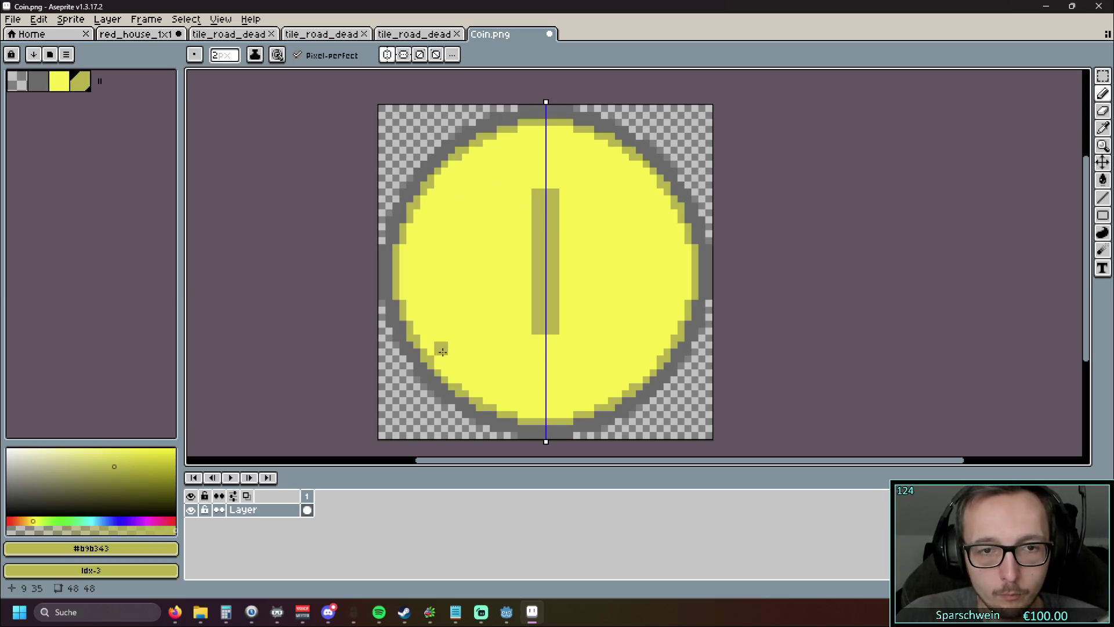
left_click_drag(539, 338, 539, 352)
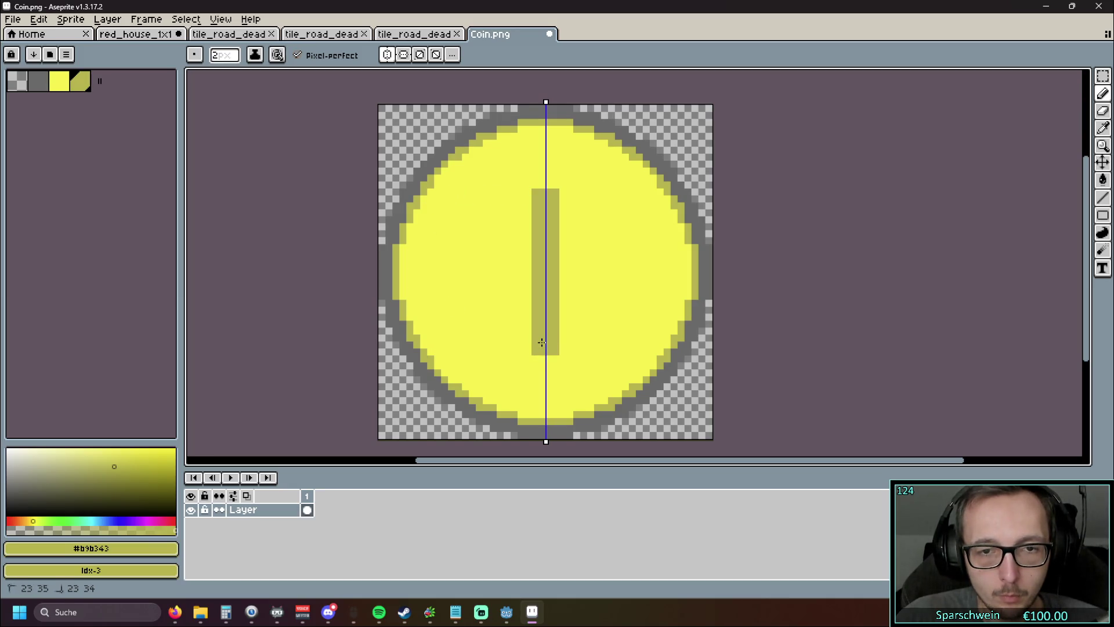
left_click(541, 185)
left_click(540, 365)
left_click(541, 173)
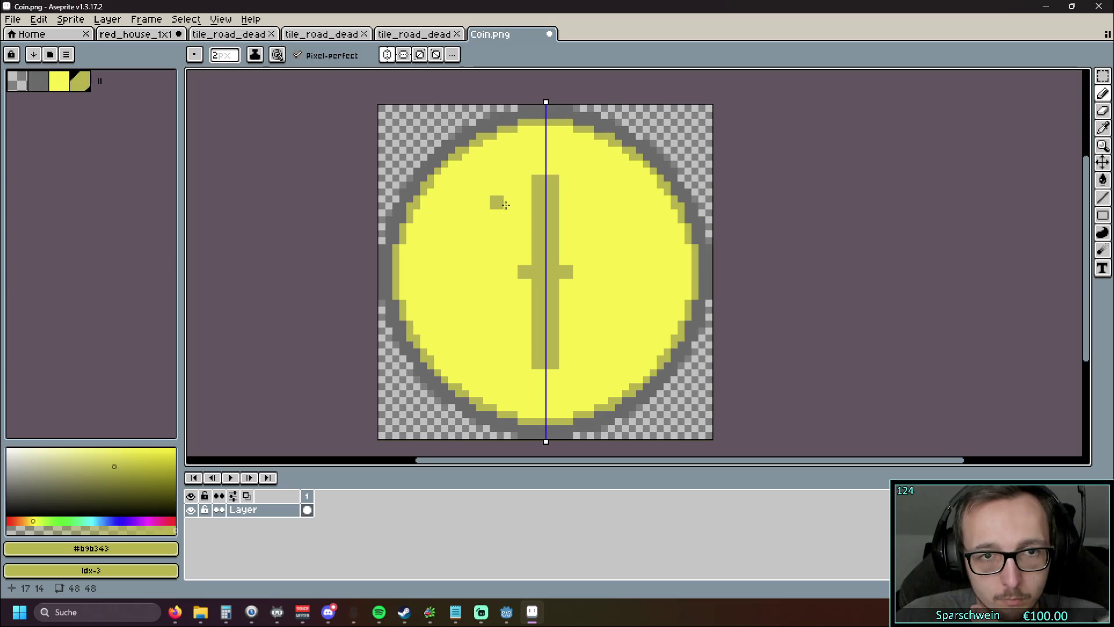
Step: Add mirrored crossbars at the stem's top, bottom and middle, adjusting symmetry lines
left_click(526, 206)
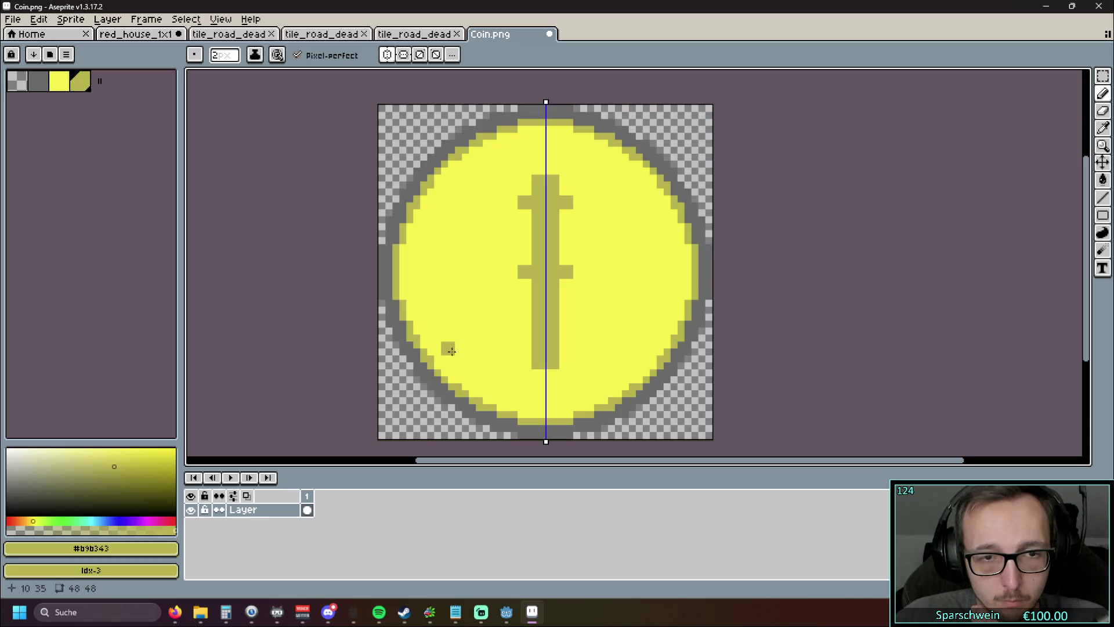
left_click(525, 345)
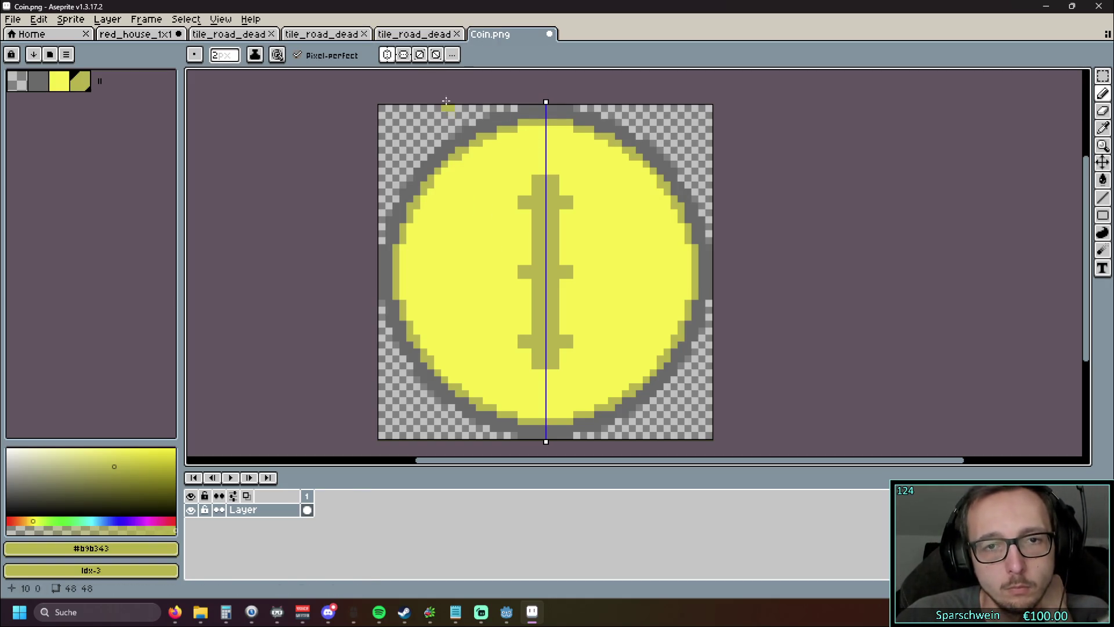
left_click(438, 55)
left_click(394, 58)
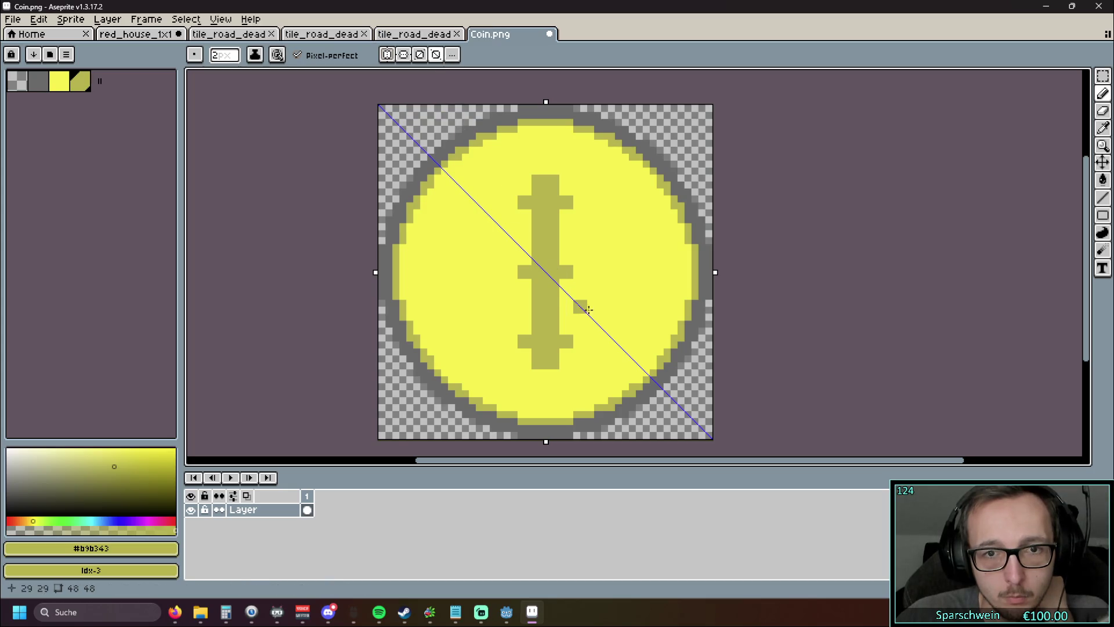
left_click(583, 281)
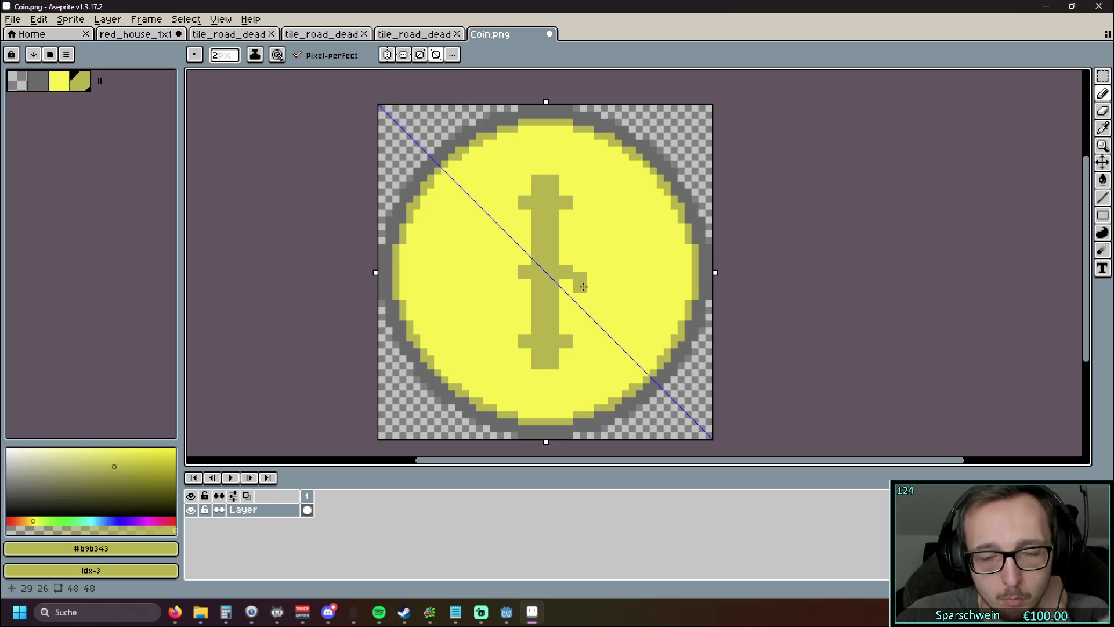
Step: Turn symmetry off and draw the right-hand hook and left arms around the stem
left_click(436, 55)
left_click_drag(591, 292, 585, 283)
left_click_drag(582, 335, 591, 323)
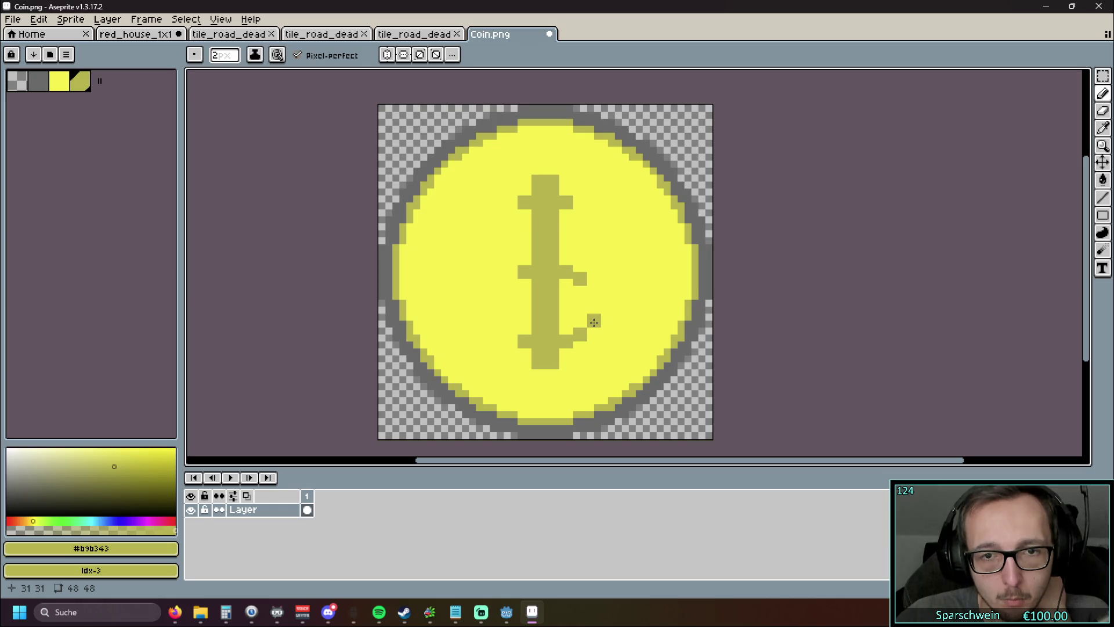
left_click_drag(582, 288, 597, 309)
left_click(597, 308)
left_click(510, 264)
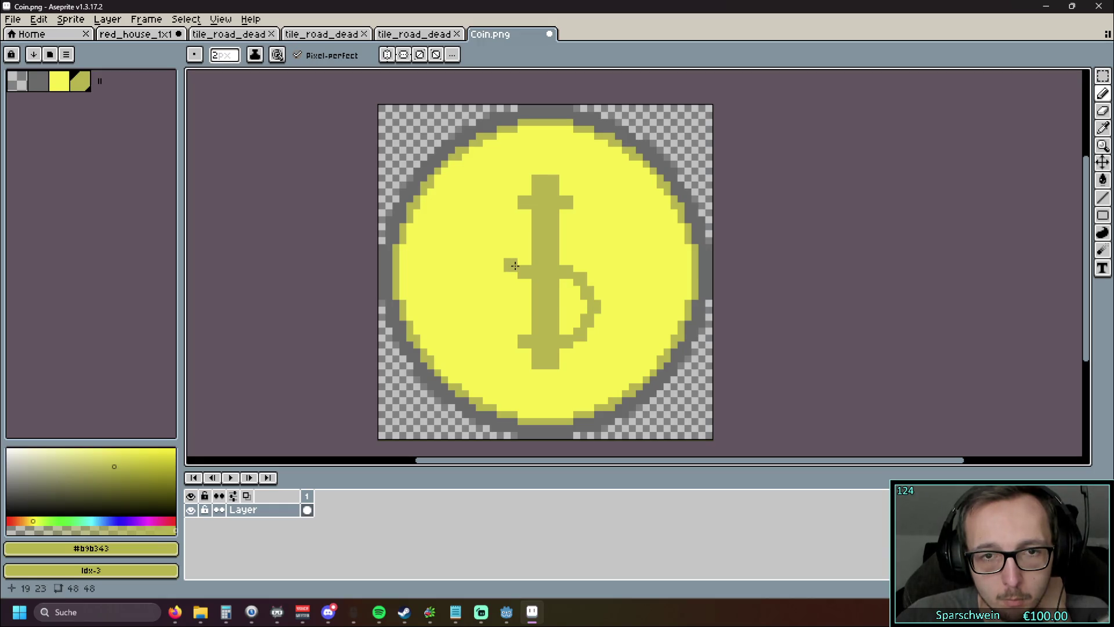
left_click_drag(513, 214, 499, 221)
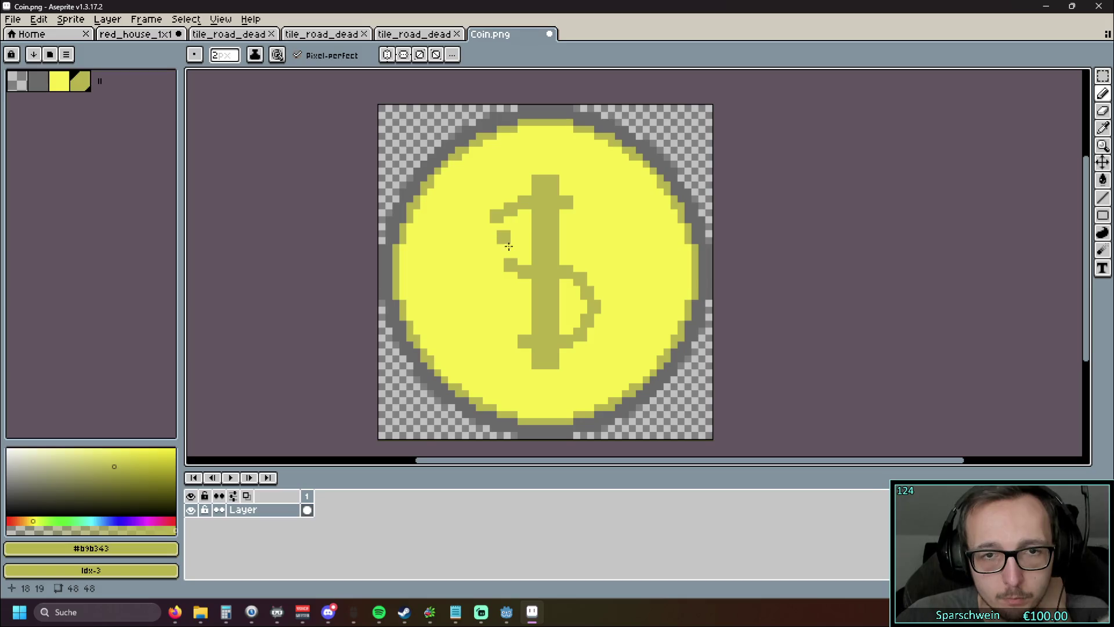
Step: Undo stray strokes, then redraw the left S-curve, top-right arm and lower-left hook
key("v")
key("ctrl+z")
key("ctrl+z")
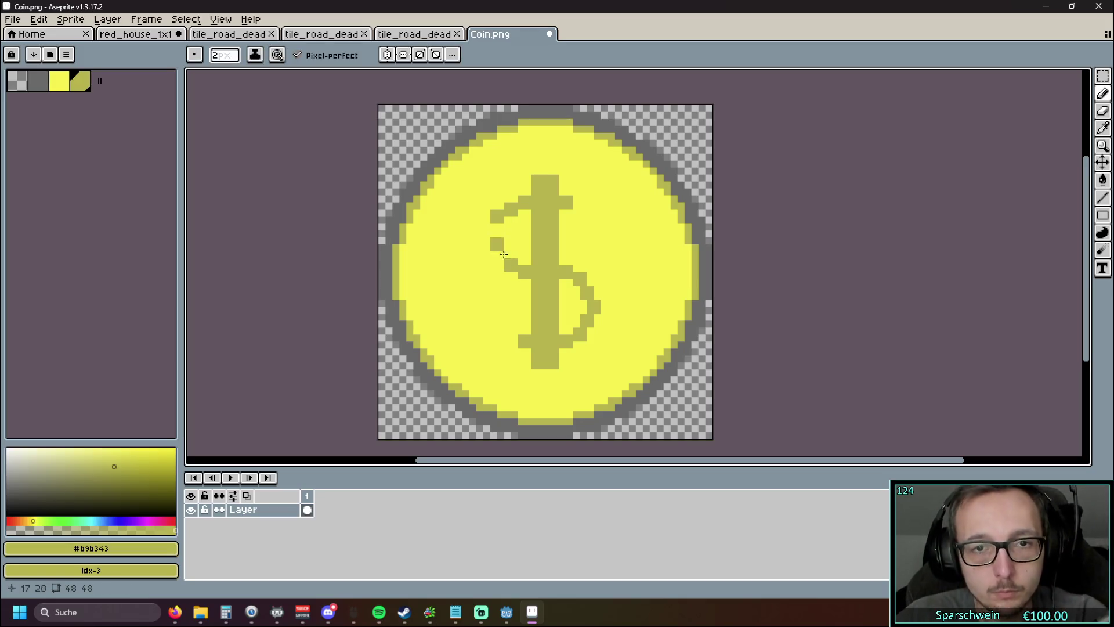
key("b")
mouse_move(510, 204)
left_mouse_down()
mouse_move(496, 231)
mouse_move(506, 264)
left_mouse_up()
left_click(578, 213)
left_click_drag(581, 211, 587, 228)
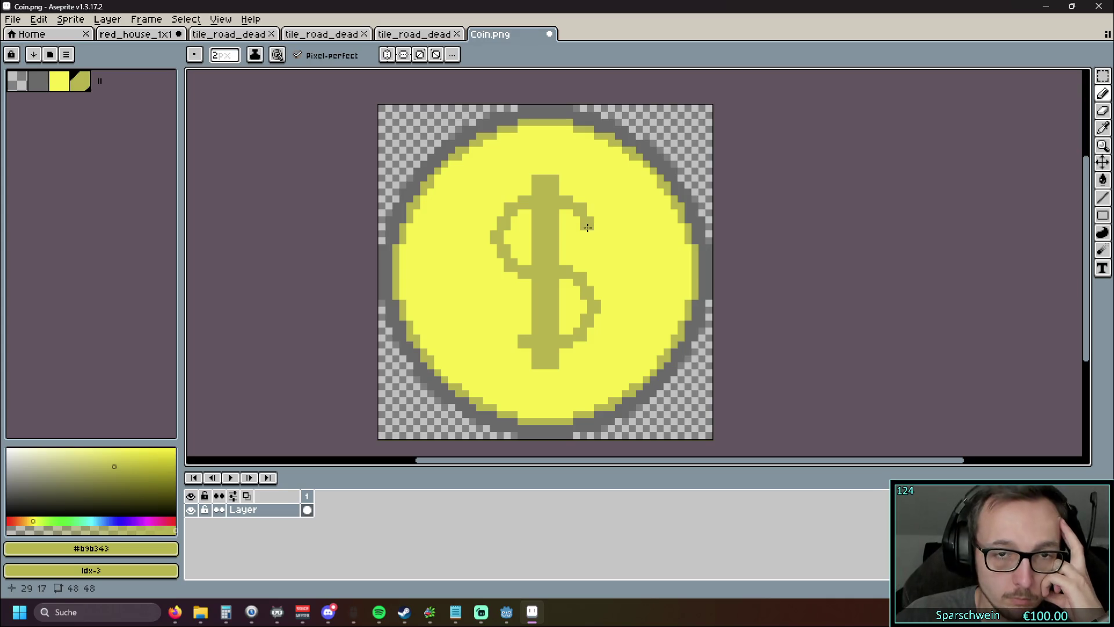
left_click(508, 325)
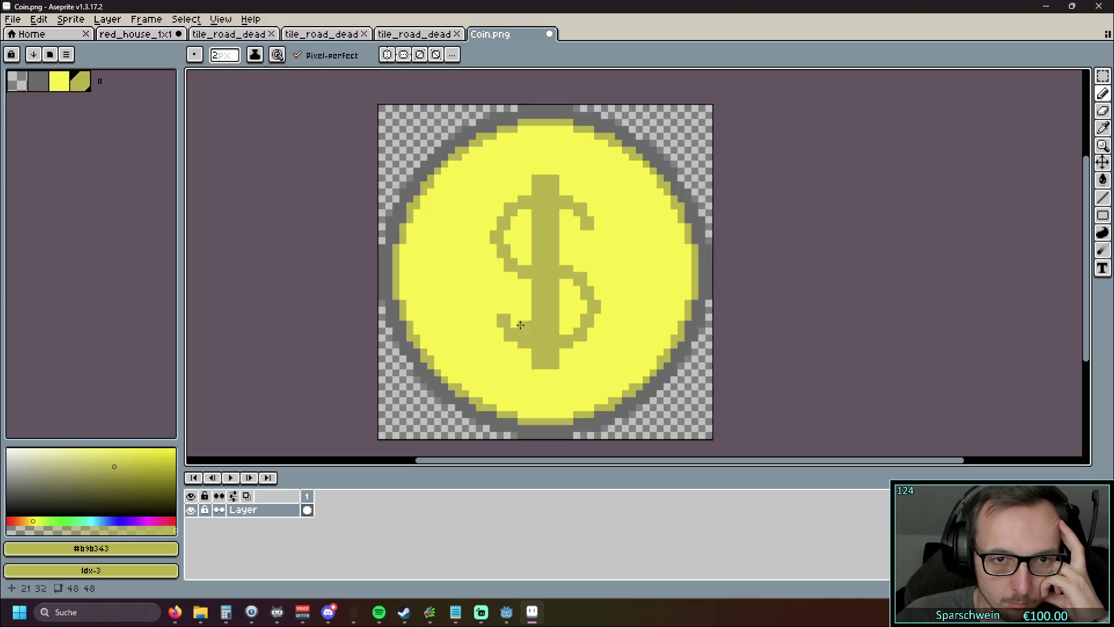
left_click(504, 305)
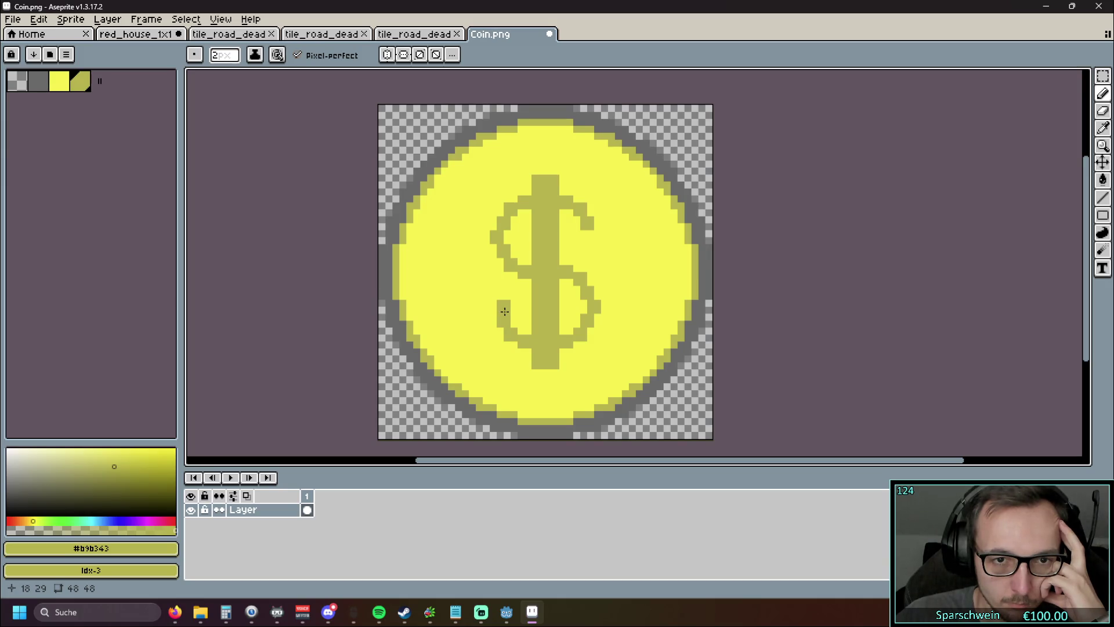
left_click(595, 238)
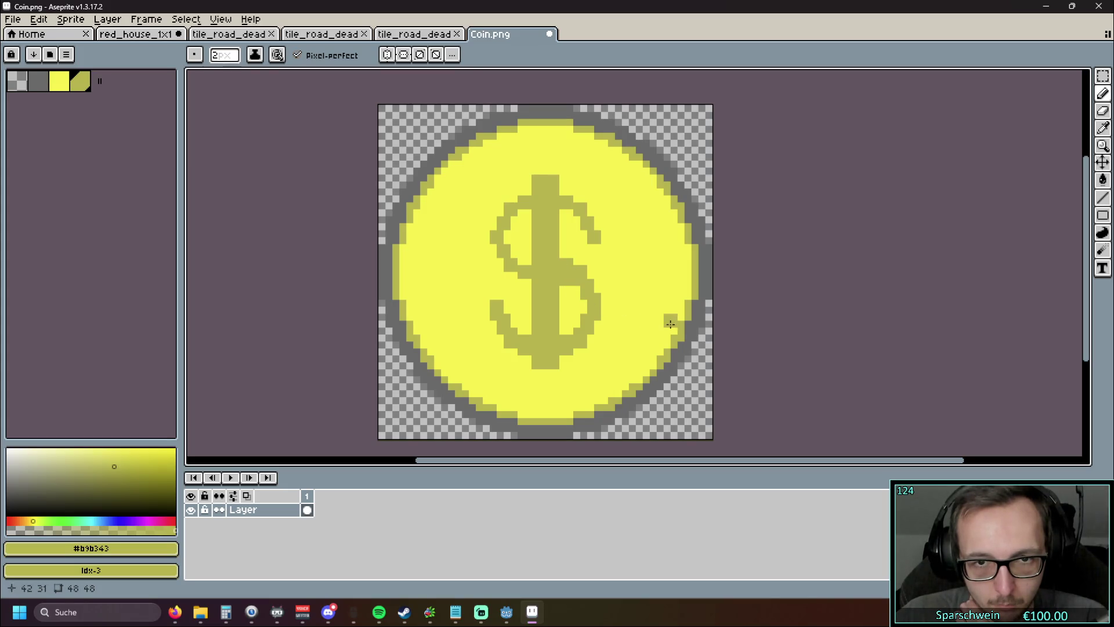
Step: Thicken the dollar sign's centre, left and top-left curves in olive, undoing the last stroke
key("v")
key("b")
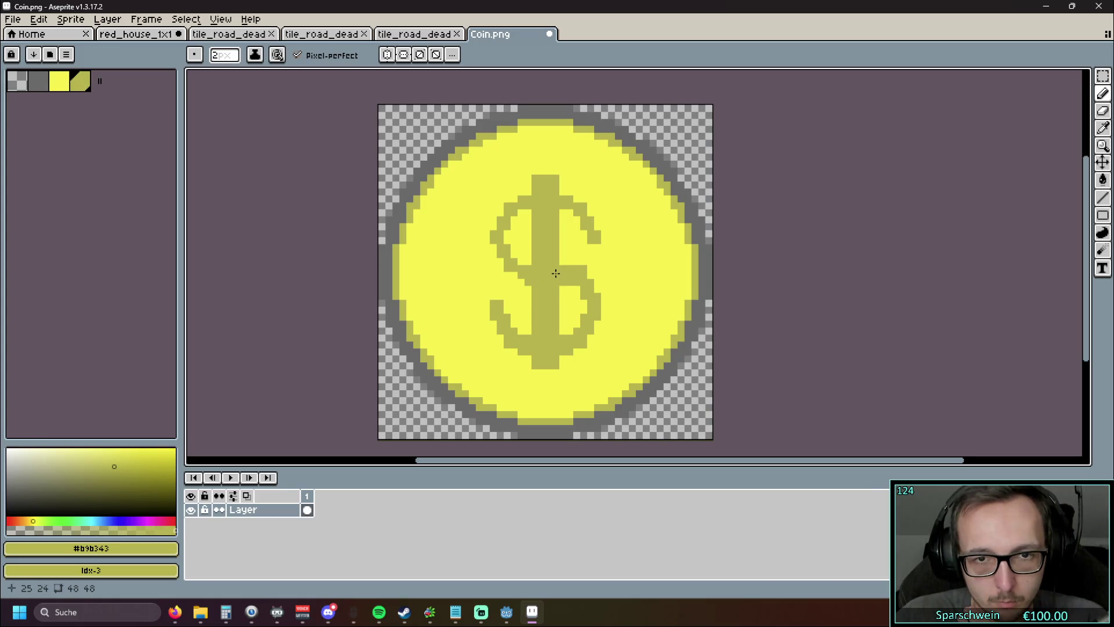
left_click(527, 269)
left_click(511, 262)
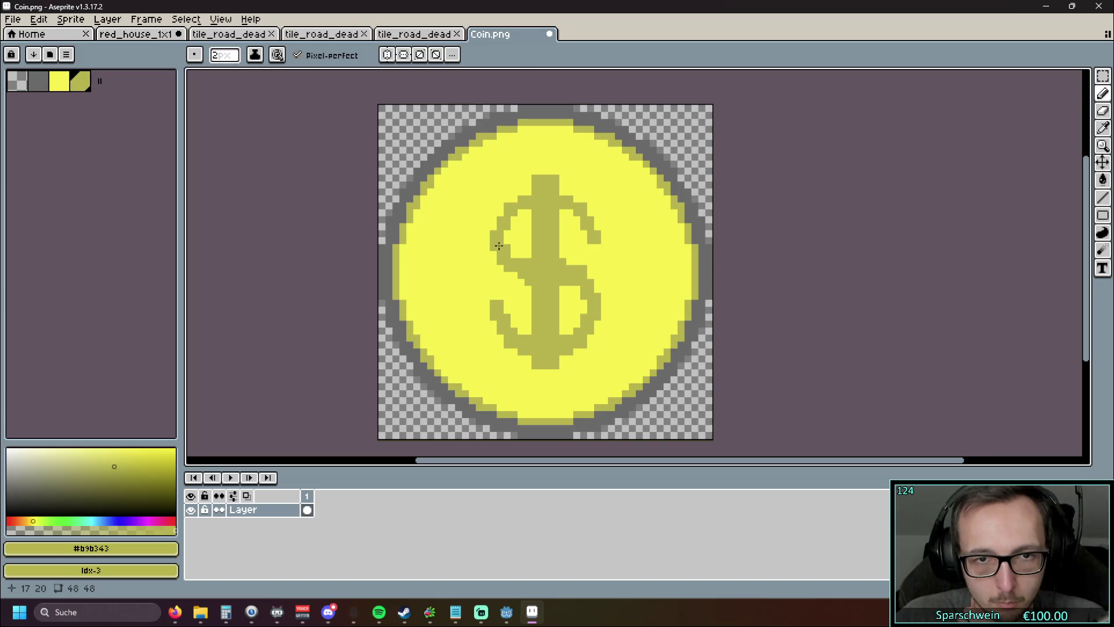
left_click(507, 220)
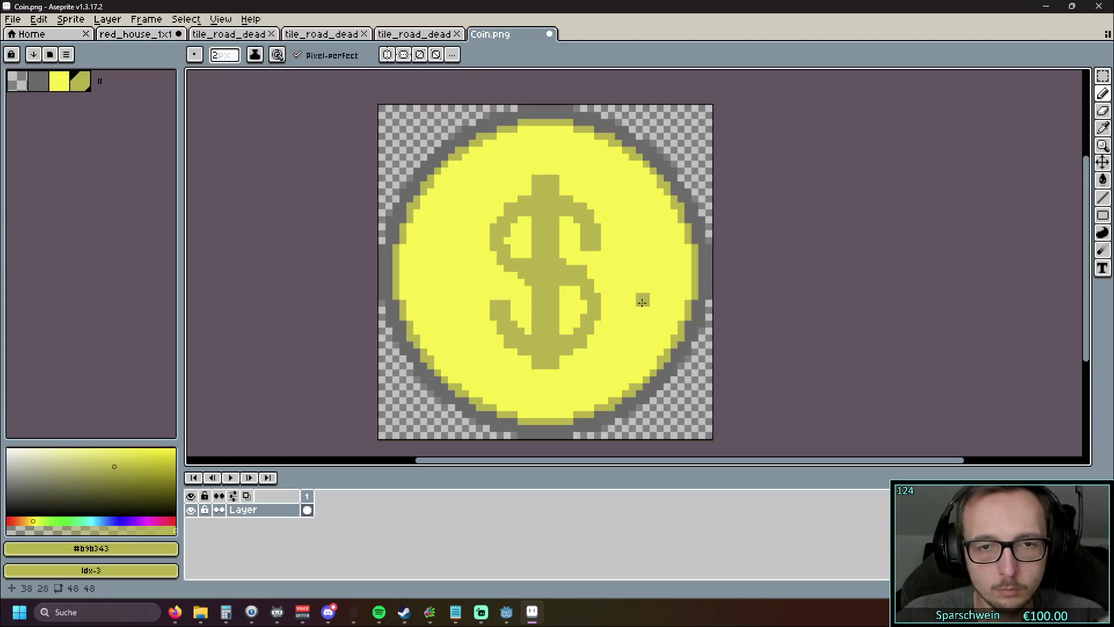
key("ctrl+z")
key("ctrl+z")
key("ctrl+z")
Step: Undo the recent thickening strokes on the dollar sign's curves and top-right tip
key("ctrl+z")
key("ctrl+z")
key("ctrl+z")
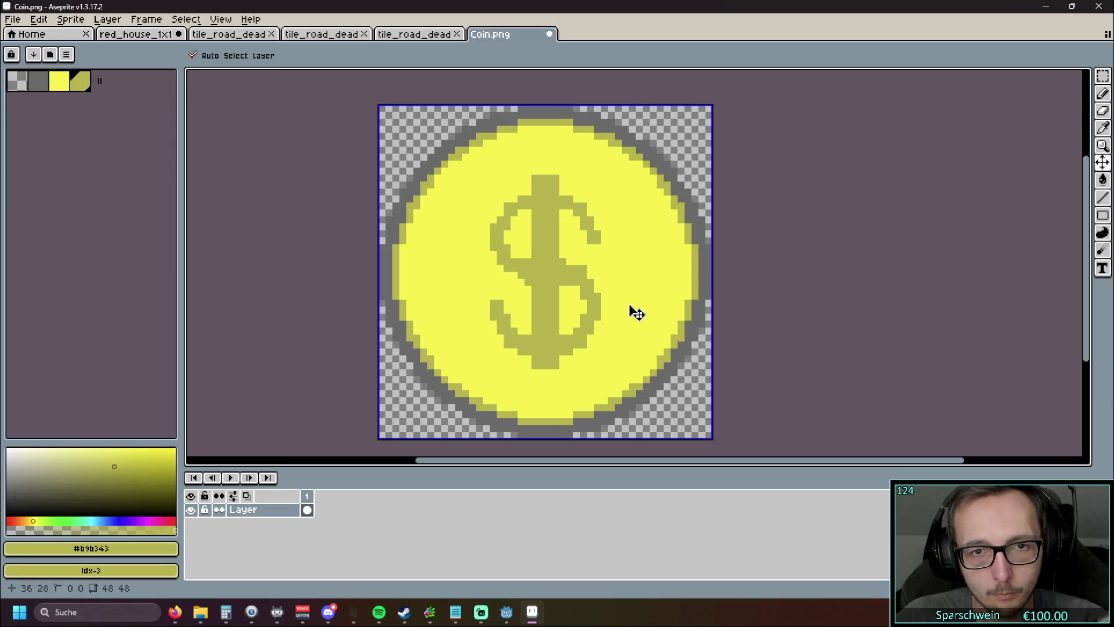
key("ctrl+z")
key("ctrl+z")
key("ctrl+z")
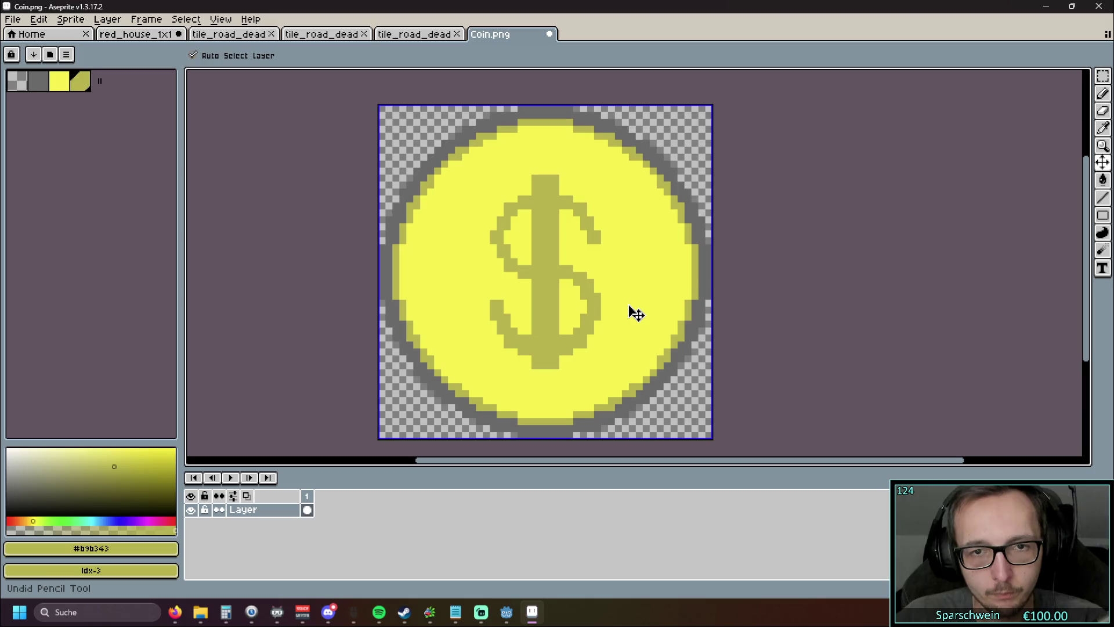
key("ctrl+z")
key("ctrl+z")
key("ctrl+z")
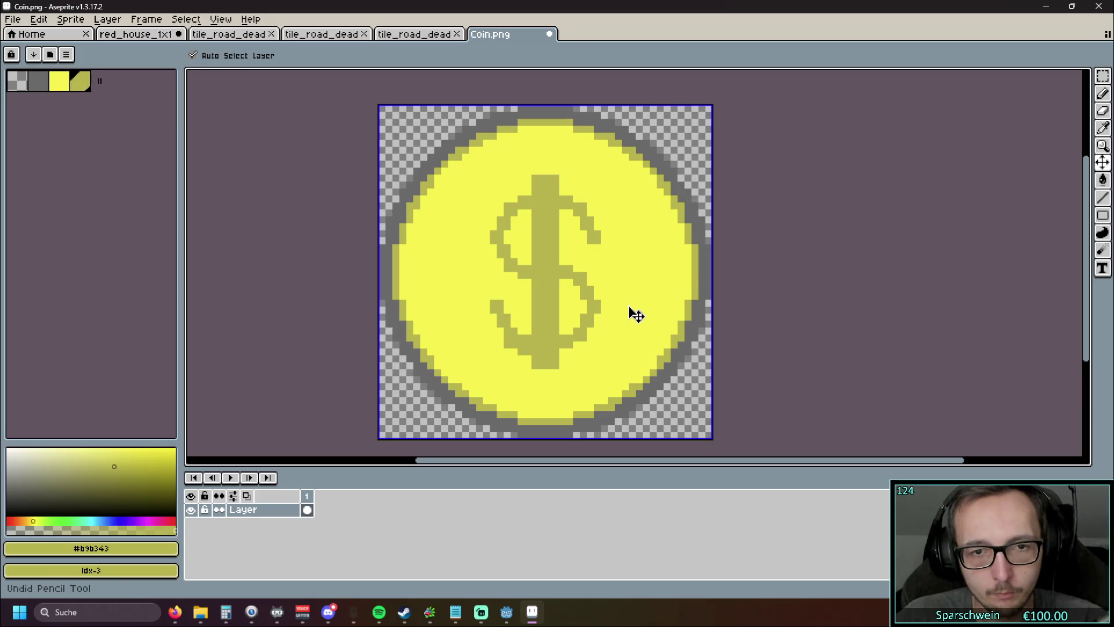
key("ctrl+z")
key("b")
left_click_drag(556, 372, 564, 380)
key("ctrl+z")
key("ctrl+z")
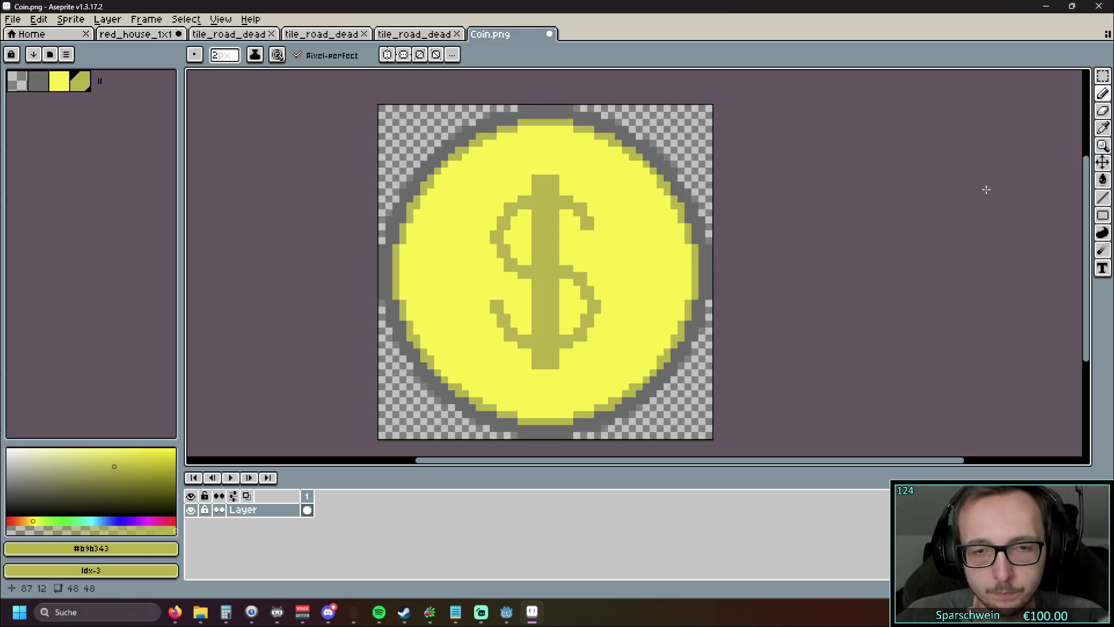
Step: Sample the coin's yellow and paint out the dollar's vertical stem with the pencil
left_click(1105, 129)
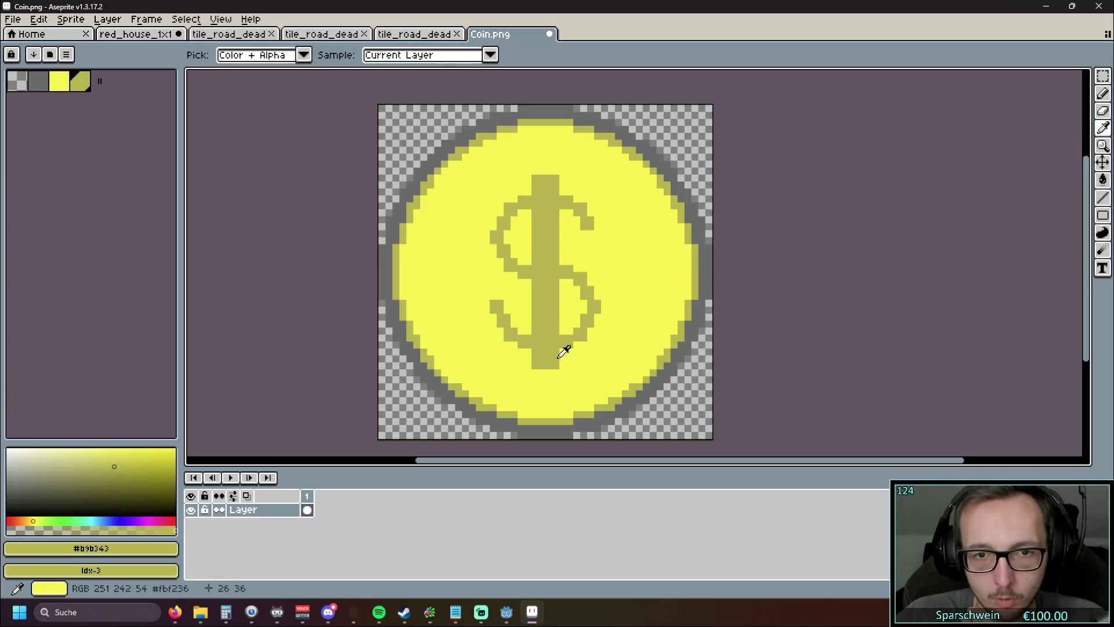
left_click(589, 365)
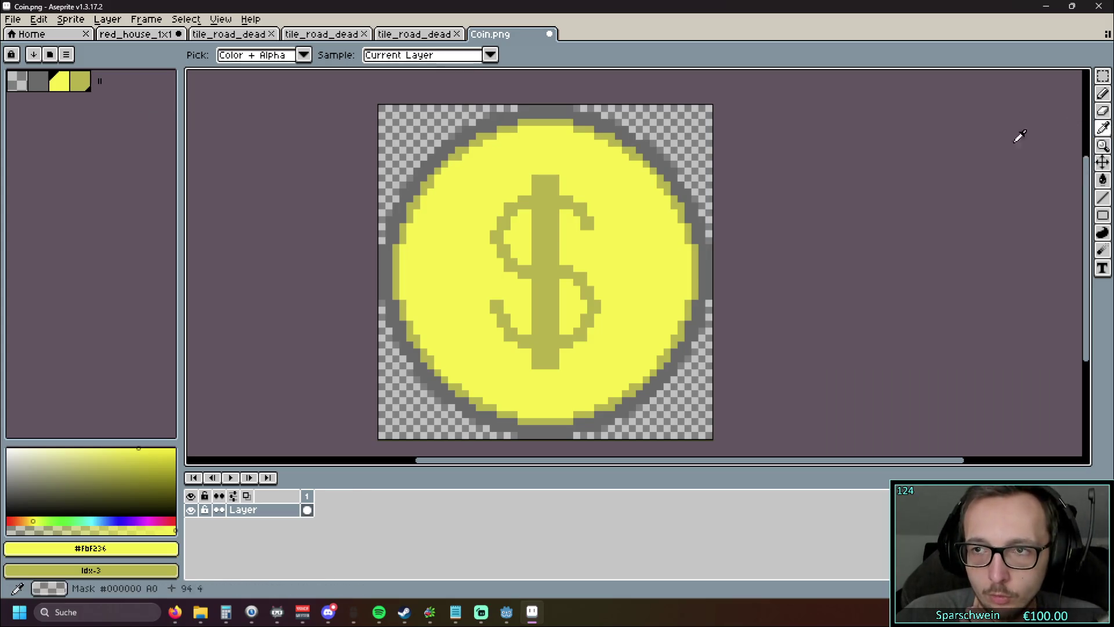
key("b")
mouse_move(536, 358)
left_mouse_down()
mouse_move(571, 349)
mouse_move(537, 367)
mouse_move(536, 290)
mouse_move(557, 287)
mouse_move(557, 328)
mouse_move(540, 241)
mouse_move(554, 261)
mouse_move(546, 223)
mouse_move(557, 228)
mouse_move(535, 247)
left_mouse_up()
key("ctrl+z")
mouse_move(535, 195)
left_mouse_down()
mouse_move(532, 180)
mouse_move(561, 179)
left_mouse_up()
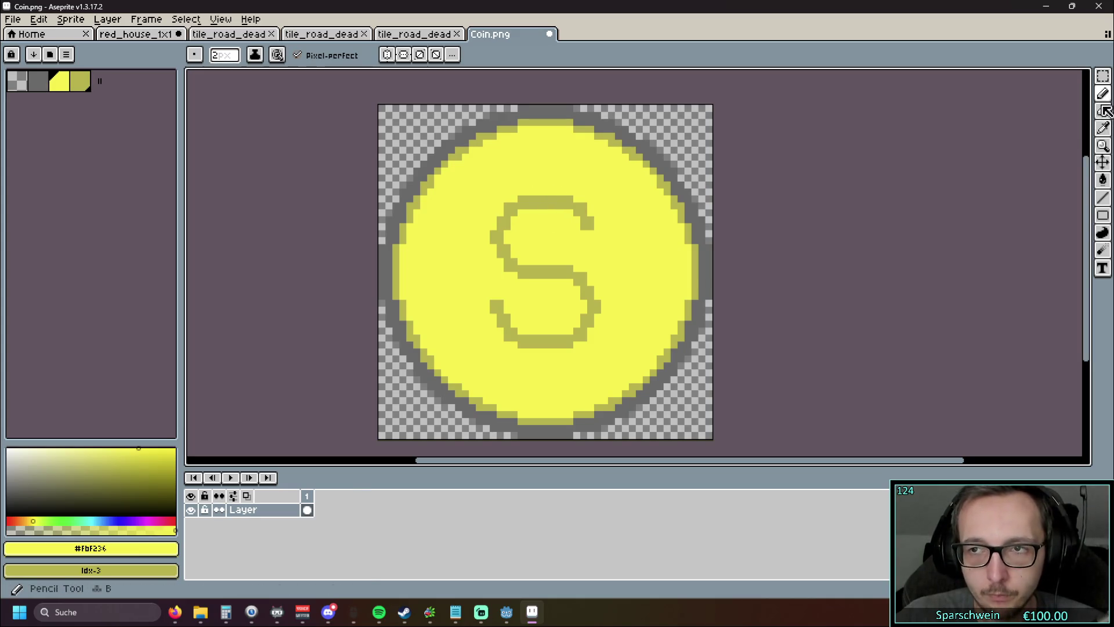
Step: Pick the S's olive colour again as the pencil colour
left_click(1102, 127)
left_click(668, 185)
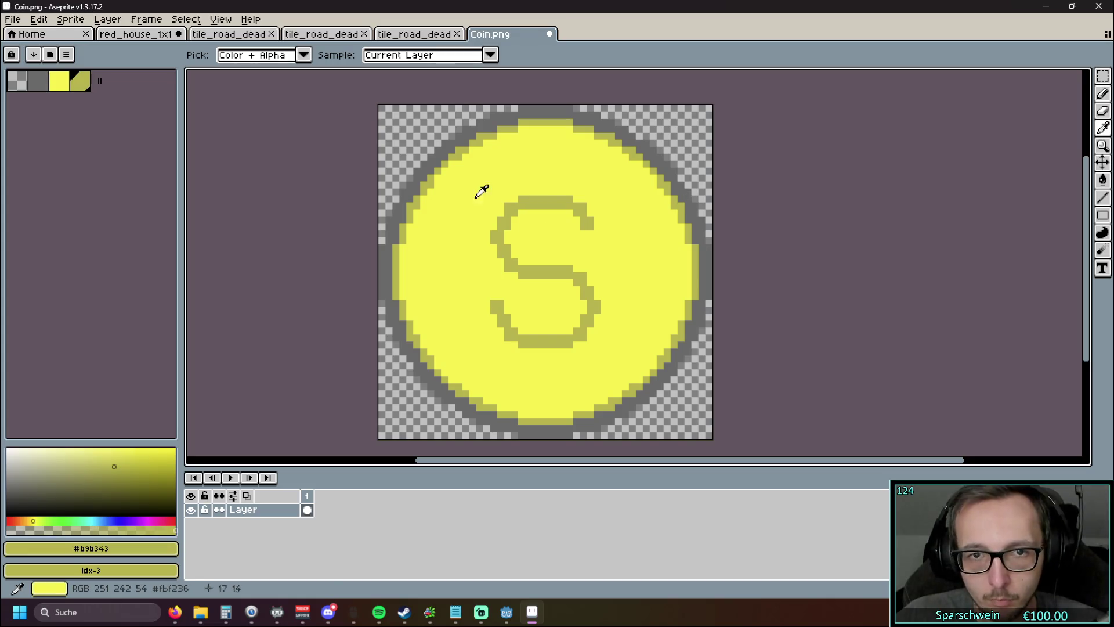
key("b")
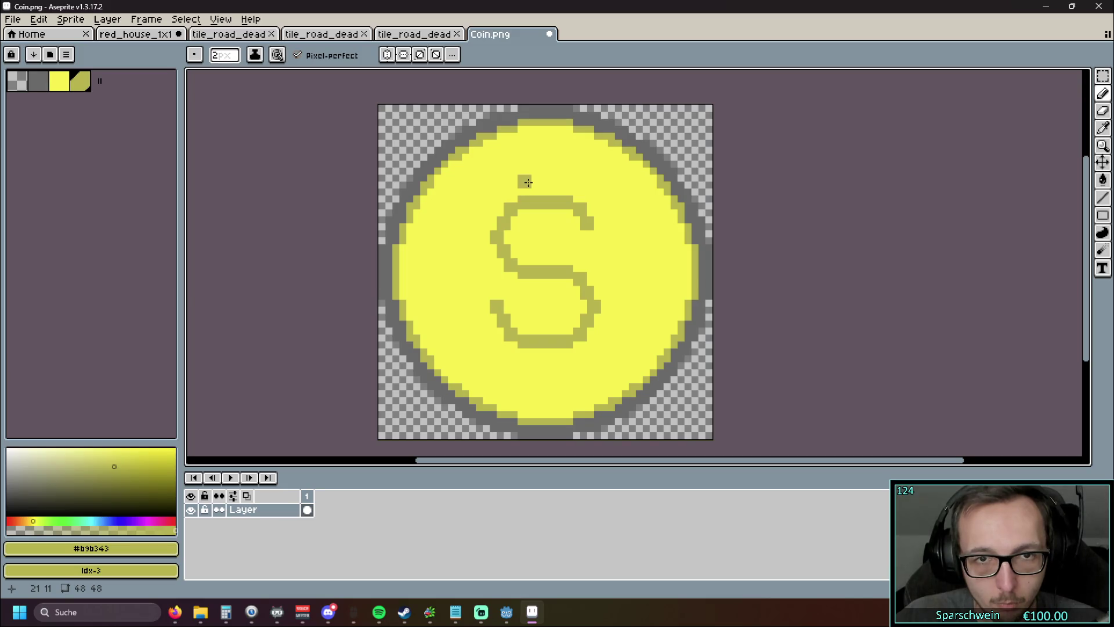
Step: Draw an olive stem, enable horizontal and vertical symmetry, and draw the dollar's vertical bars
left_click_drag(527, 173, 527, 191)
left_click(403, 55)
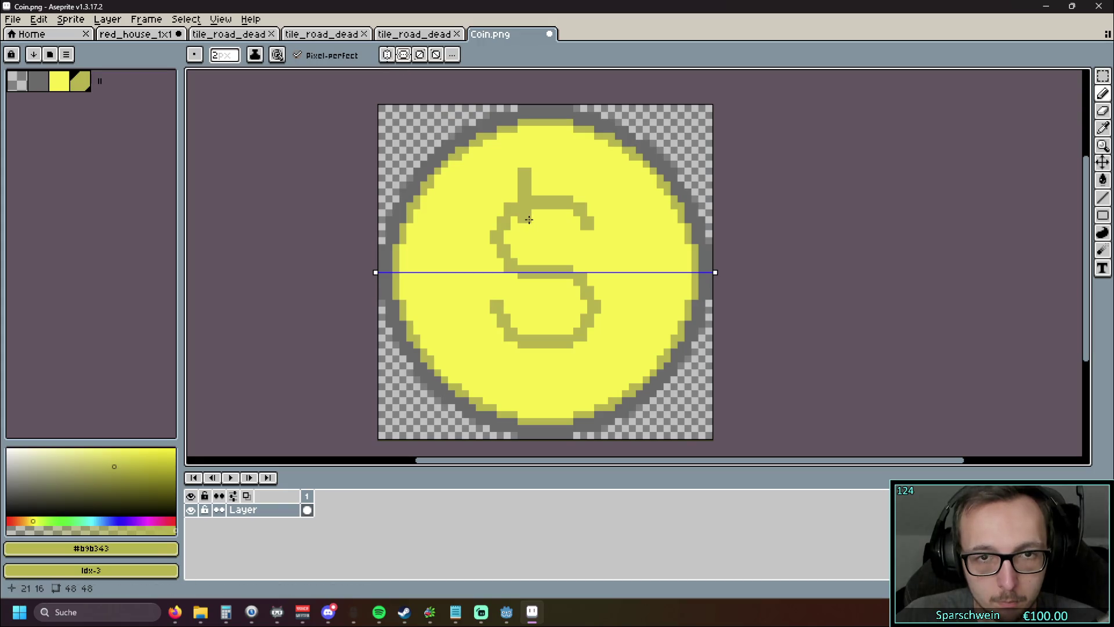
left_click(387, 54)
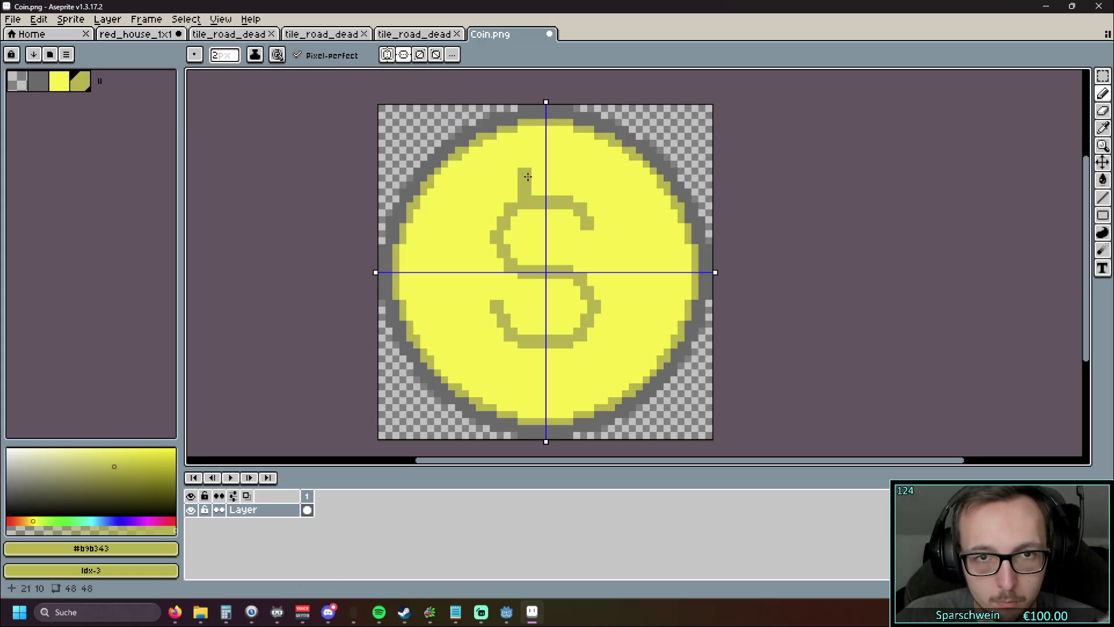
left_click(527, 176)
left_click_drag(527, 179, 531, 272)
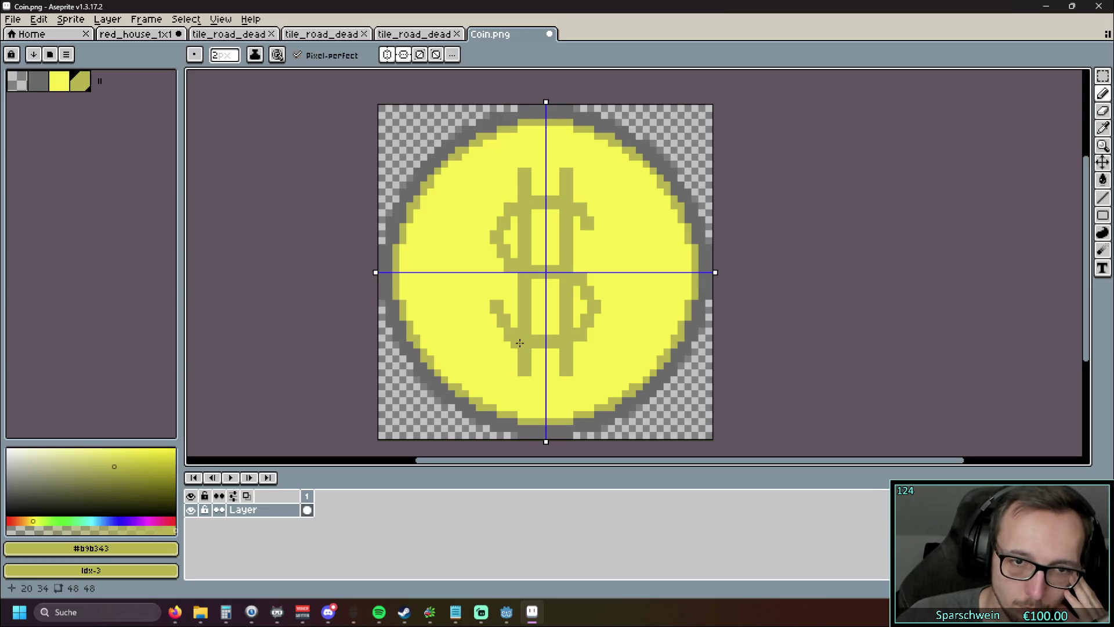
Step: Thicken the S's top, hooks and sides with mirrored olive pixels
left_click(519, 343)
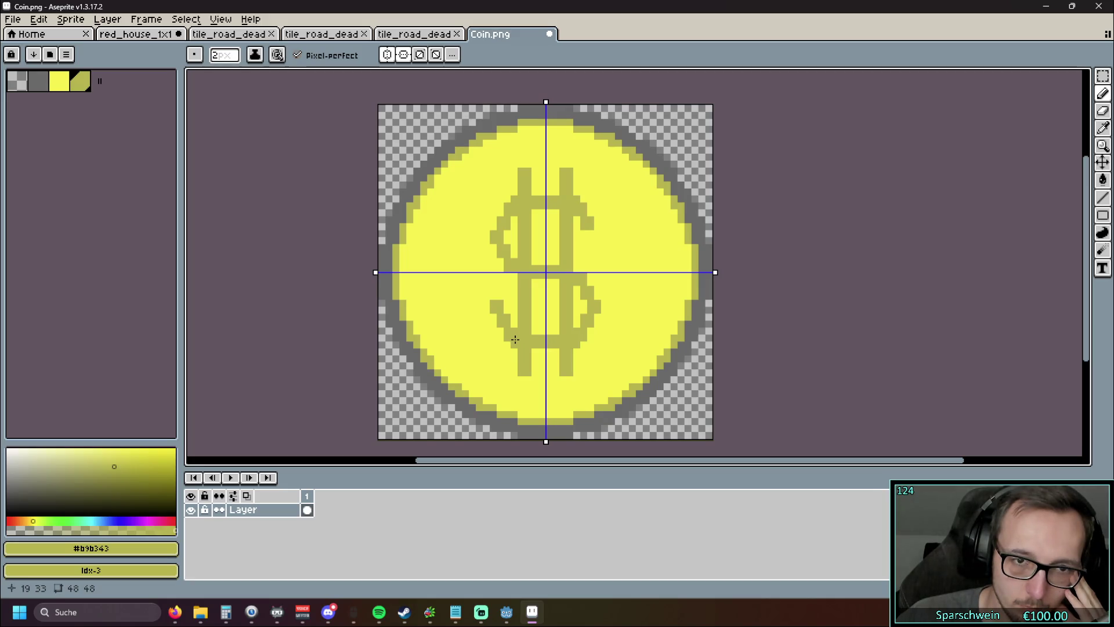
left_click(504, 329)
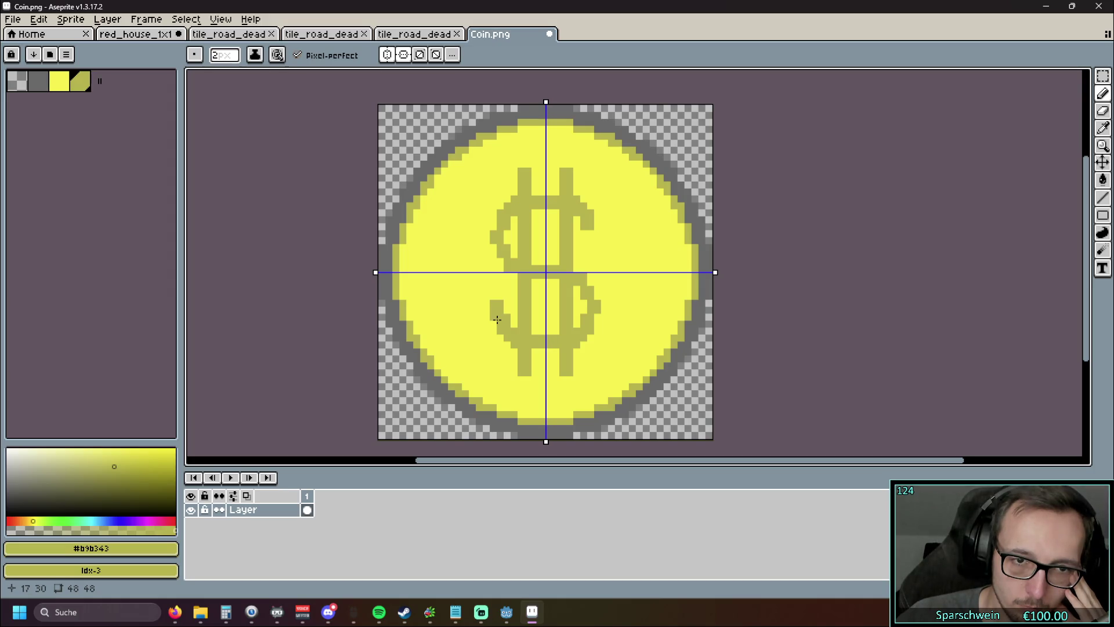
left_click(497, 323)
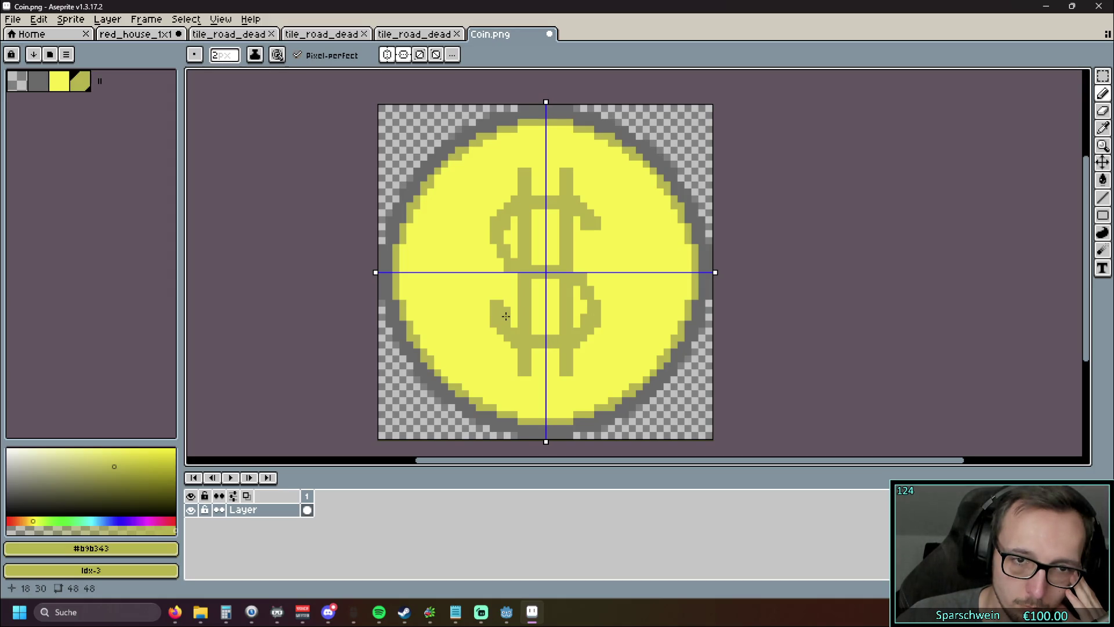
left_click(506, 316)
left_click(506, 306)
left_click(500, 308)
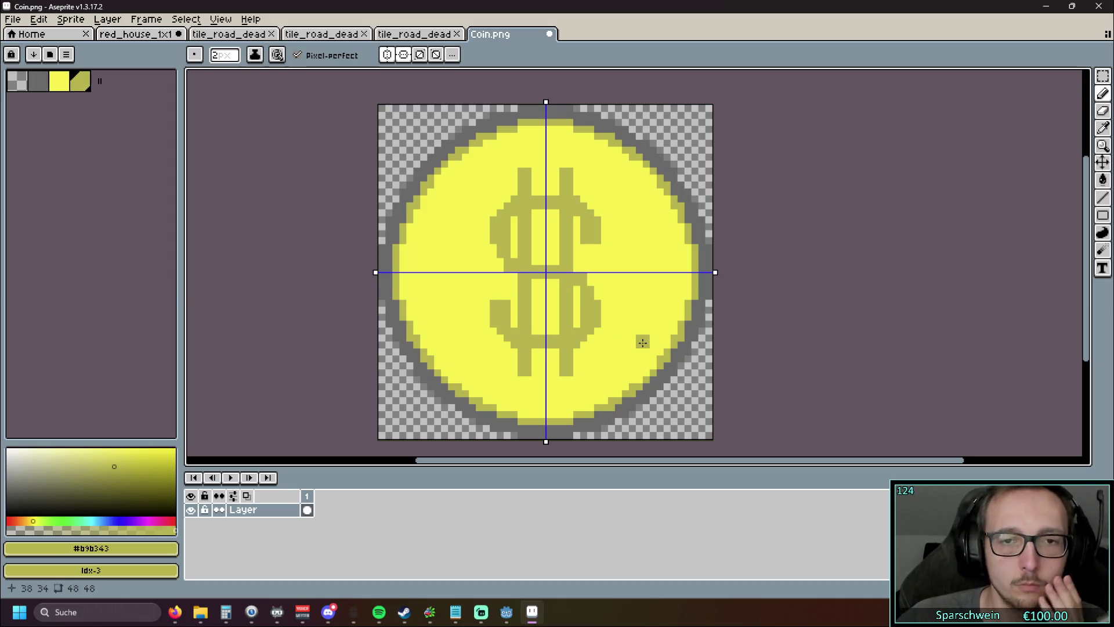
left_click(499, 239)
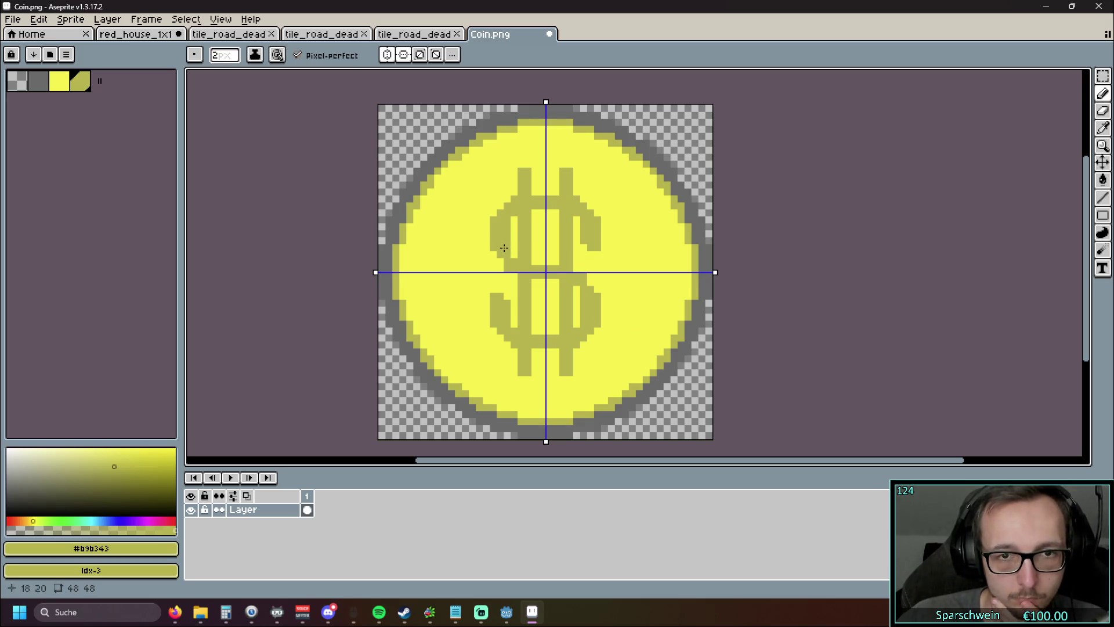
left_click(506, 260)
left_click(496, 254)
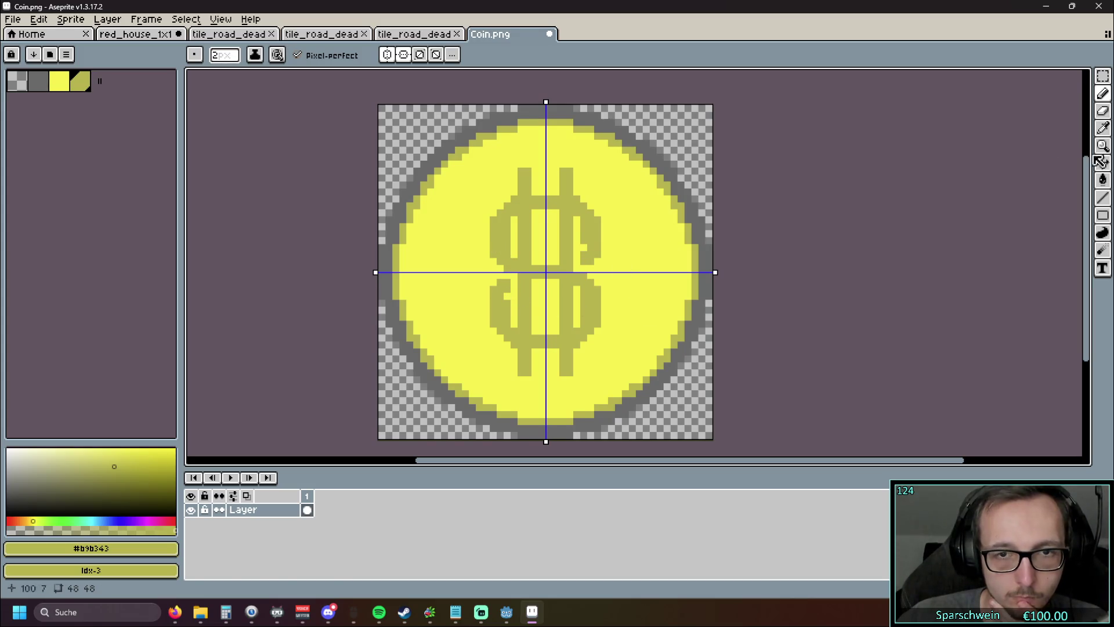
Step: Sample the coin's yellow and try painting the lower-left lobe, then undo it
left_click(1102, 127)
left_click(646, 214)
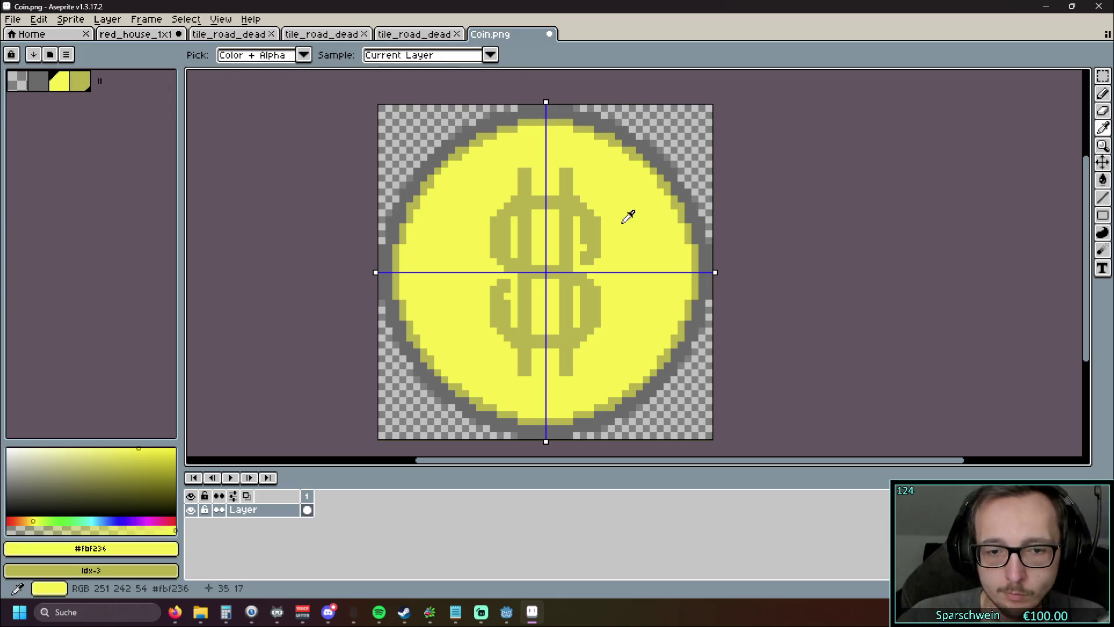
key("v")
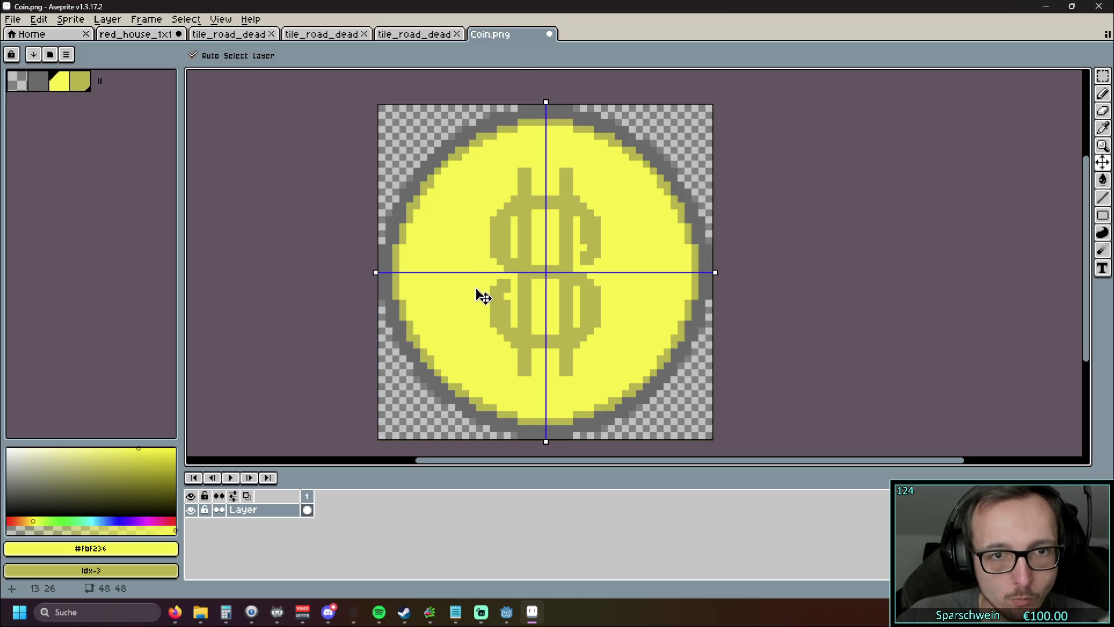
left_click(1103, 128)
key("v")
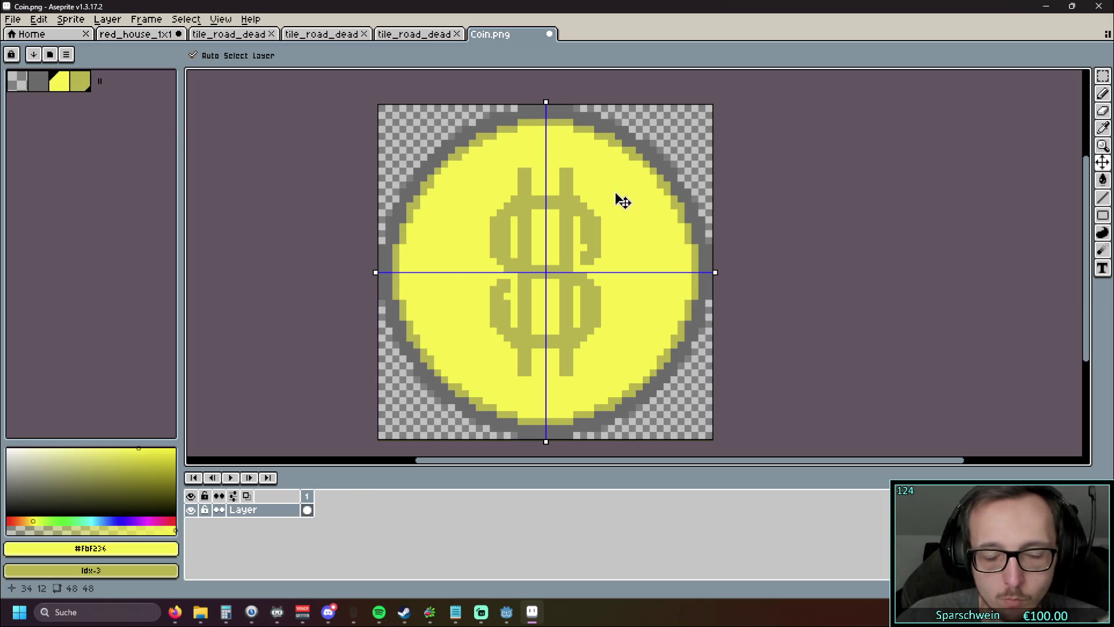
key("b")
left_click_drag(507, 281, 511, 297)
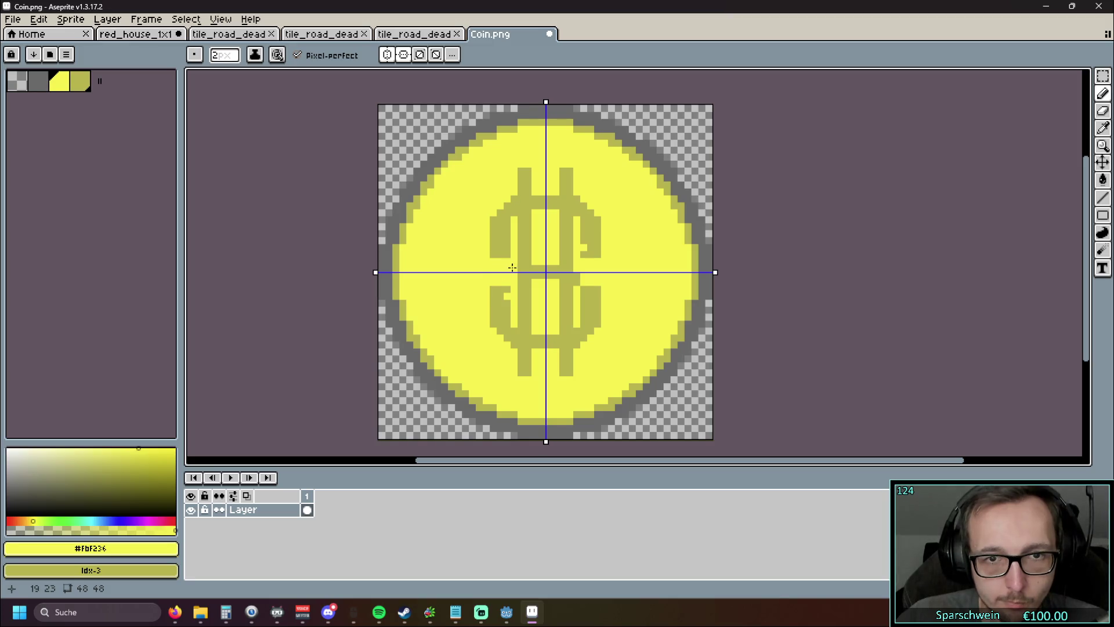
key("ctrl+z")
key("ctrl+z")
key("ctrl+z")
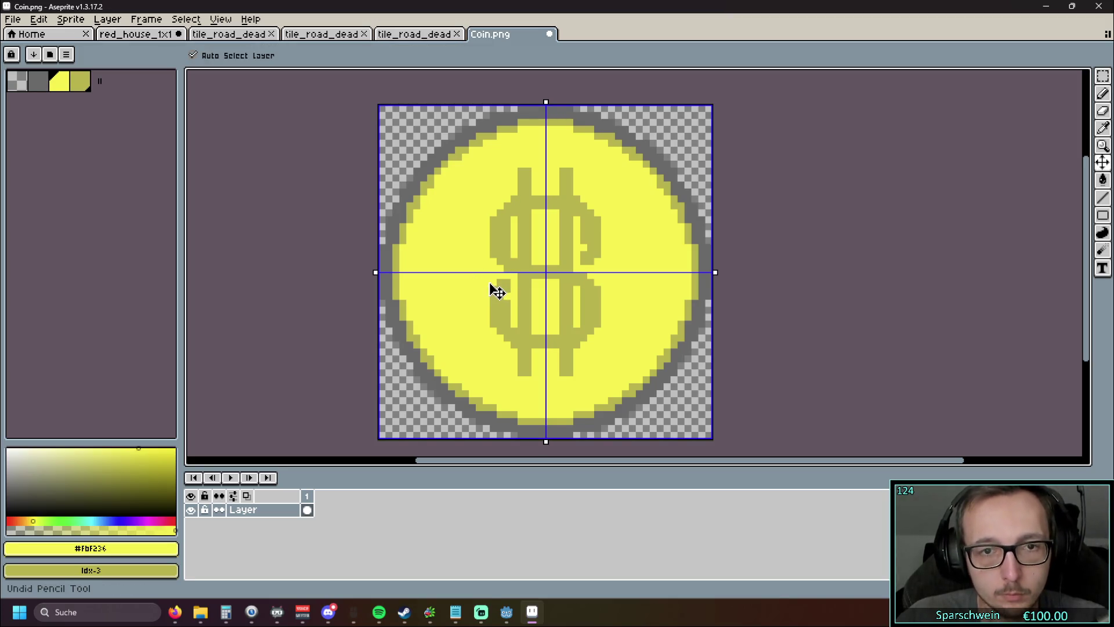
Step: Turn off horizontal and vertical symmetry and test-trim the upper-right hook, undoing it
left_click(404, 55)
left_click(389, 54)
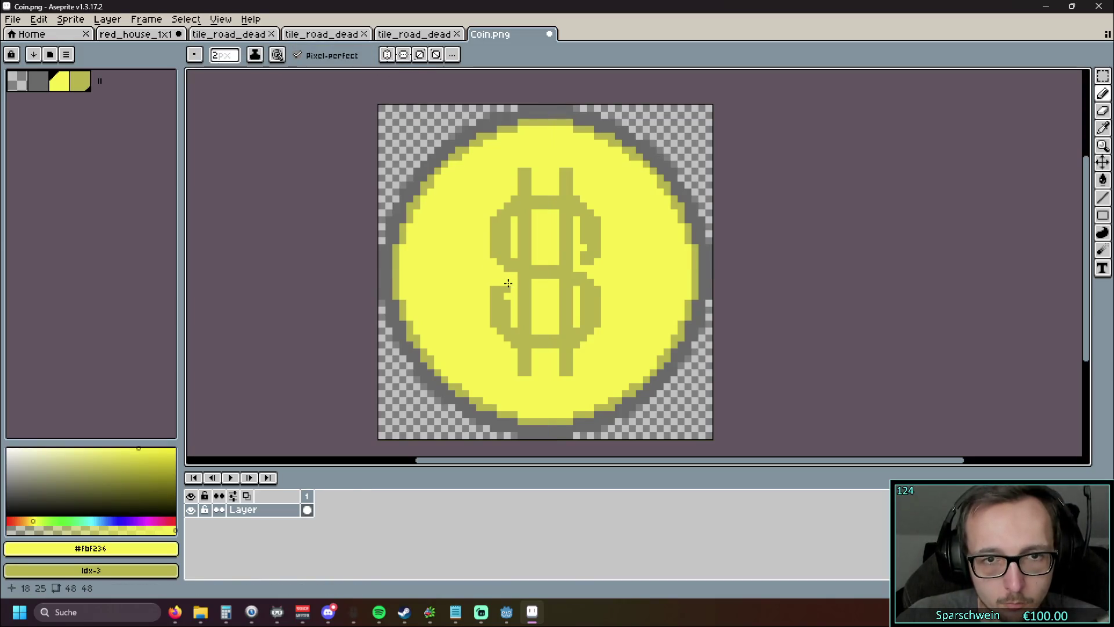
left_click(597, 264)
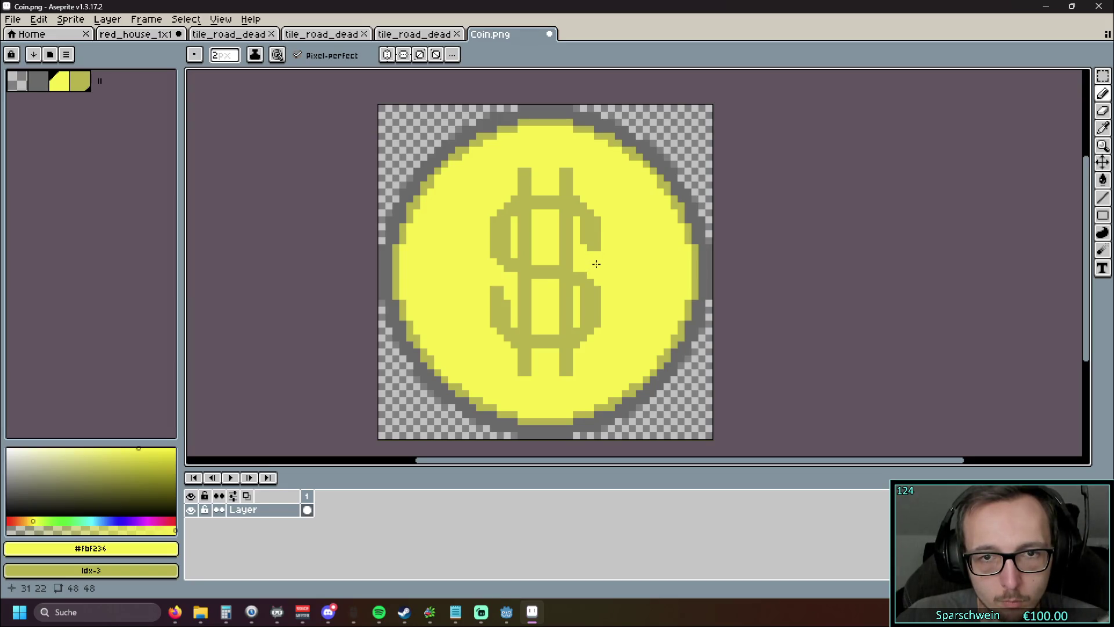
key("ctrl+z")
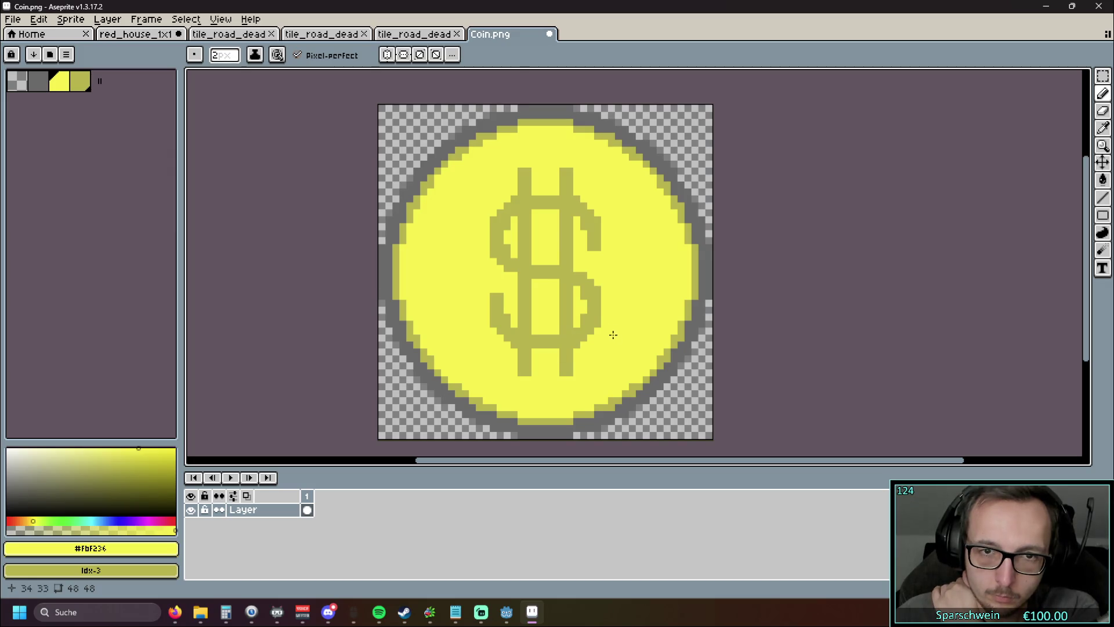
Step: Save Coin.png and minimize Aseprite to bring Godot back
key("ctrl+s")
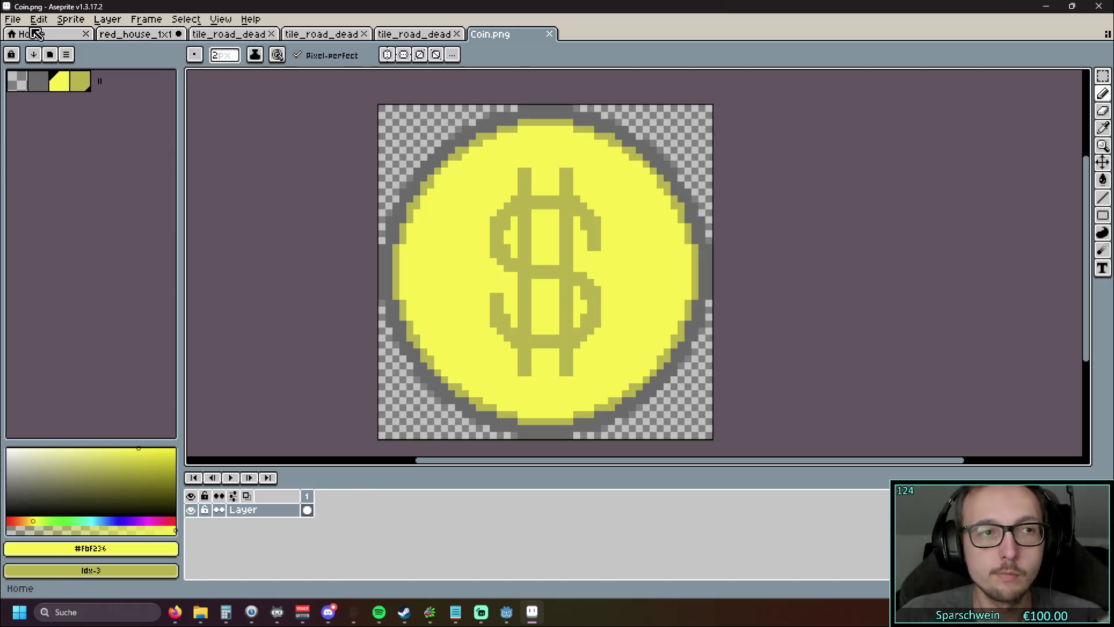
left_click(13, 19)
left_click(55, 90)
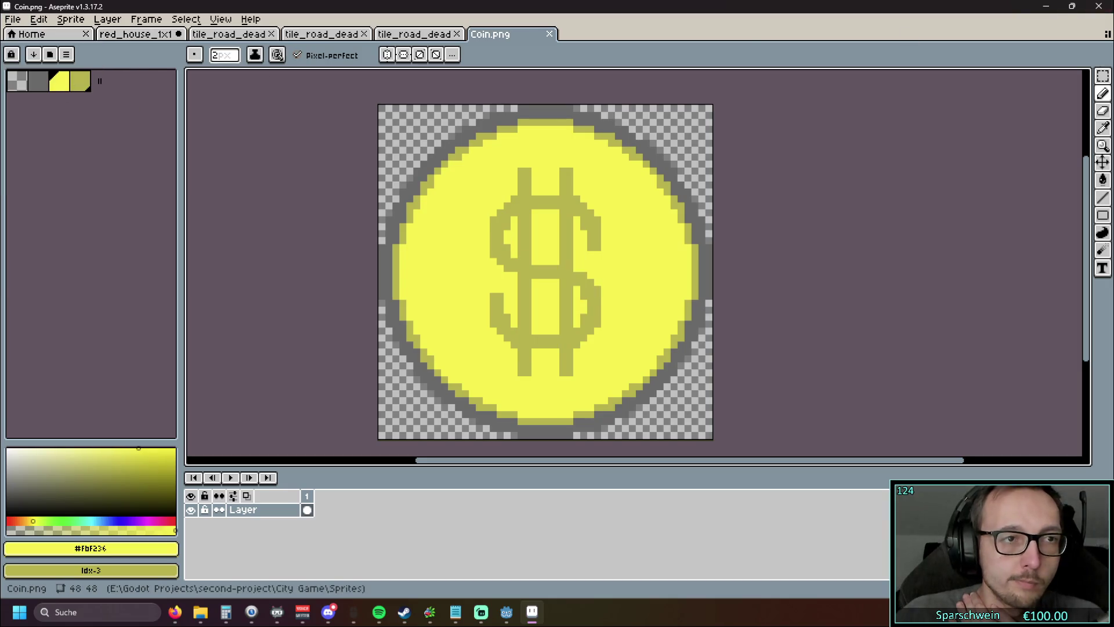
left_click(1046, 6)
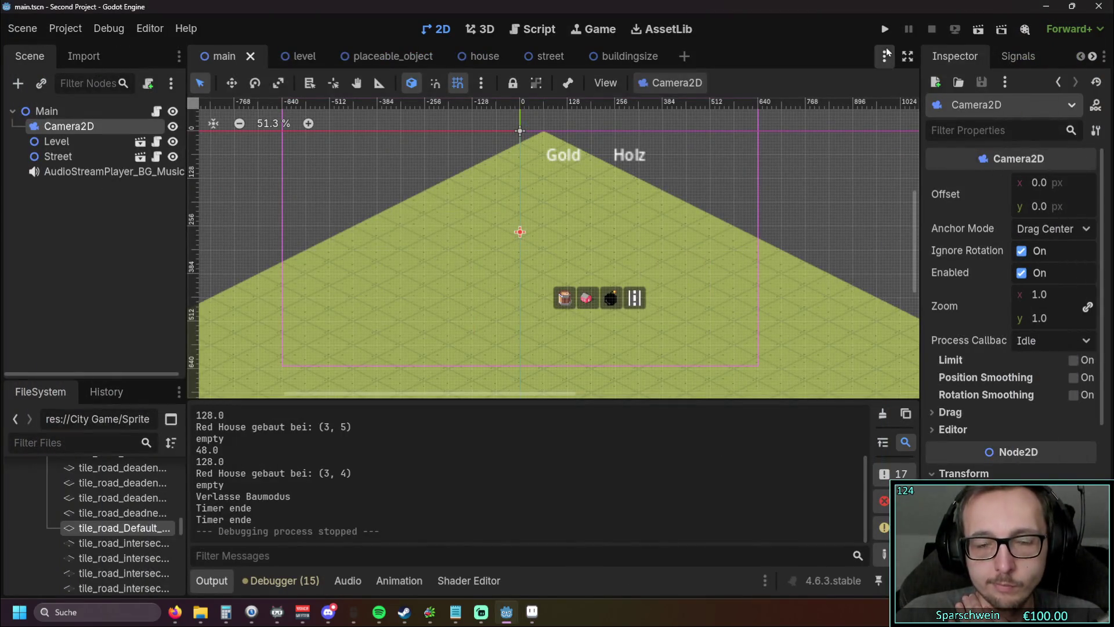
left_click(885, 29)
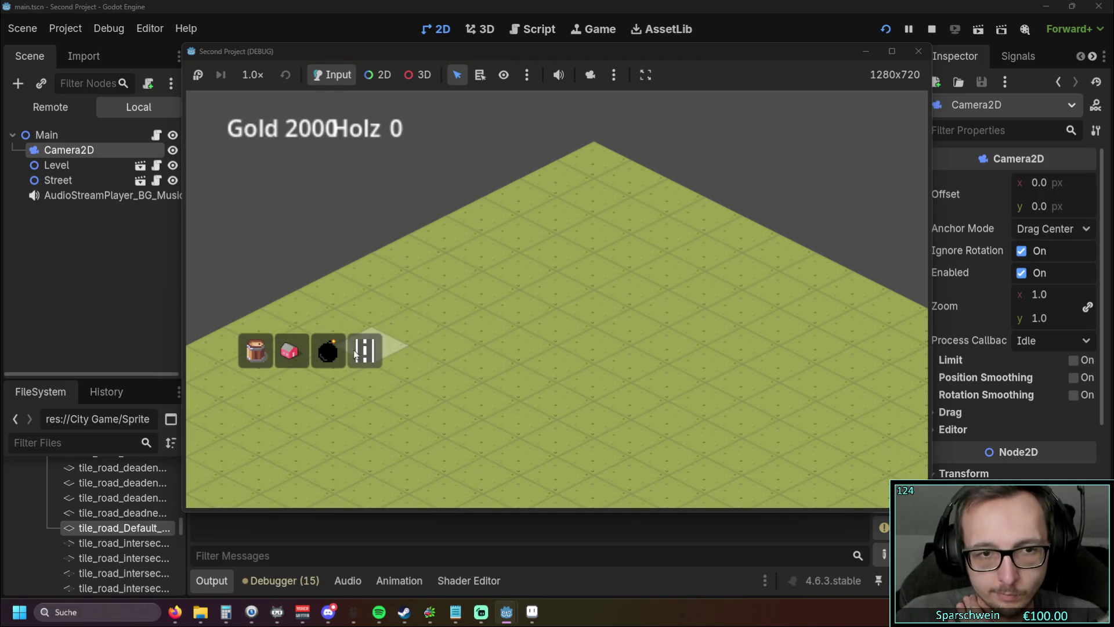
left_click(256, 350)
left_click(549, 334)
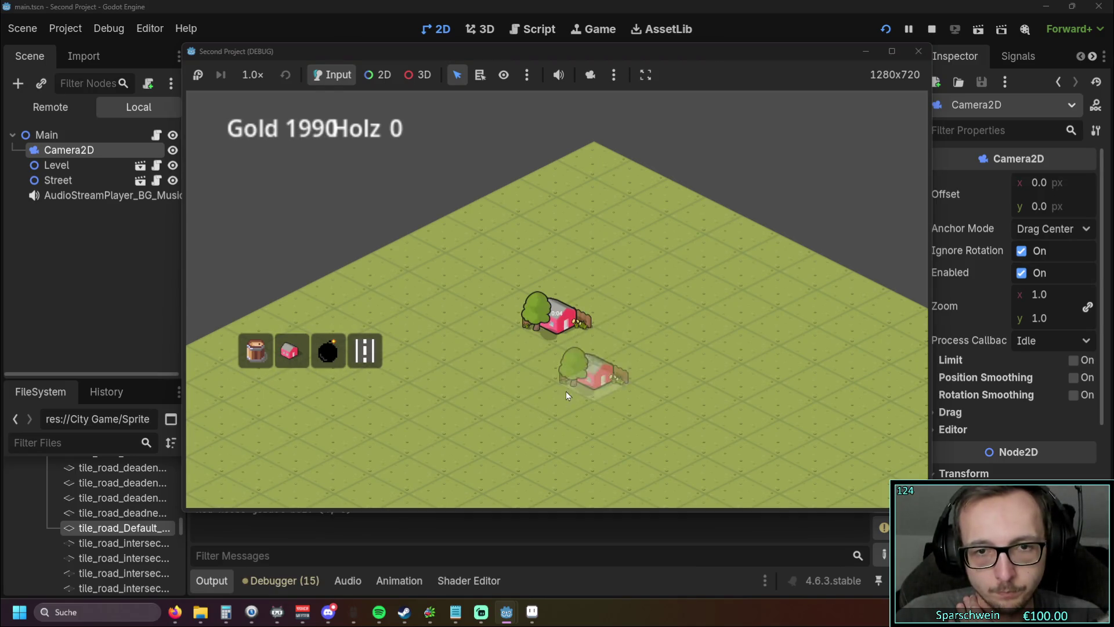
right_click(562, 387)
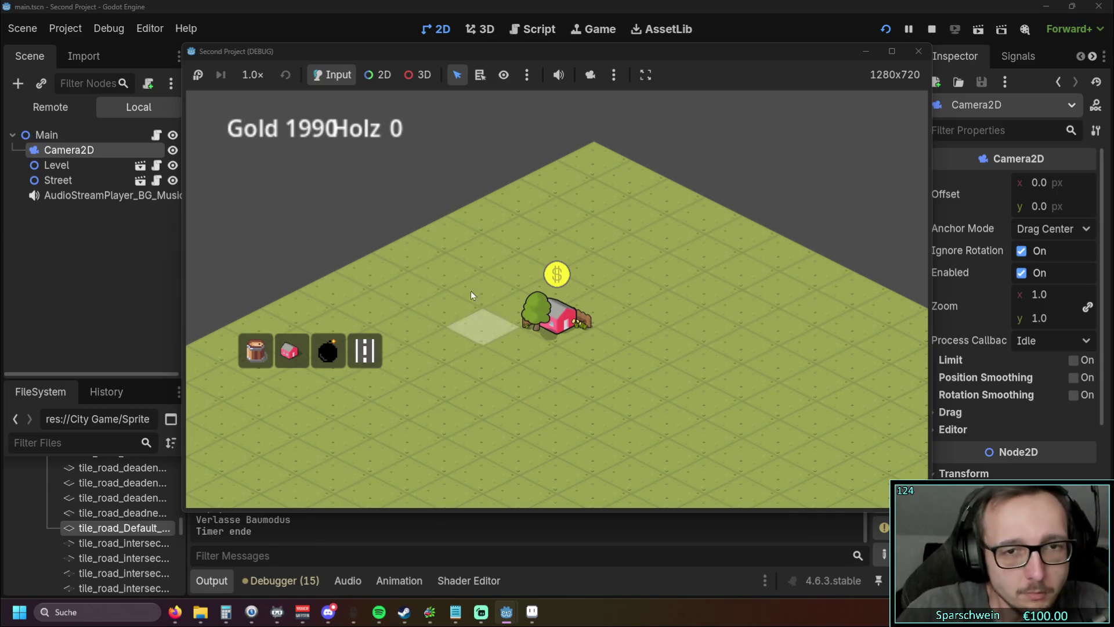
left_click(541, 339)
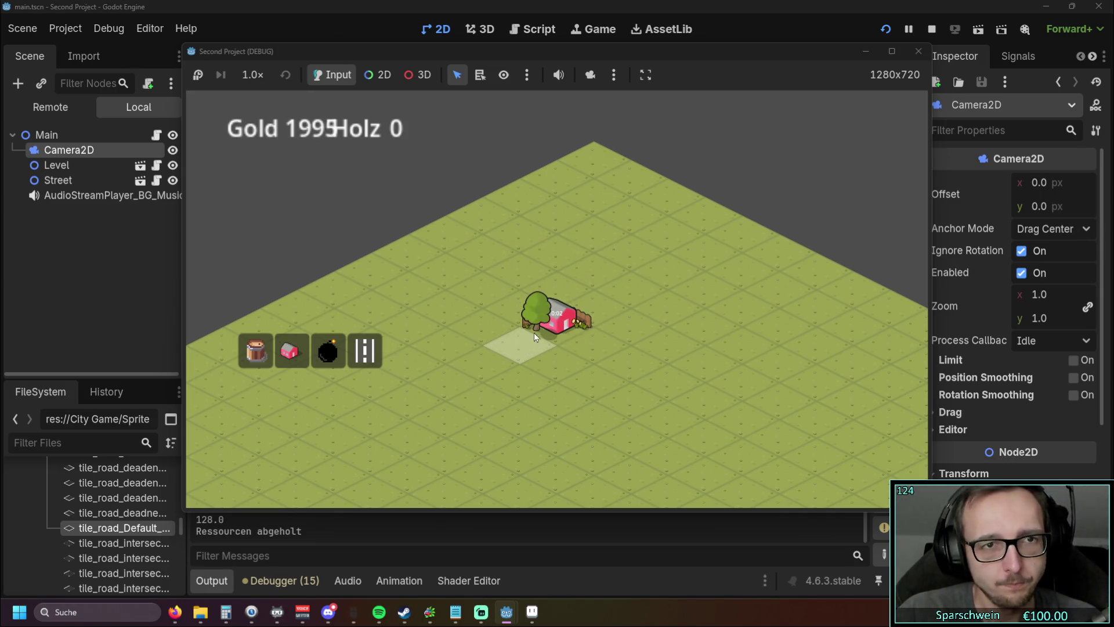
left_click(551, 330)
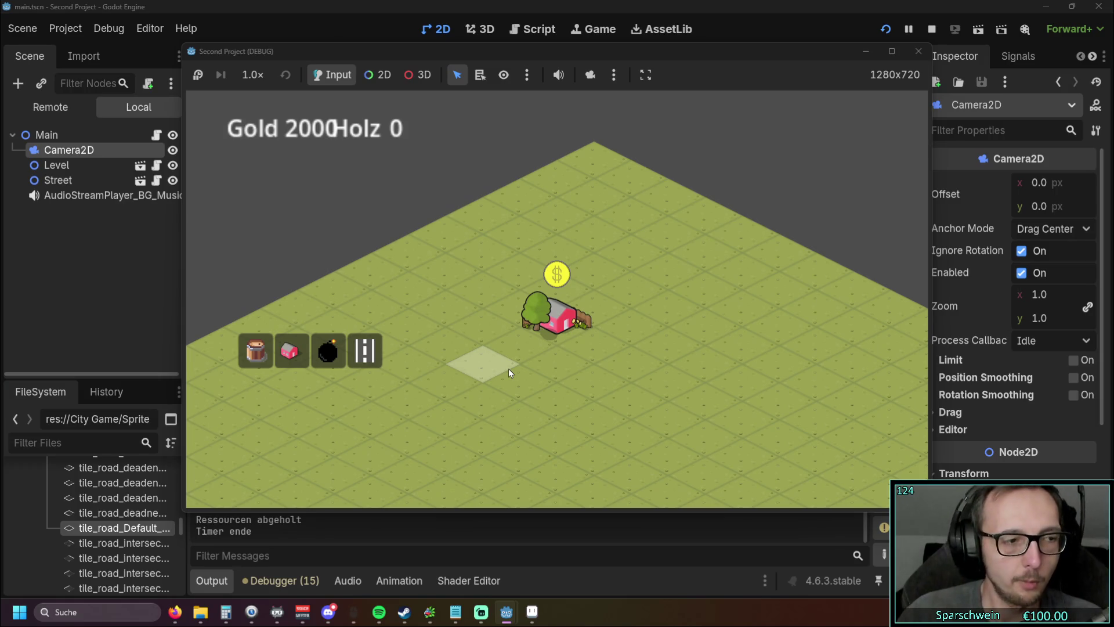
left_click(918, 51)
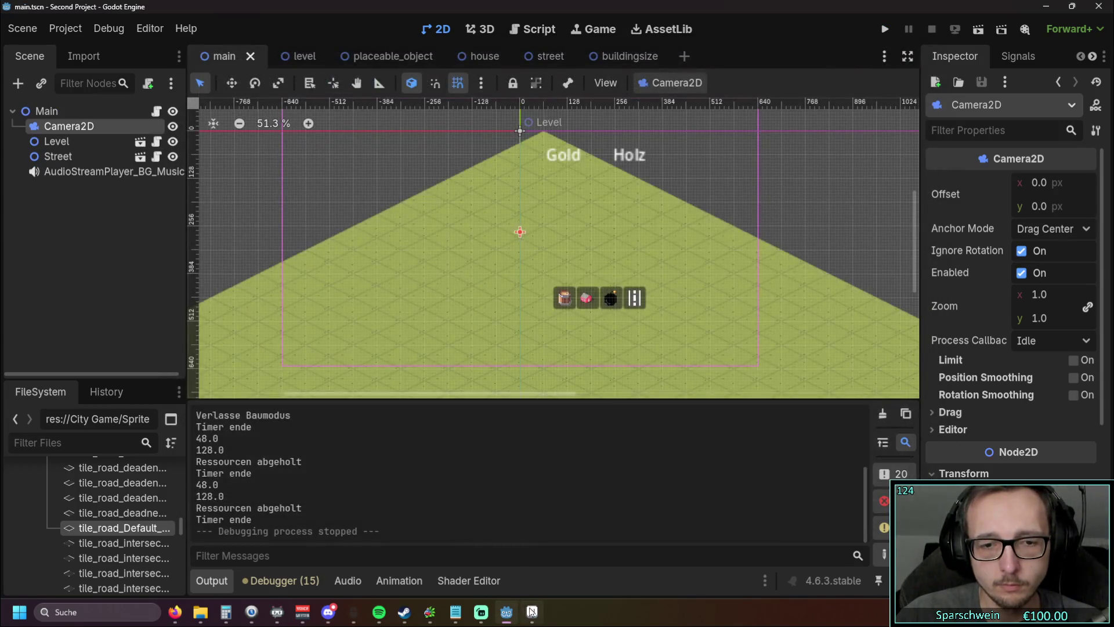
Step: Return to Aseprite and add a new empty Layer 1 to Coin.png
left_click(532, 611)
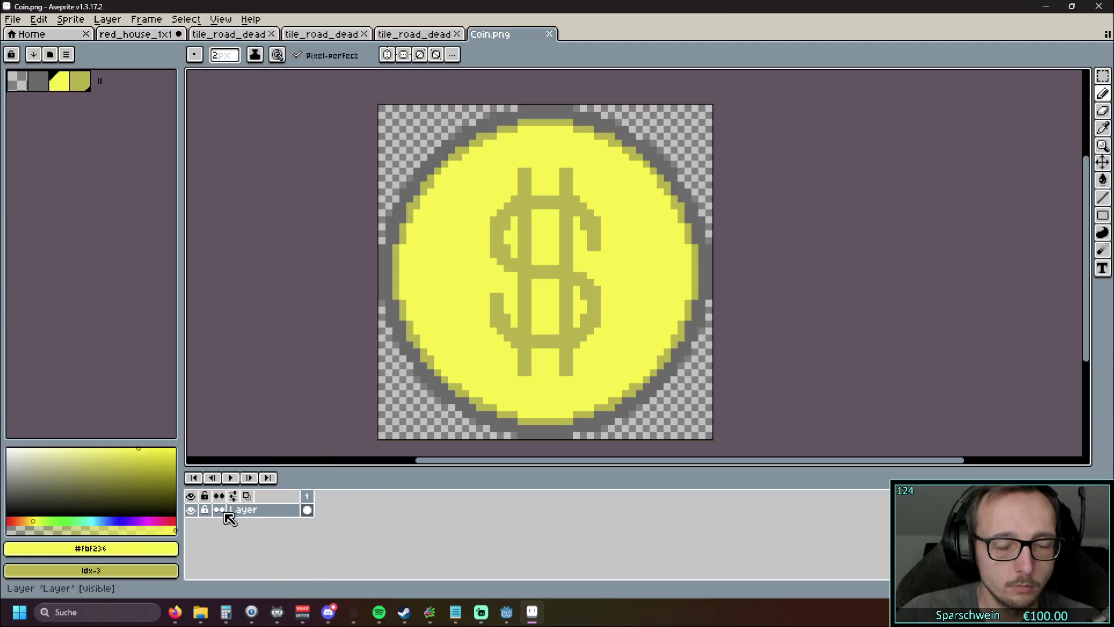
left_click(45, 20)
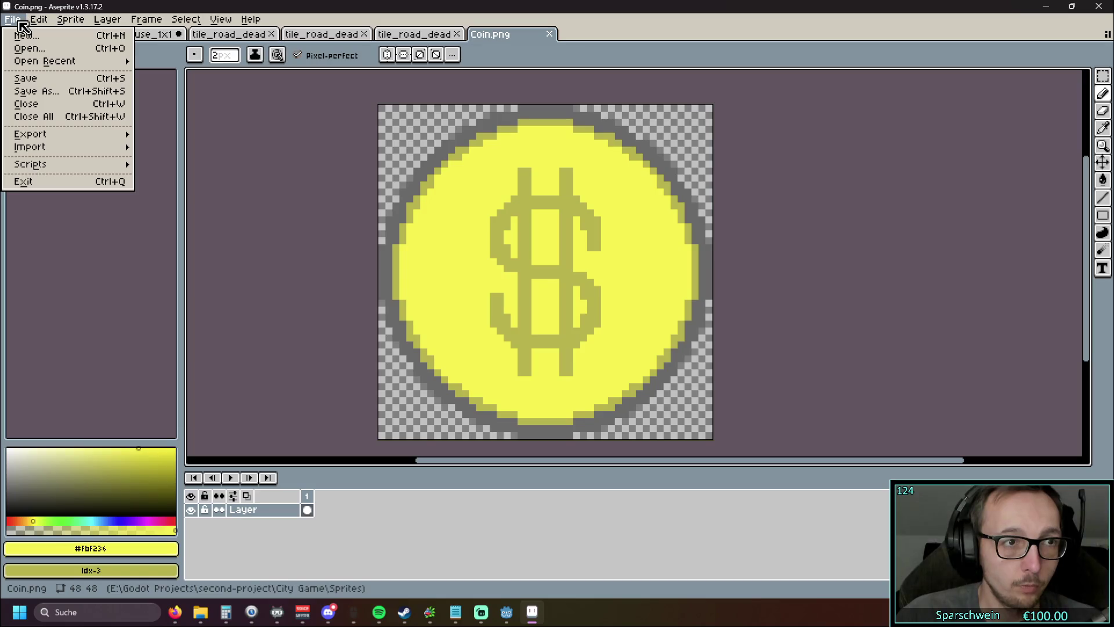
mouse_move(102, 22)
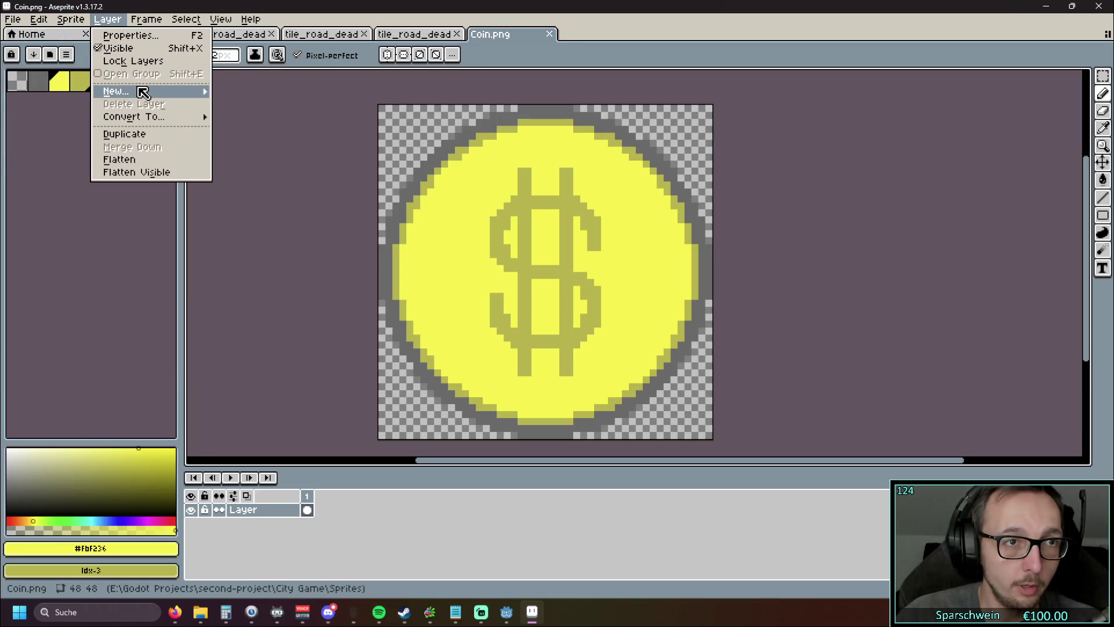
mouse_move(142, 92)
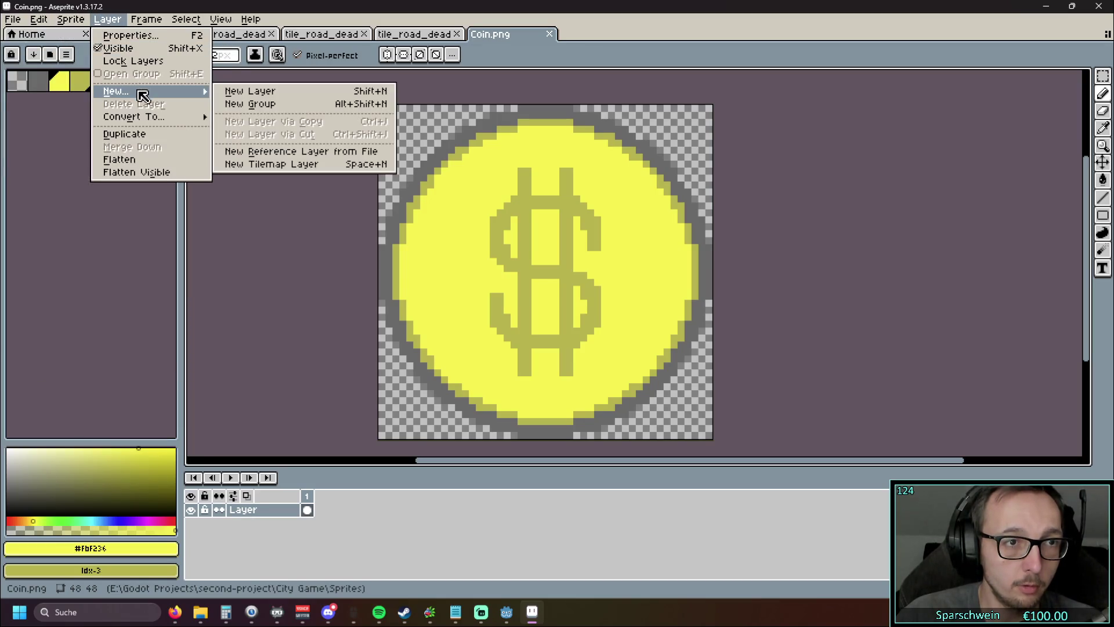
left_click(262, 91)
Step: Hide the original coin Layer and make Layer 1 the active layer
double_click(264, 525)
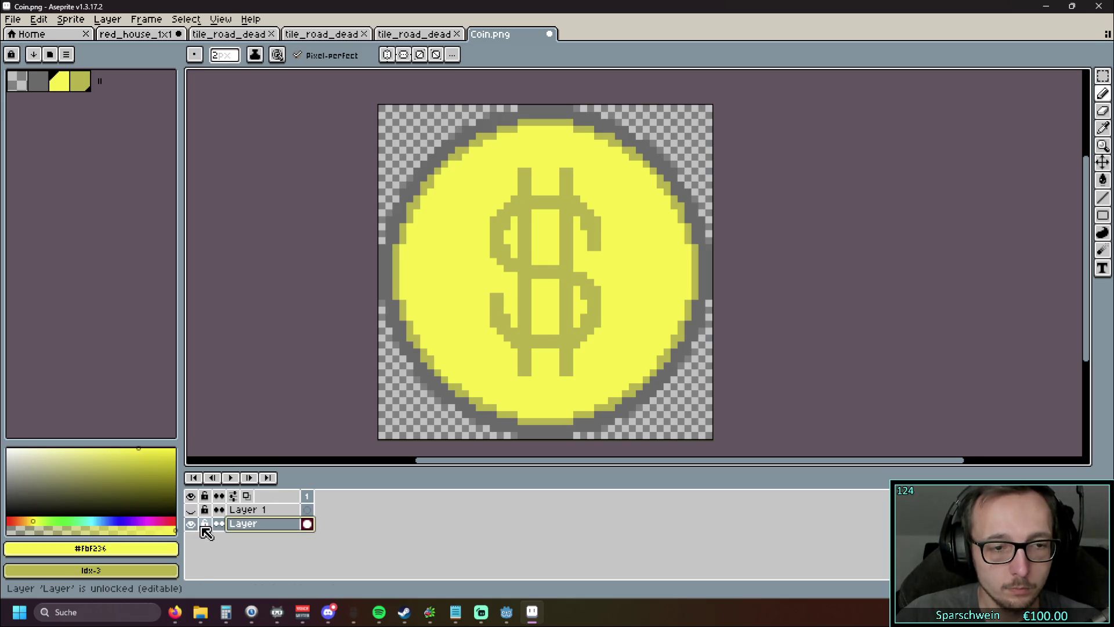
left_click(191, 523)
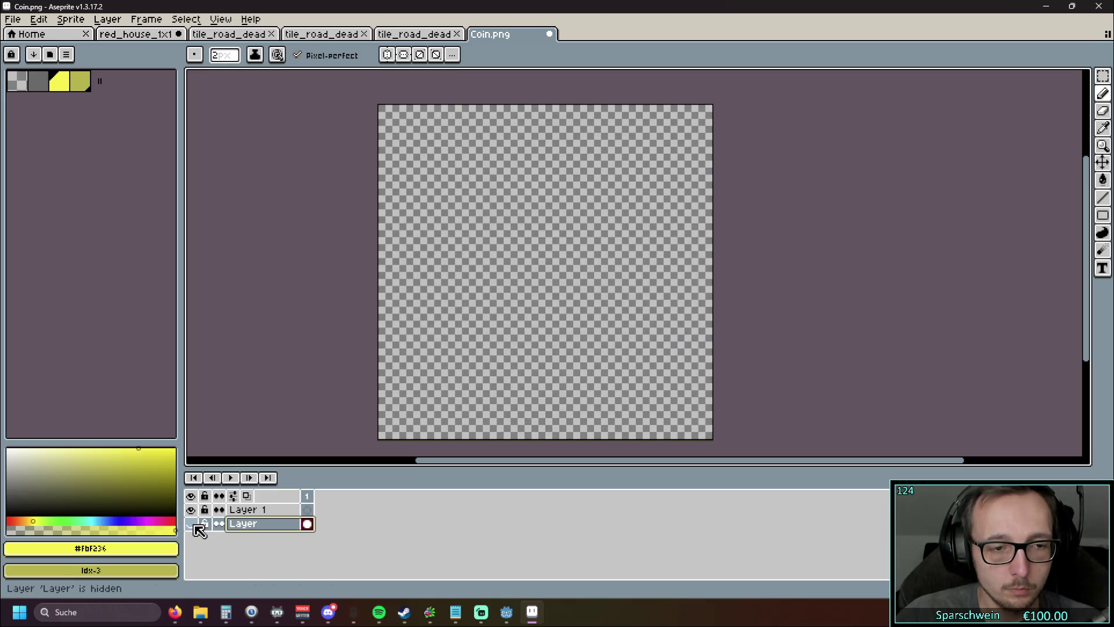
left_click(262, 509)
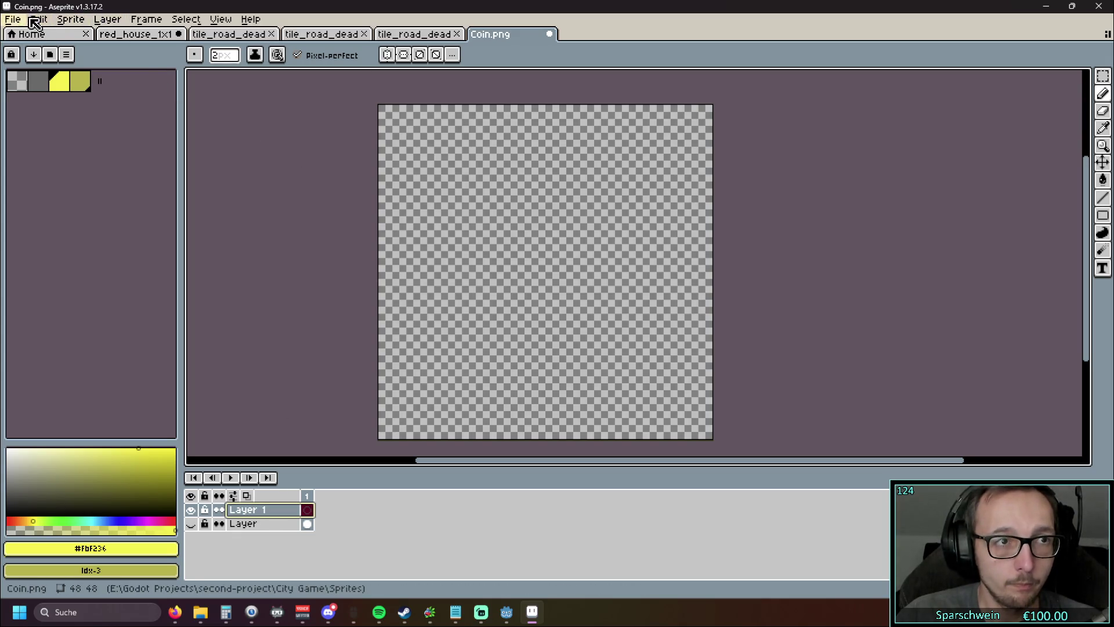
left_click(38, 20)
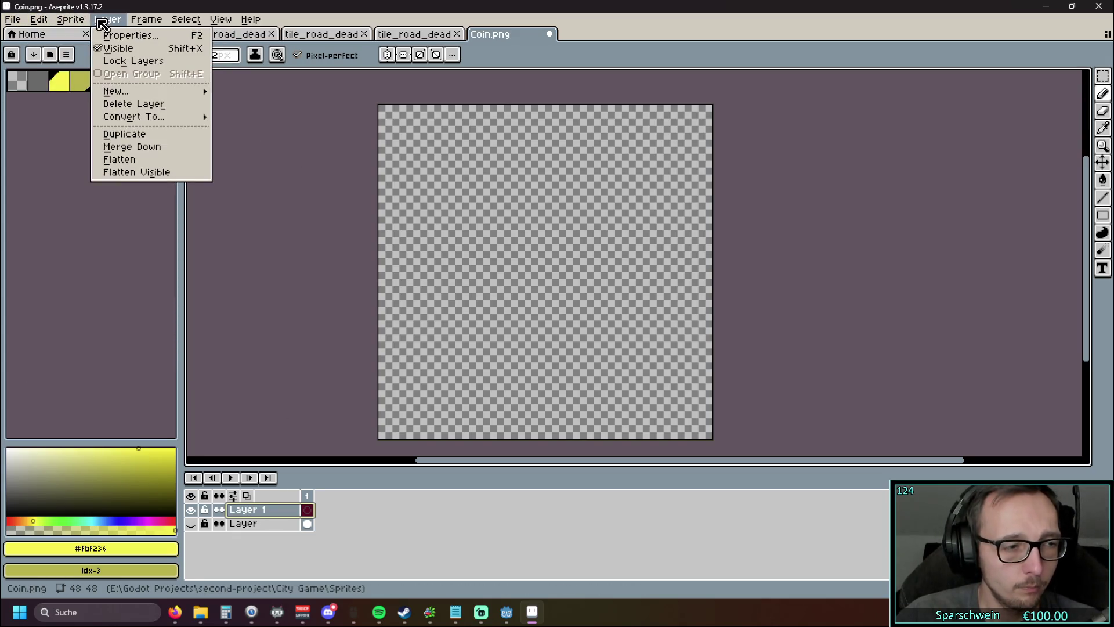
mouse_move(77, 23)
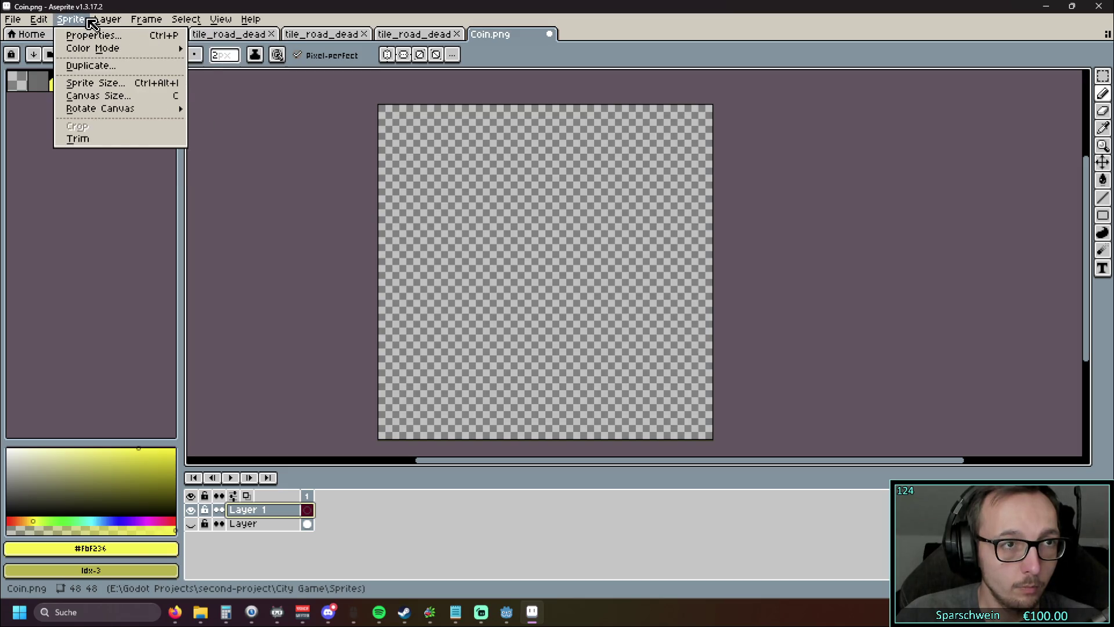
mouse_move(143, 23)
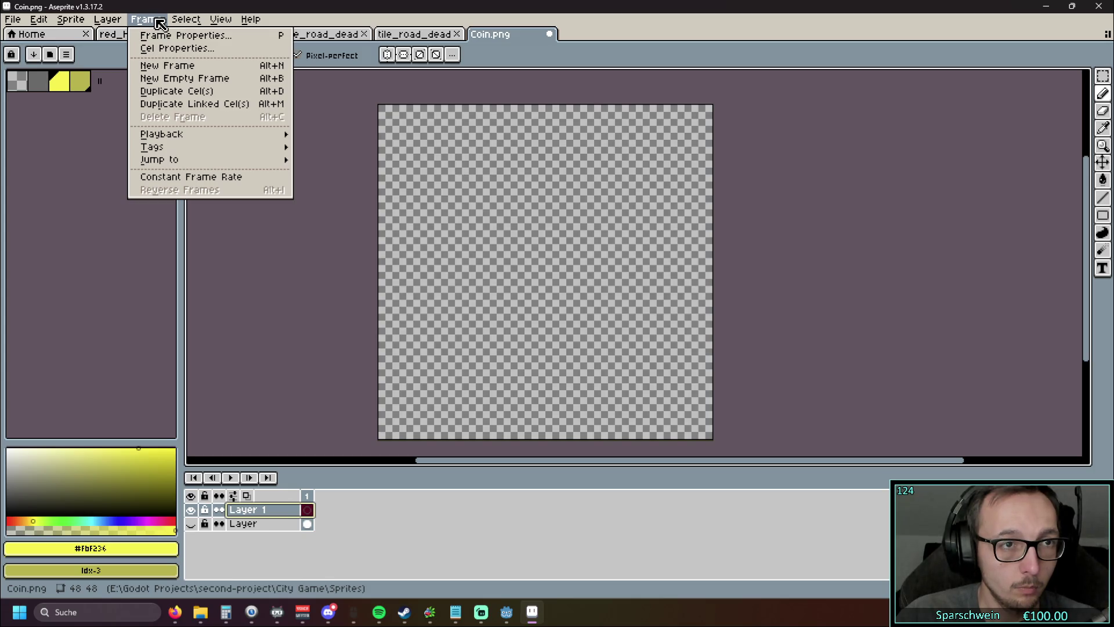
mouse_move(179, 23)
mouse_move(223, 25)
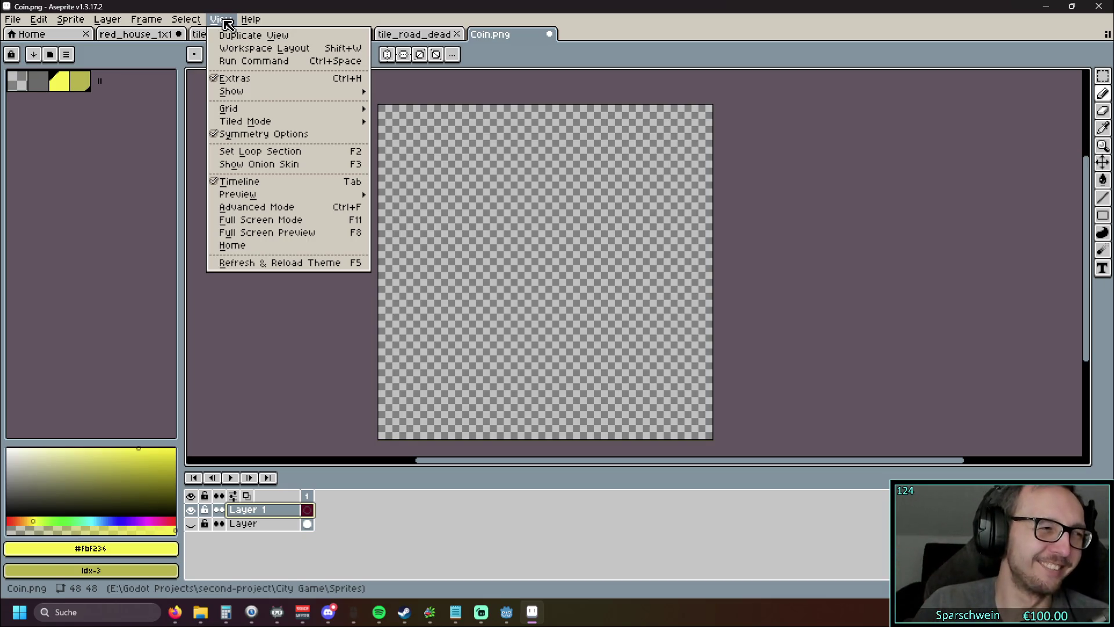
key("Left")
key("Left")
key("Left")
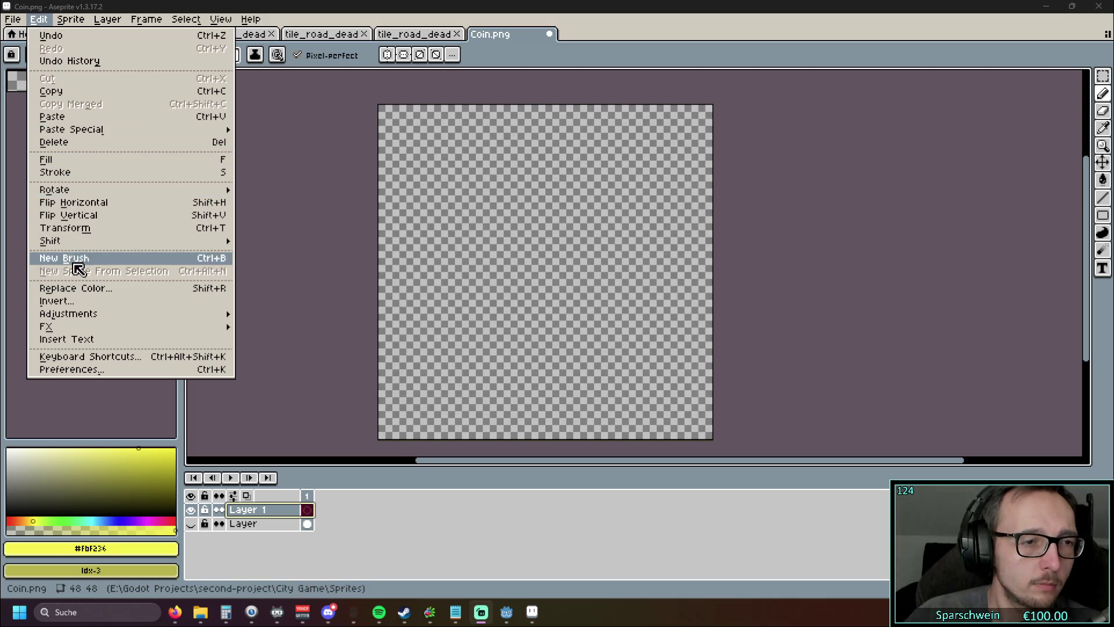
mouse_move(83, 329)
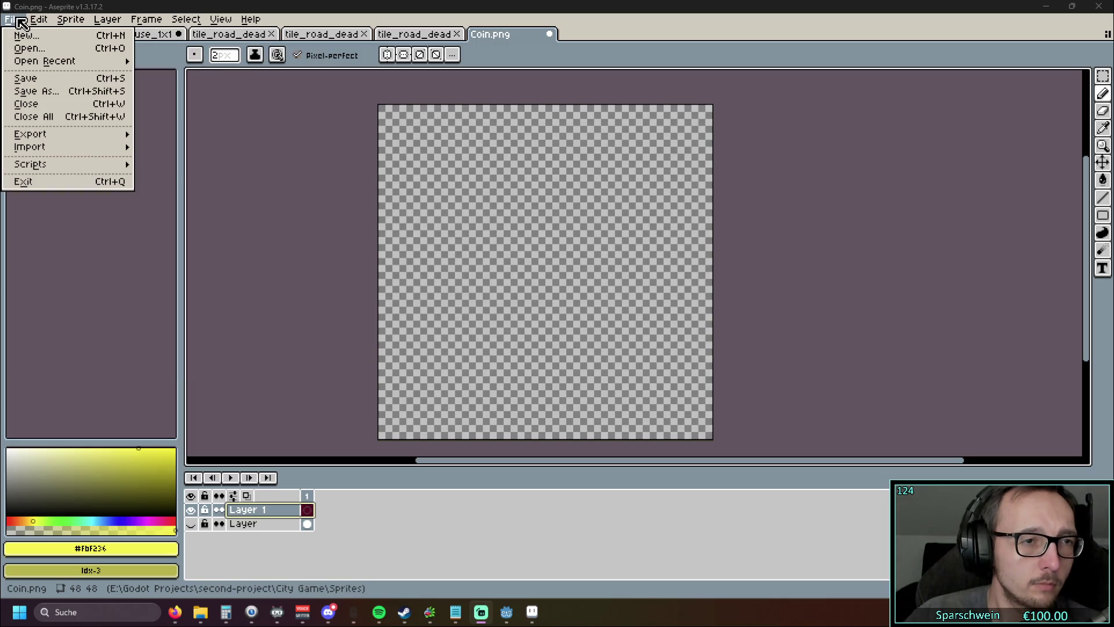
mouse_move(68, 164)
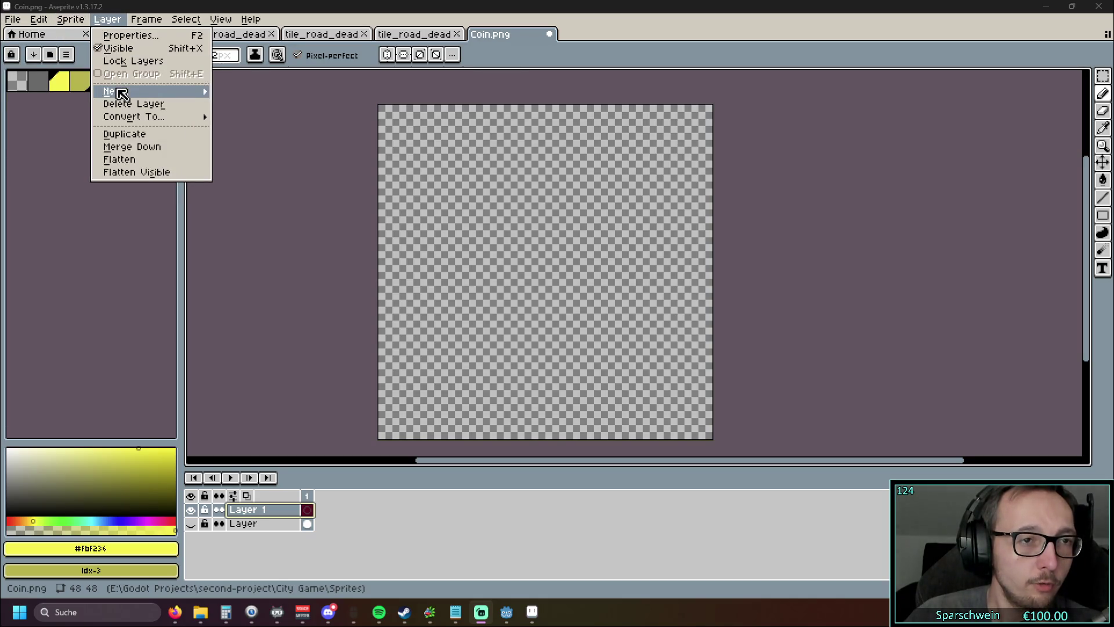
mouse_move(118, 91)
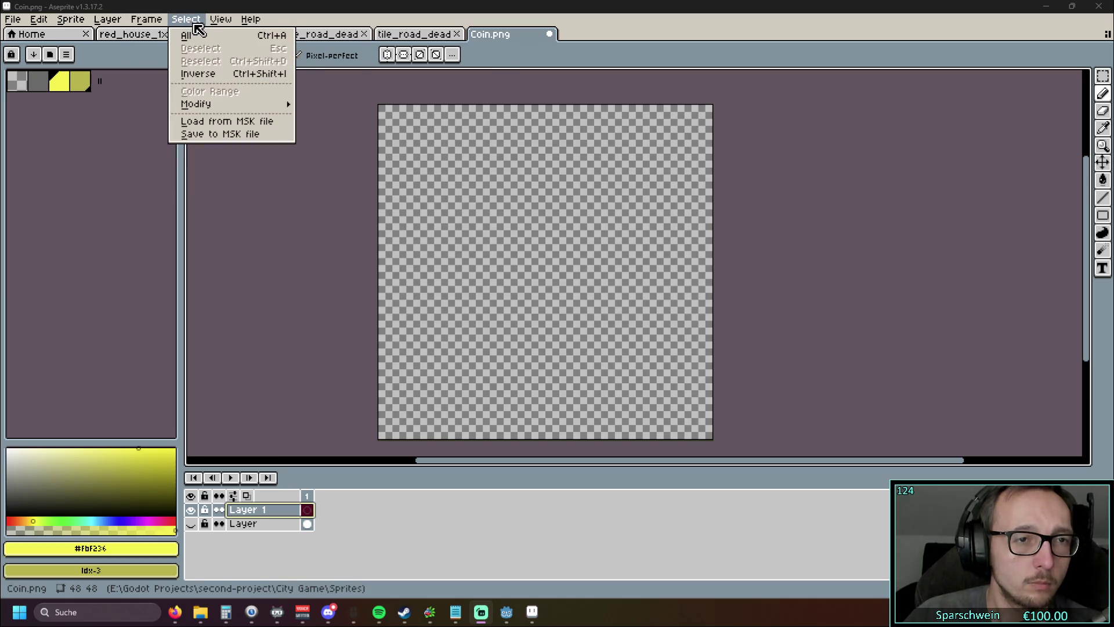
mouse_move(250, 125)
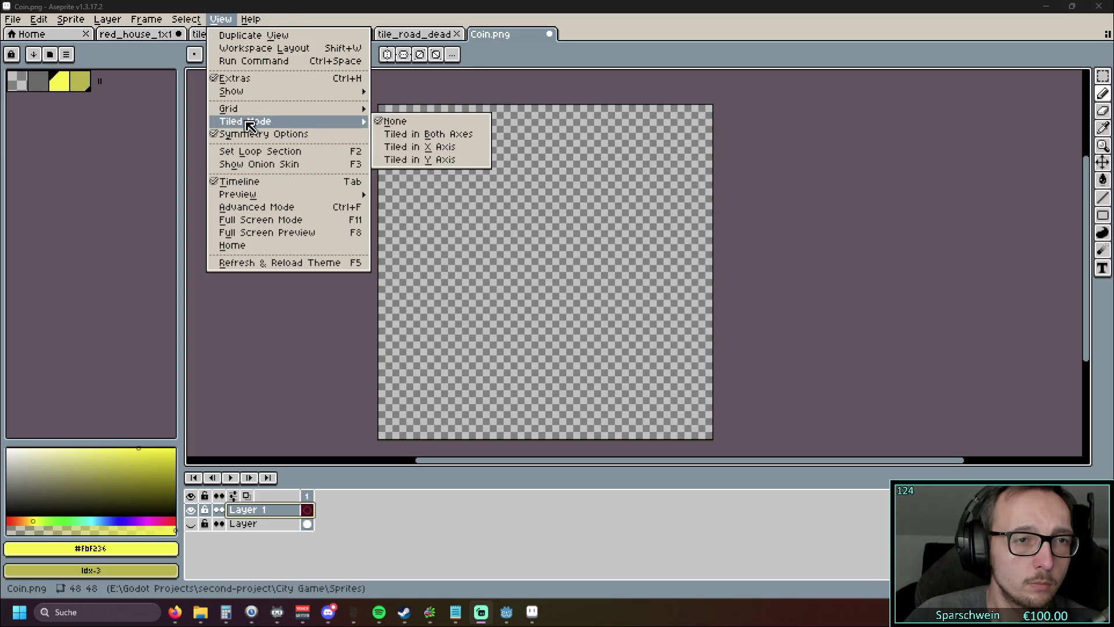
mouse_move(274, 196)
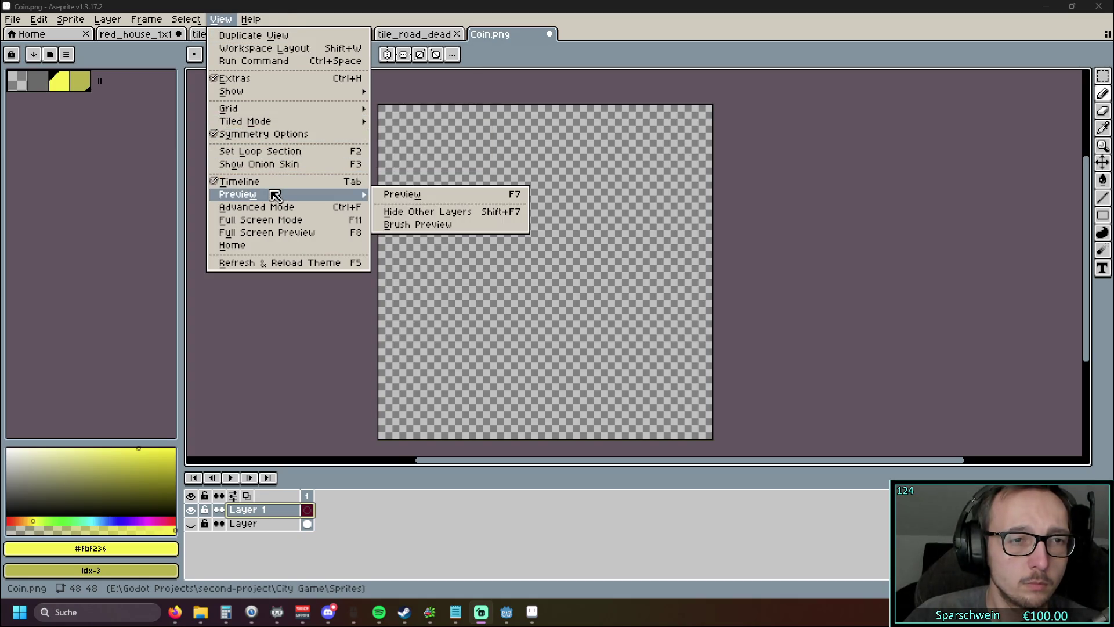
mouse_move(282, 91)
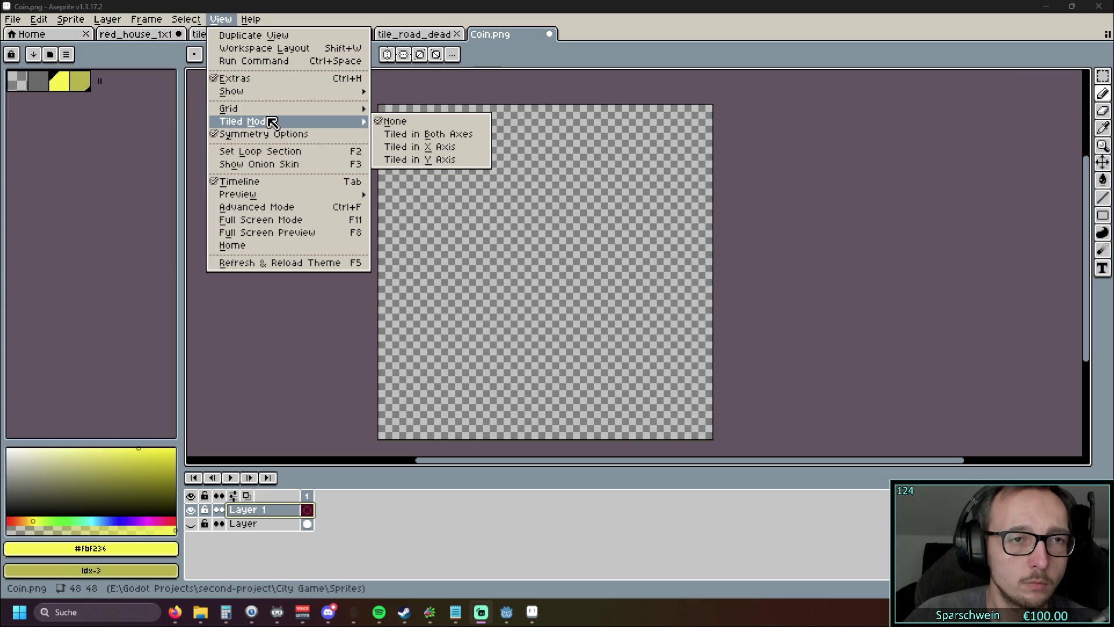
mouse_move(256, 20)
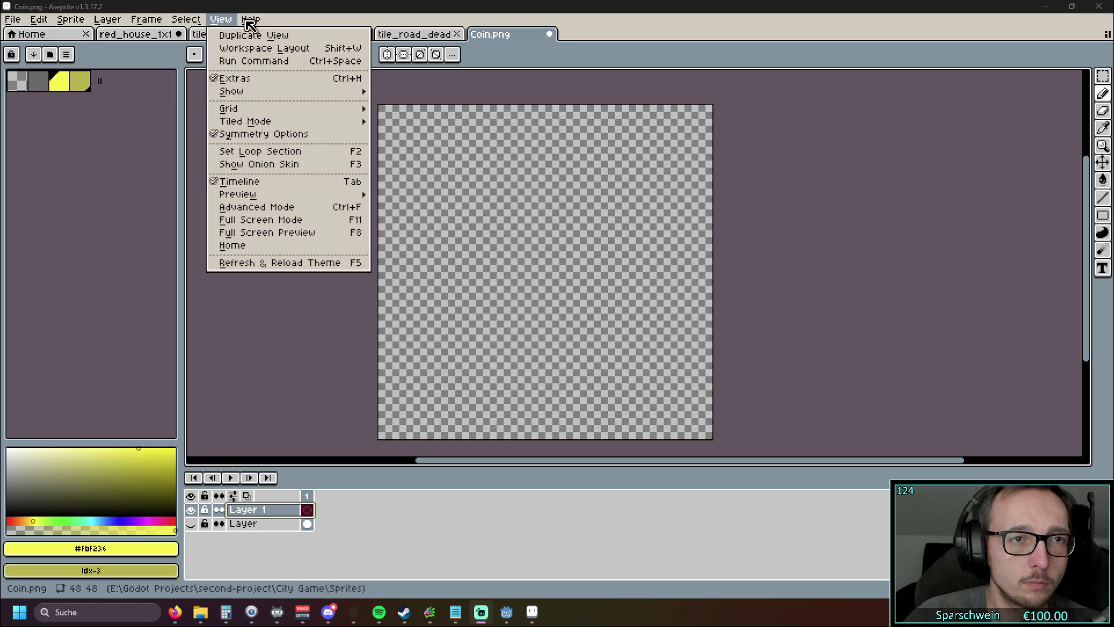
left_click(293, 32)
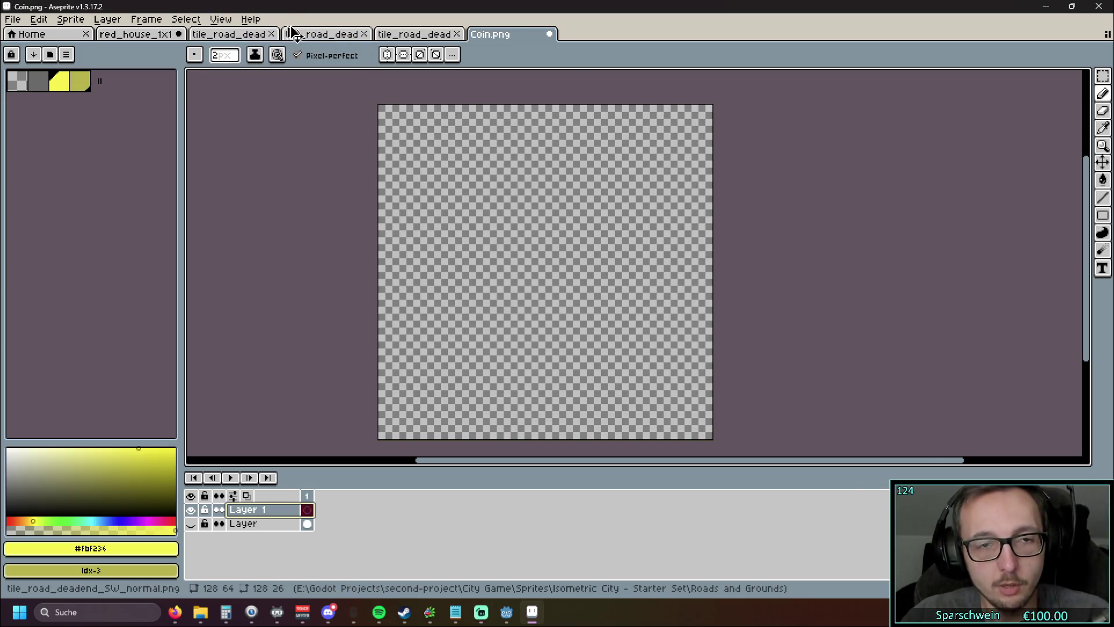
Step: Toggle Aseprite's advanced mode with Ctrl+F, ending with menus, palette, tools and timeline restored
key("ctrl+f")
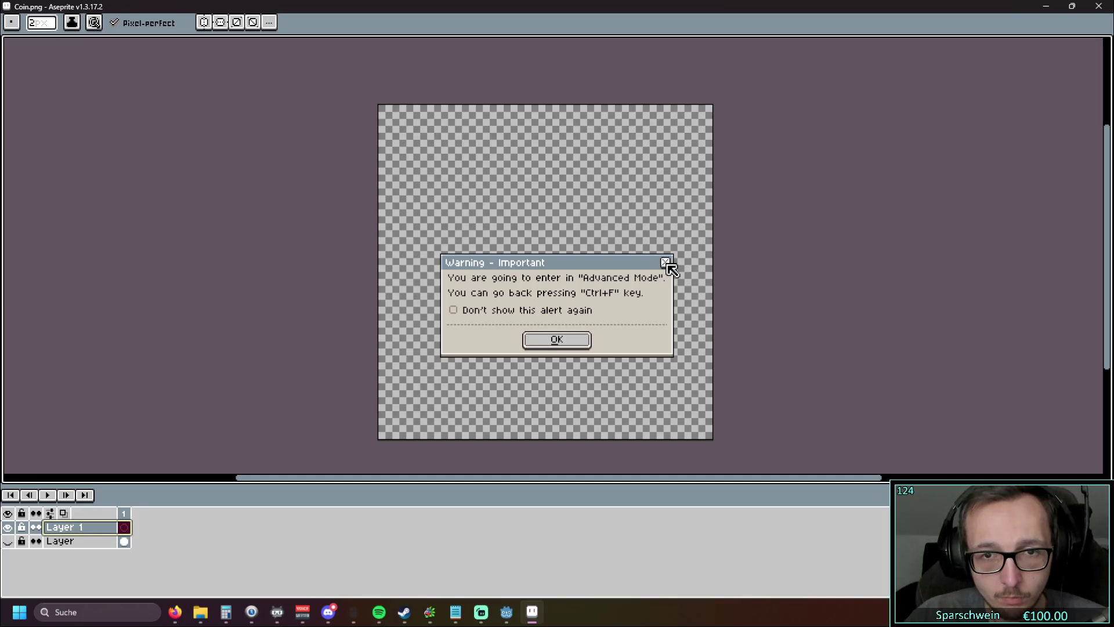
left_click(556, 341)
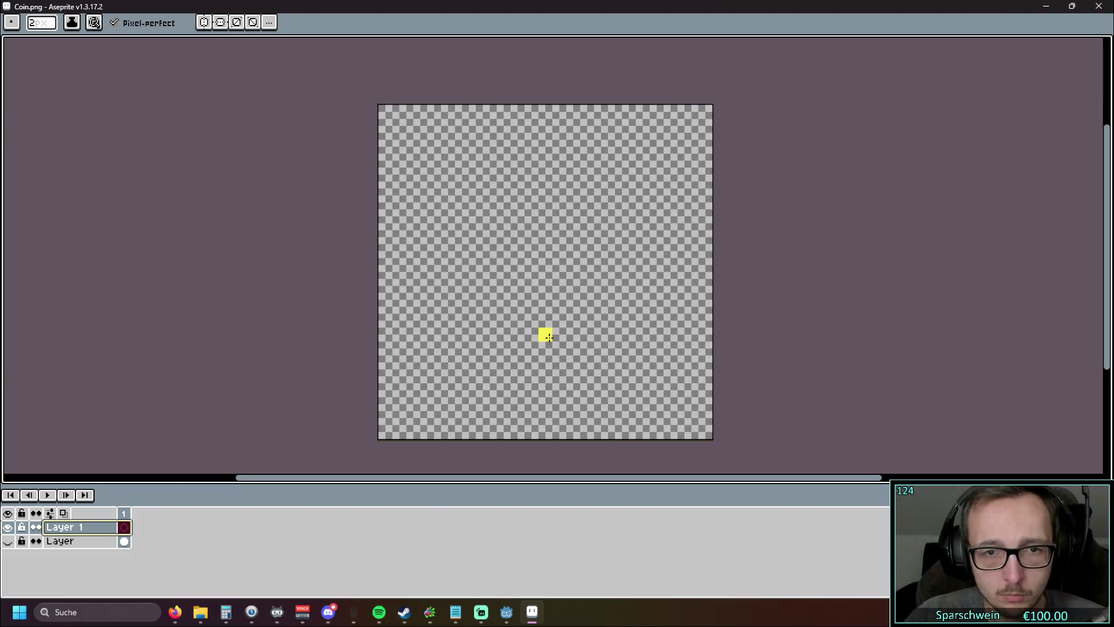
key("Tab")
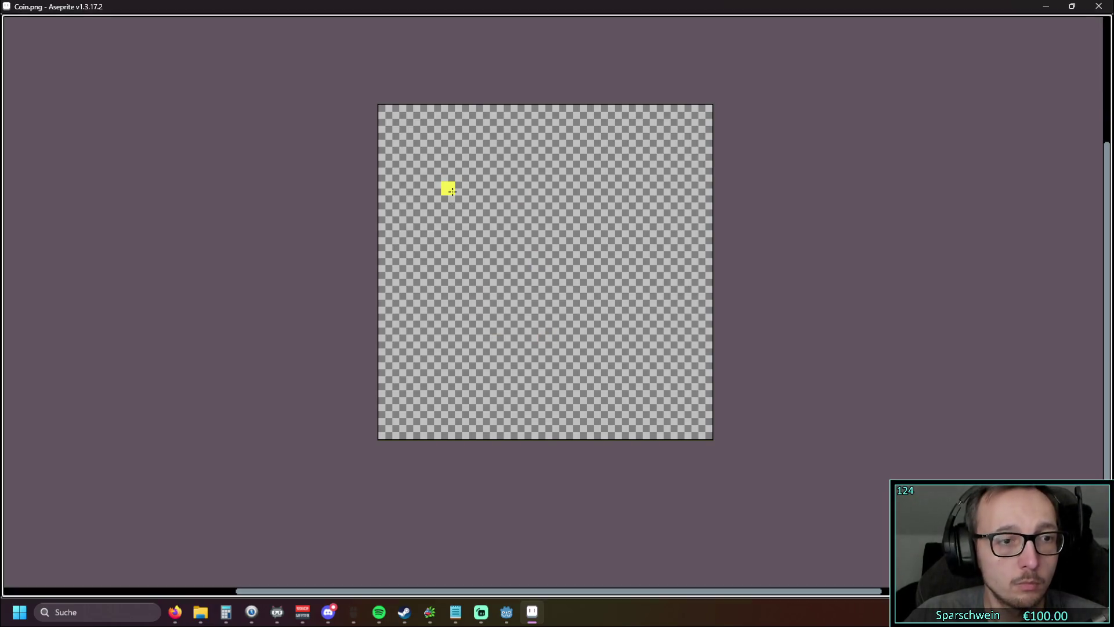
key("ctrl+f")
key("ctrl+f")
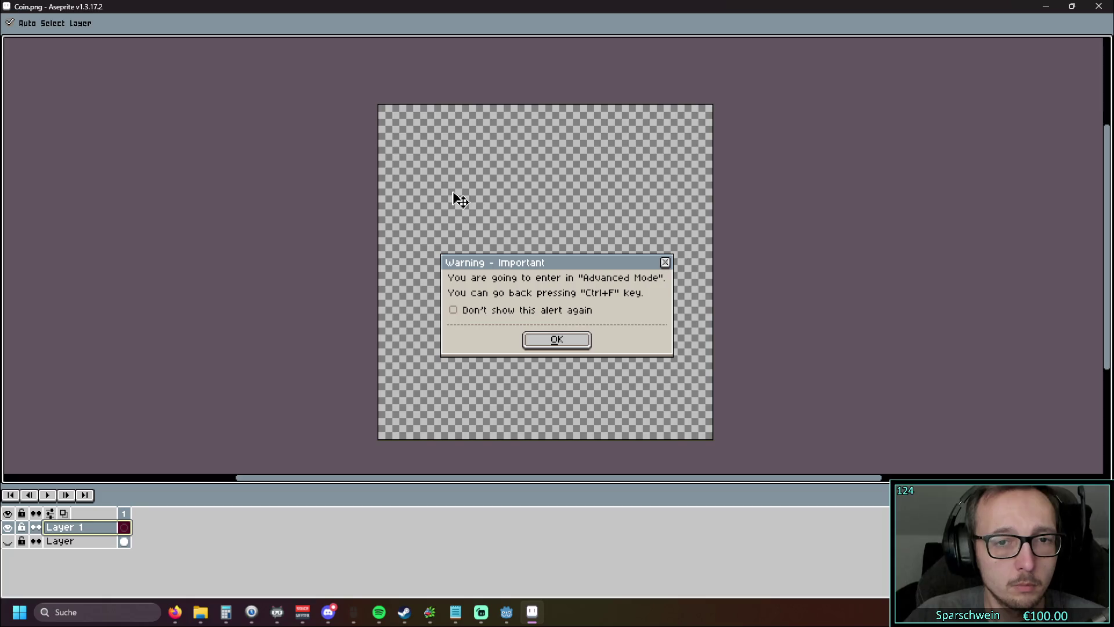
left_click(566, 346)
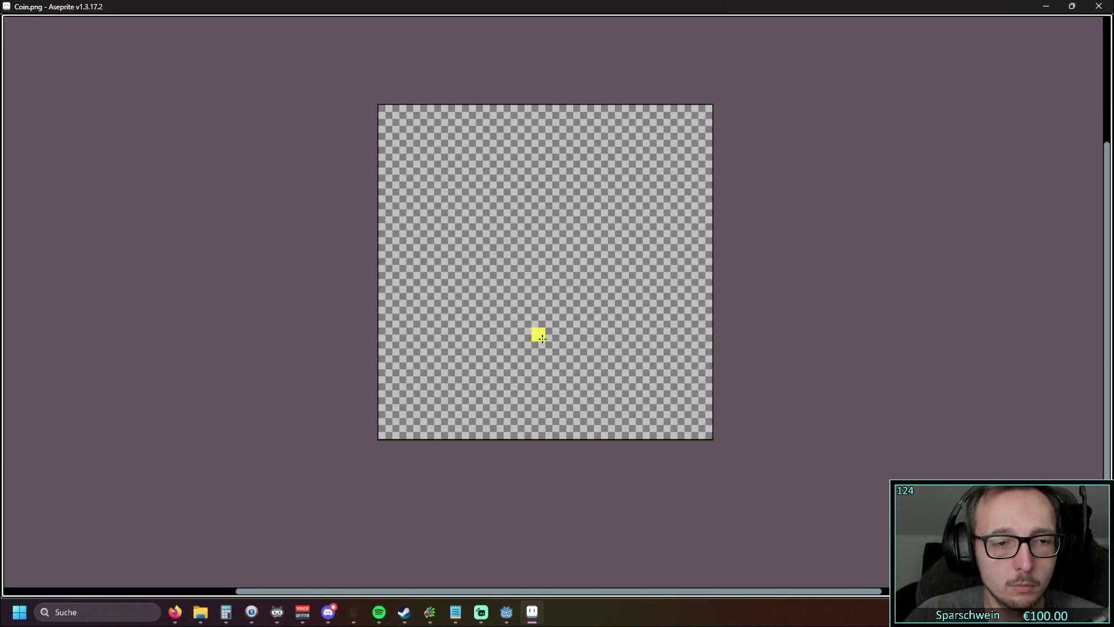
scroll(508, 318, "down", 3)
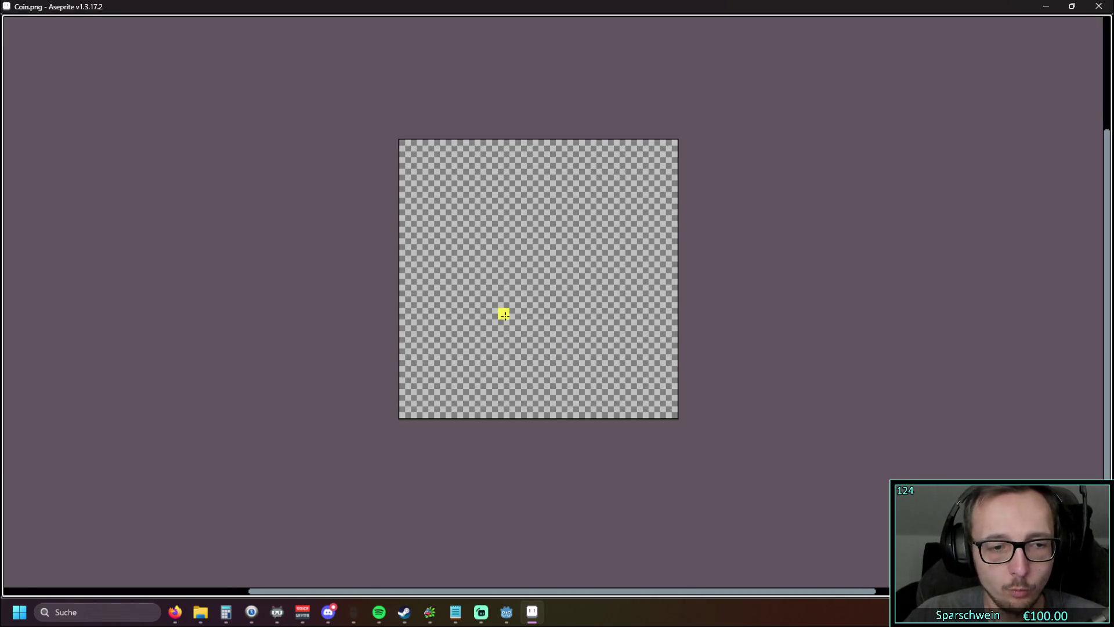
scroll(504, 314, "up", 3)
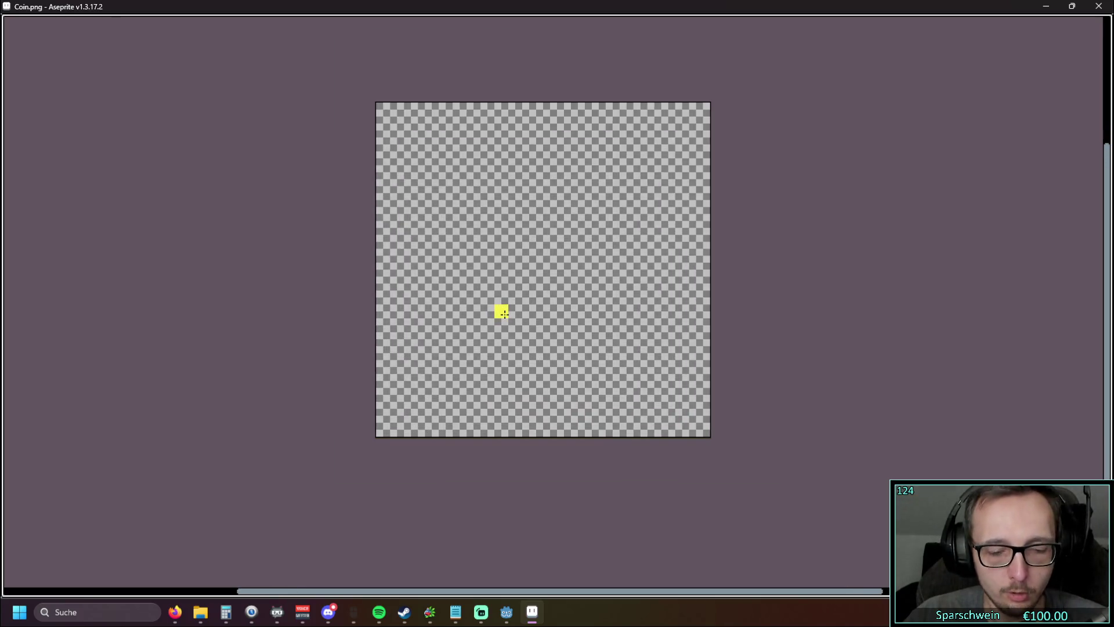
key("ctrl+f")
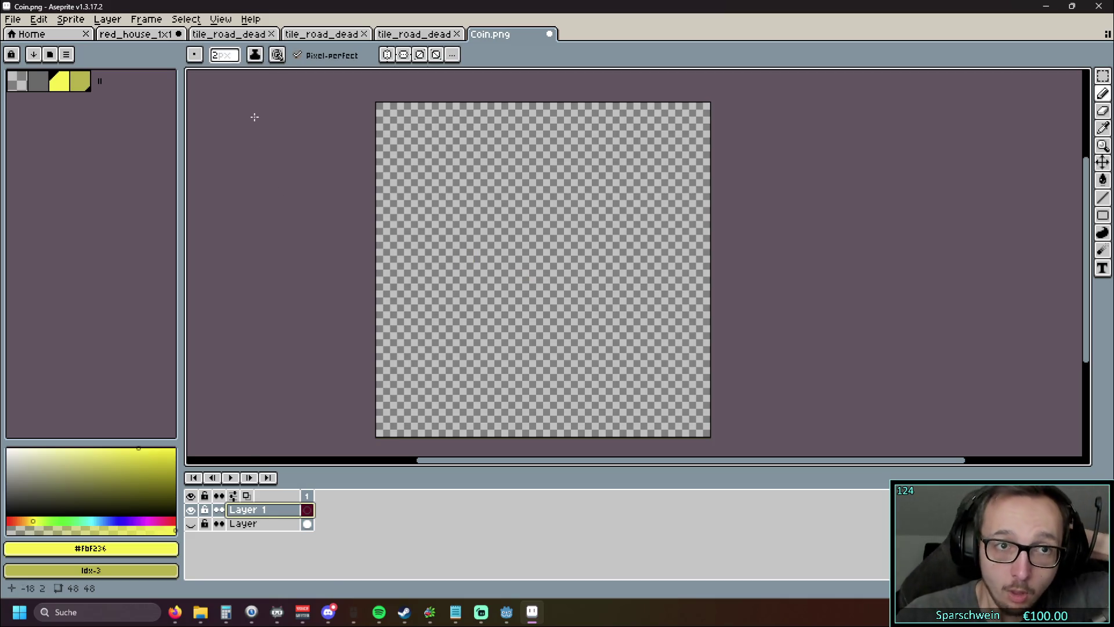
left_click(226, 19)
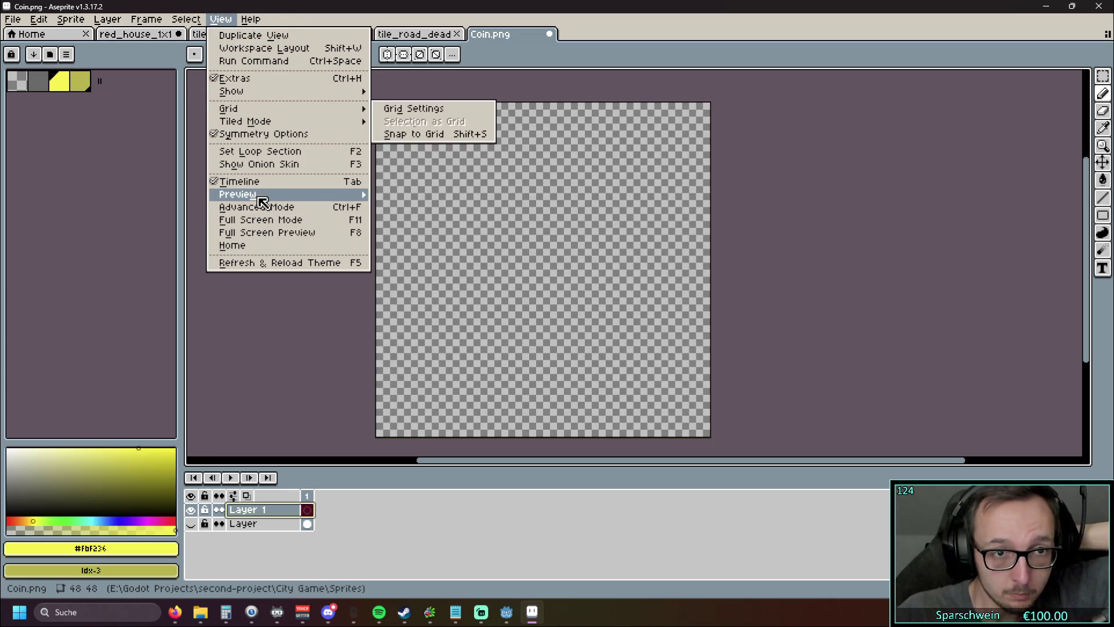
Step: Browse the View, Frame, Layer and Sprite menus, then open Edit > Insert Text
mouse_move(177, 23)
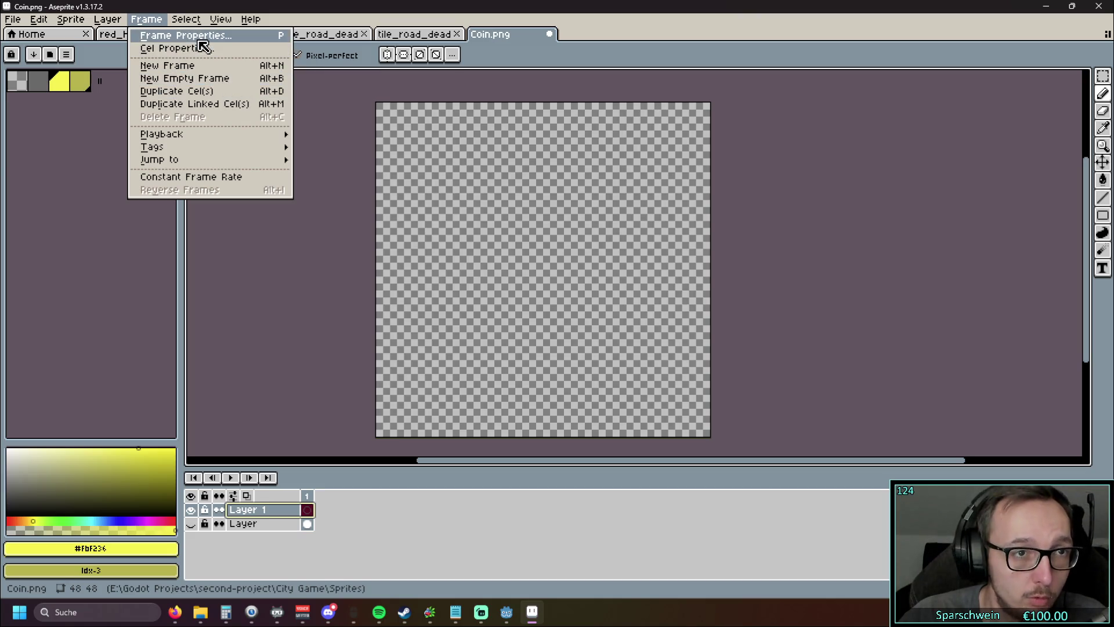
mouse_move(231, 149)
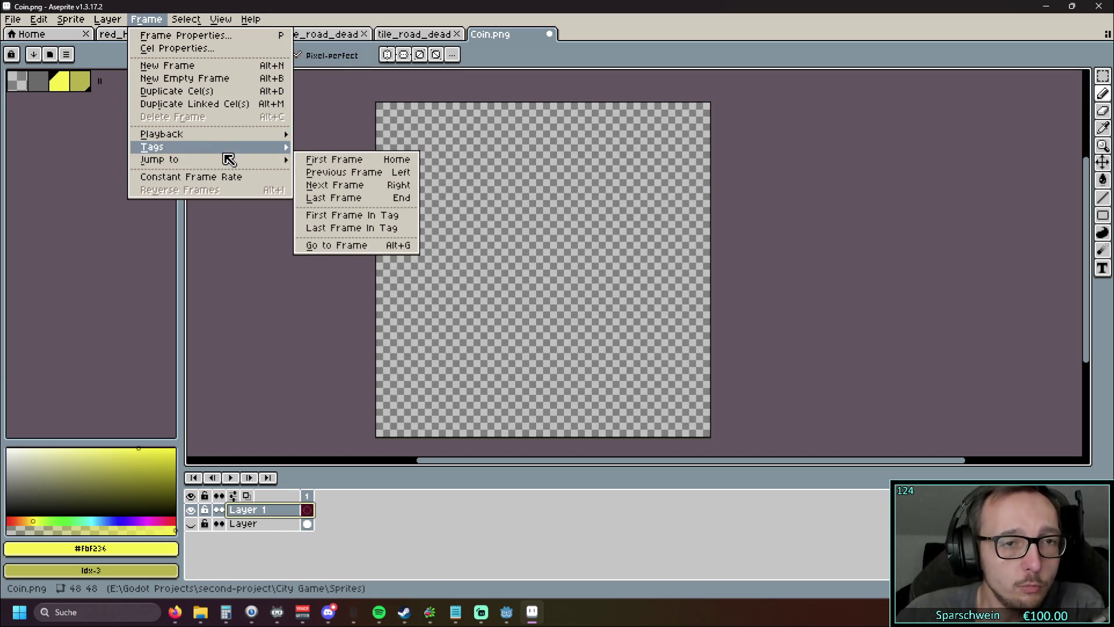
left_click(116, 20)
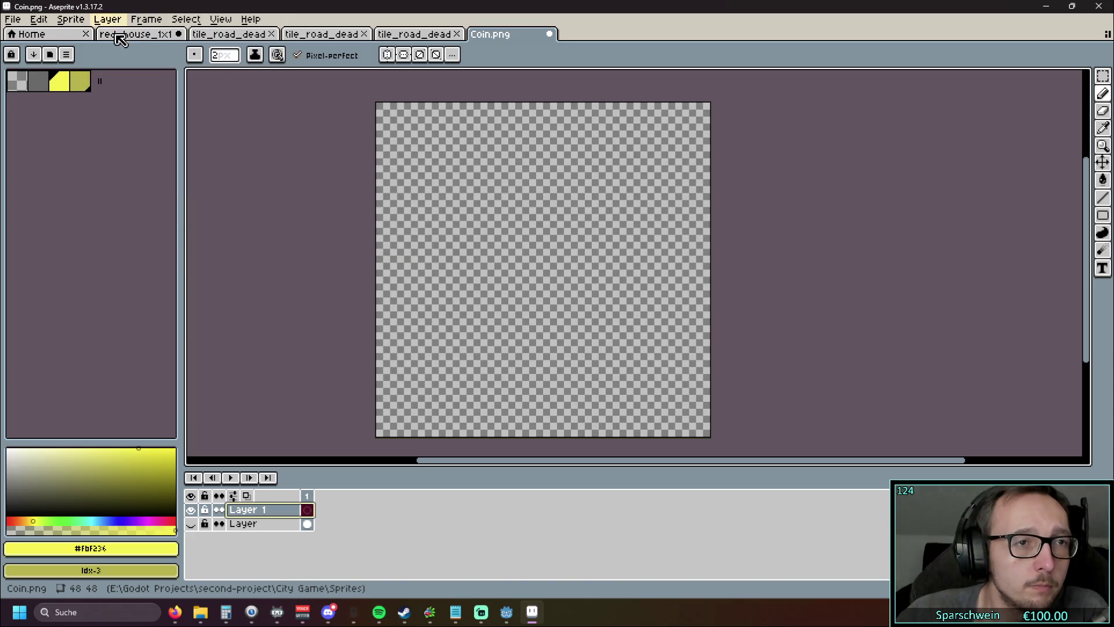
left_click(119, 23)
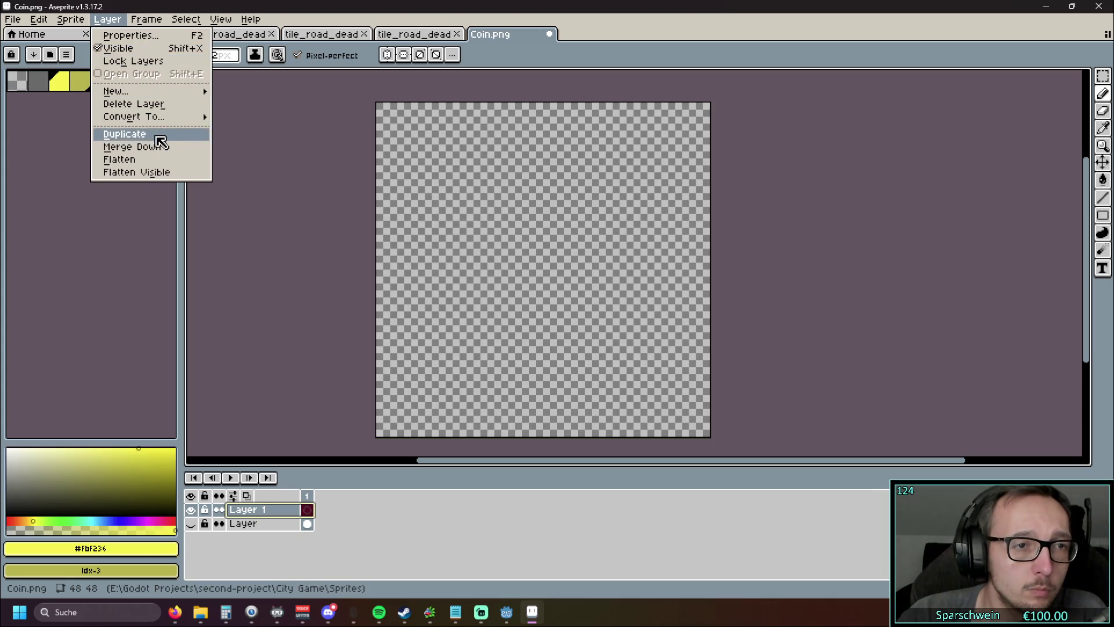
mouse_move(82, 22)
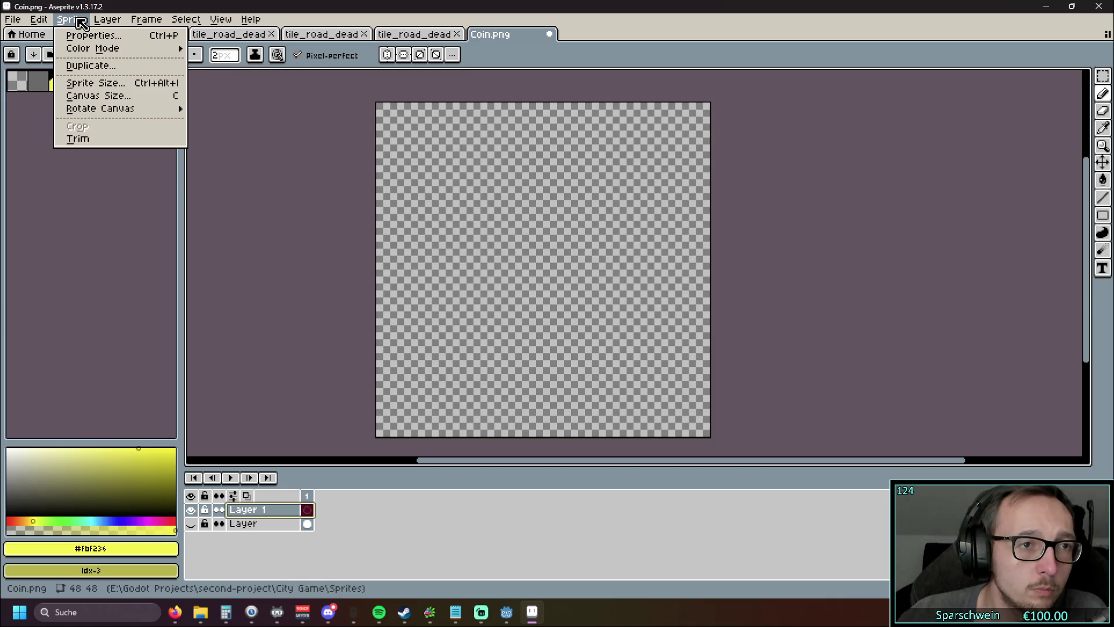
mouse_move(114, 52)
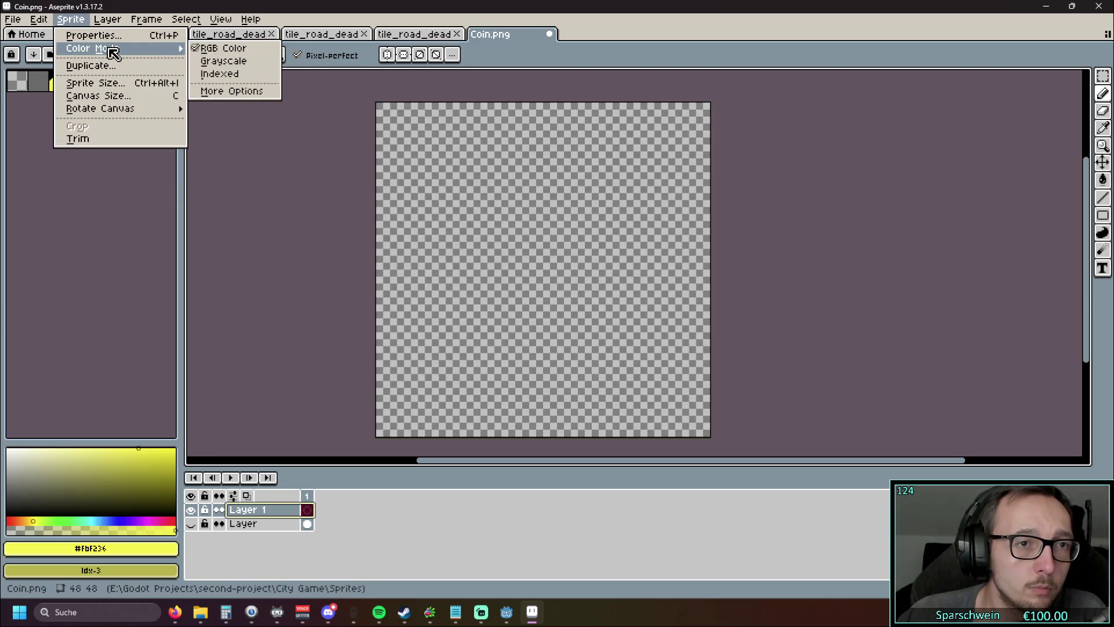
mouse_move(43, 20)
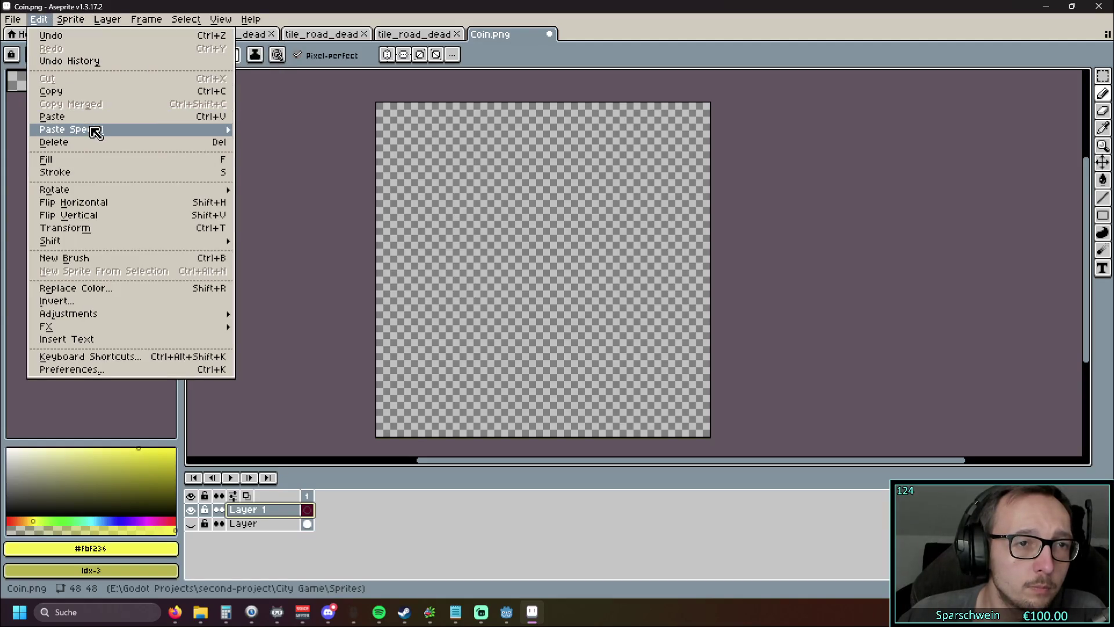
mouse_move(95, 131)
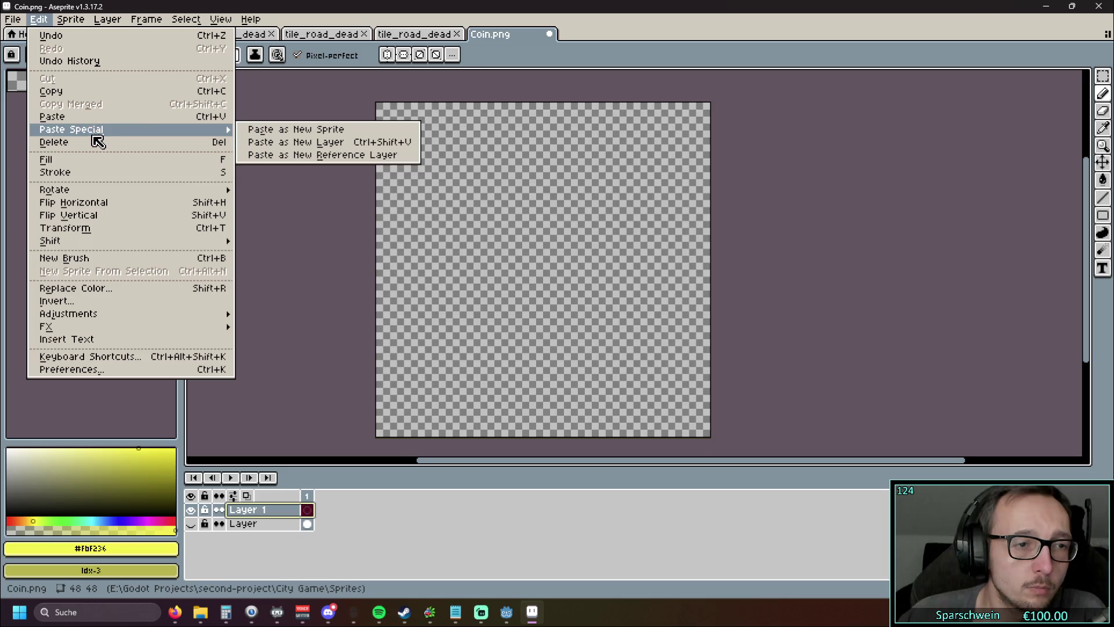
left_click(110, 340)
type("$")
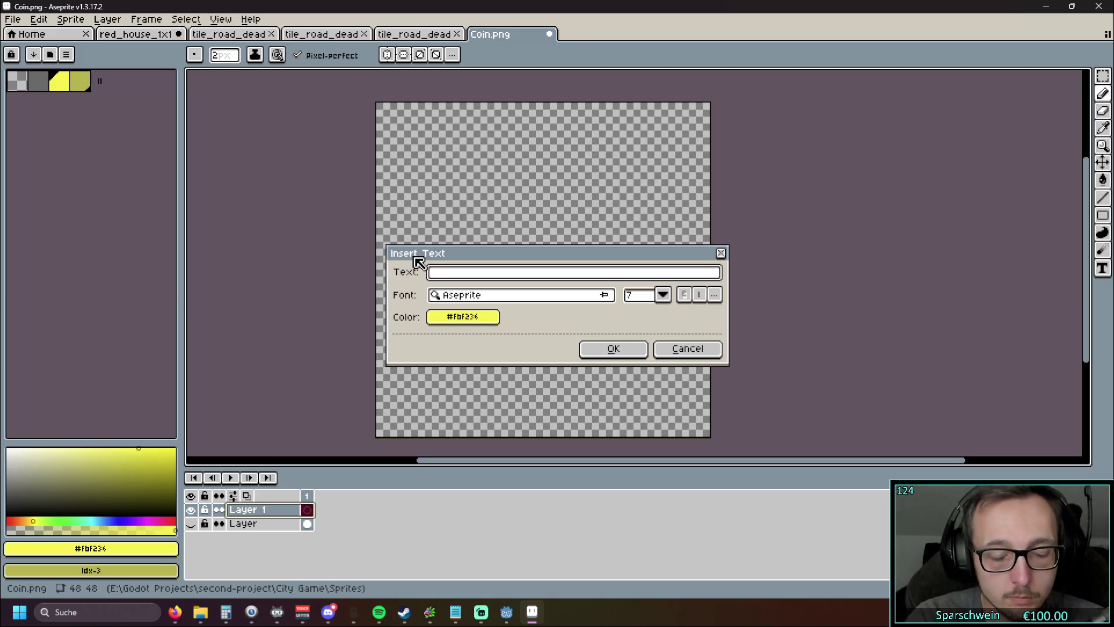
Step: Insert a size-7 '$' and discard it, then retry at a much larger size and discard again
left_click(616, 352)
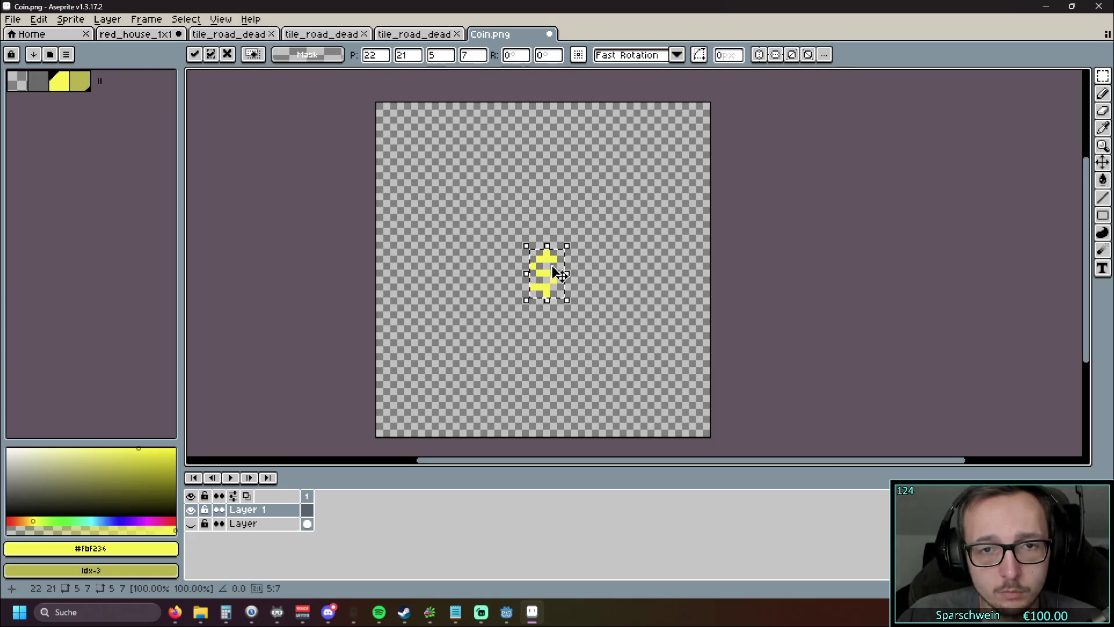
key("Escape")
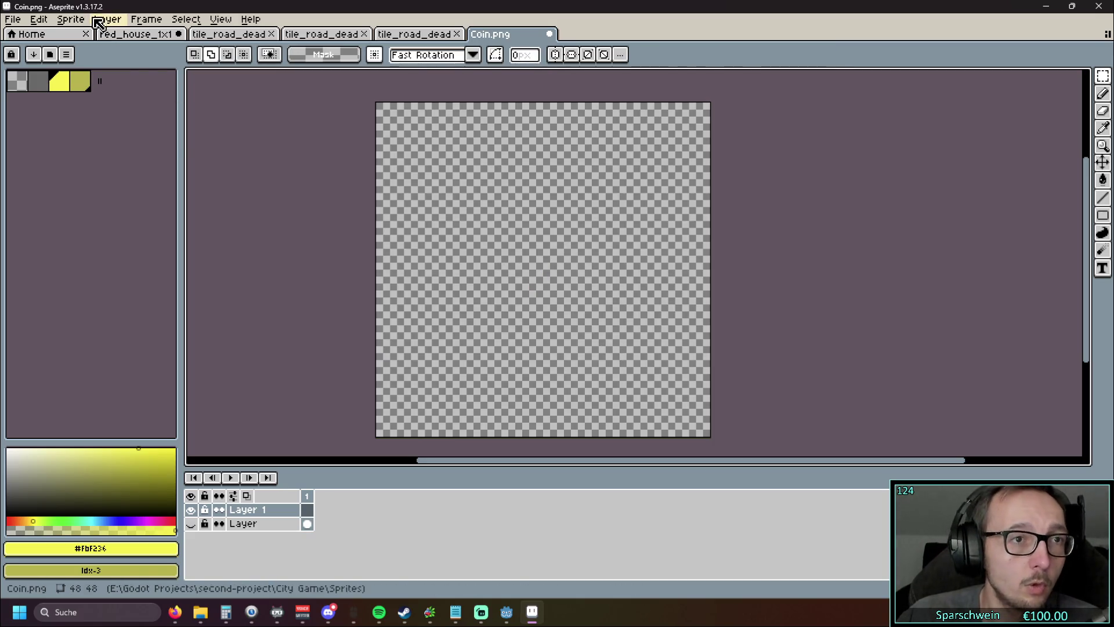
left_click(71, 20)
mouse_move(51, 20)
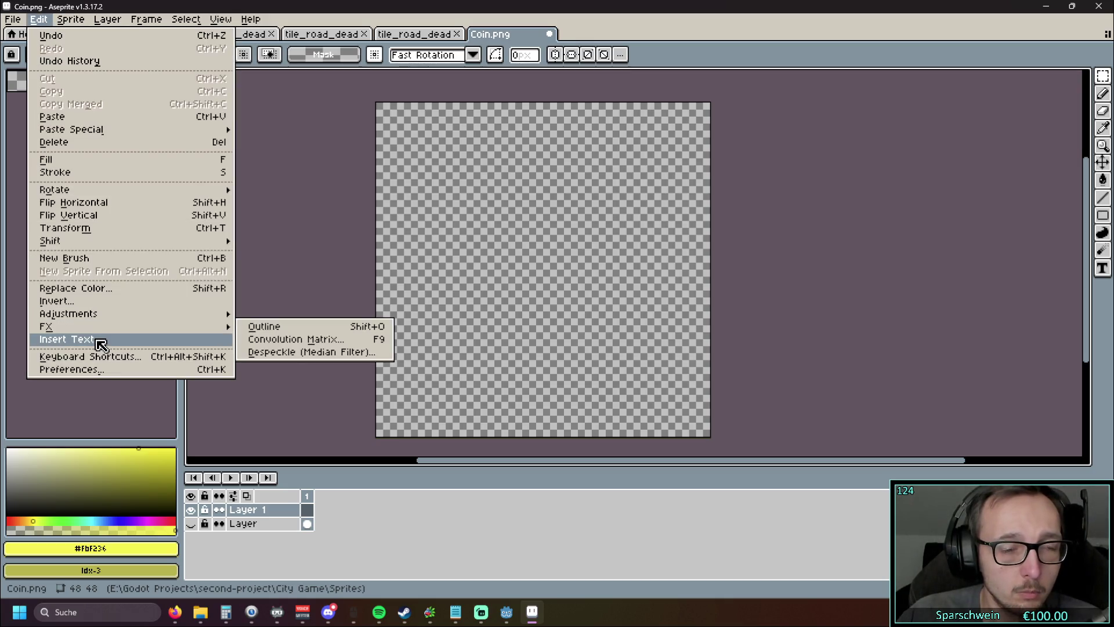
left_click(191, 340)
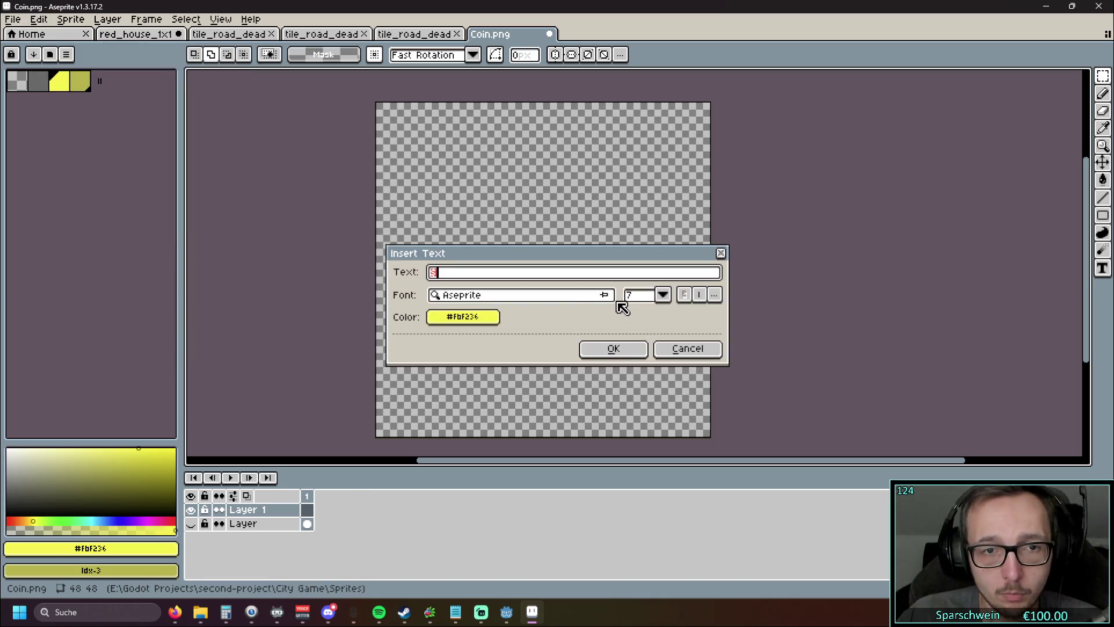
left_click(663, 297)
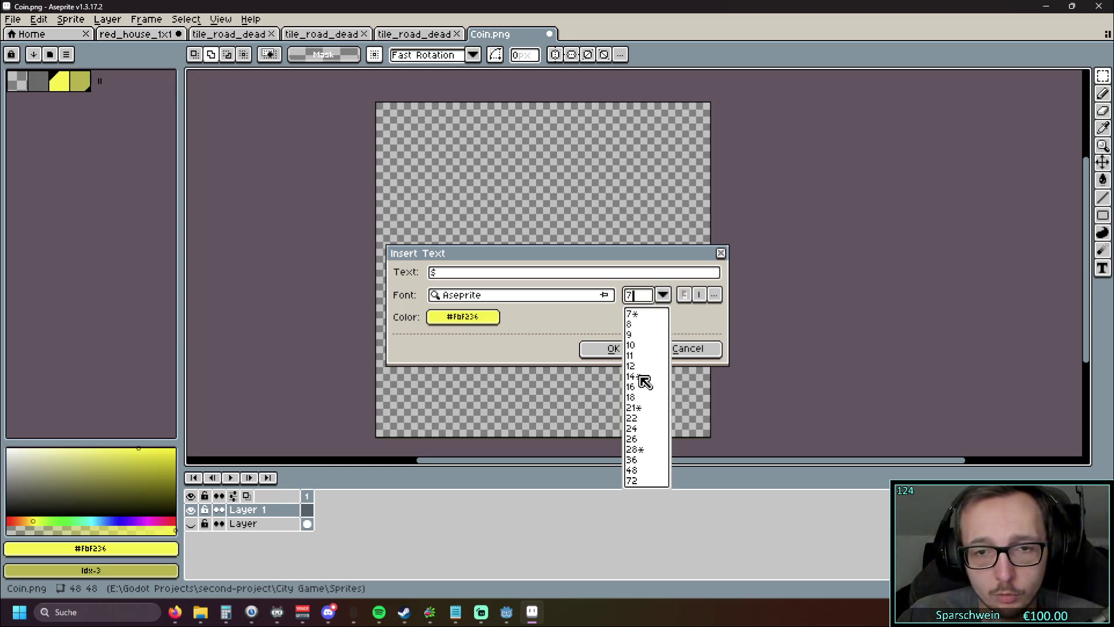
left_click(638, 458)
left_click(629, 349)
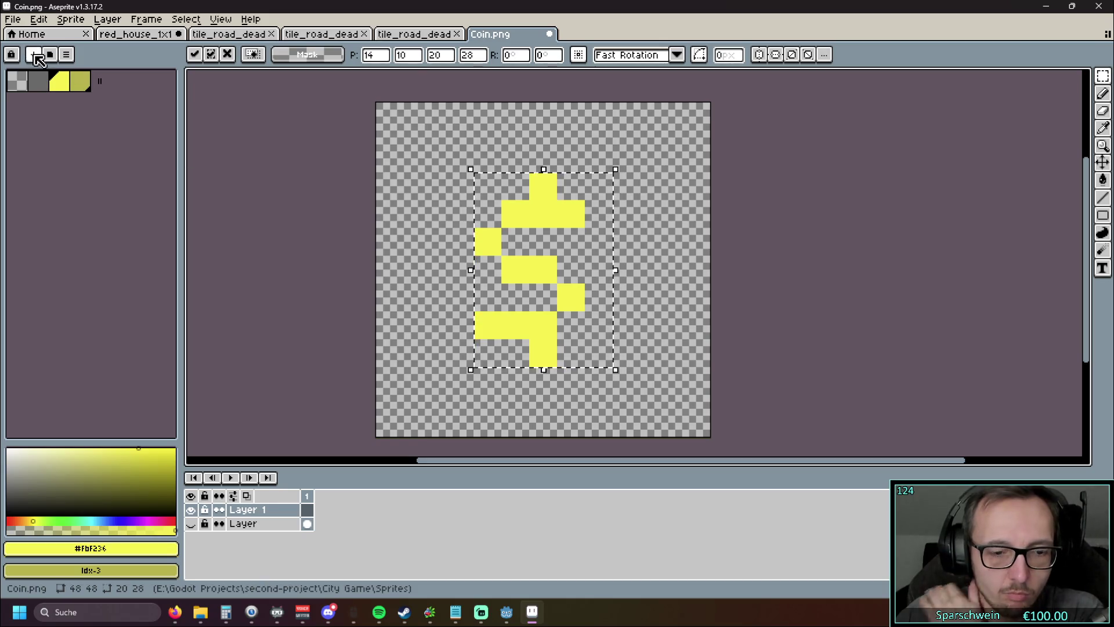
key("Escape")
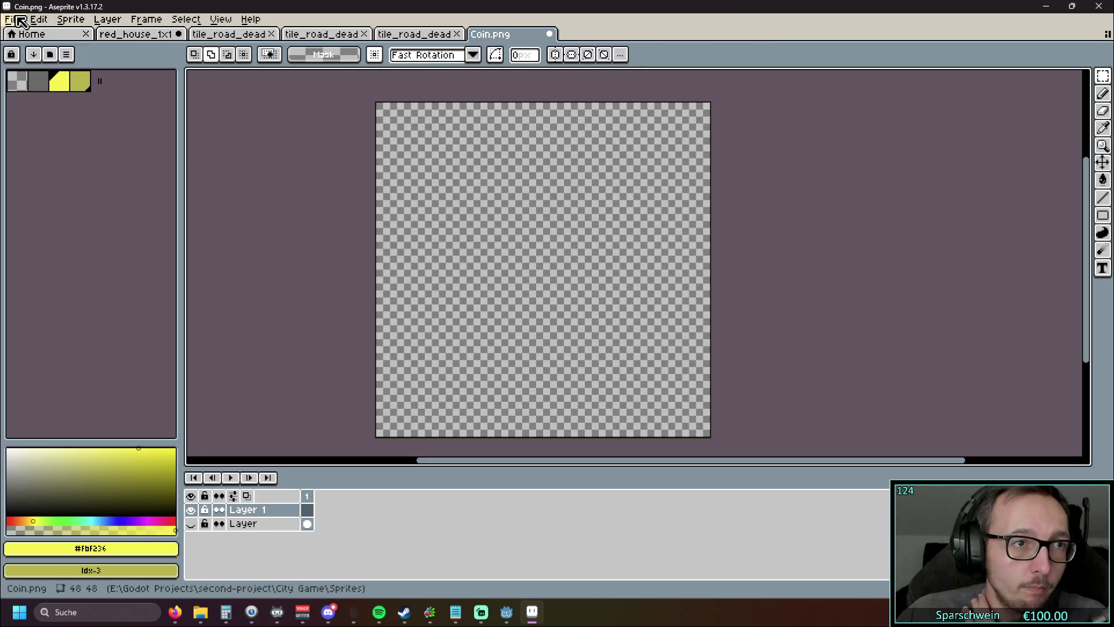
left_click(12, 20)
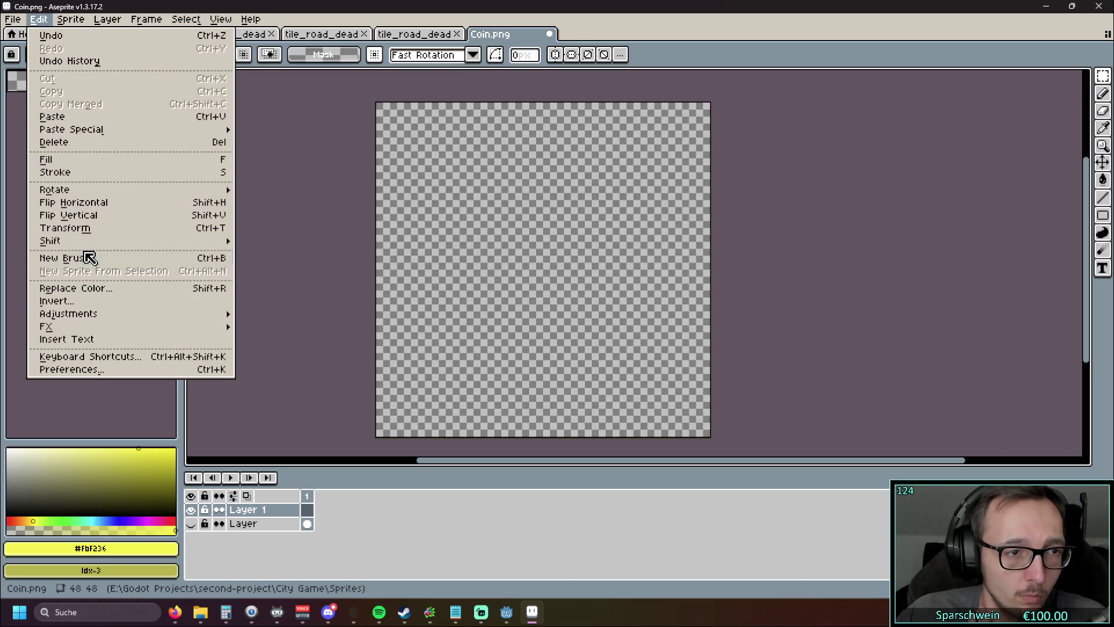
left_click(99, 339)
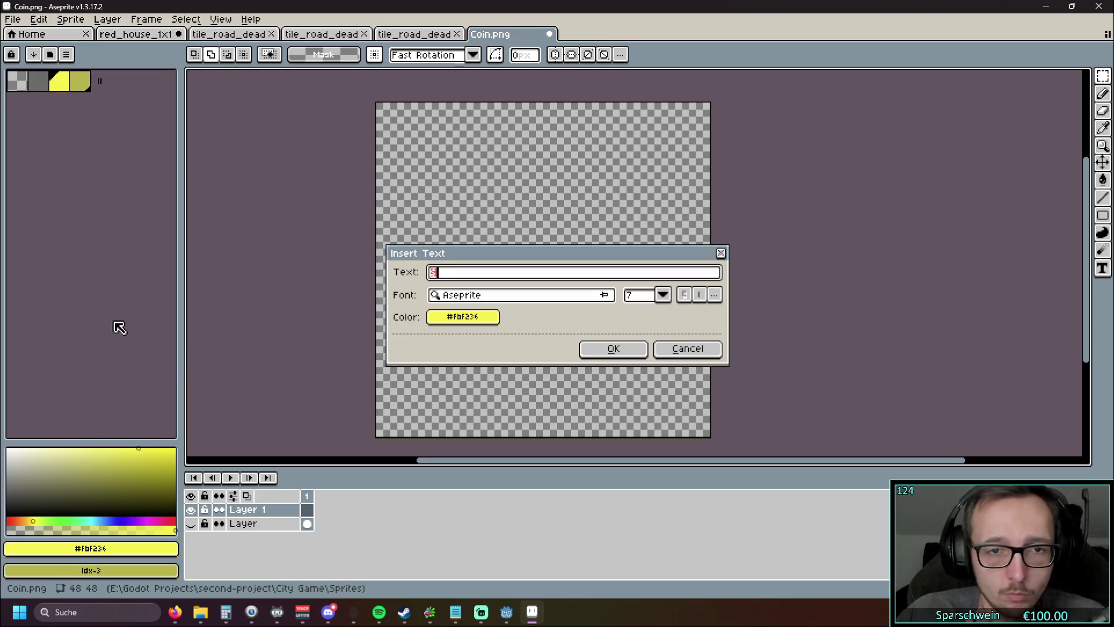
left_click(691, 298)
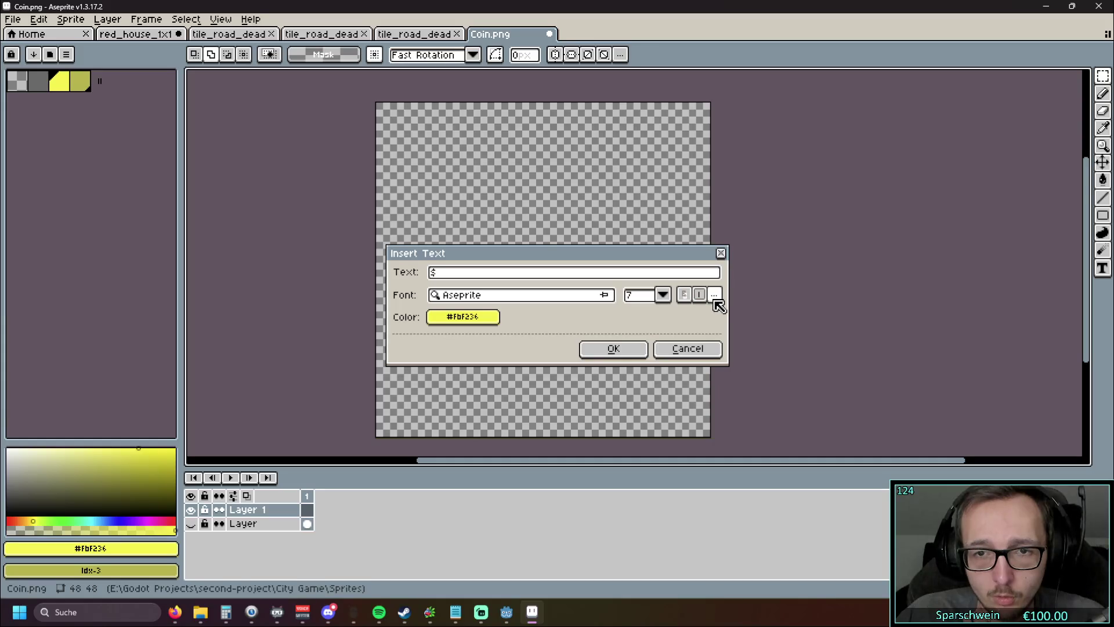
left_click(715, 297)
left_click(715, 296)
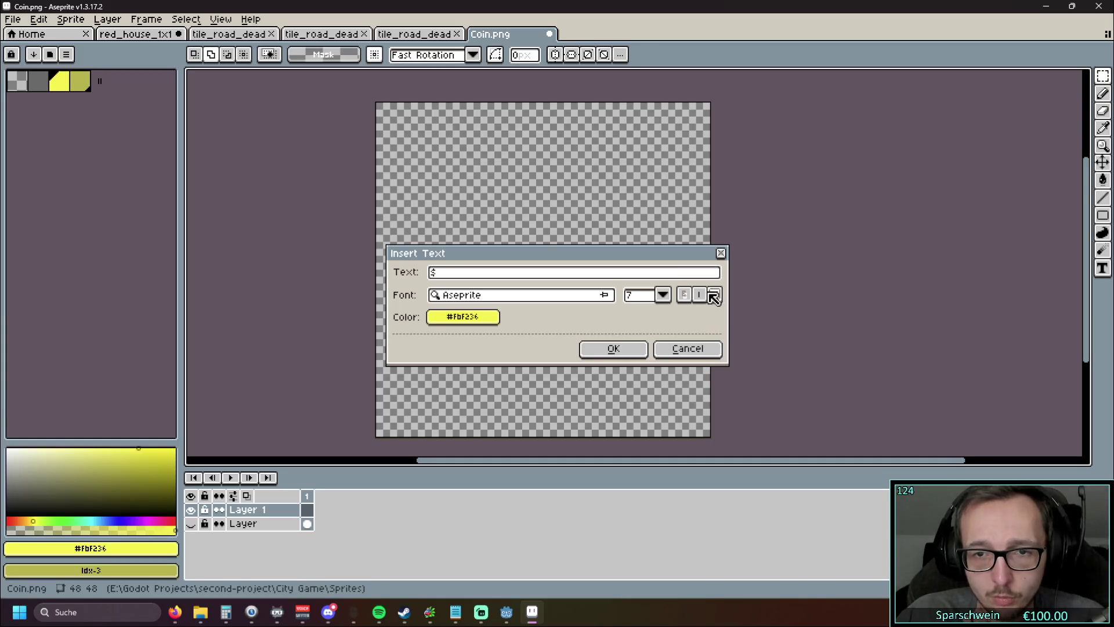
left_click(605, 299)
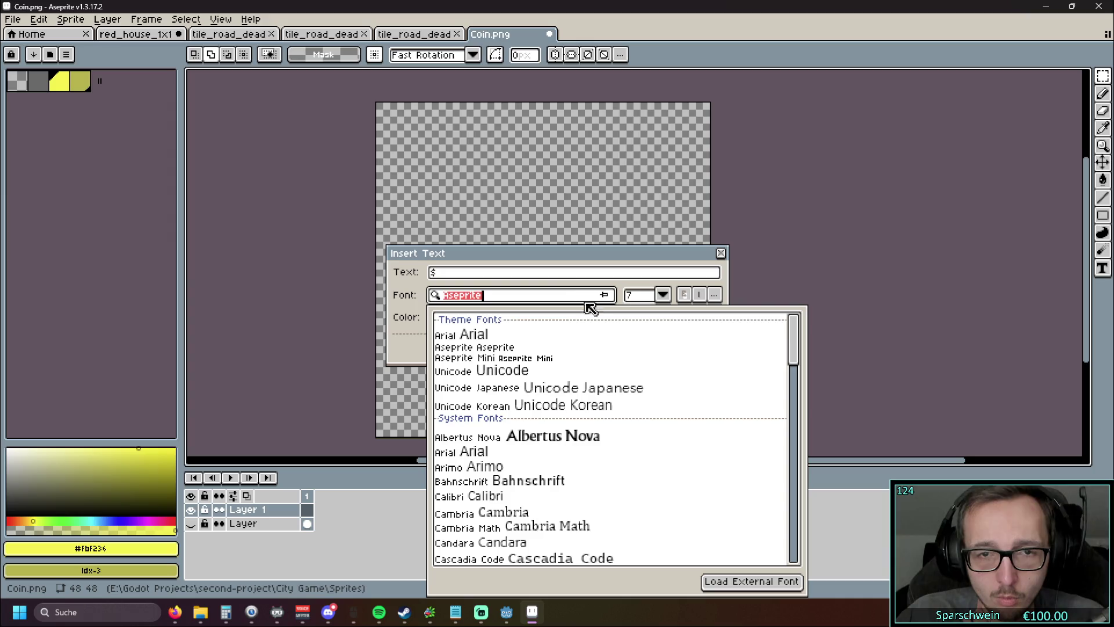
left_click(568, 276)
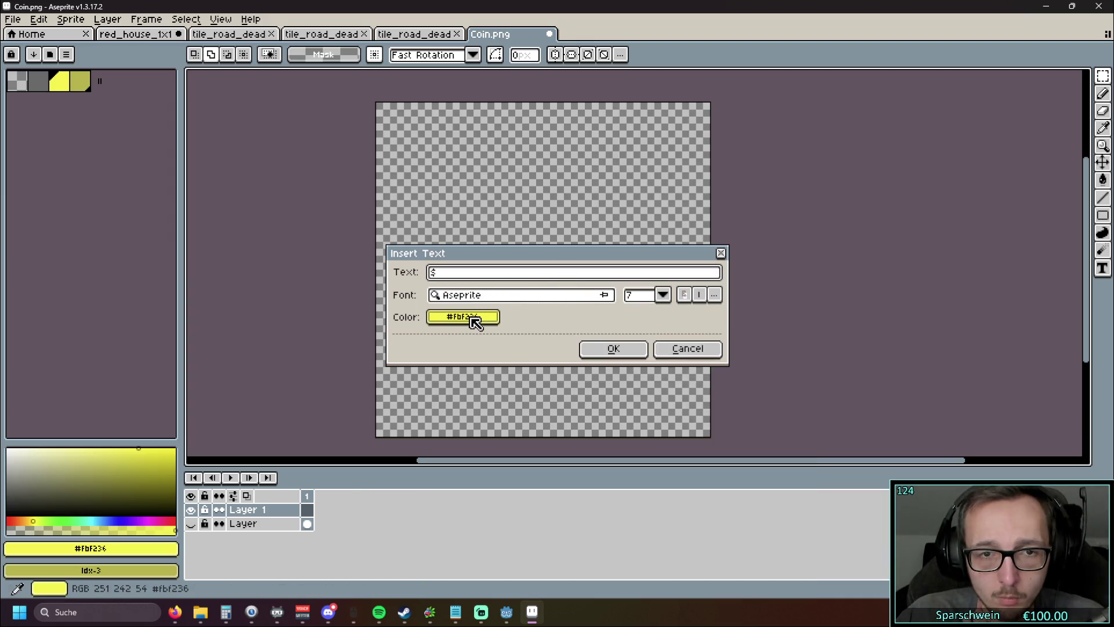
left_click(661, 297)
left_click(662, 293)
left_click(662, 294)
left_click(662, 294)
left_click(663, 295)
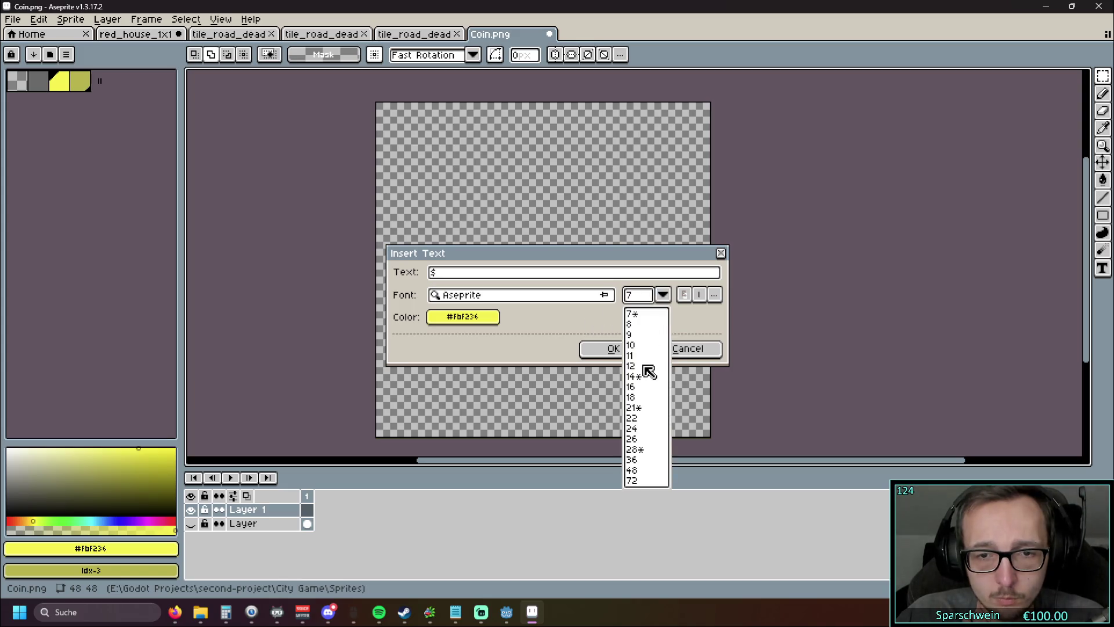
left_click(632, 450)
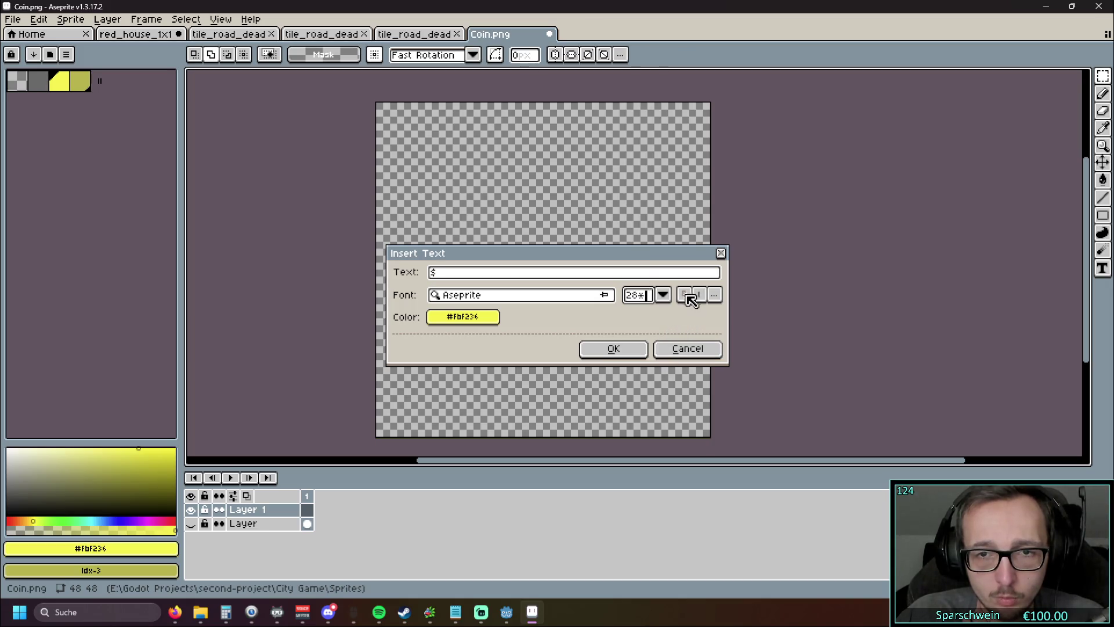
left_click(615, 350)
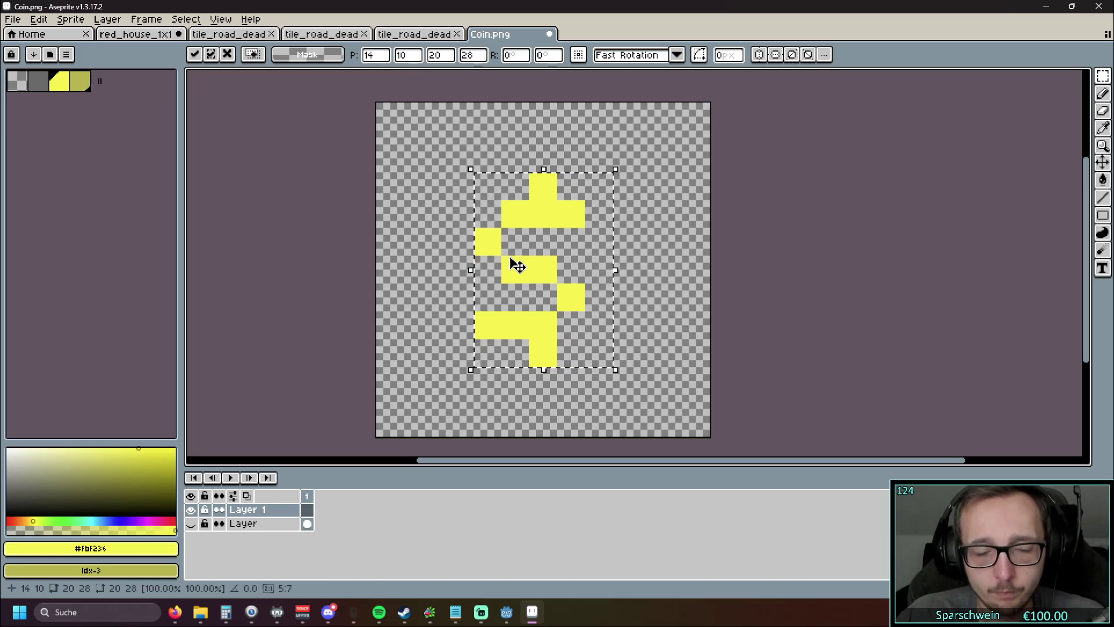
key("Escape")
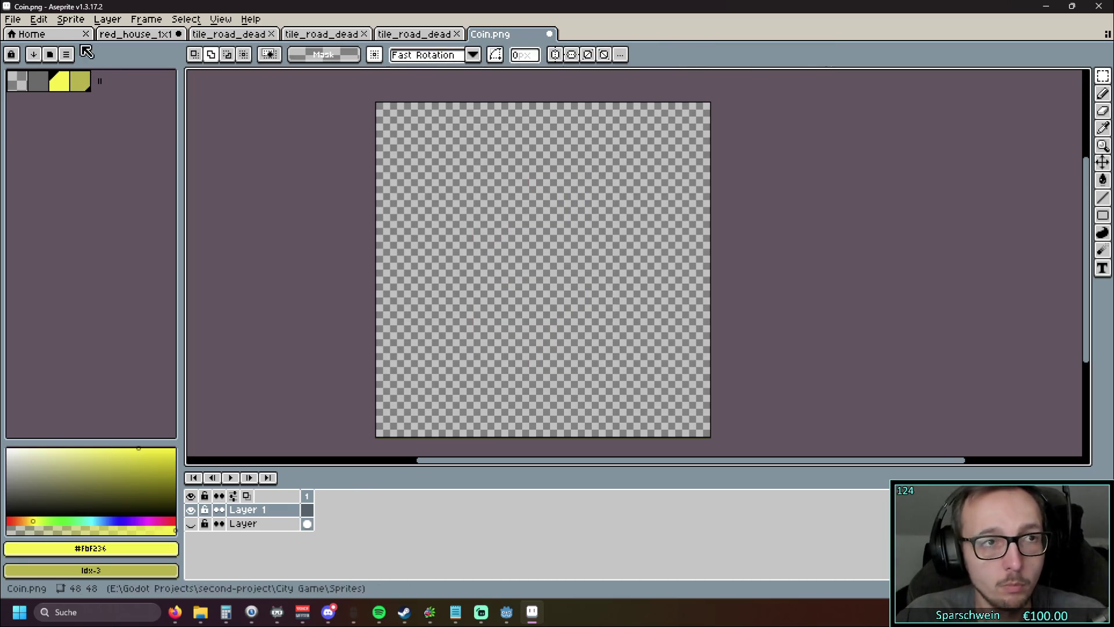
Step: Insert yellow '$$' text at size 28 with antialiasing, then discard it
left_click(14, 19)
mouse_move(62, 148)
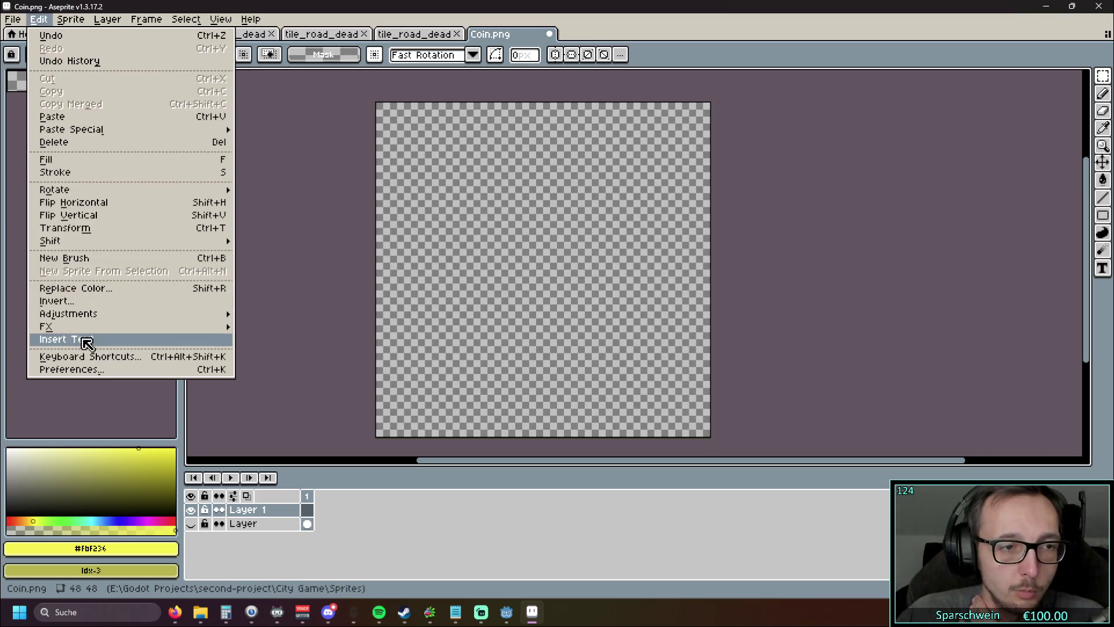
left_click(84, 343)
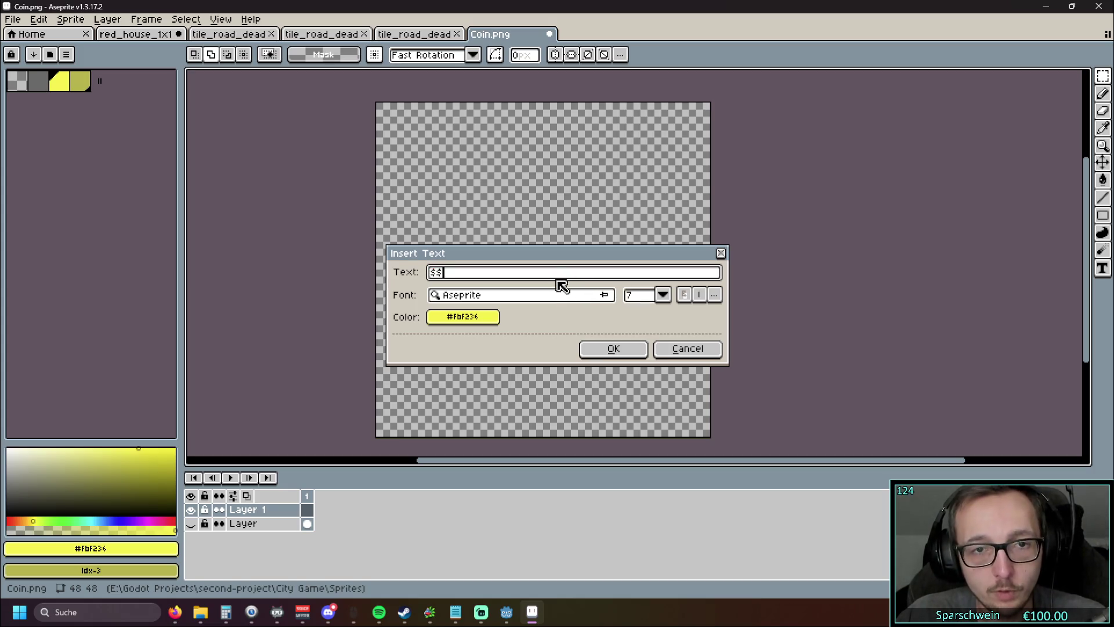
left_click(664, 297)
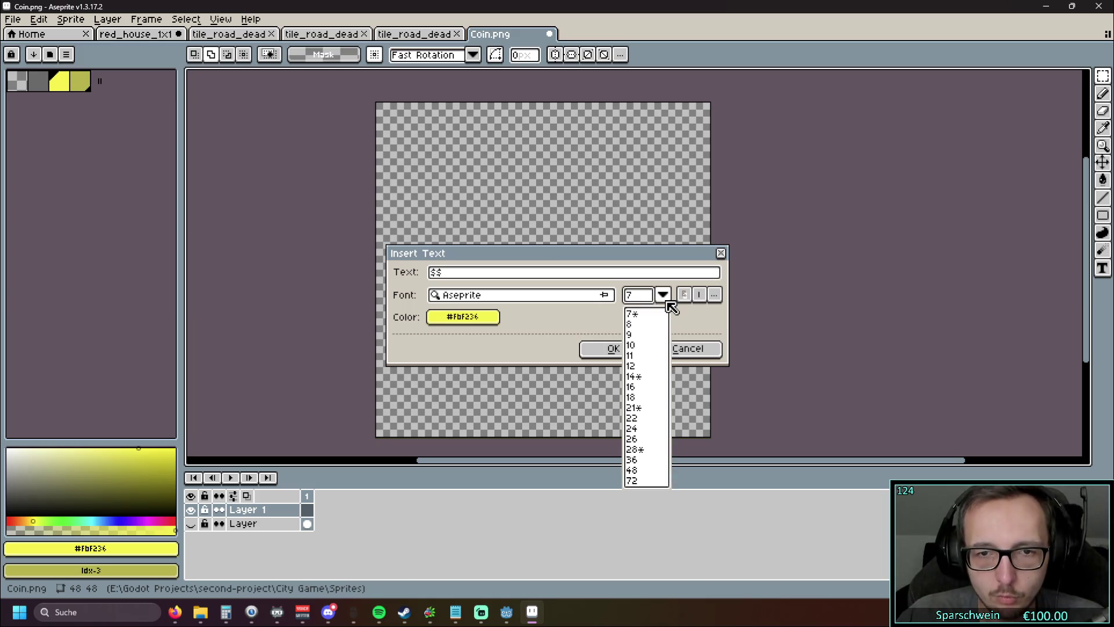
left_click(714, 294)
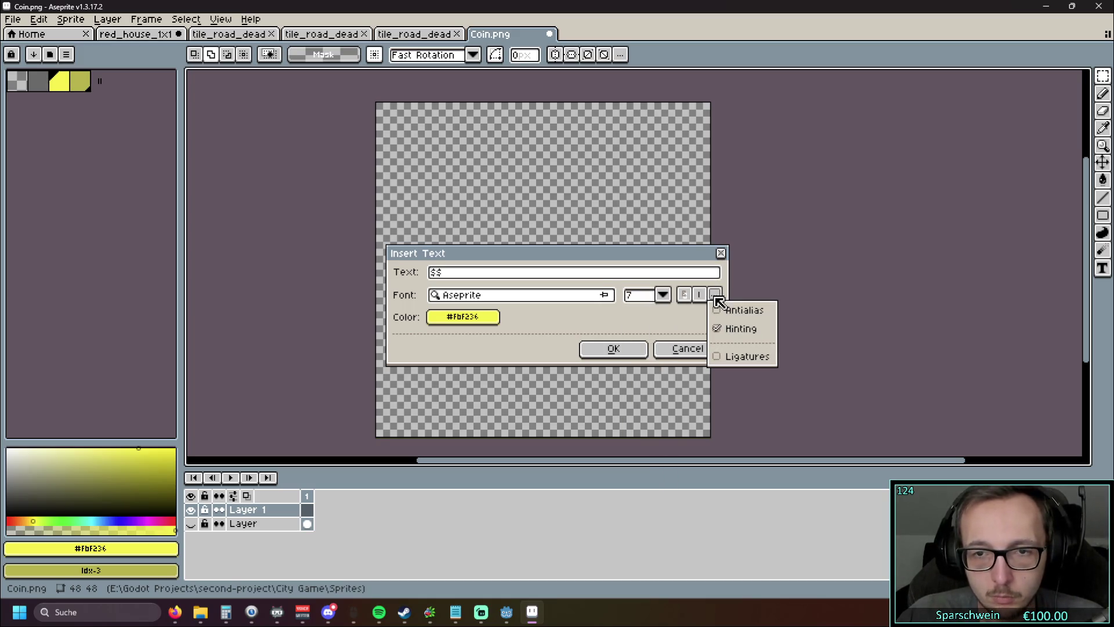
left_click(724, 312)
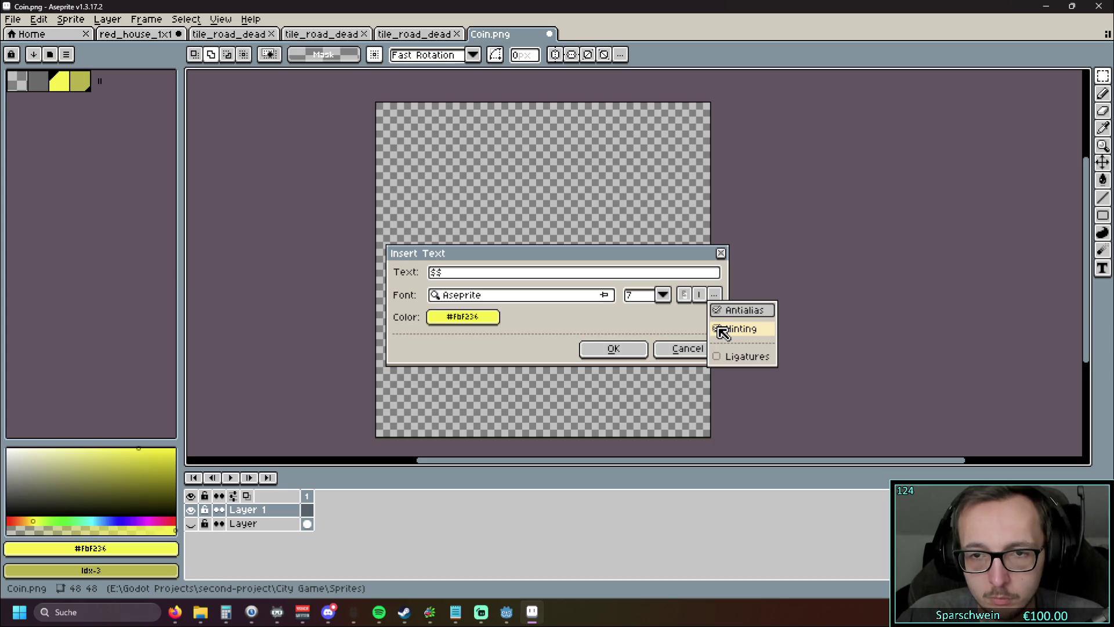
left_click(664, 297)
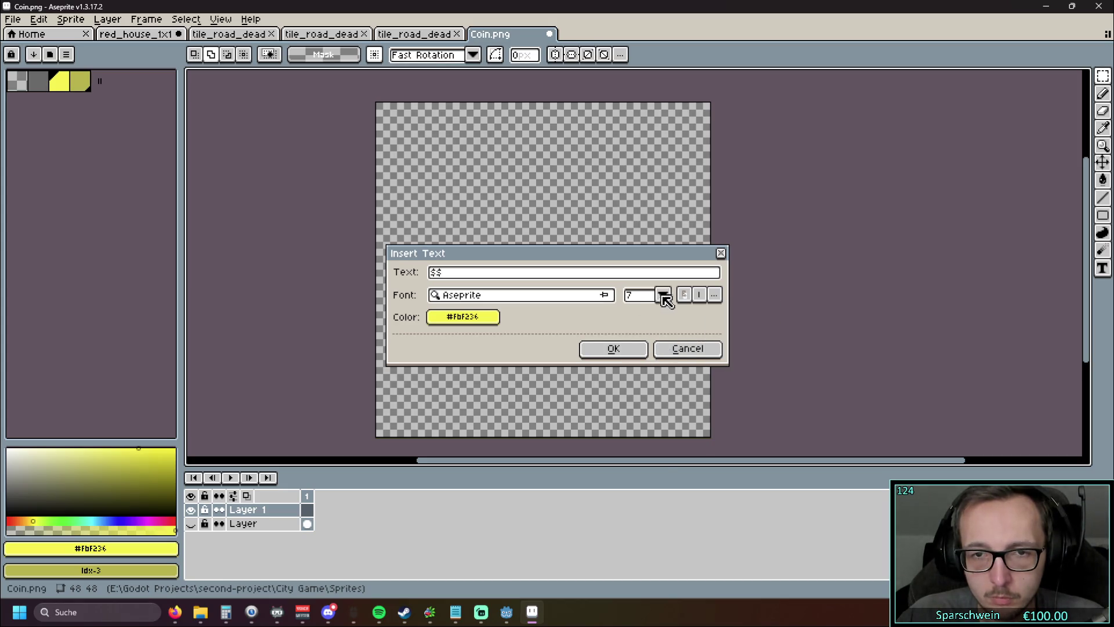
left_click(664, 297)
left_click(636, 450)
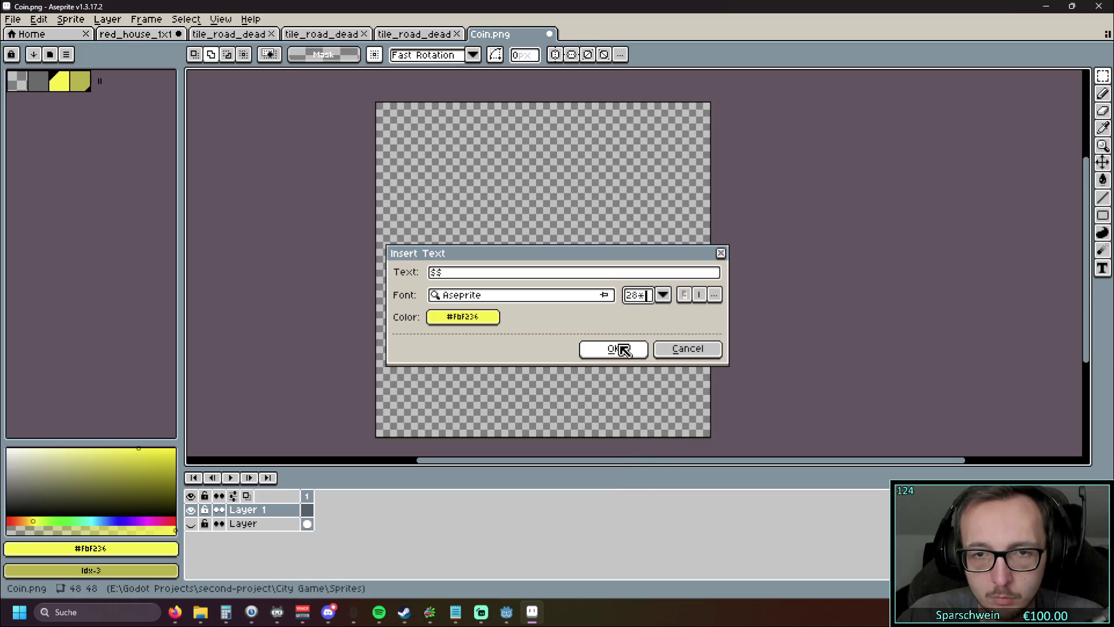
left_click(621, 348)
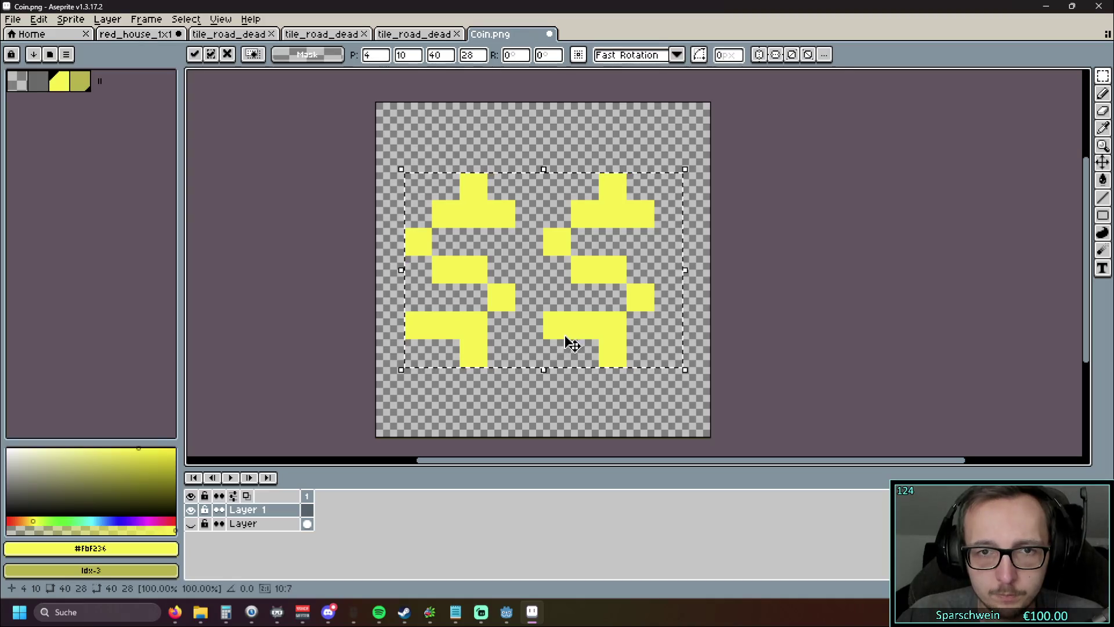
mouse_move(684, 169)
left_mouse_down()
mouse_move(766, 112)
mouse_move(858, 74)
mouse_move(679, 229)
mouse_move(602, 256)
mouse_move(669, 199)
left_mouse_up()
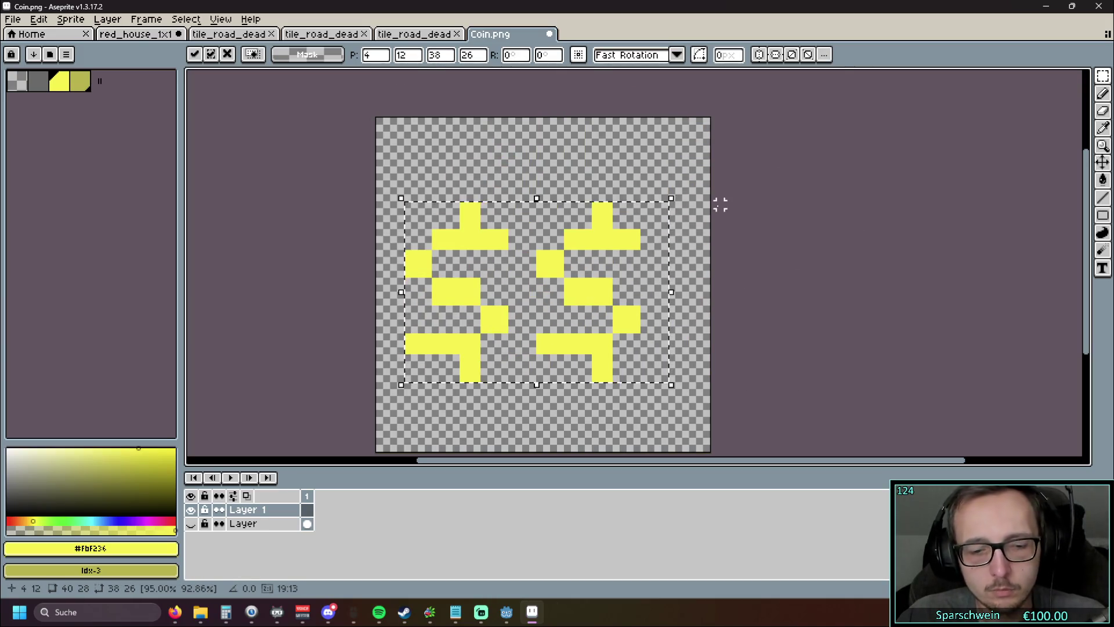
key("Escape")
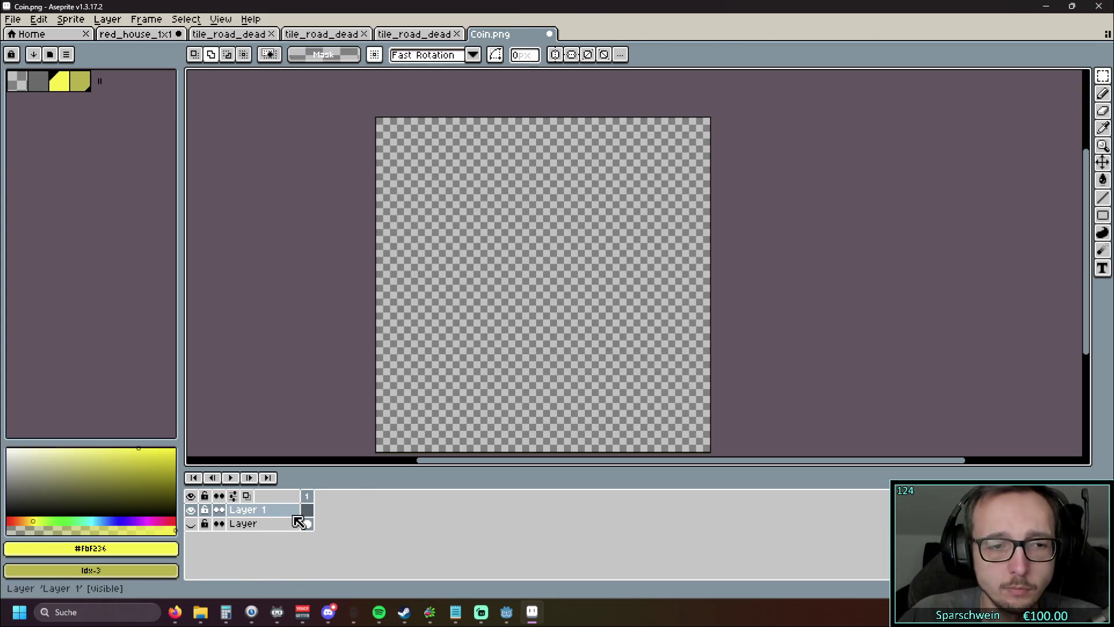
Step: Delete Layer 1, unhide the coin layer, and minimize Aseprite
right_click(283, 514)
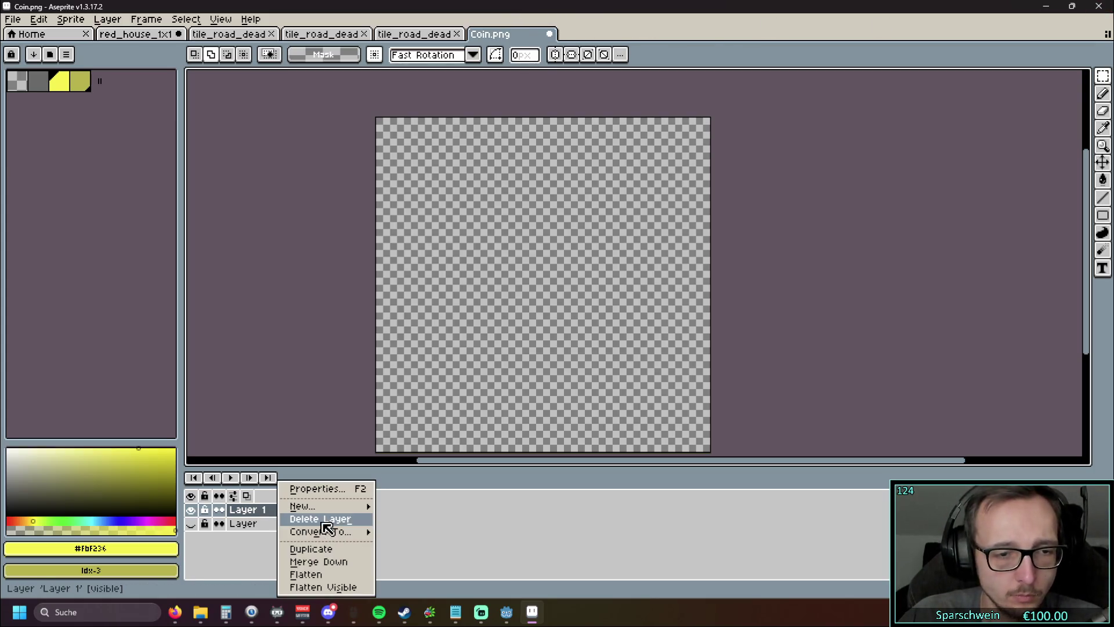
left_click(320, 519)
left_click(191, 509)
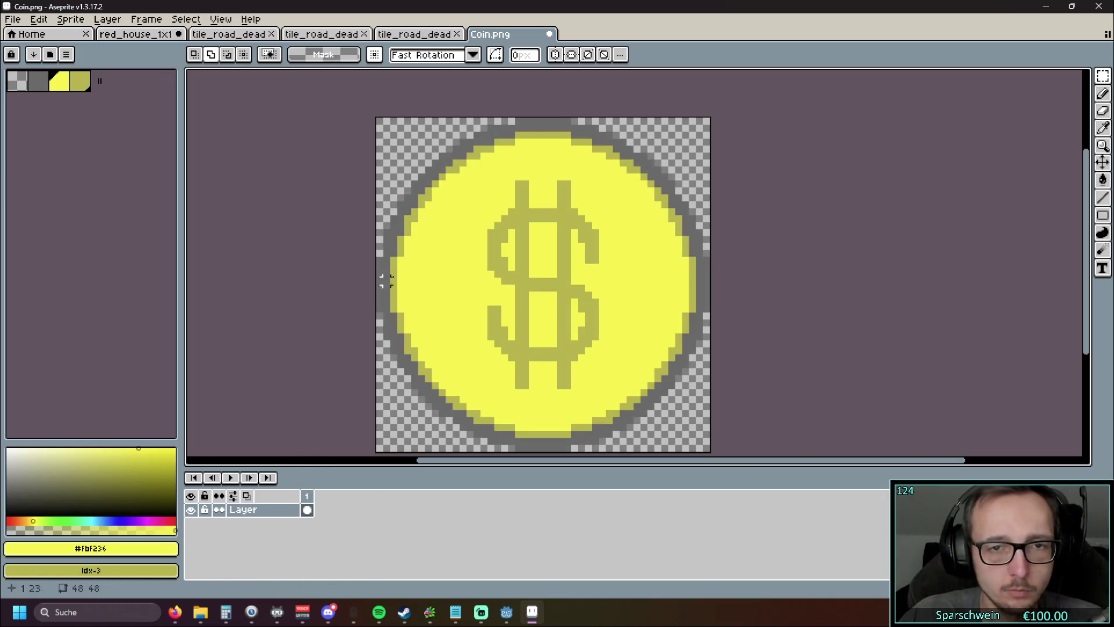
left_click(1049, 8)
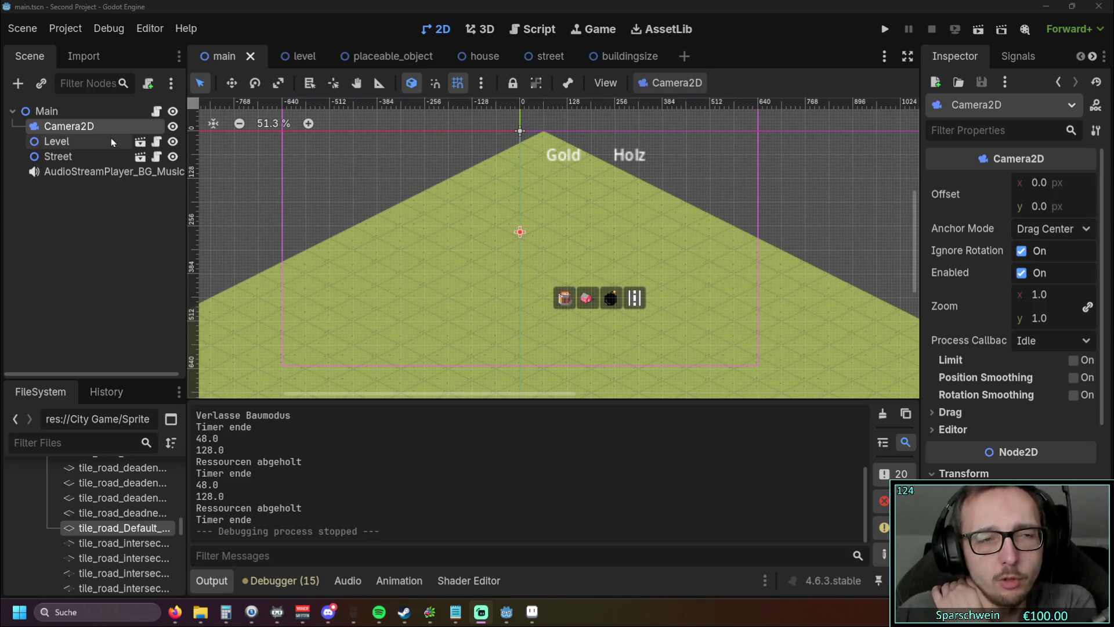
Step: Test-run the project, stop it, and switch to the level scene tab
left_click(885, 30)
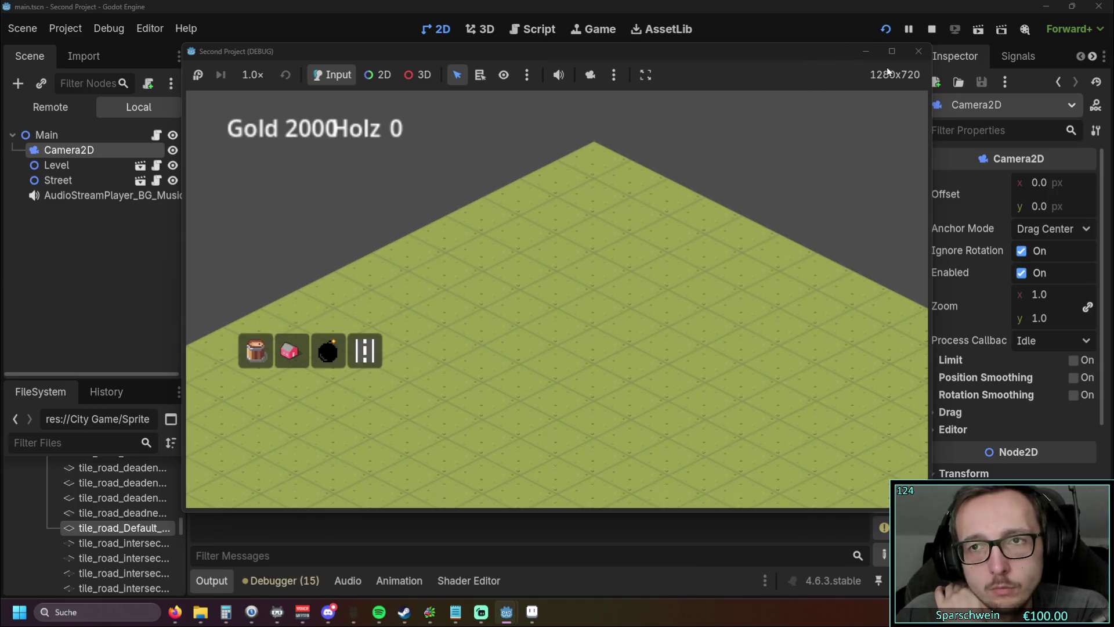
left_click(908, 56)
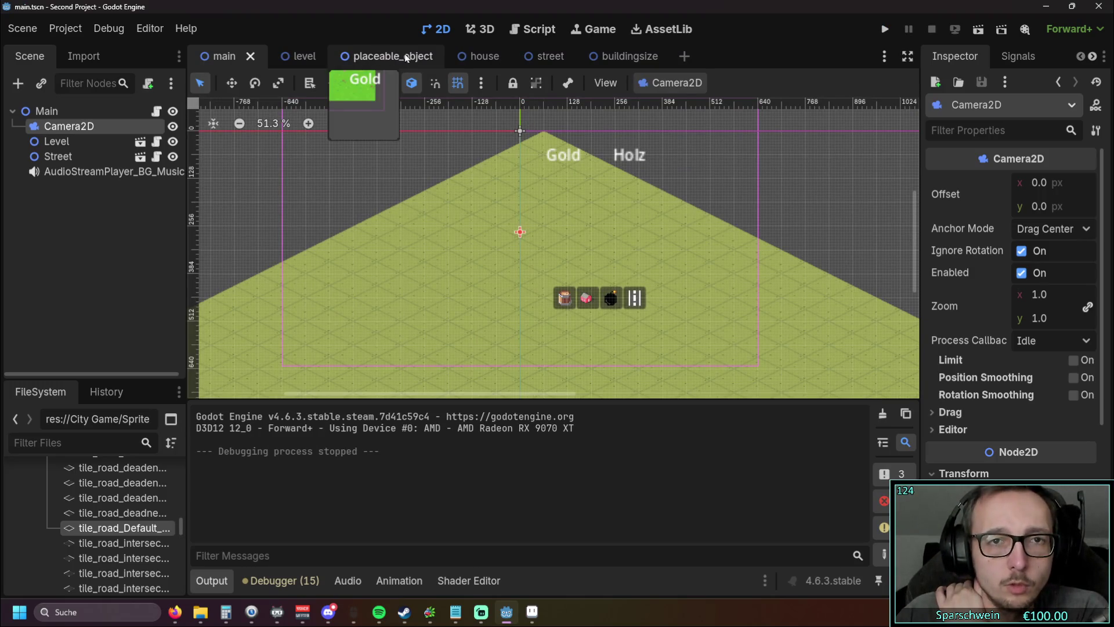
left_click(299, 56)
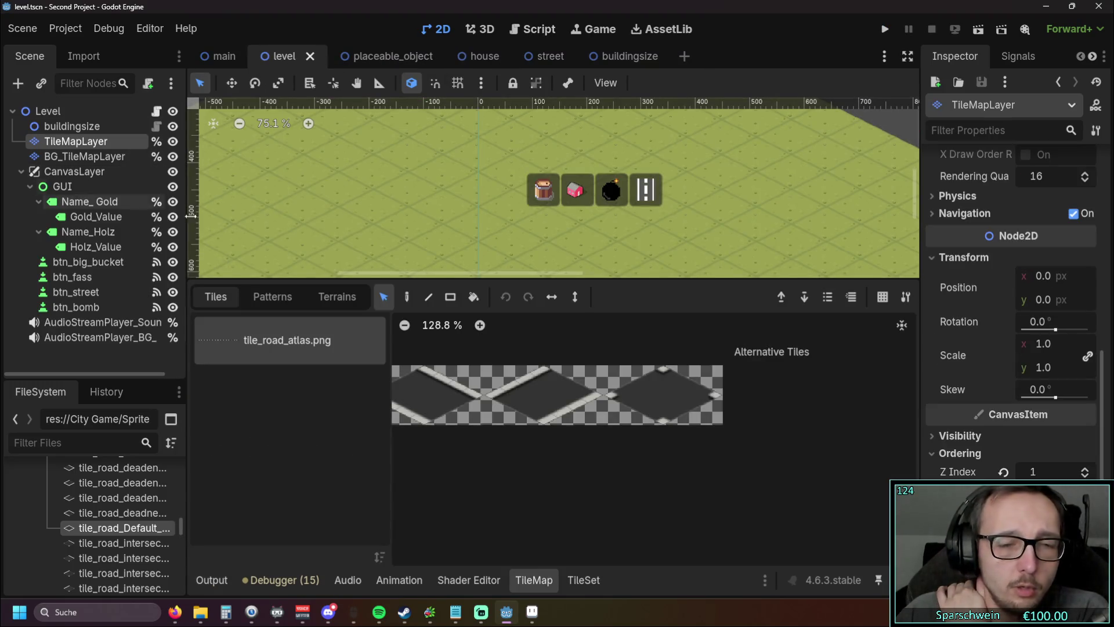
Step: Enlarge the 2D viewport, show the Output log, and pan to the level map
left_click_drag(552, 280, 548, 488)
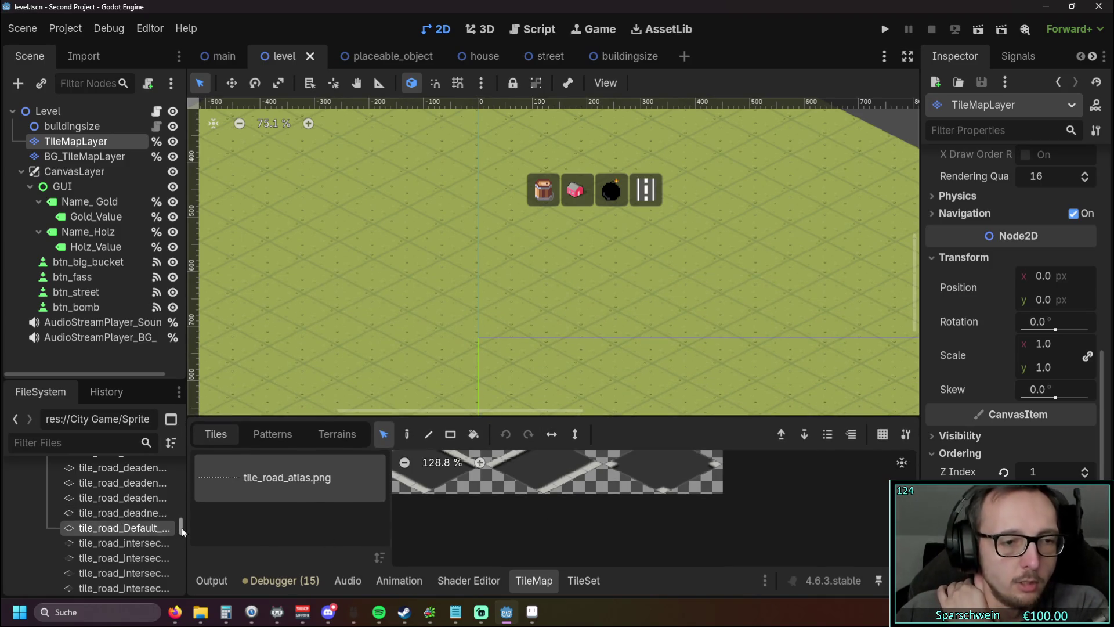
scroll(181, 524, "up", 2)
left_click(212, 581)
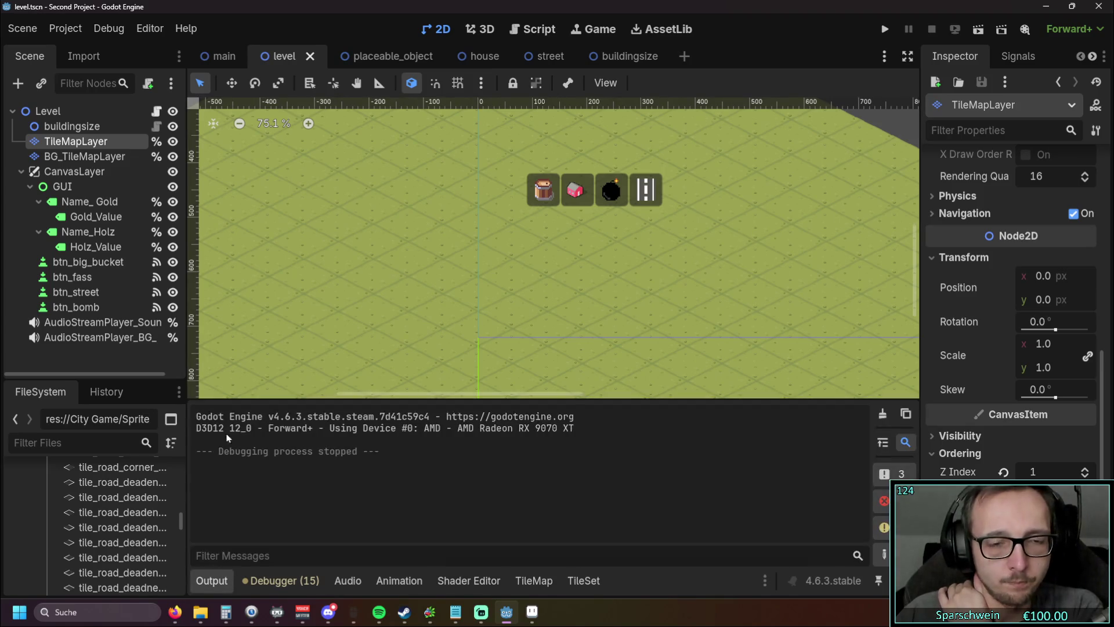
scroll(447, 264, "down", 8)
scroll(448, 265, "up", 4)
mouse_move(447, 252)
left_mouse_down()
mouse_move(425, 354)
mouse_move(348, 280)
left_mouse_up()
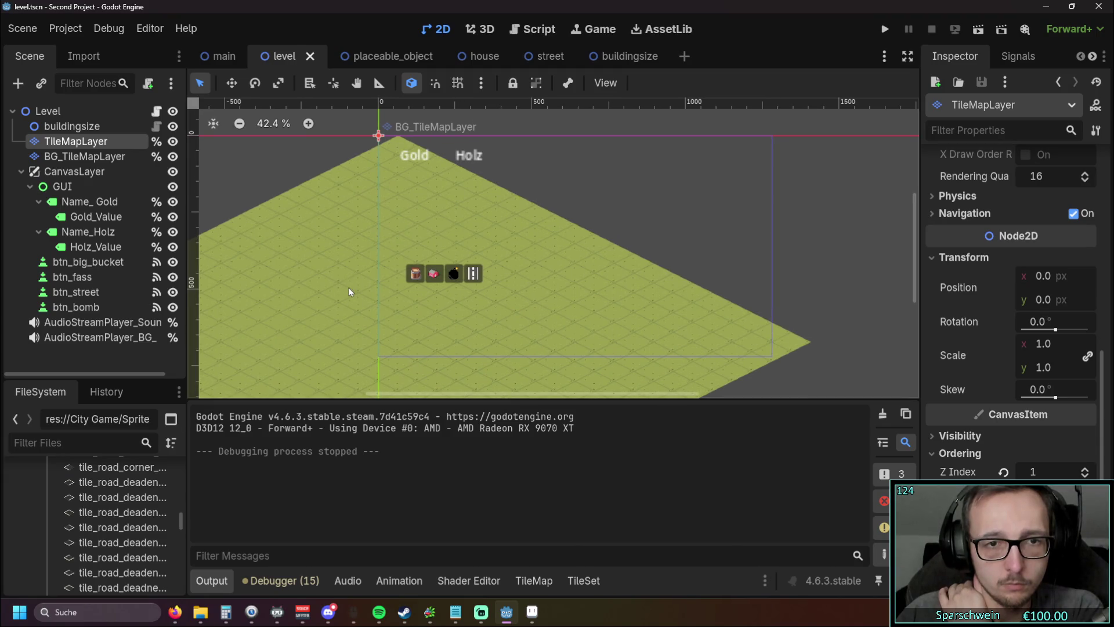
Step: Revert the CanvasLayer's scale to 1.0 and offset, then nudge offset x to 1.895
left_click(105, 172)
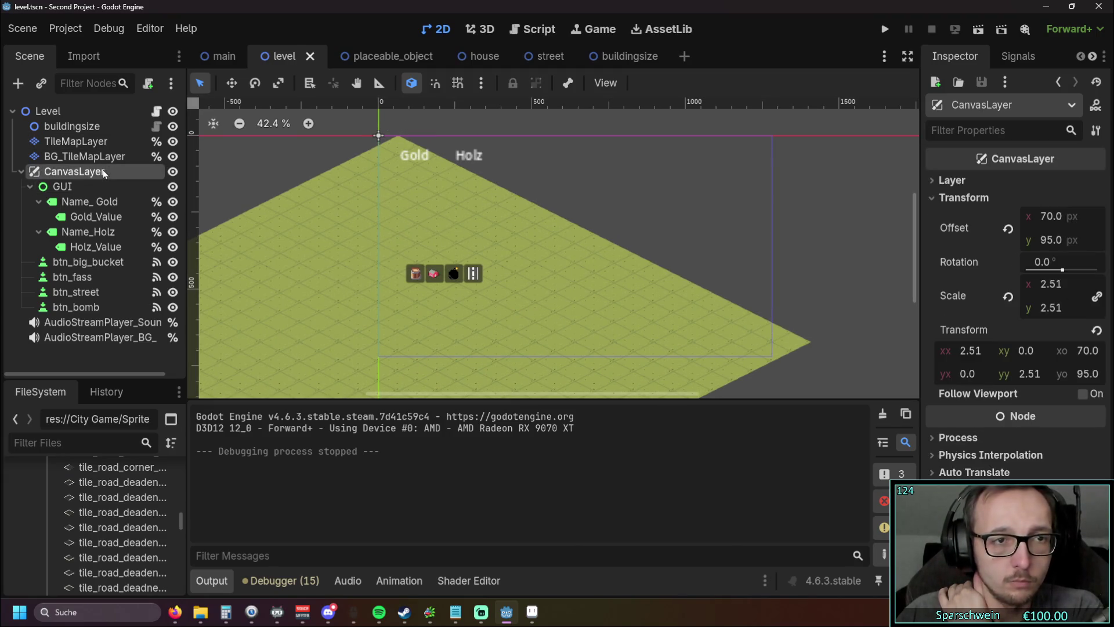
left_click(1008, 297)
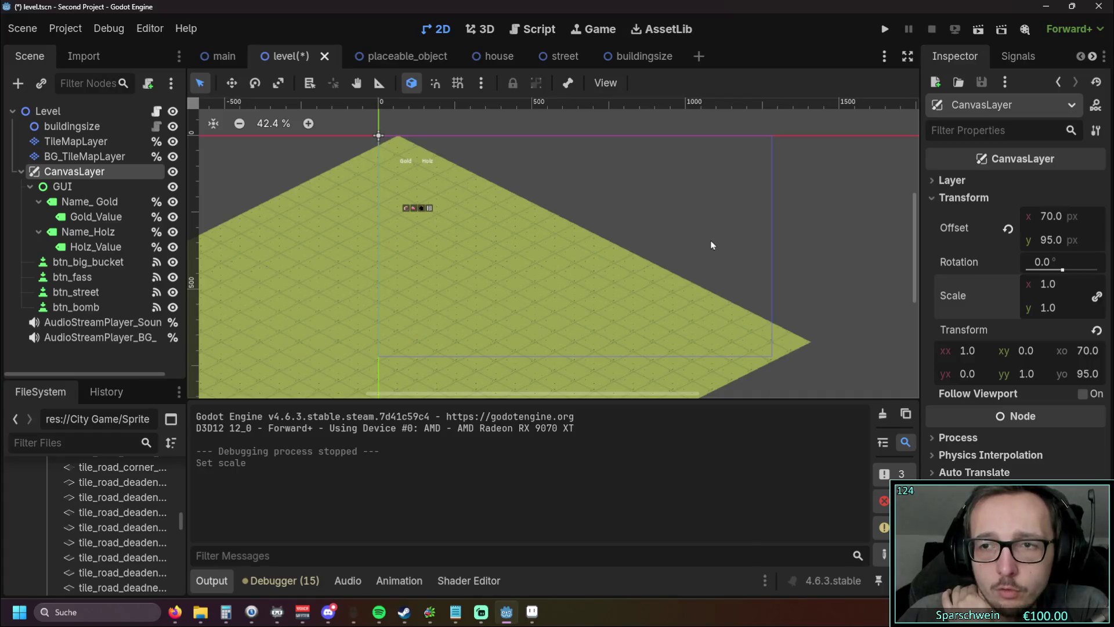
left_click(1008, 231)
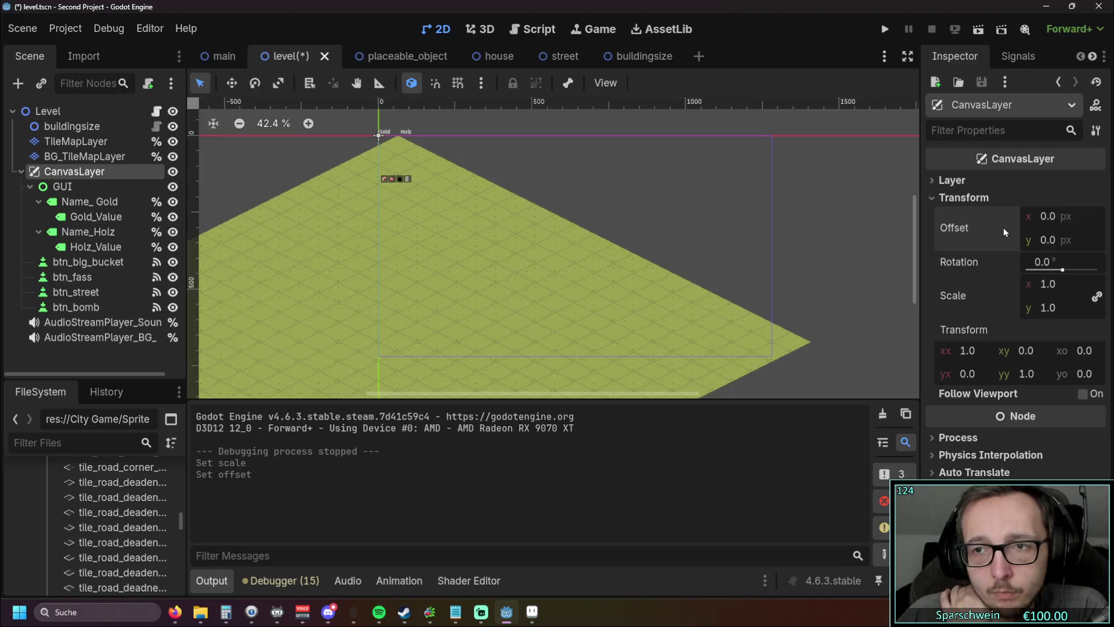
left_click_drag(1042, 223, 1045, 224)
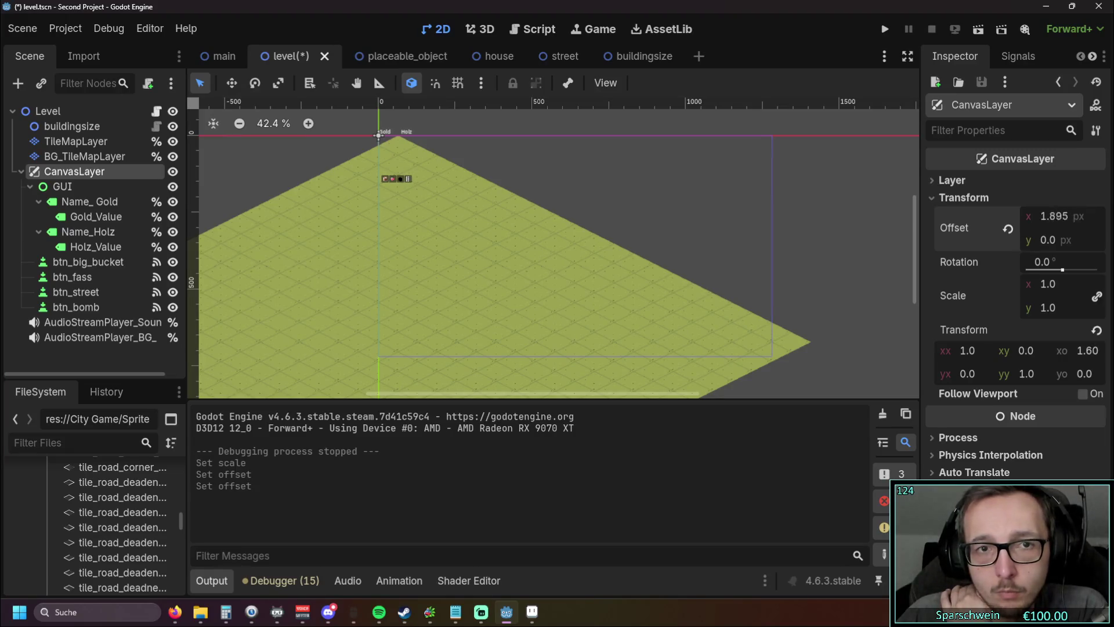